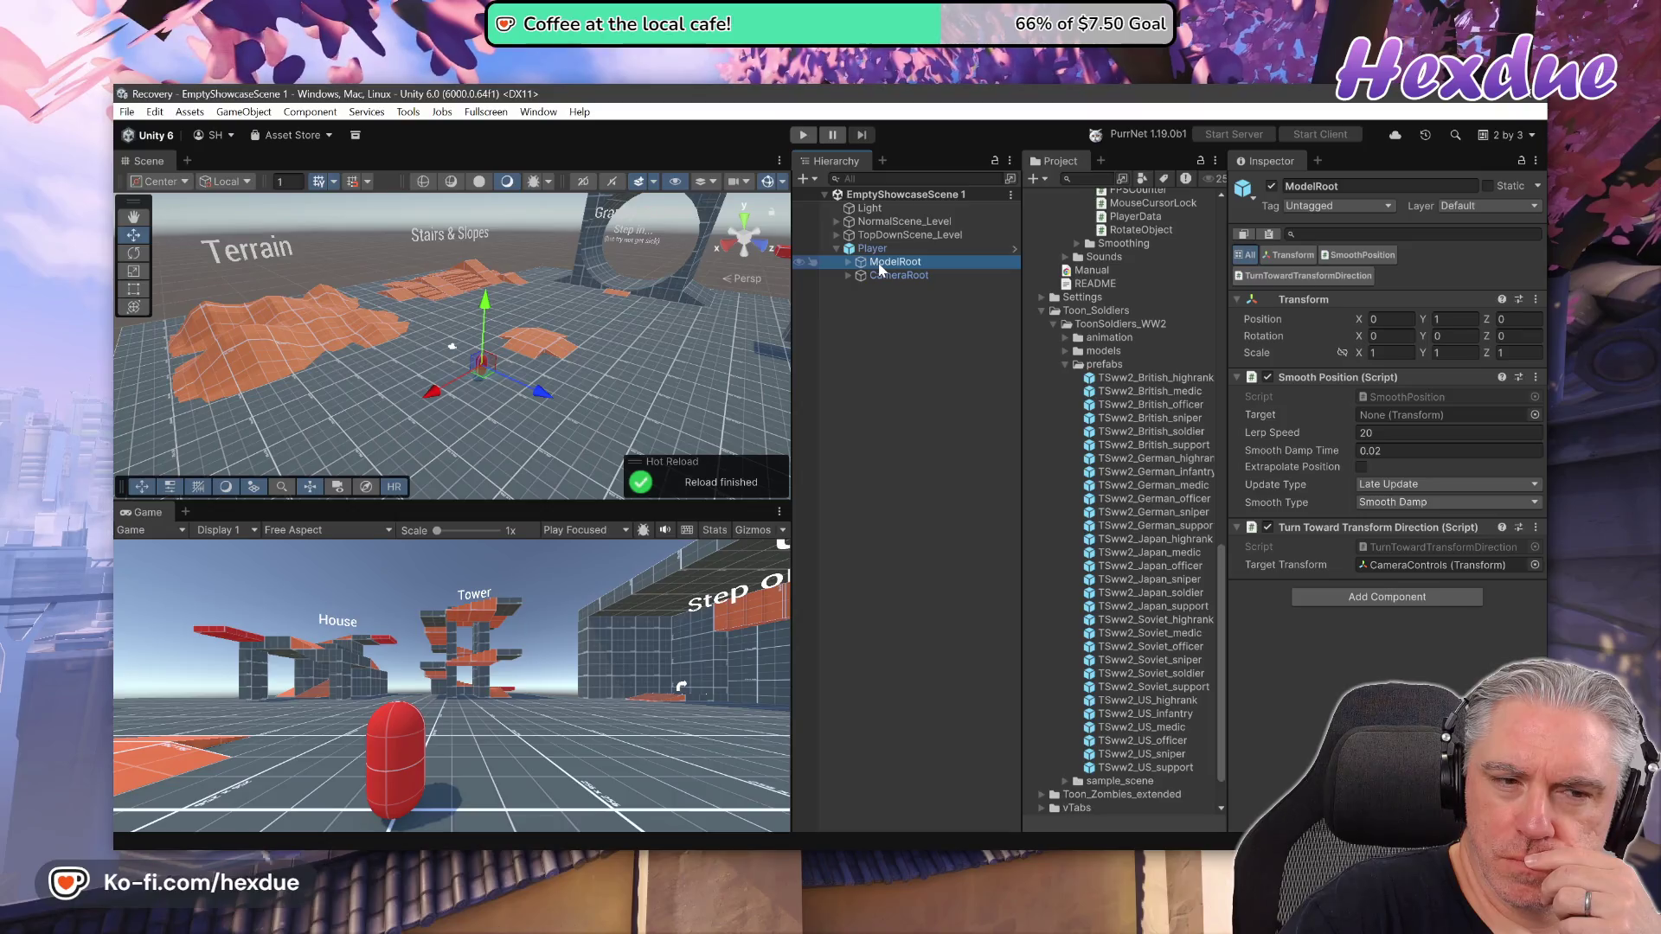
# Collapse Player and create an empty GameObject in the Hierarchy, keeping the default name
pyautogui.click(884, 253)
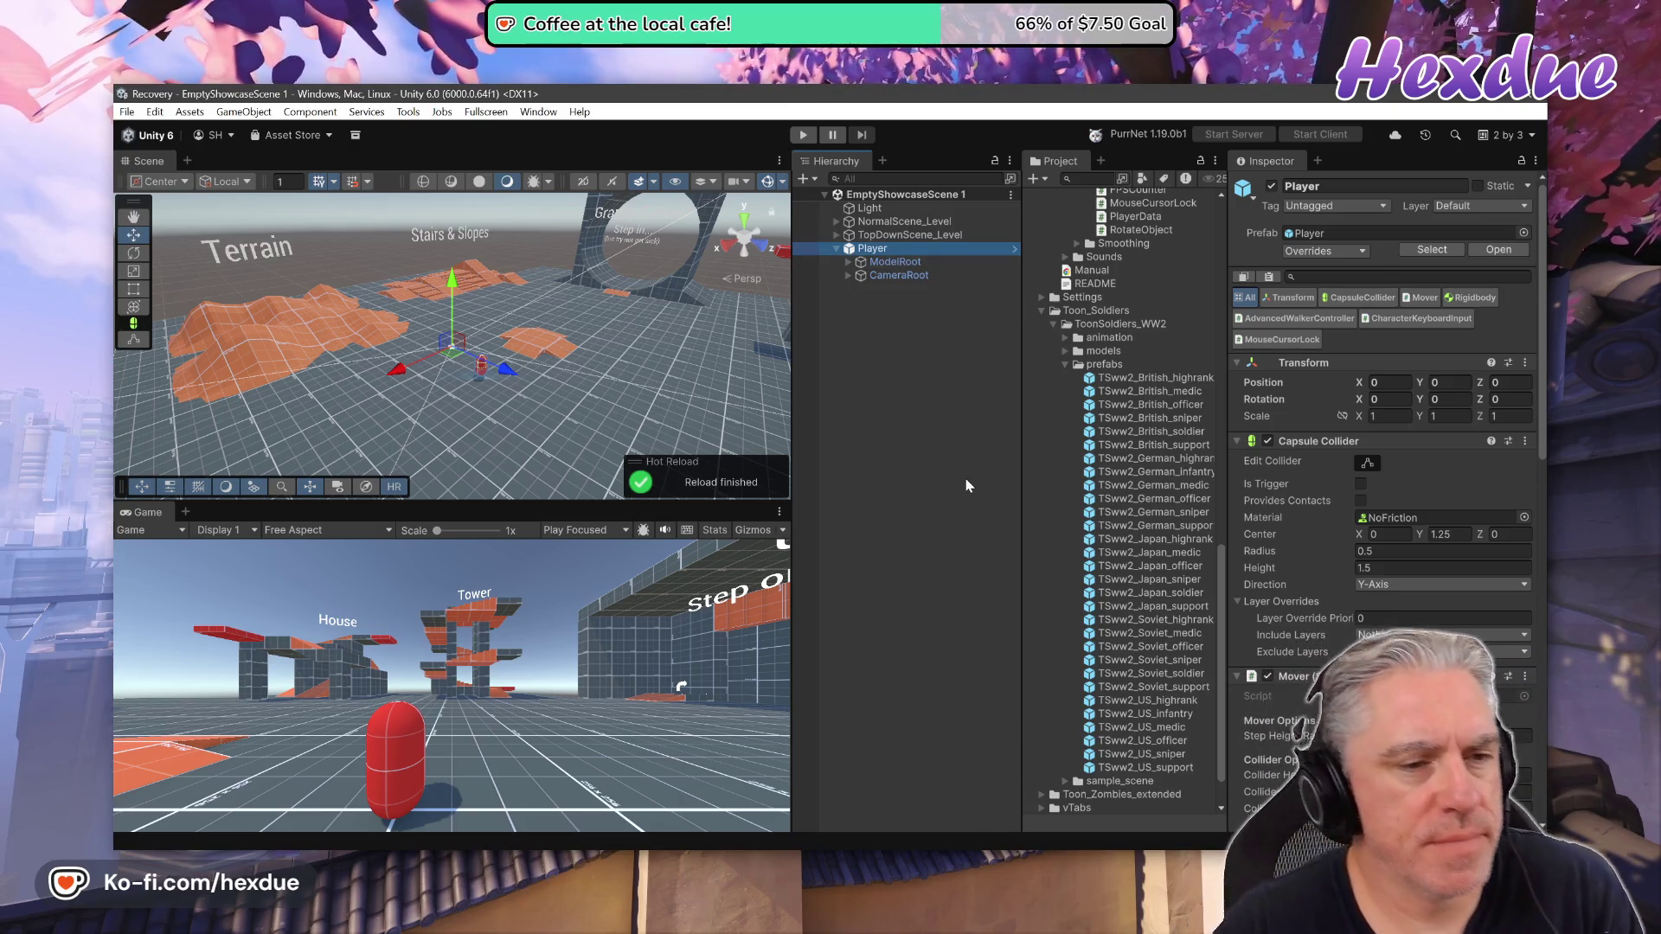
pyautogui.click(835, 248)
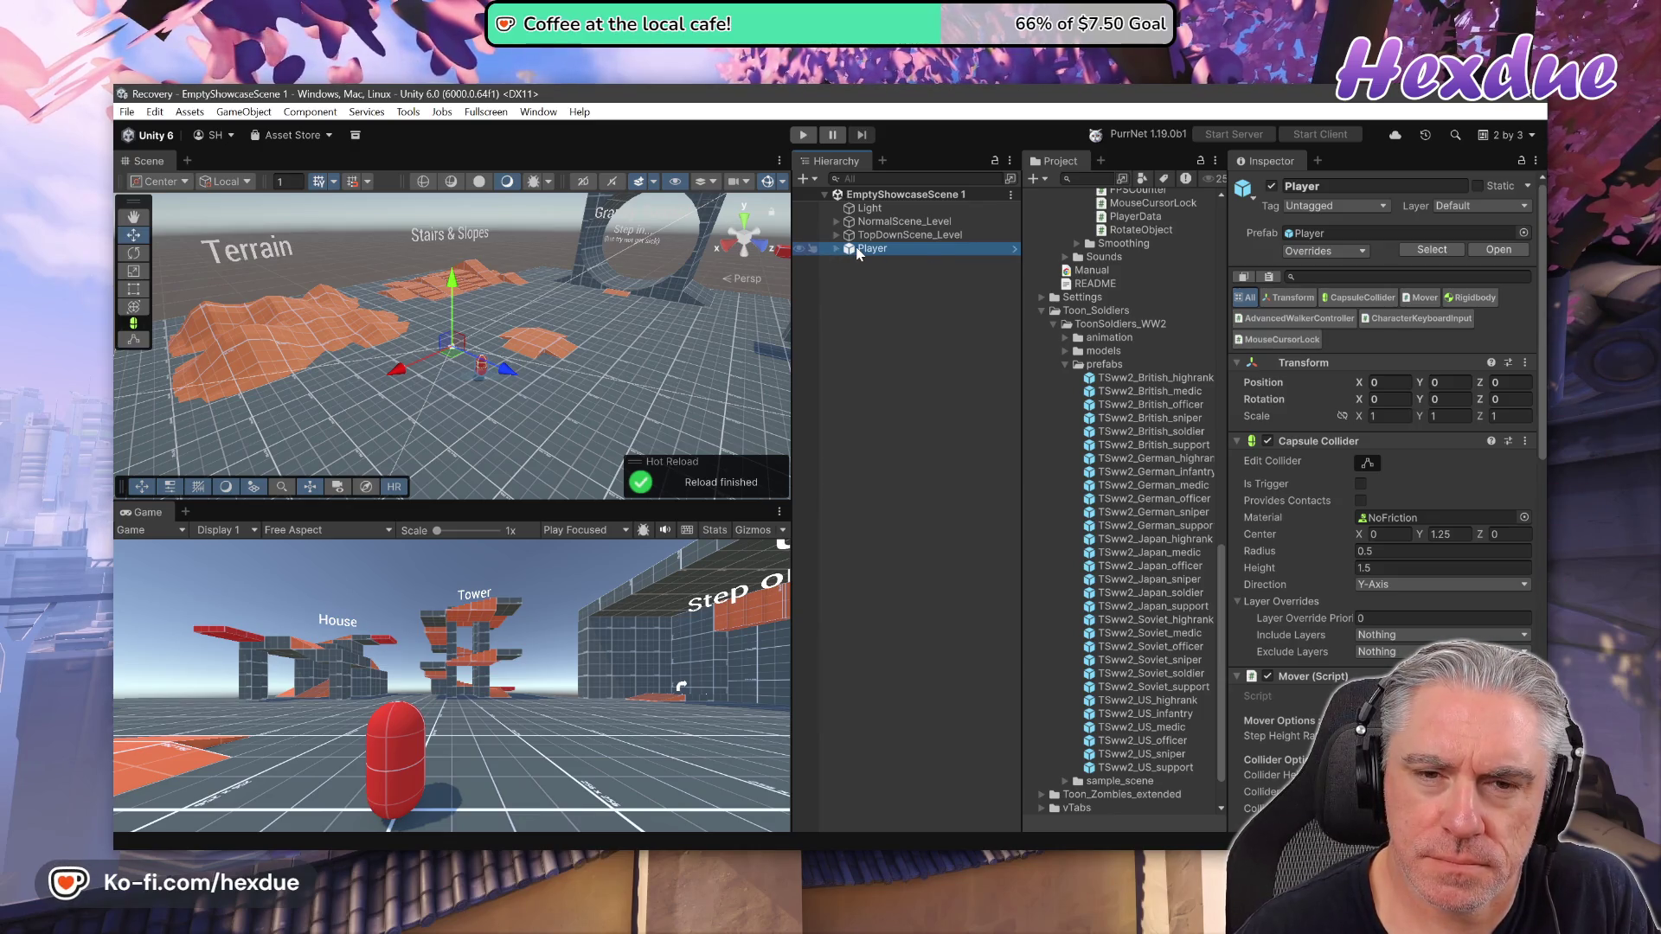
pyautogui.rightClick(872, 249)
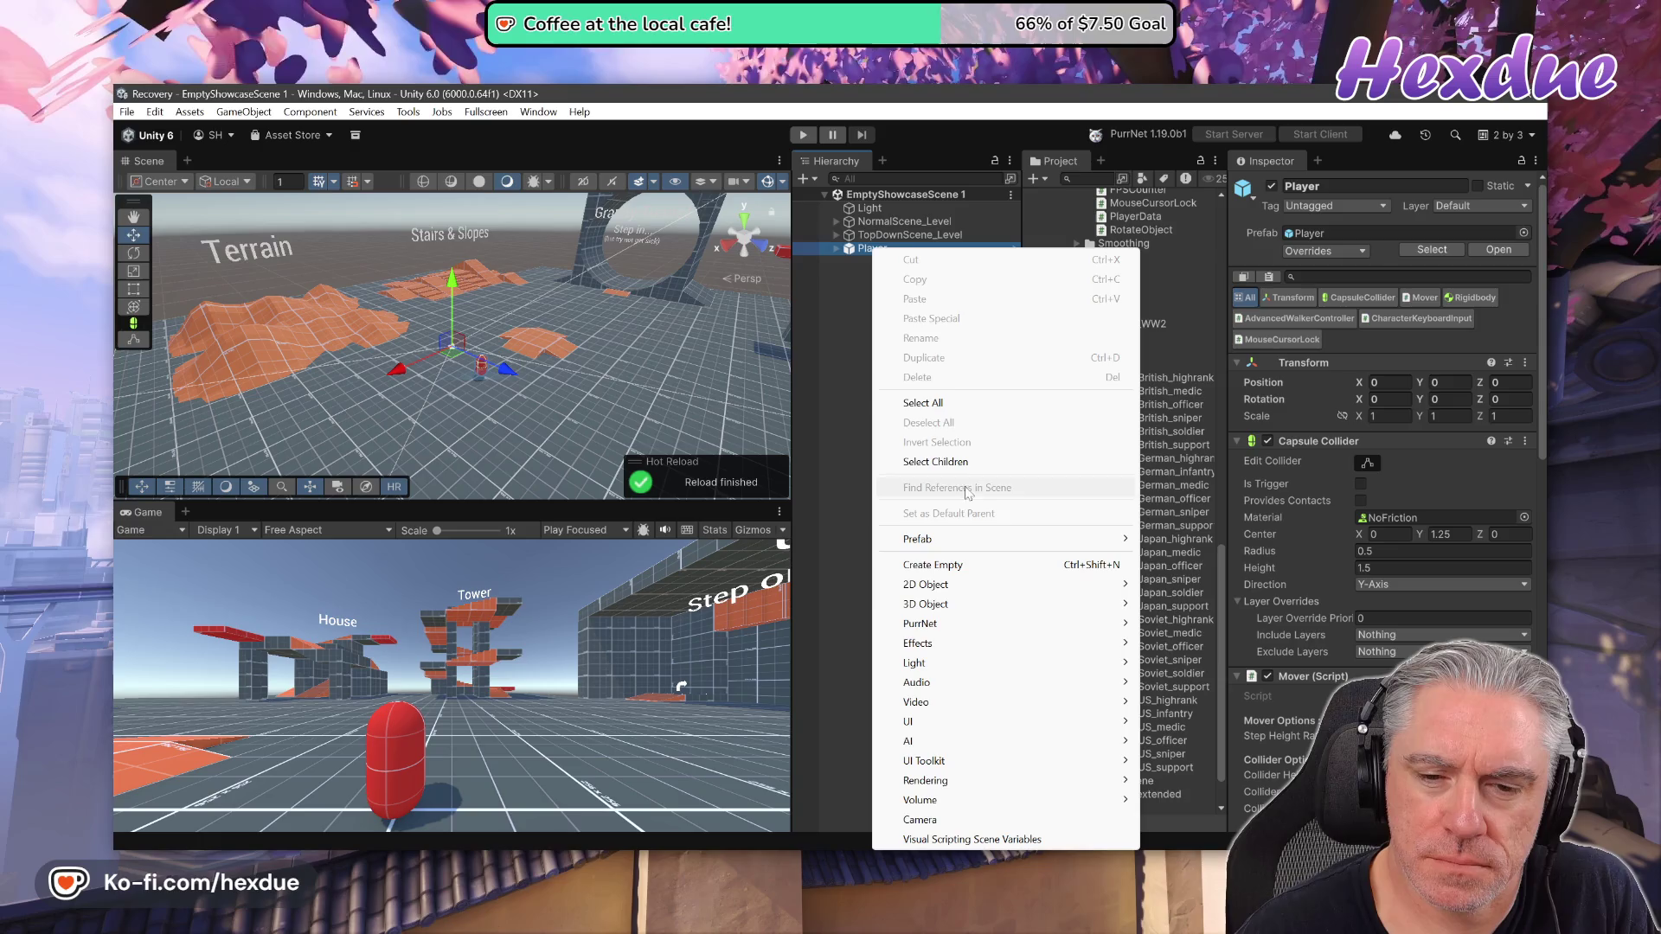
pyautogui.click(934, 565)
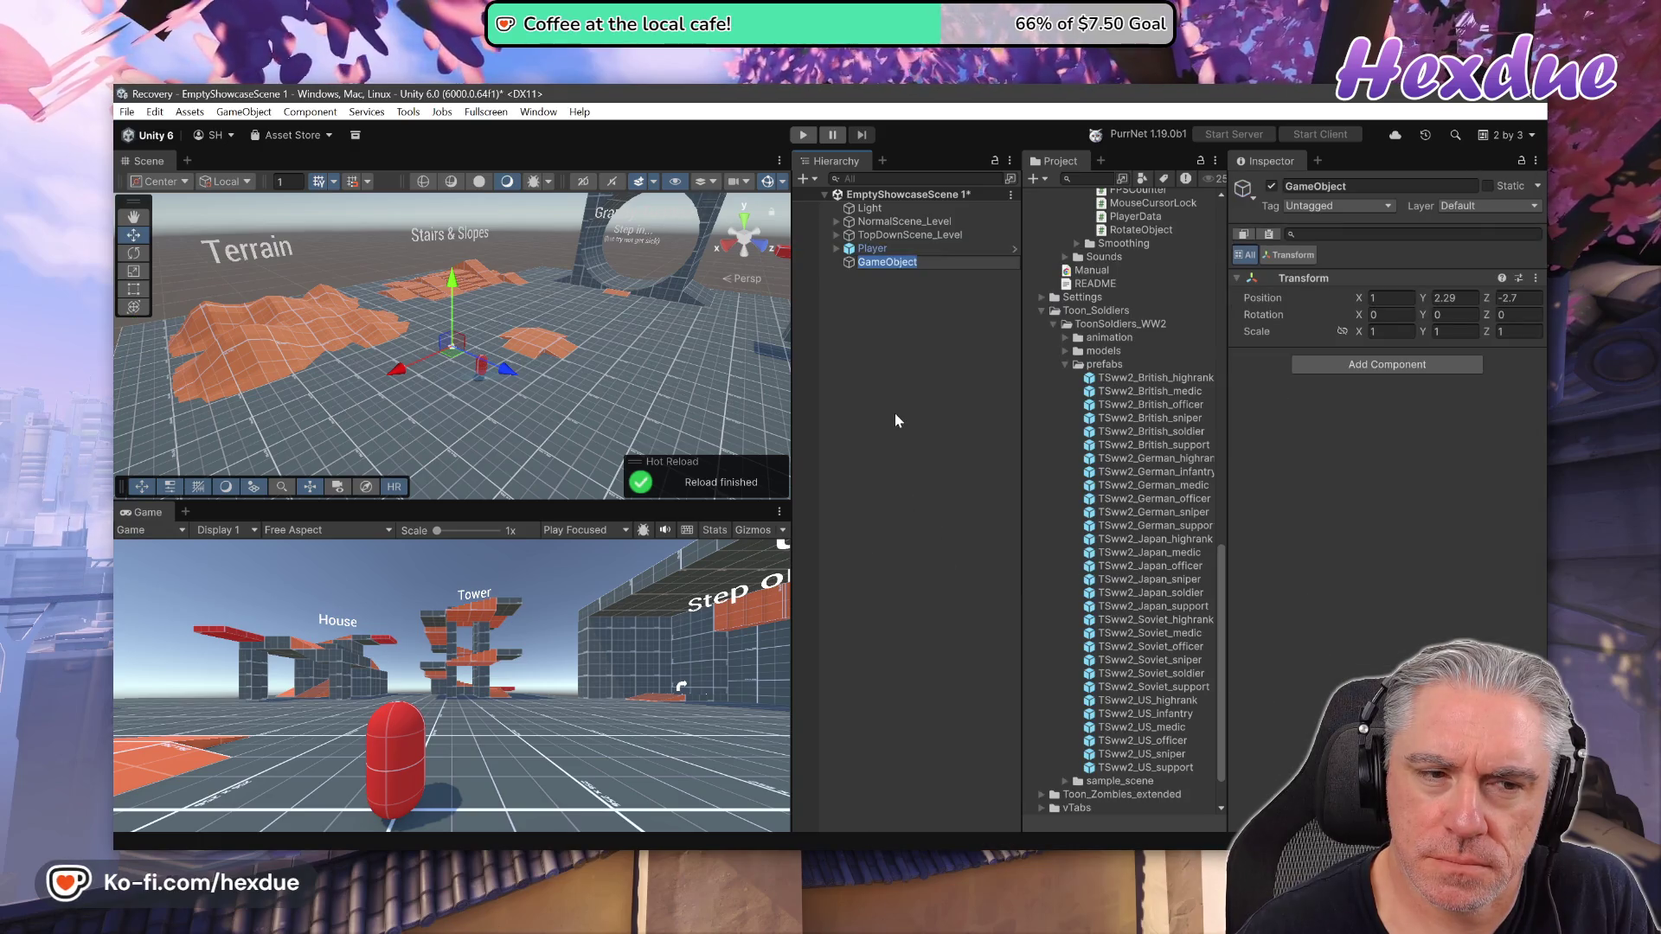
pyautogui.click(899, 264)
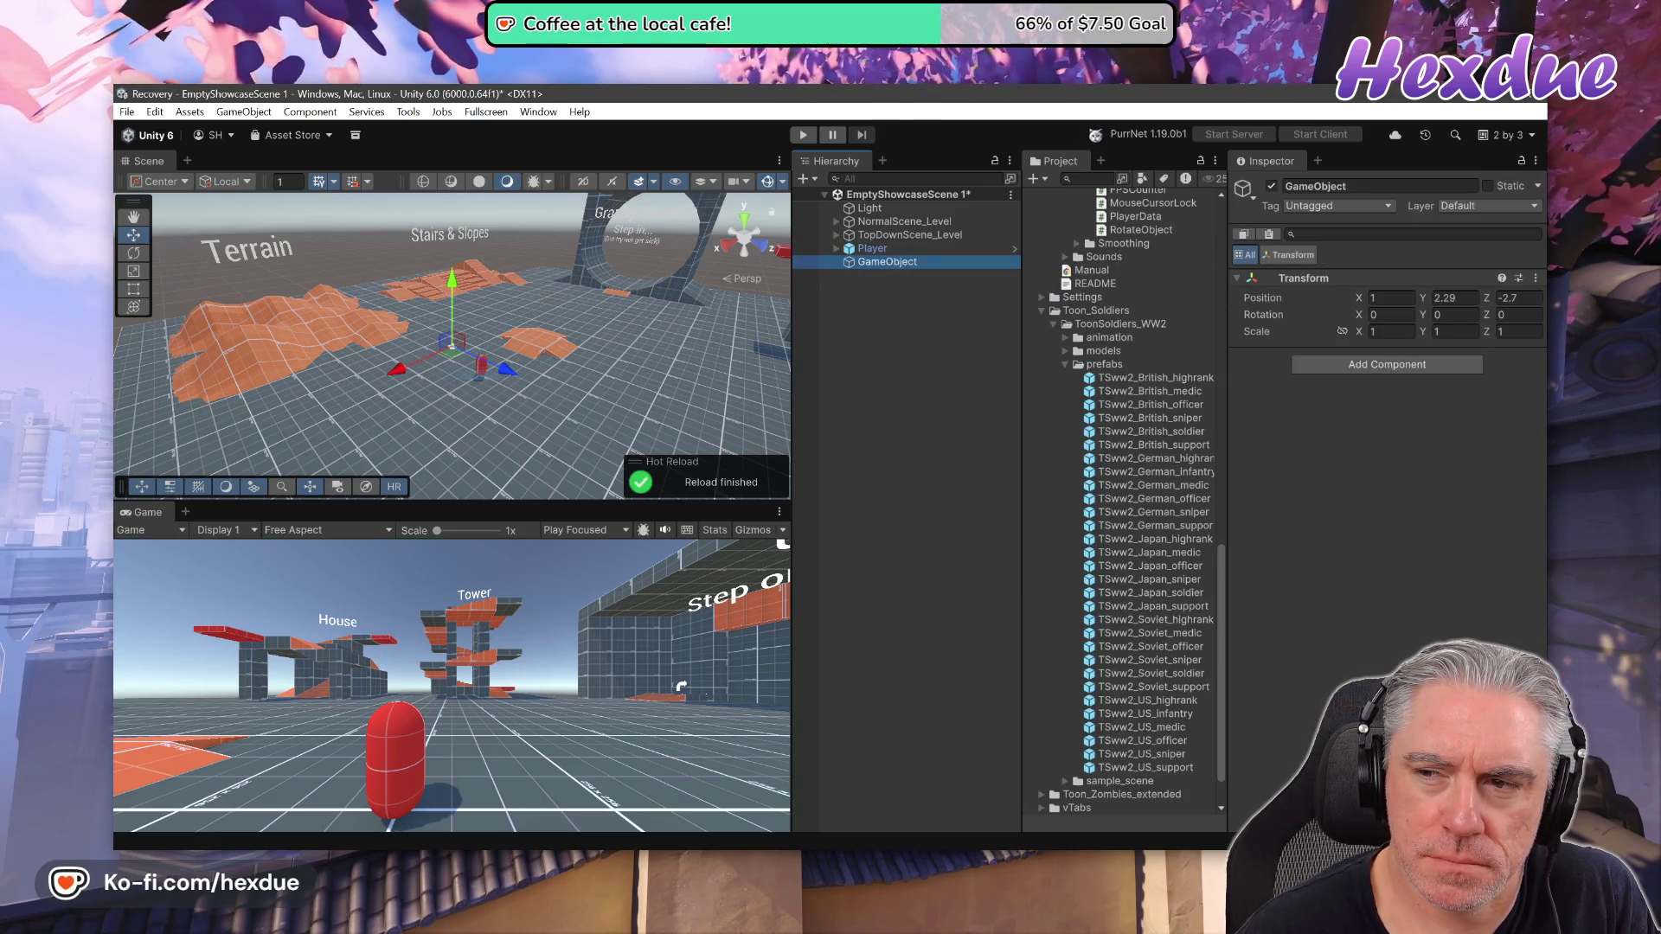
# Reset the new GameObject's Transform to 0, 0, 0, then bring up the Player's Transform menu
pyautogui.click(1536, 277)
pyautogui.click(1489, 294)
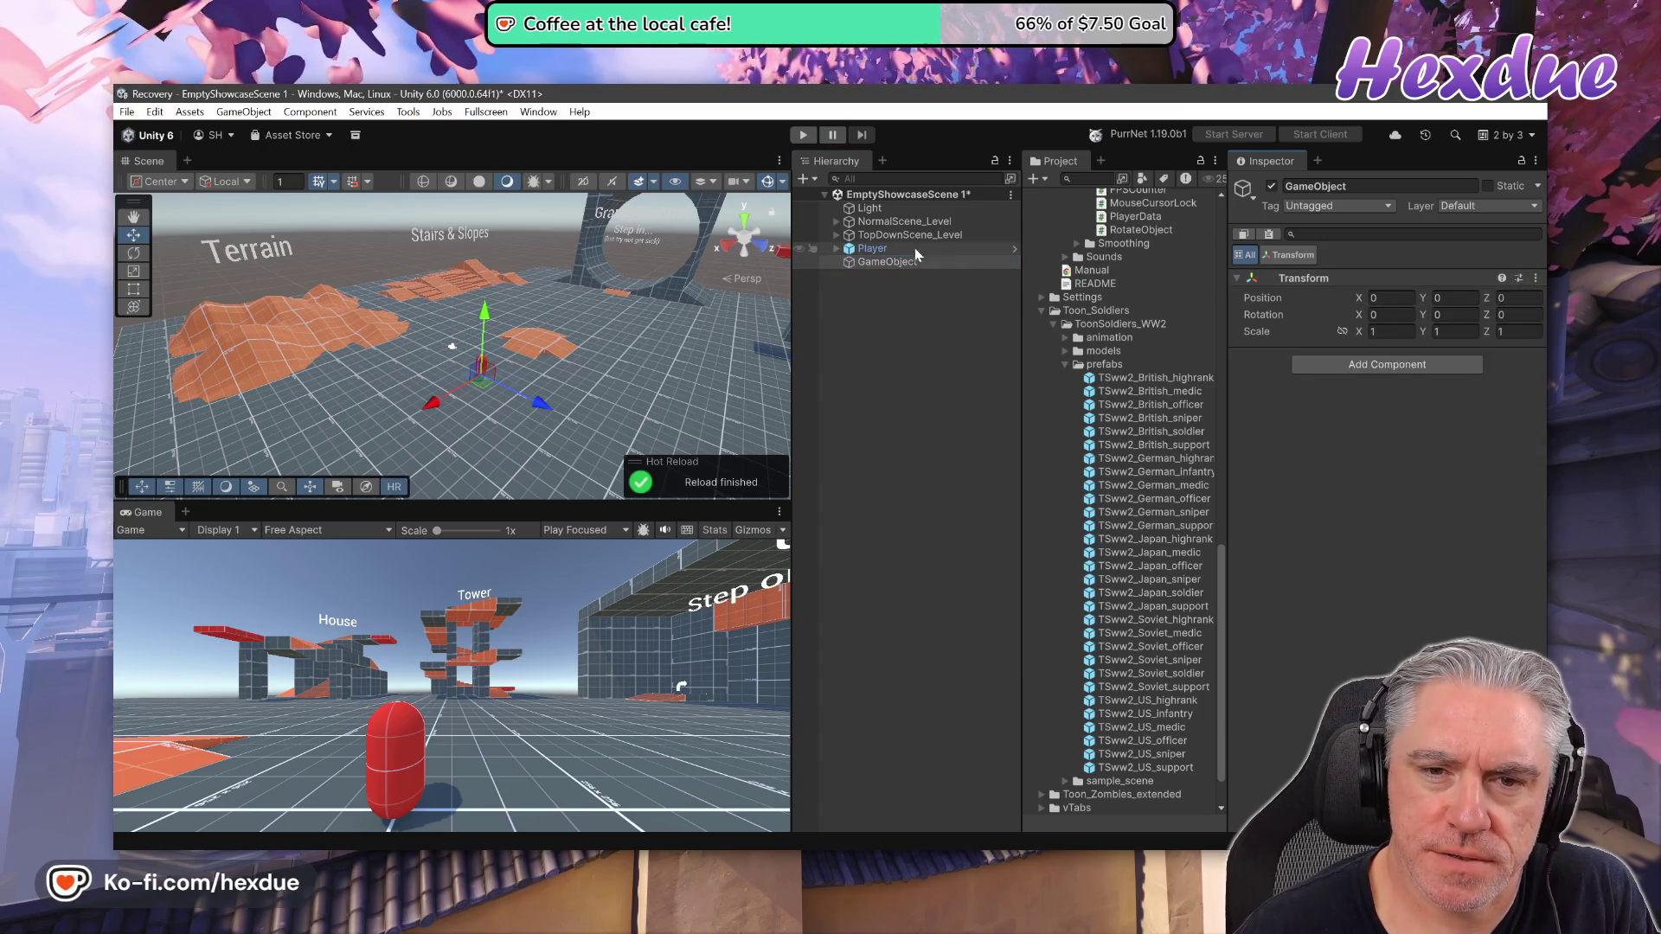
pyautogui.click(875, 250)
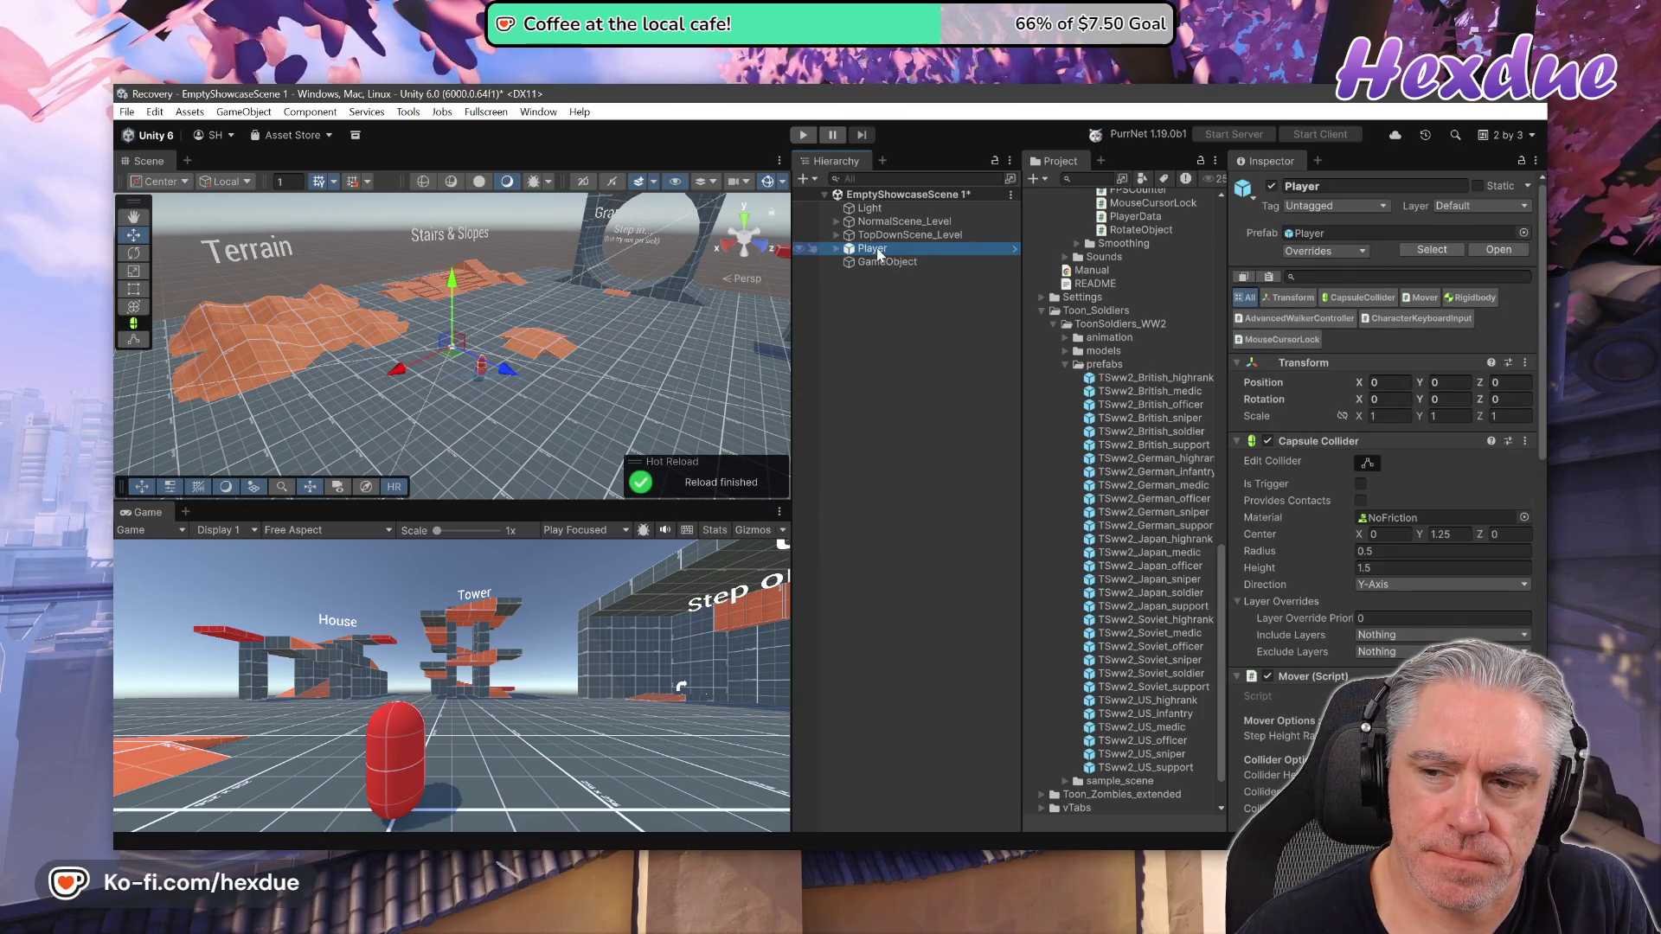
pyautogui.click(1525, 363)
# Reset the Player's Transform and expand it to inspect the ModelRoot child
pyautogui.click(1488, 380)
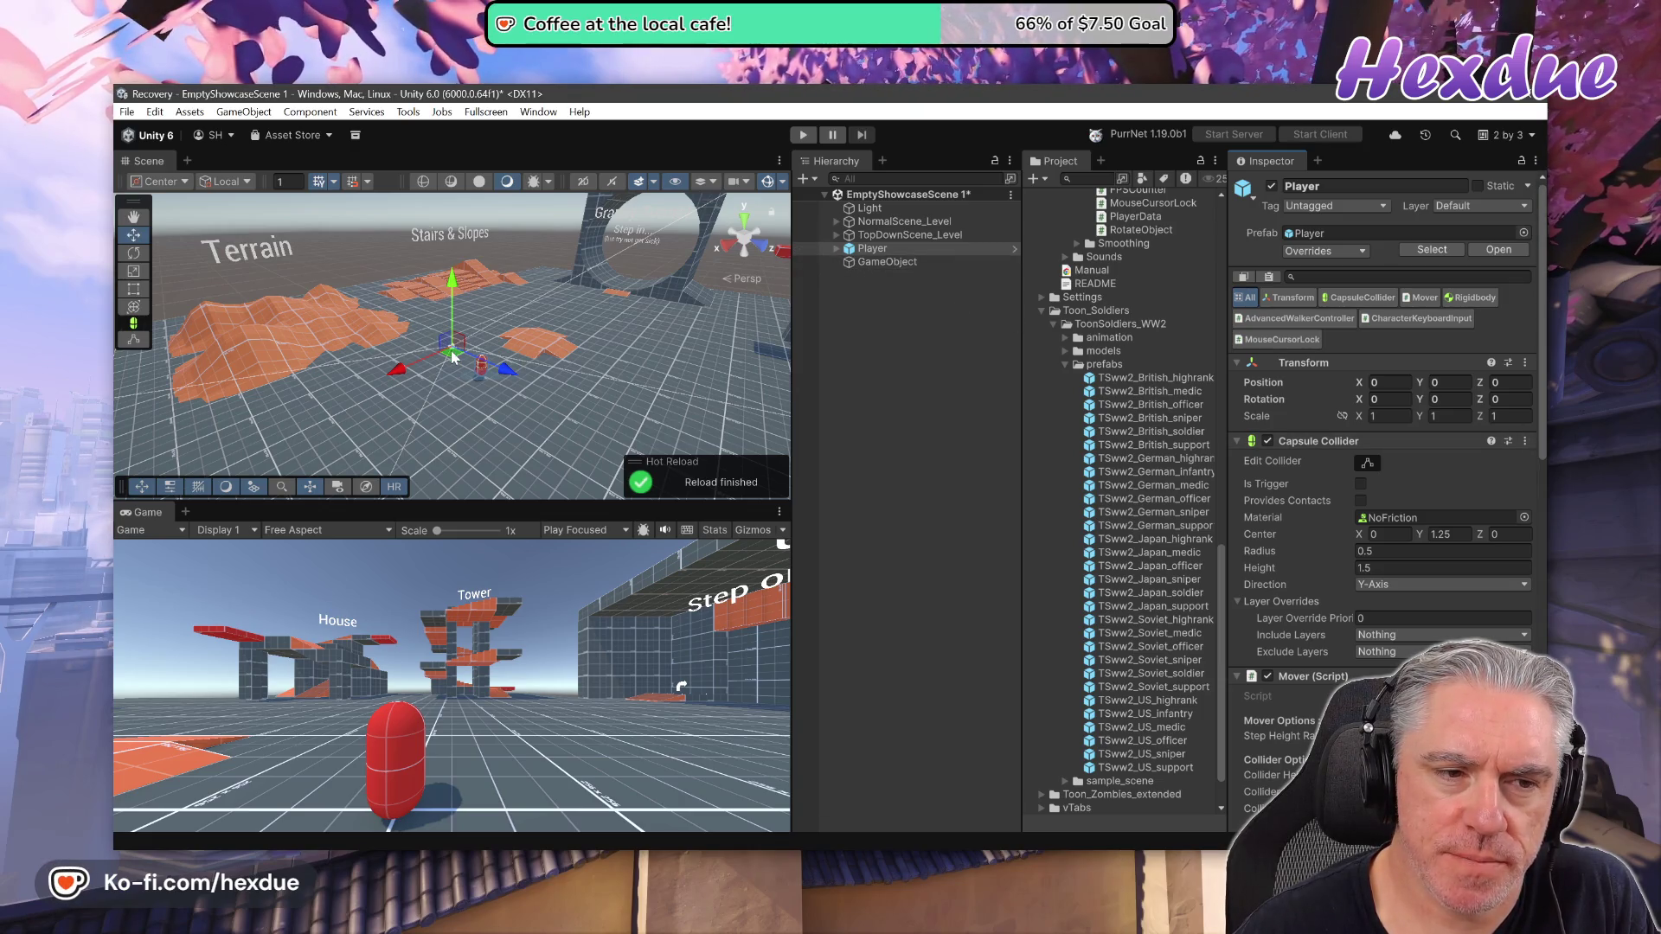
pyautogui.click(837, 248)
pyautogui.click(874, 263)
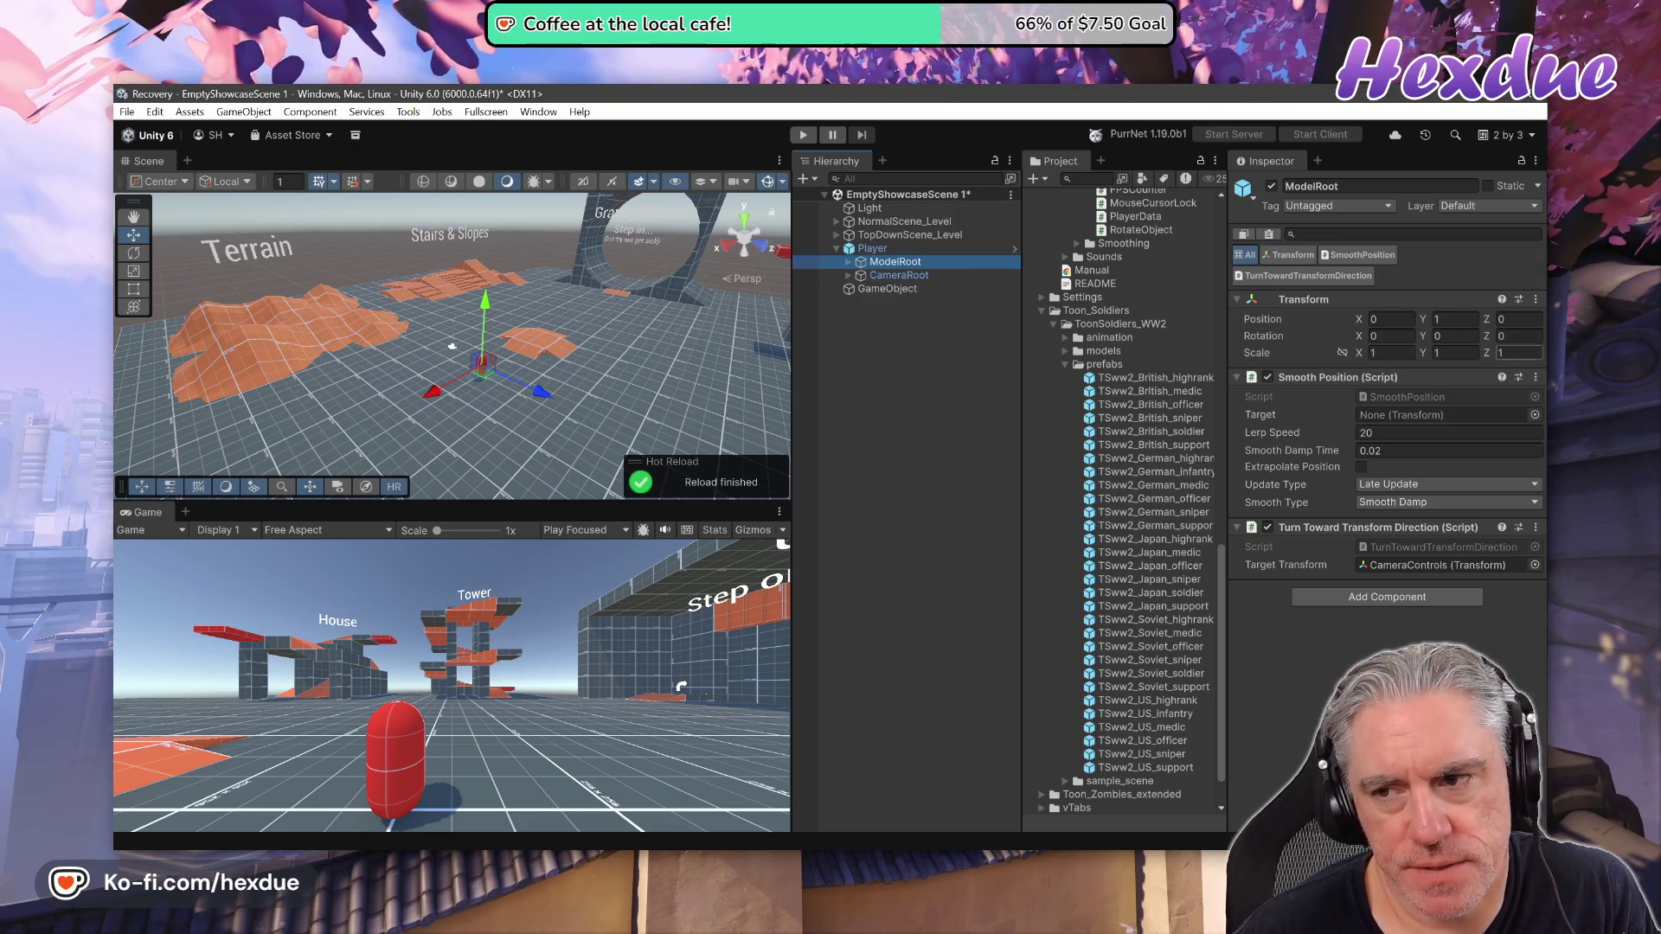
# Compare ModelRoot's components with the empty GameObject's in the Inspector
pyautogui.click(887, 288)
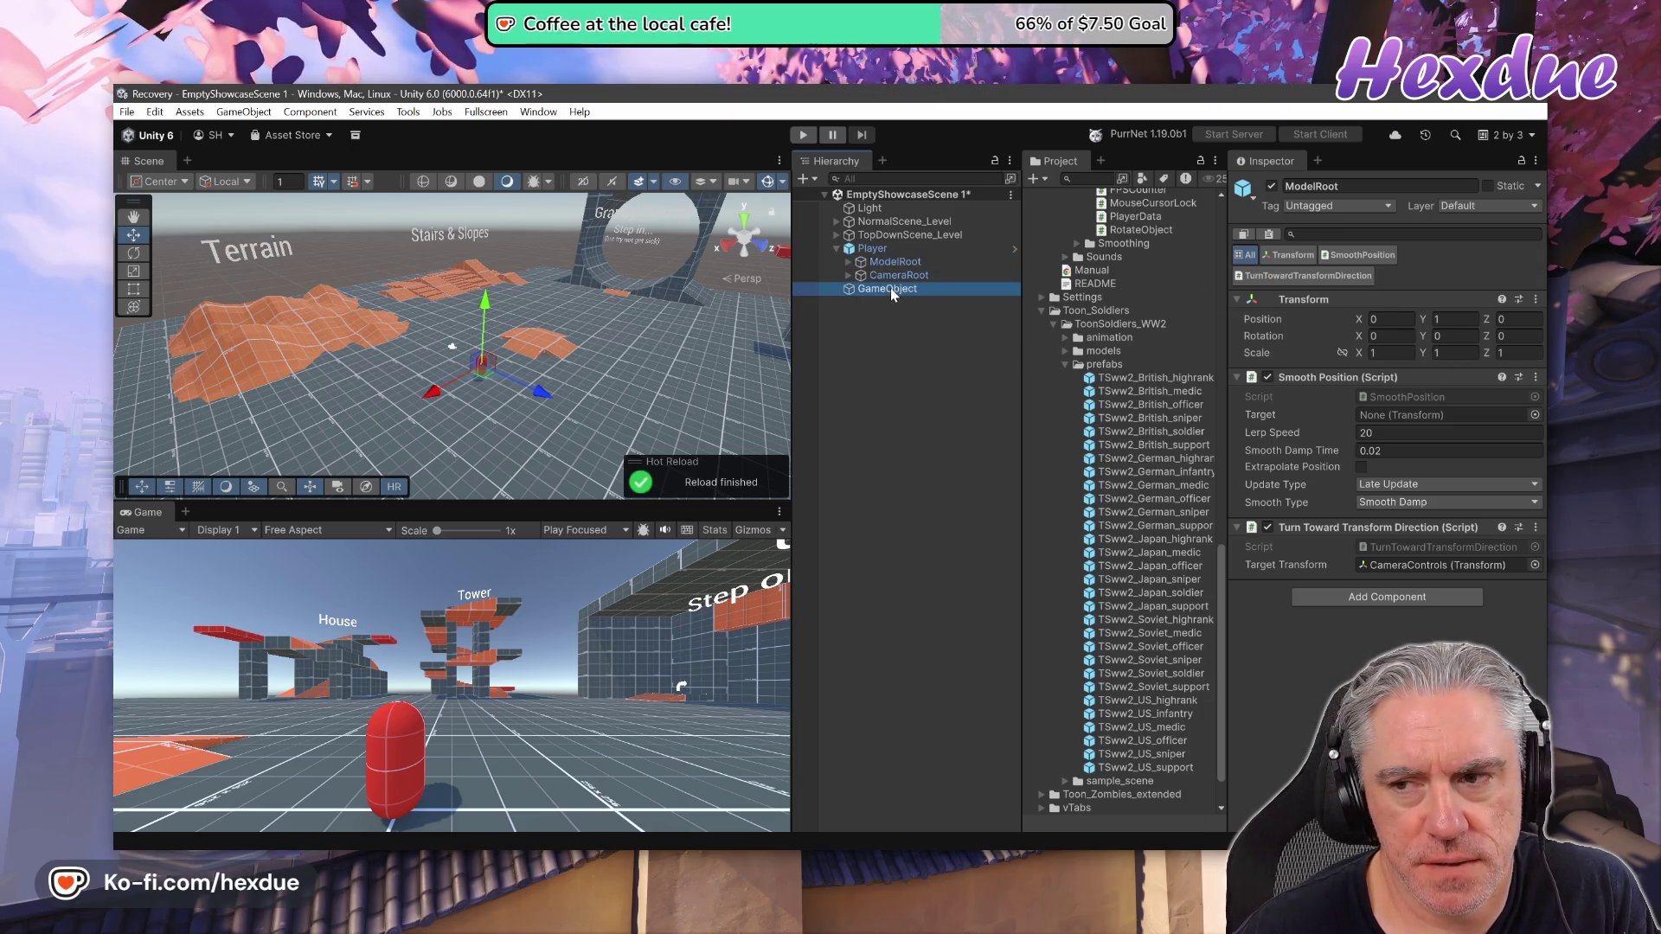
pyautogui.click(879, 263)
pyautogui.click(888, 289)
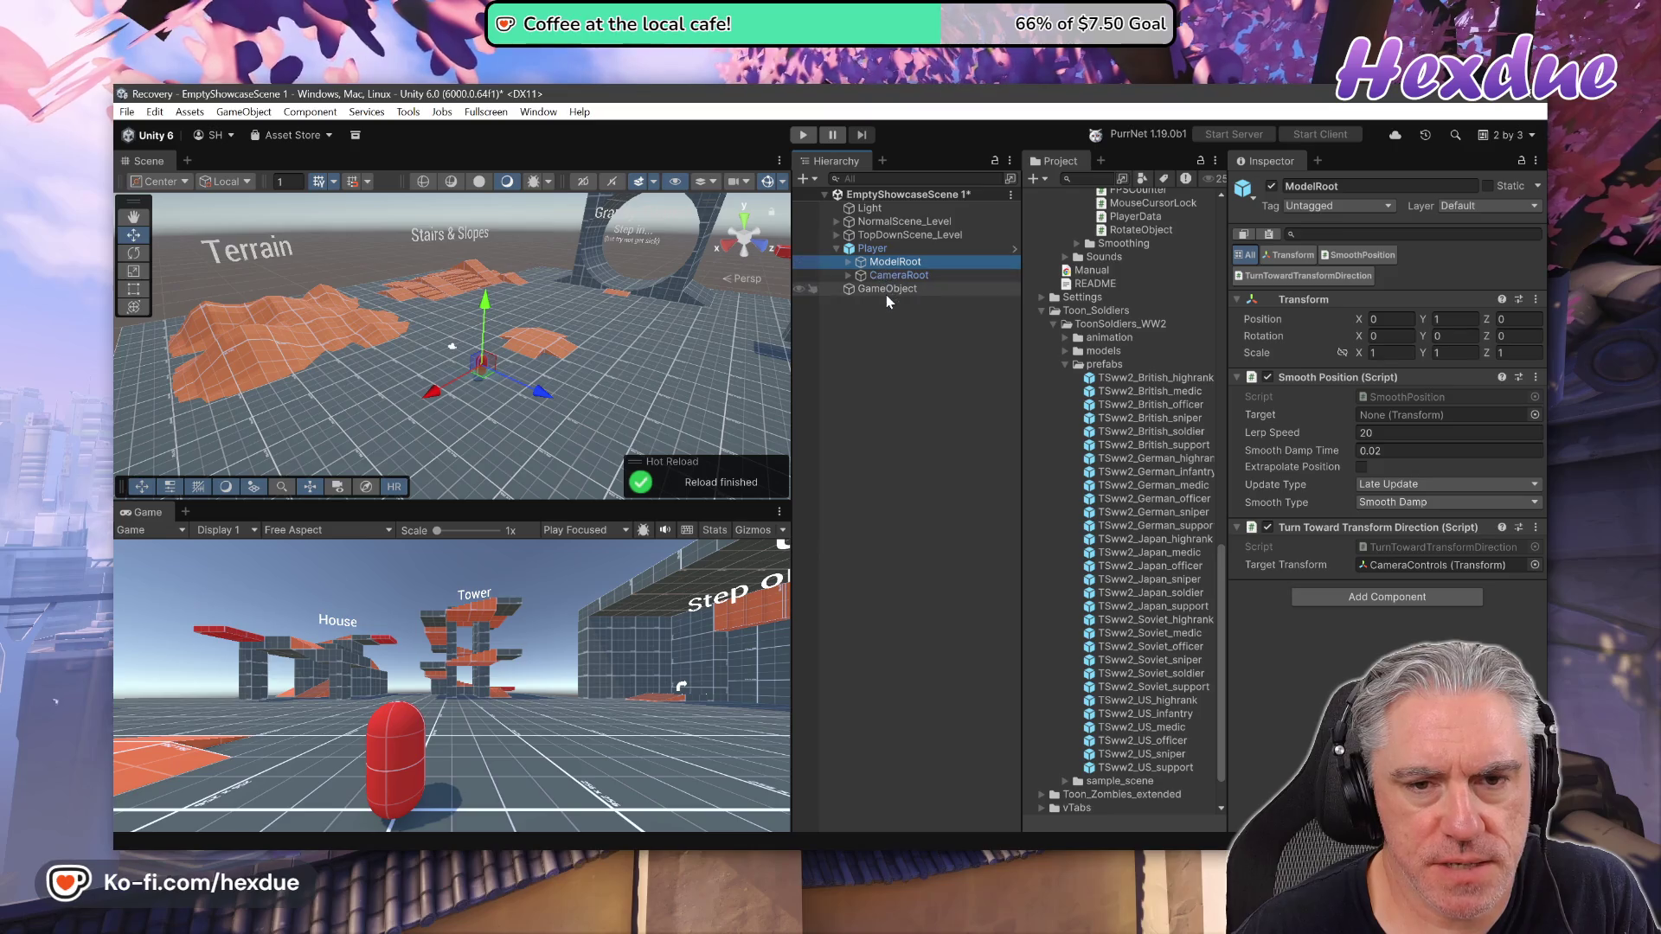
pyautogui.click(887, 262)
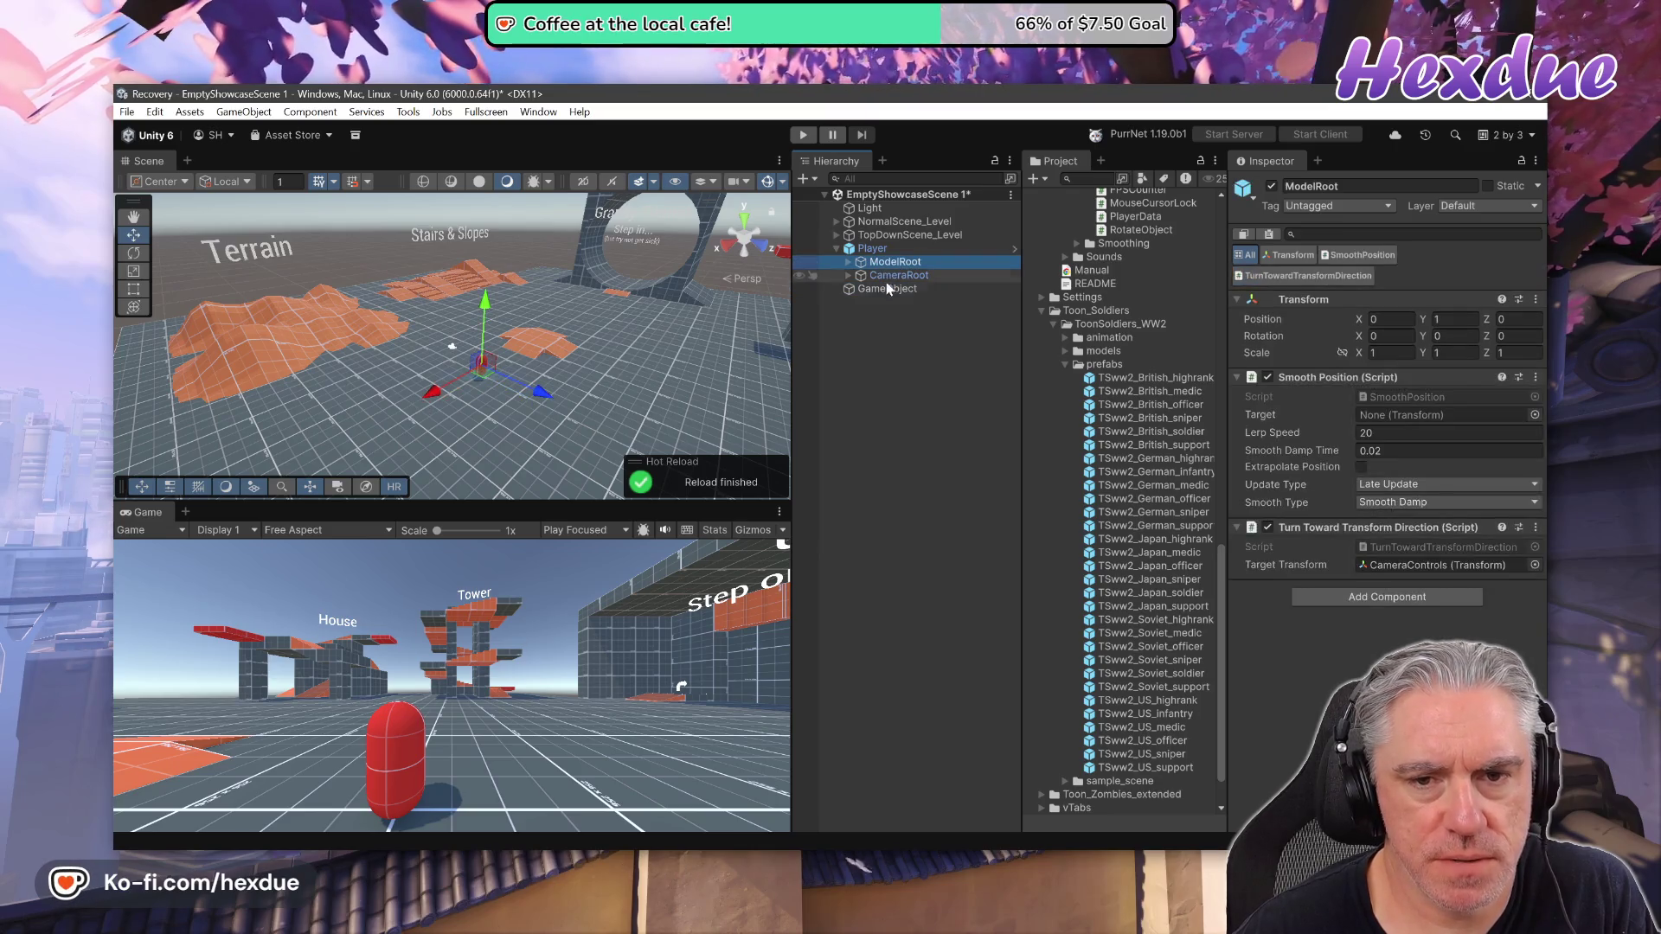
pyautogui.click(887, 289)
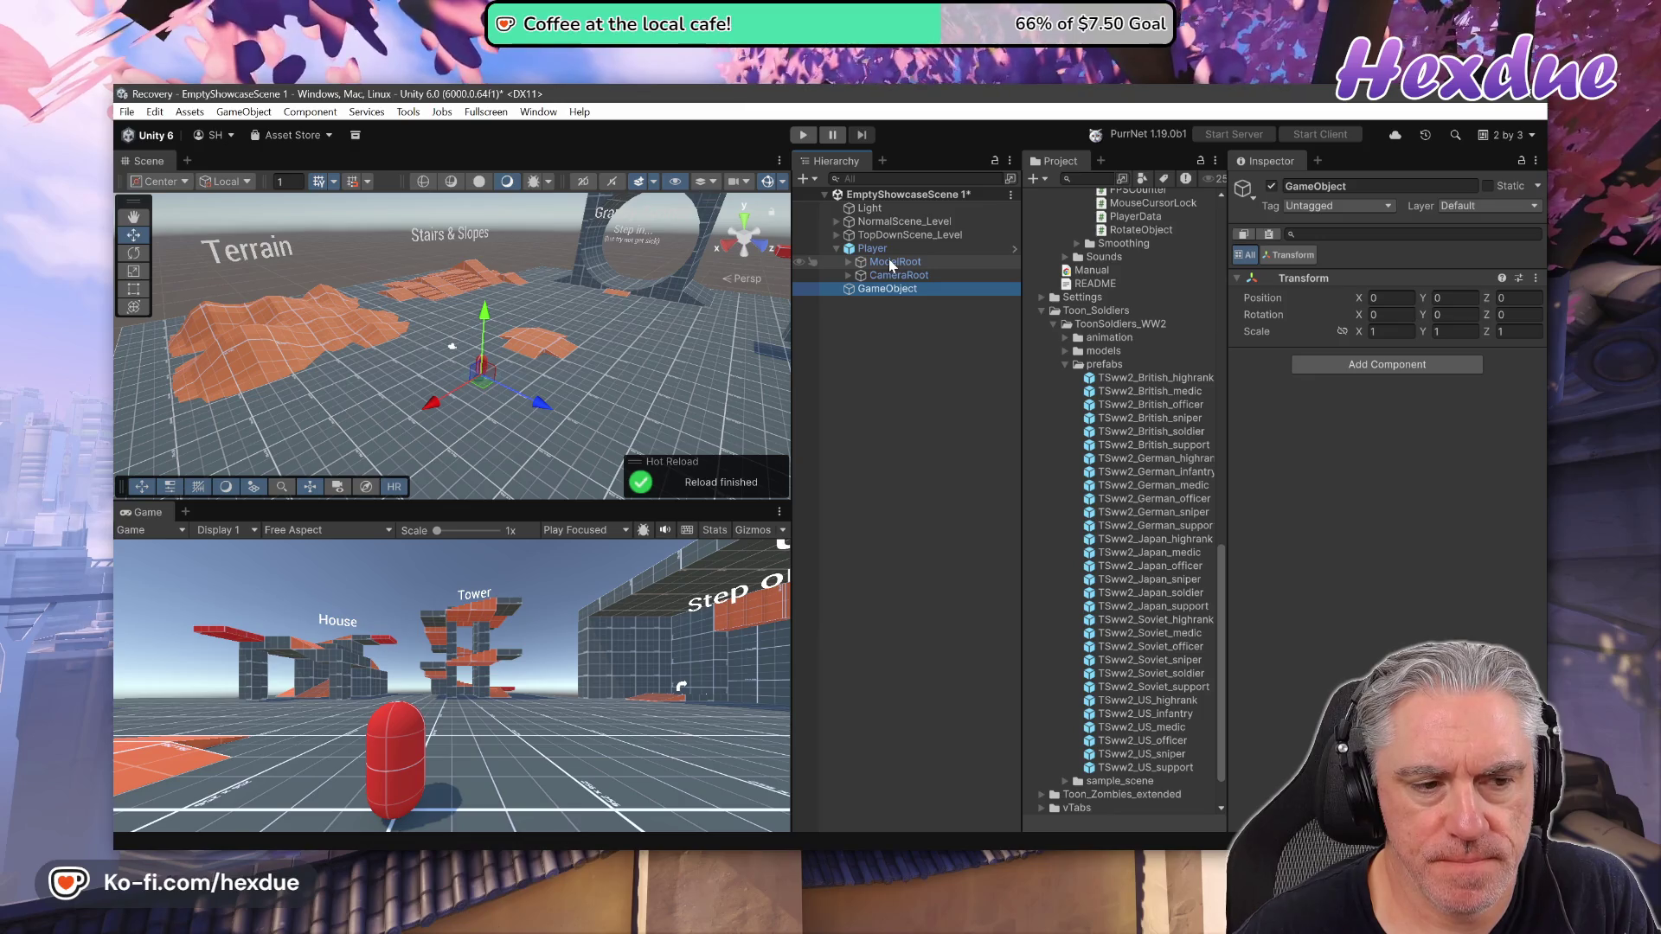
pyautogui.click(889, 263)
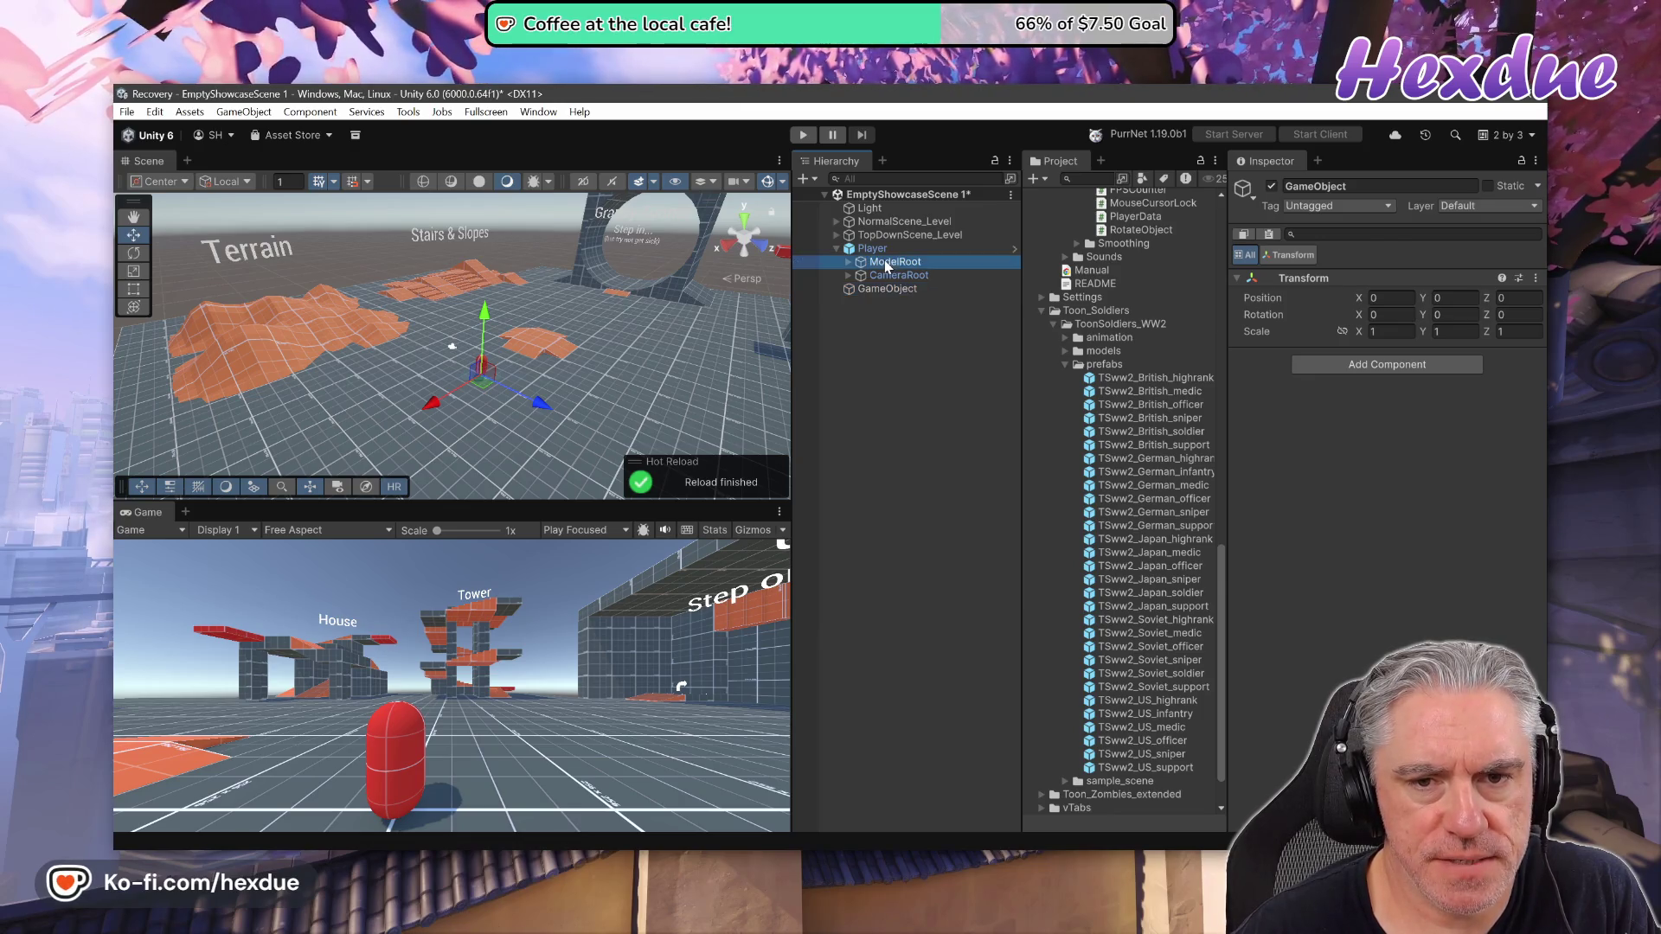
pyautogui.click(891, 291)
# Inspect the CameraRoot child's components, then select Player to review its components
pyautogui.click(890, 264)
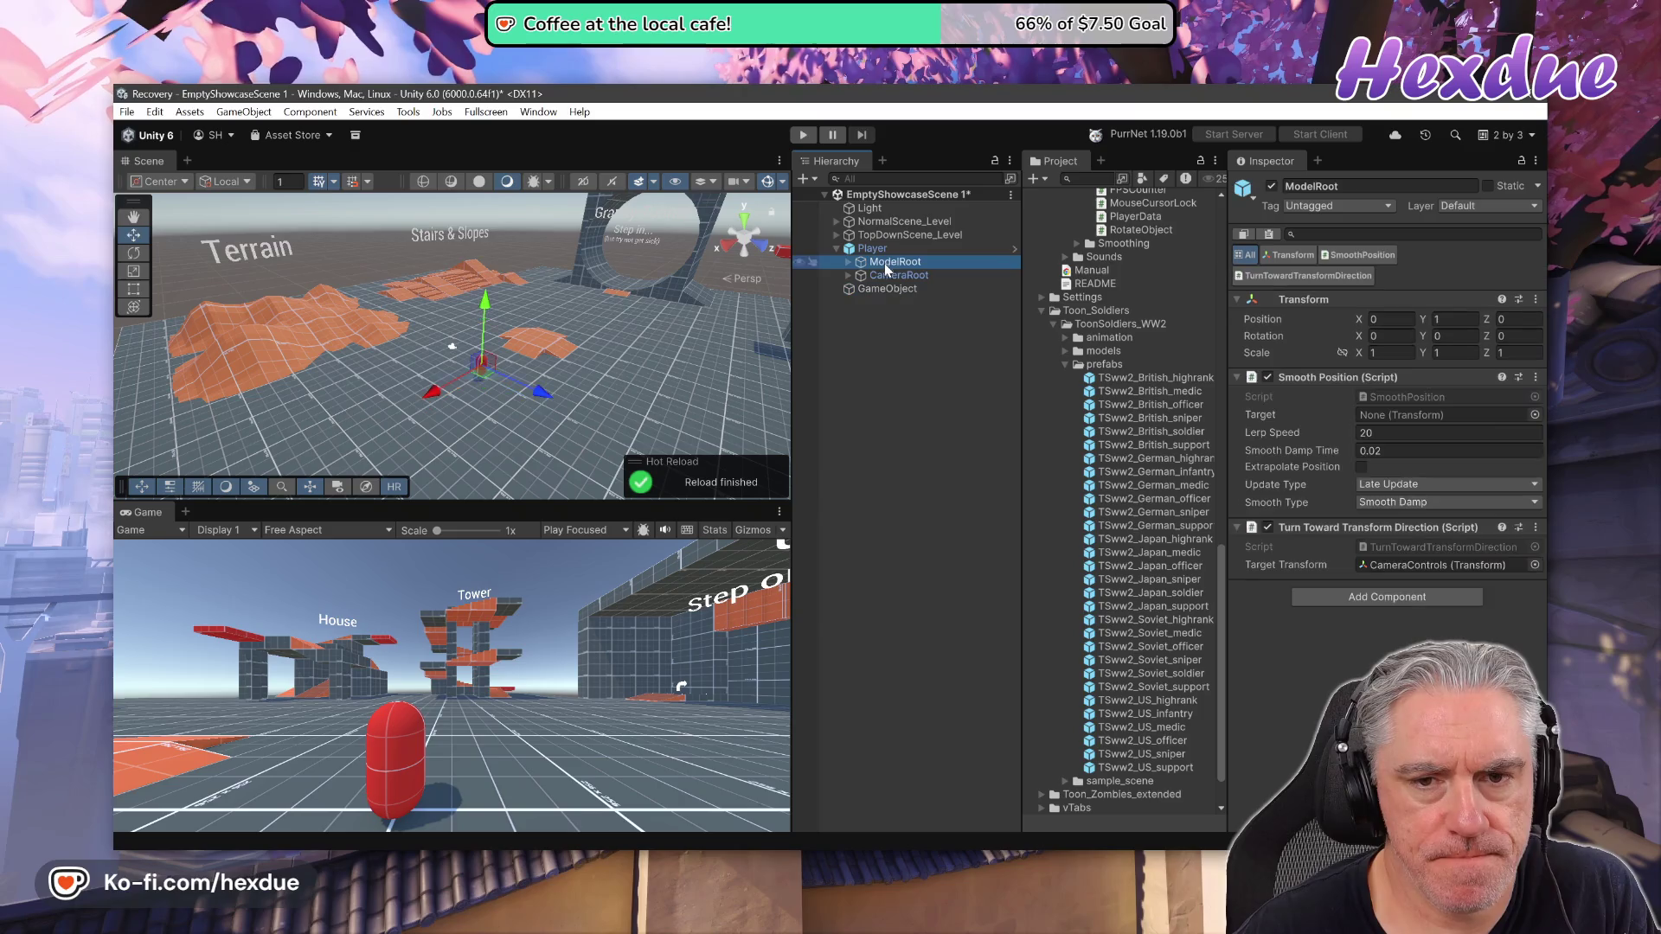
pyautogui.click(891, 277)
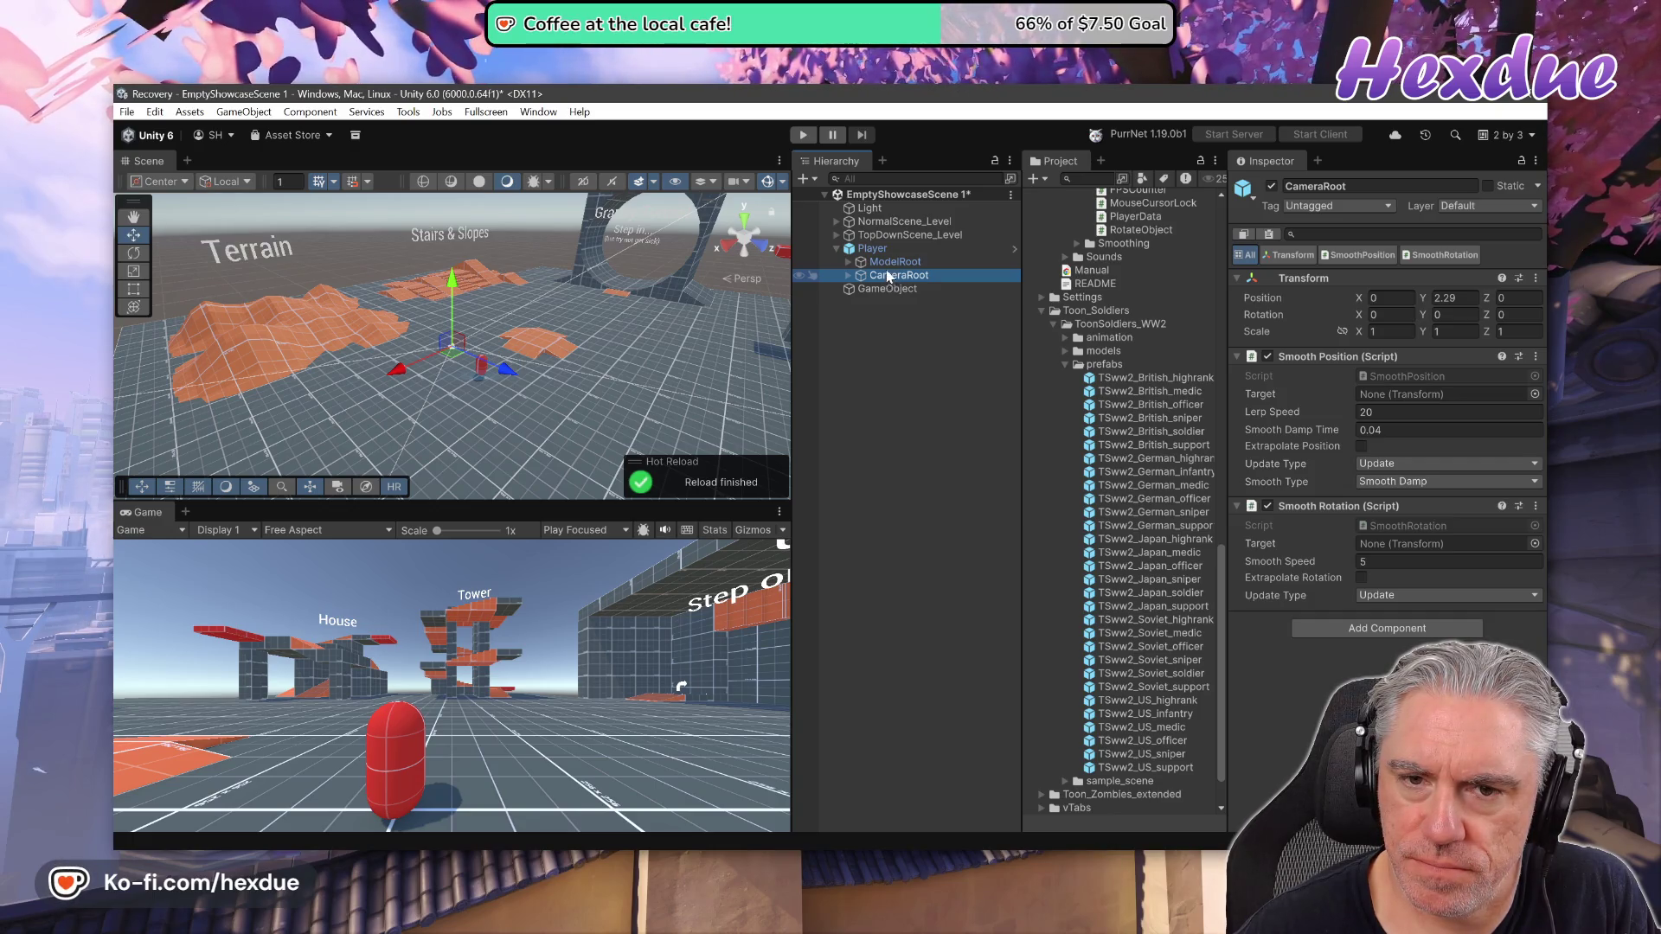
pyautogui.click(874, 249)
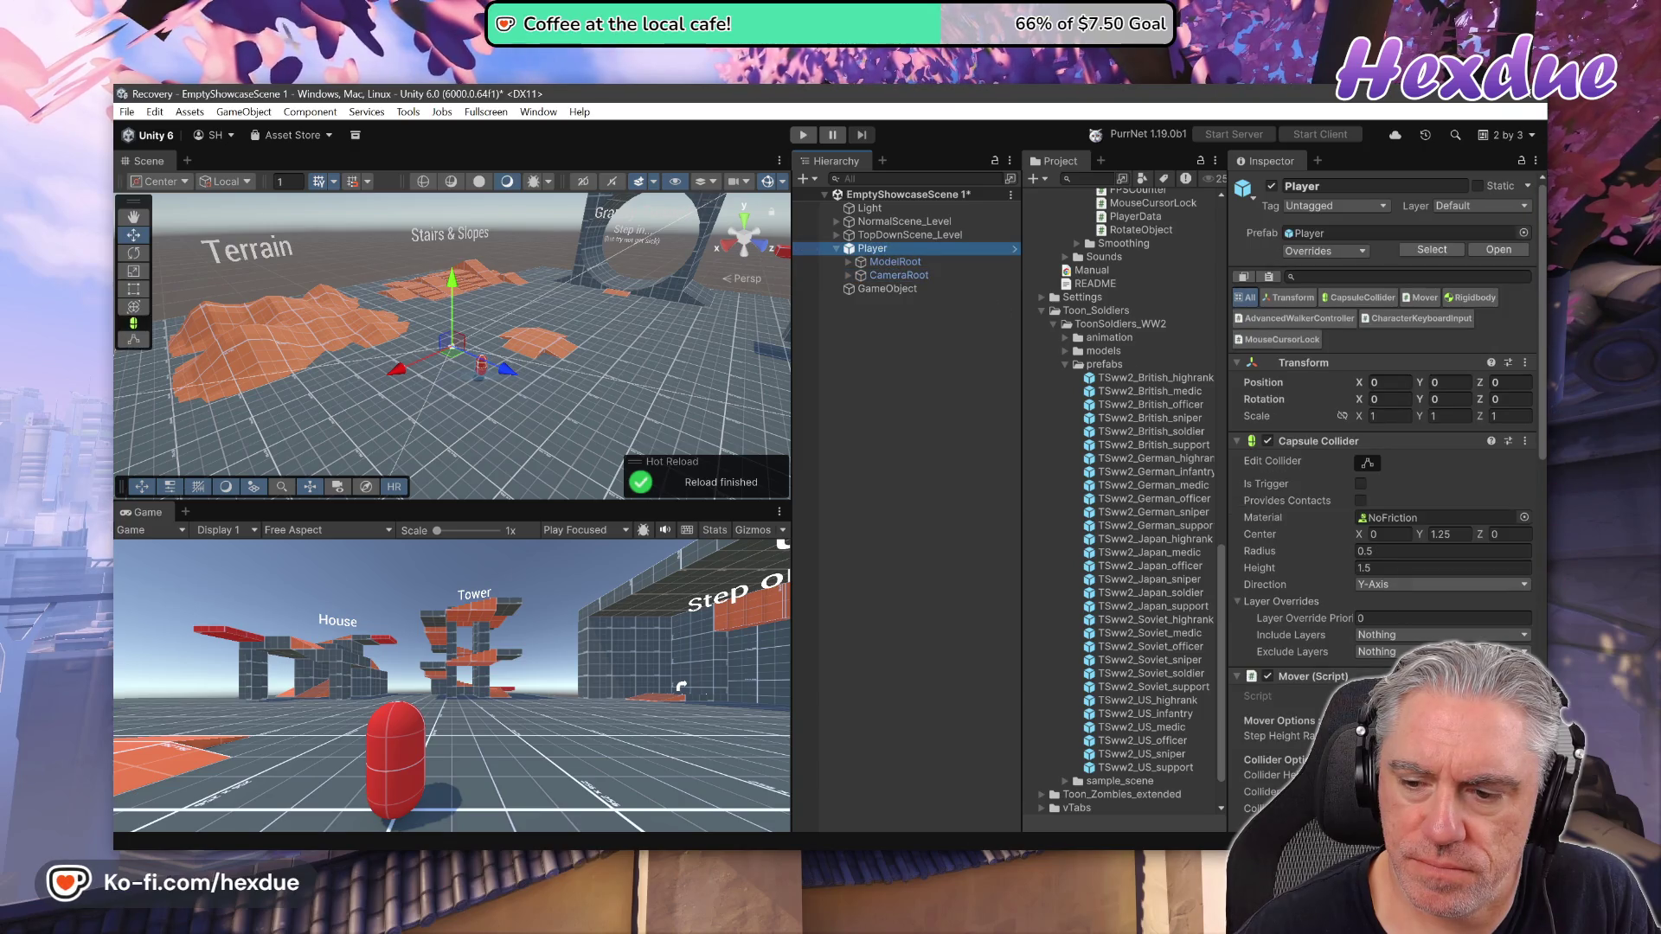
# Scroll through the Player's components in the Inspector
pyautogui.scroll(-10, 1376, 560)
pyautogui.scroll(-7, 1384, 519)
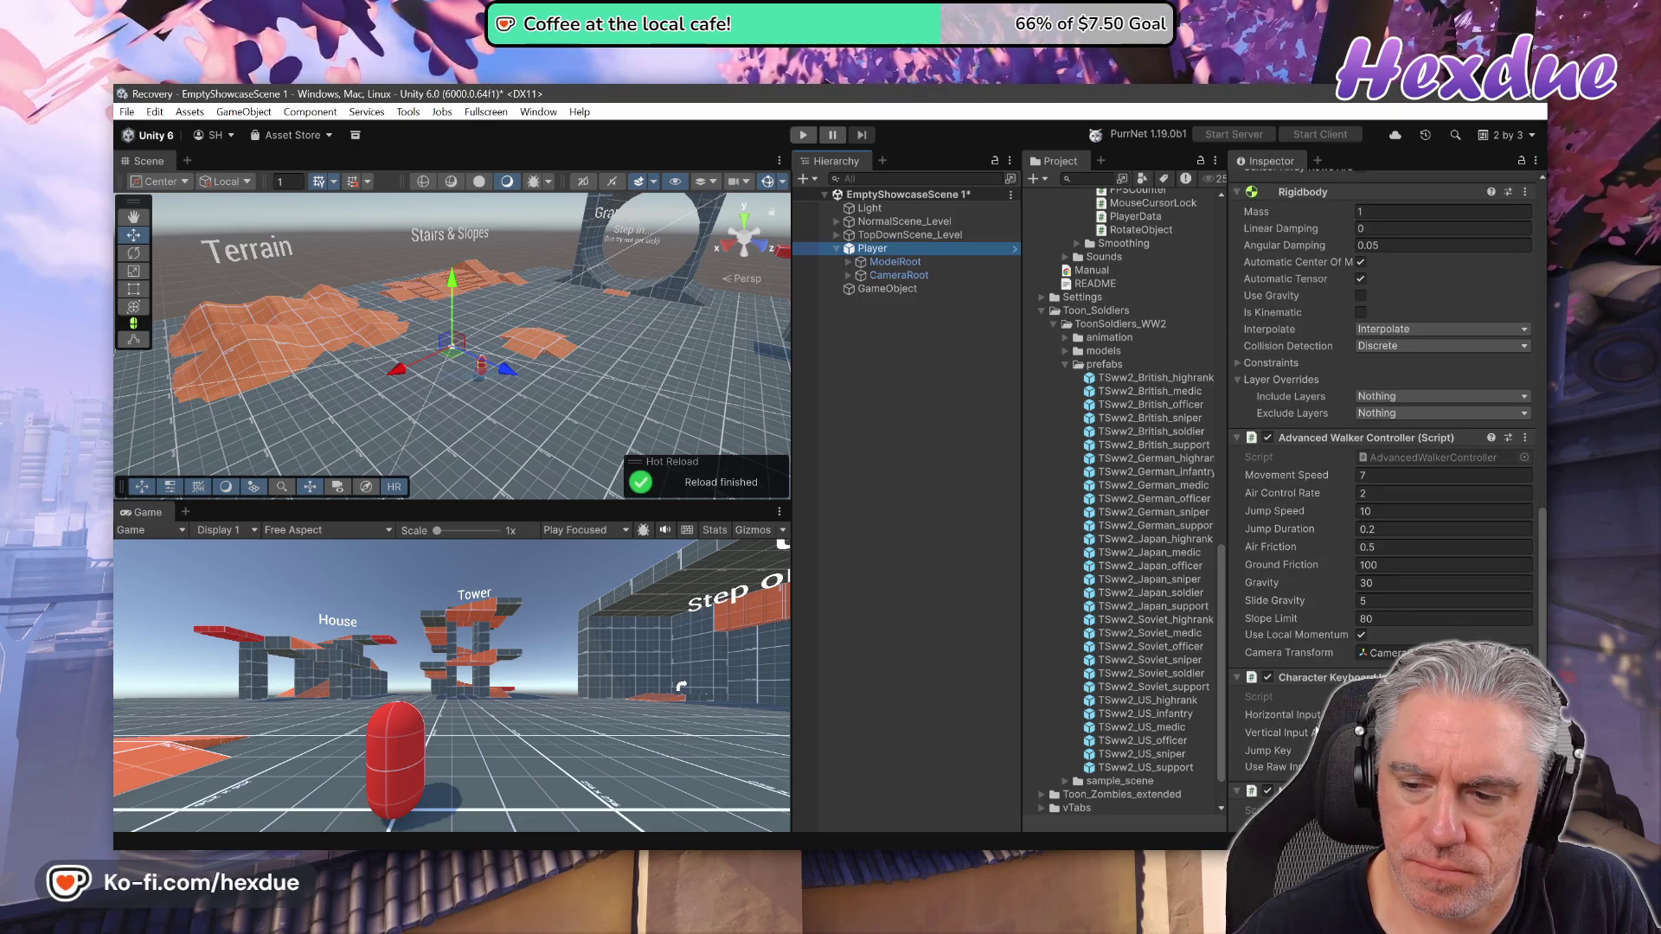
pyautogui.scroll(-2, 1384, 432)
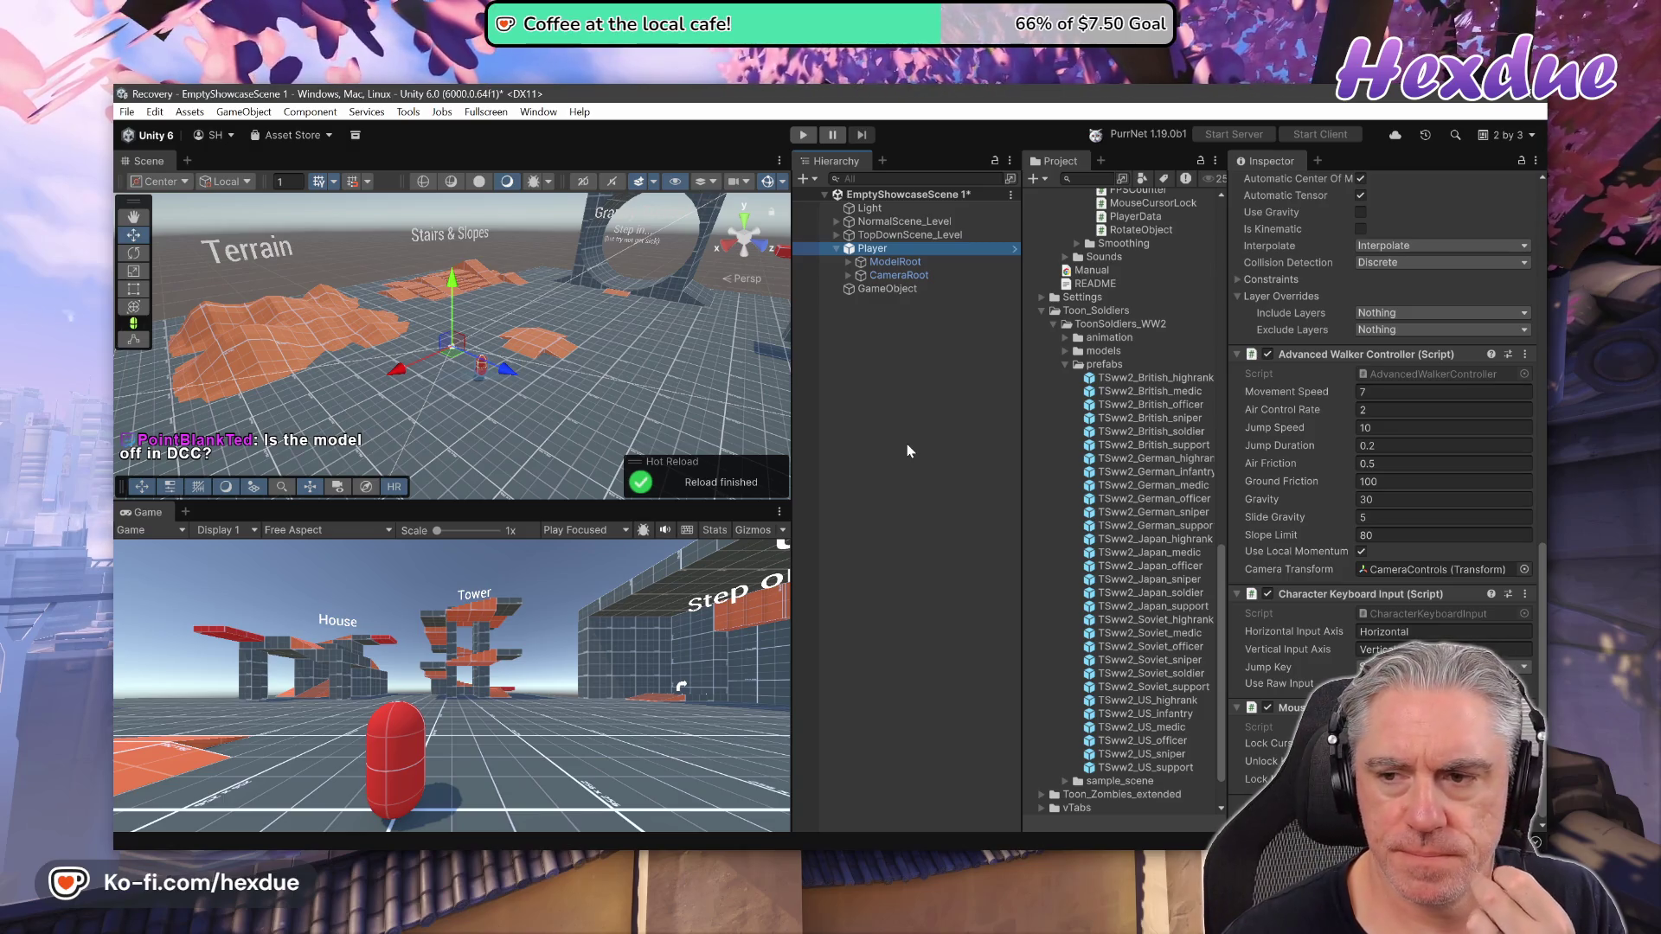
pyautogui.scroll(5, 1364, 575)
pyautogui.scroll(5, 1363, 554)
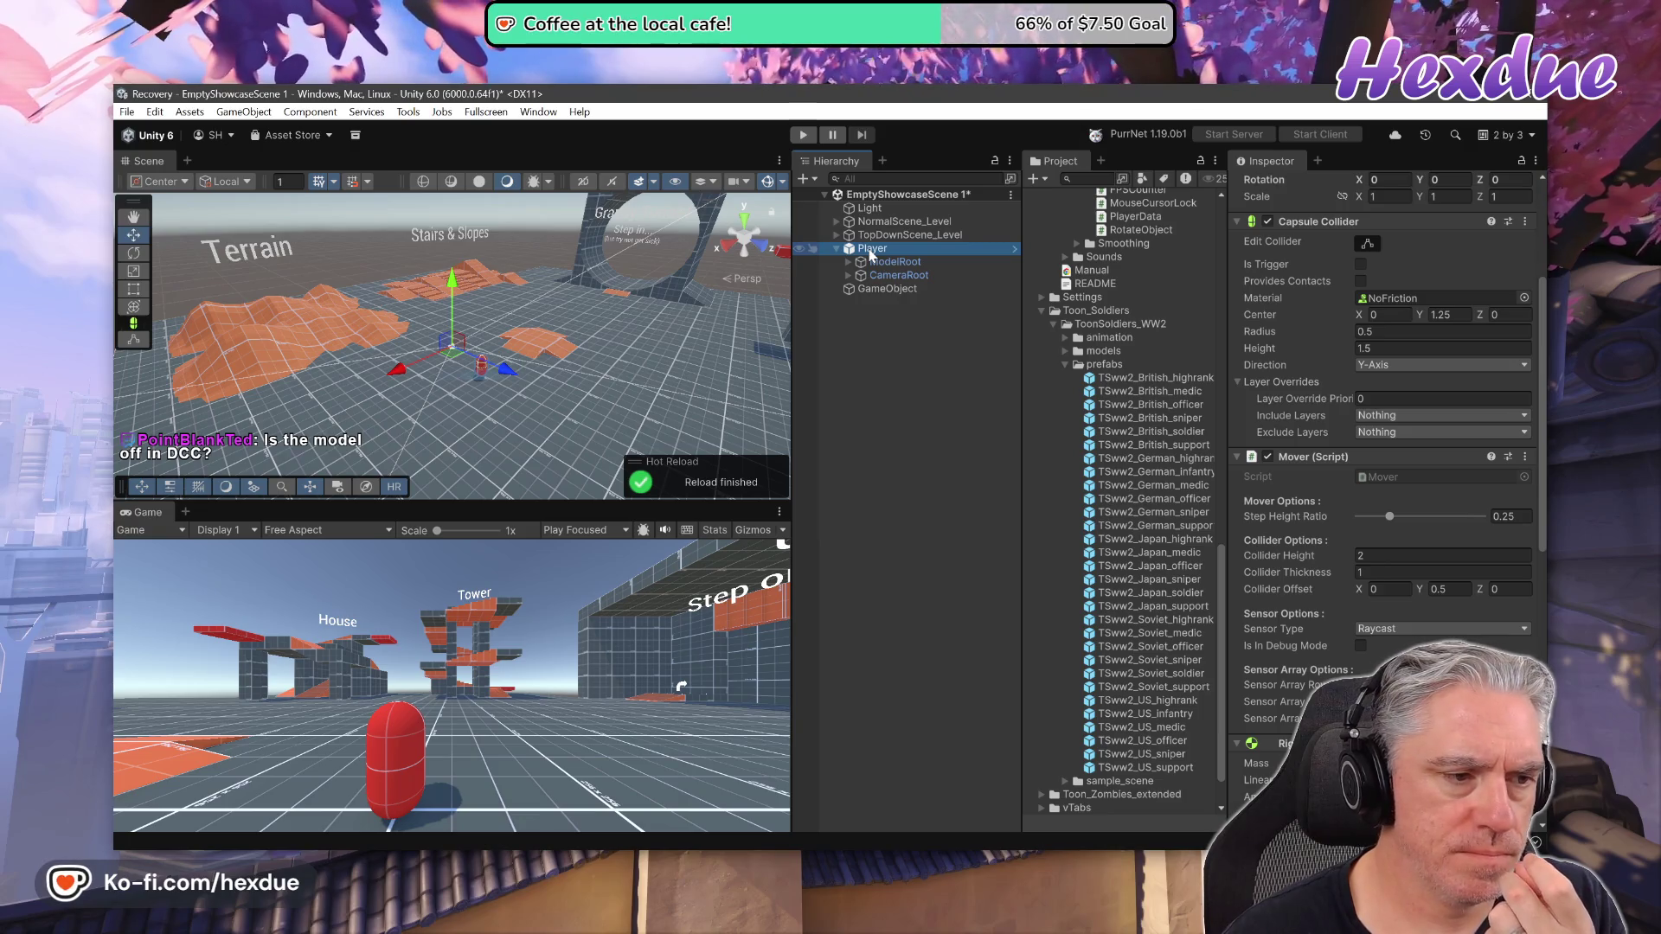
# Collapse the Toon_Soldiers folder, scroll to the top and open the Player prefab for editing
pyautogui.click(1045, 313)
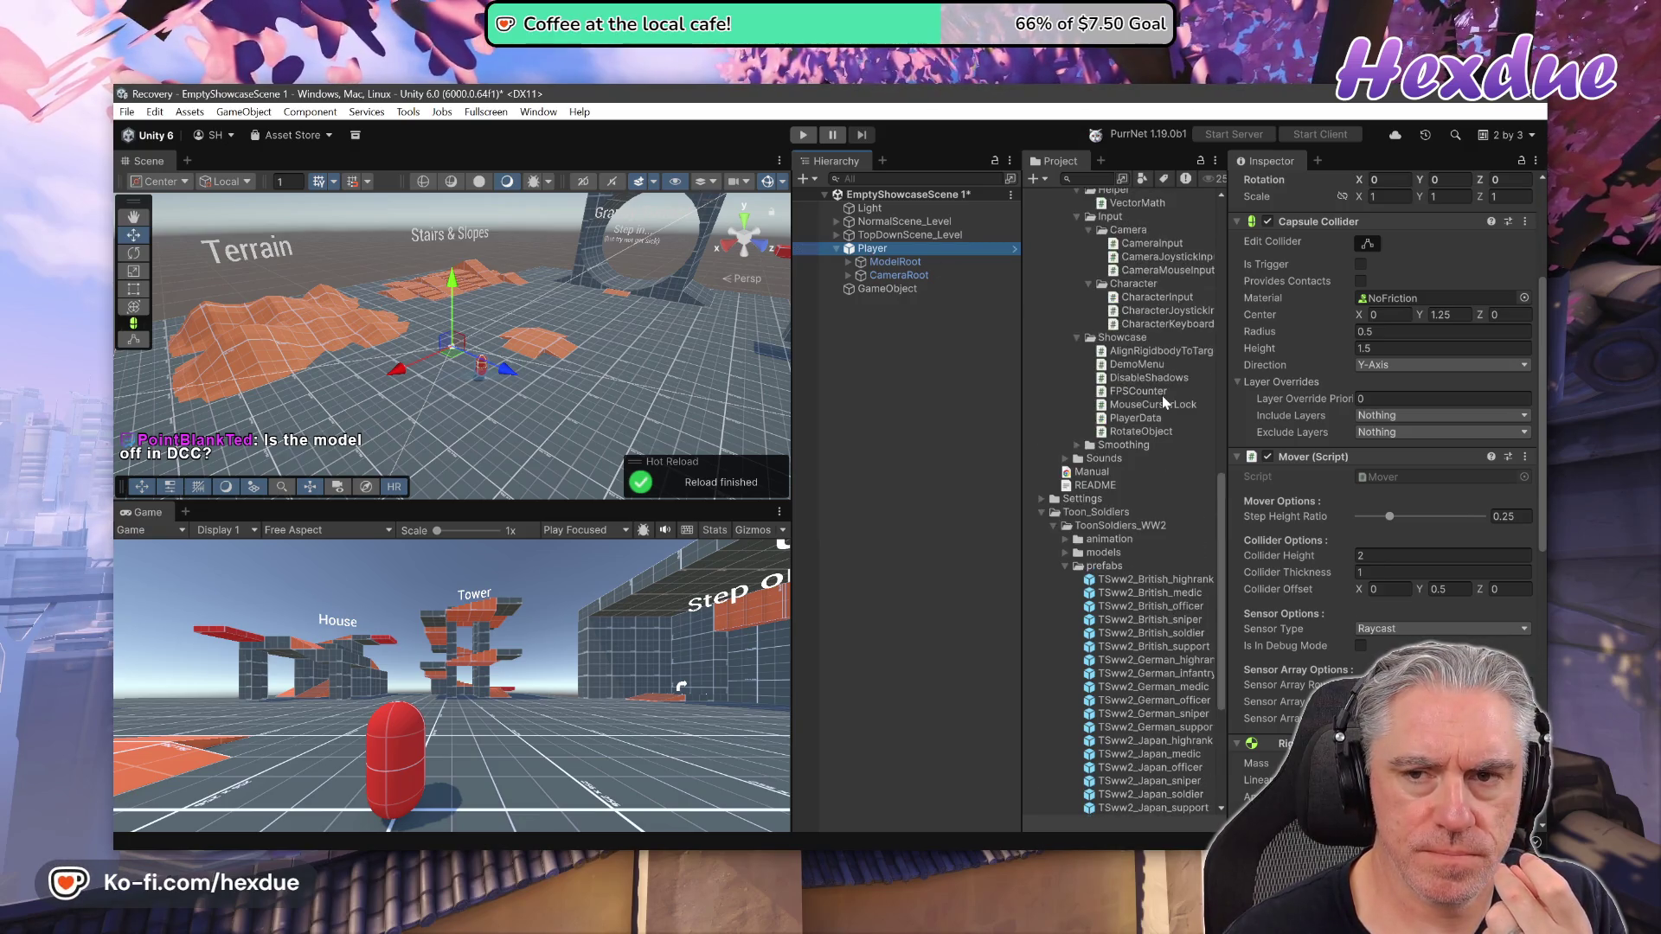
pyautogui.scroll(15, 1161, 396)
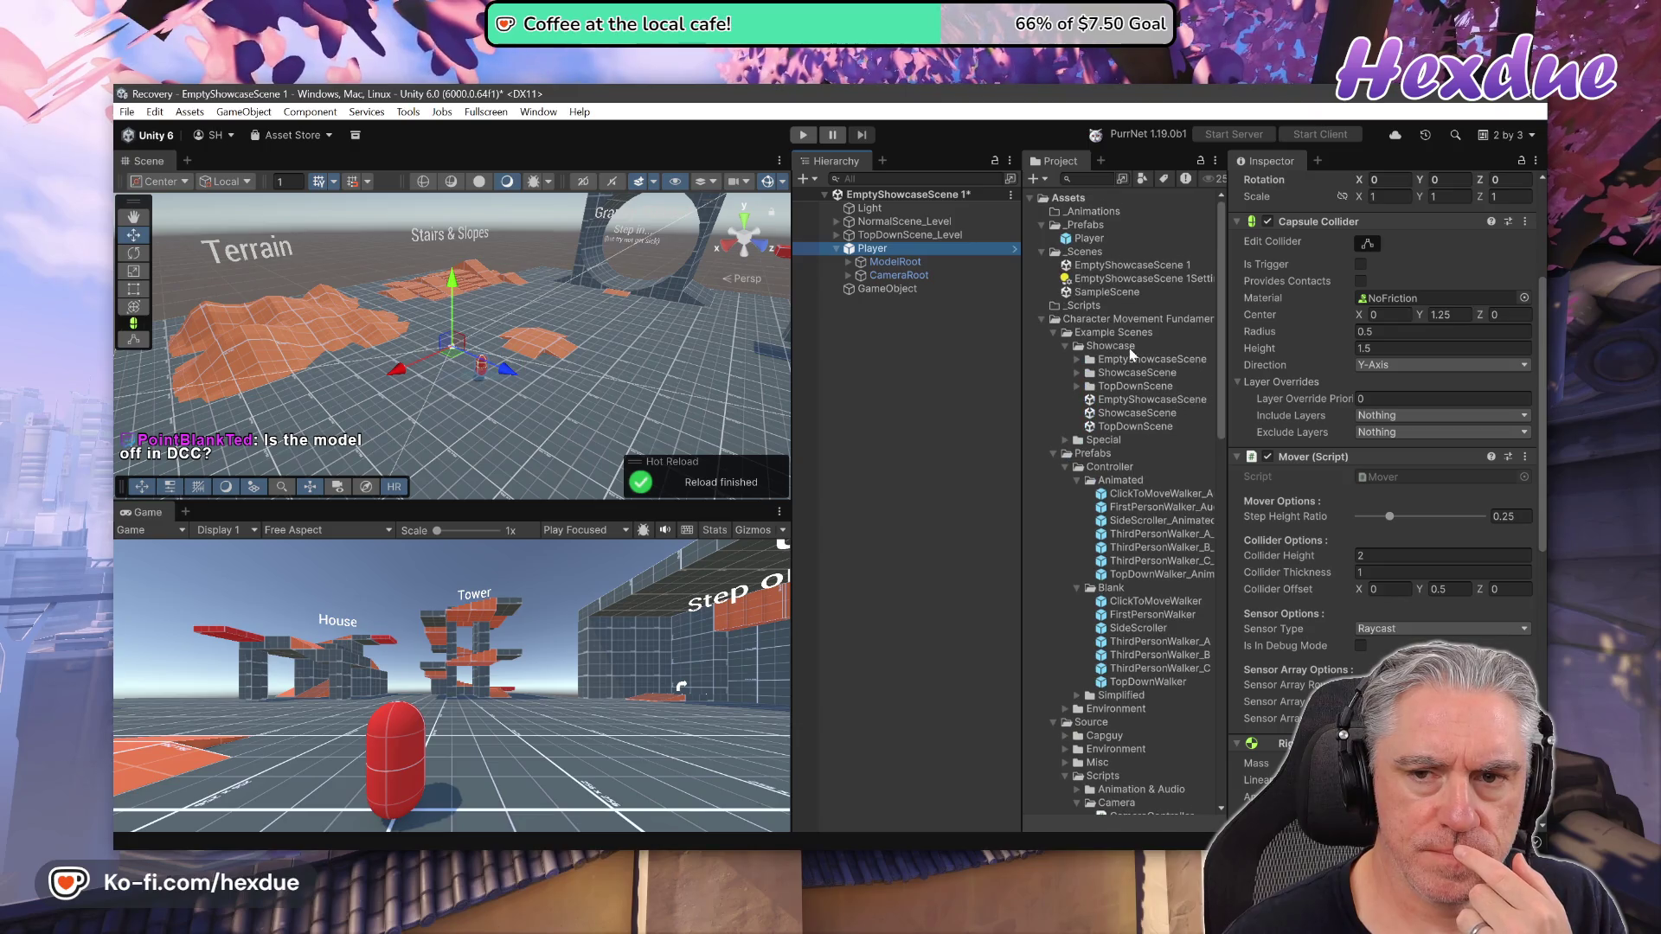
pyautogui.doubleClick(1088, 241)
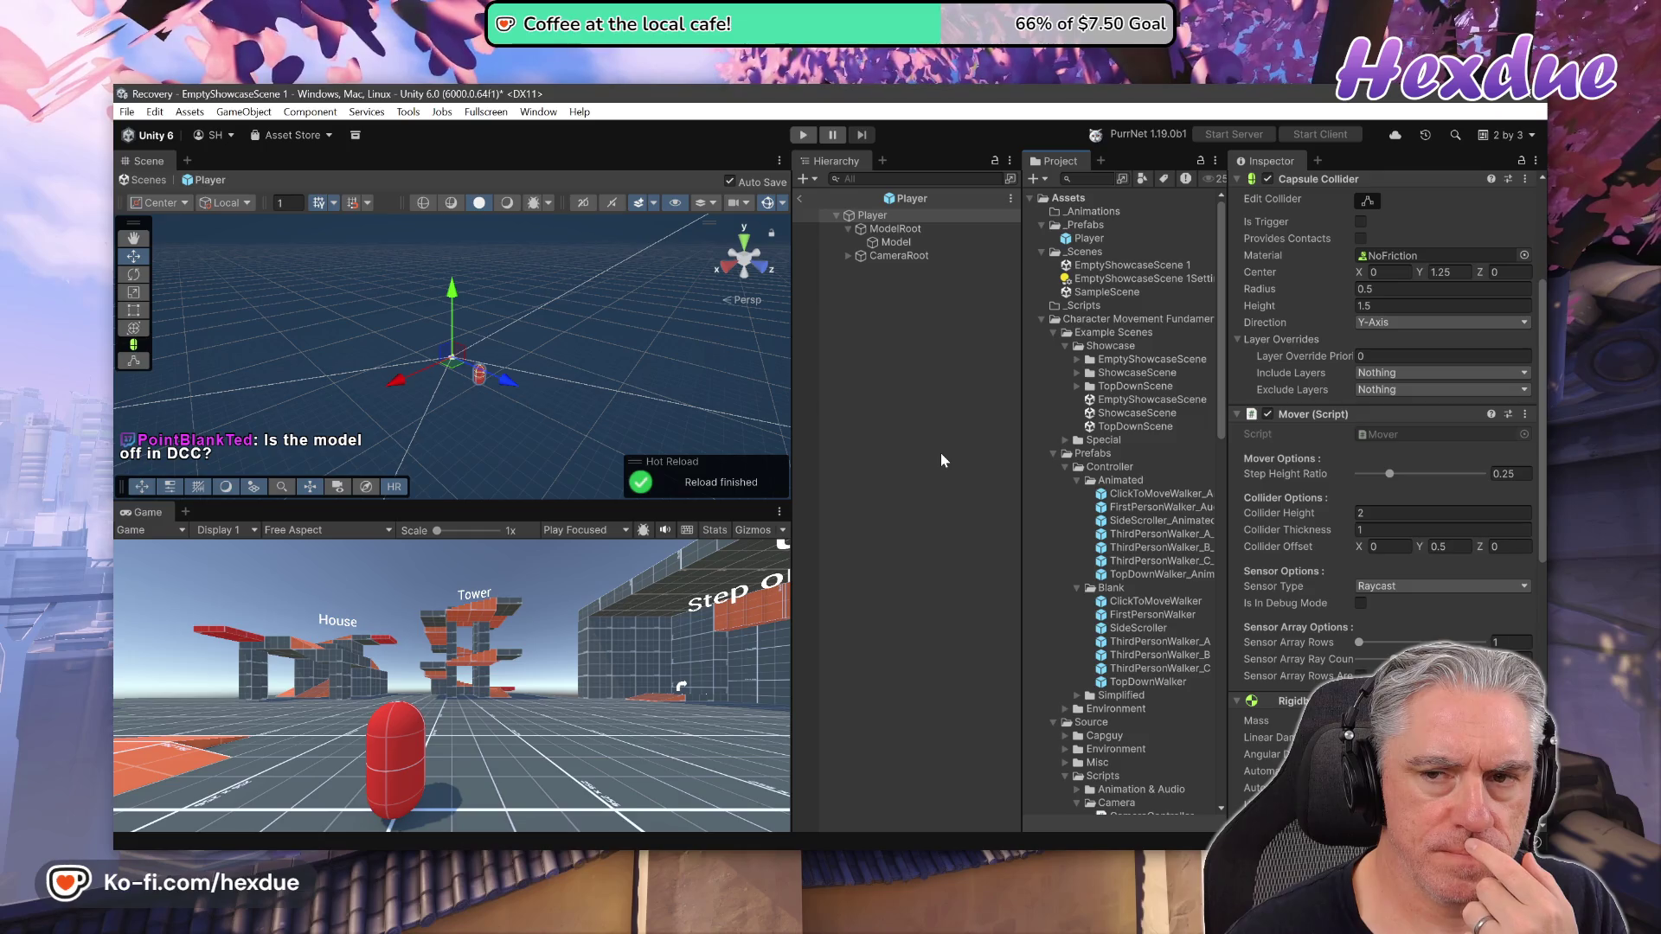
pyautogui.scroll(5, 1329, 560)
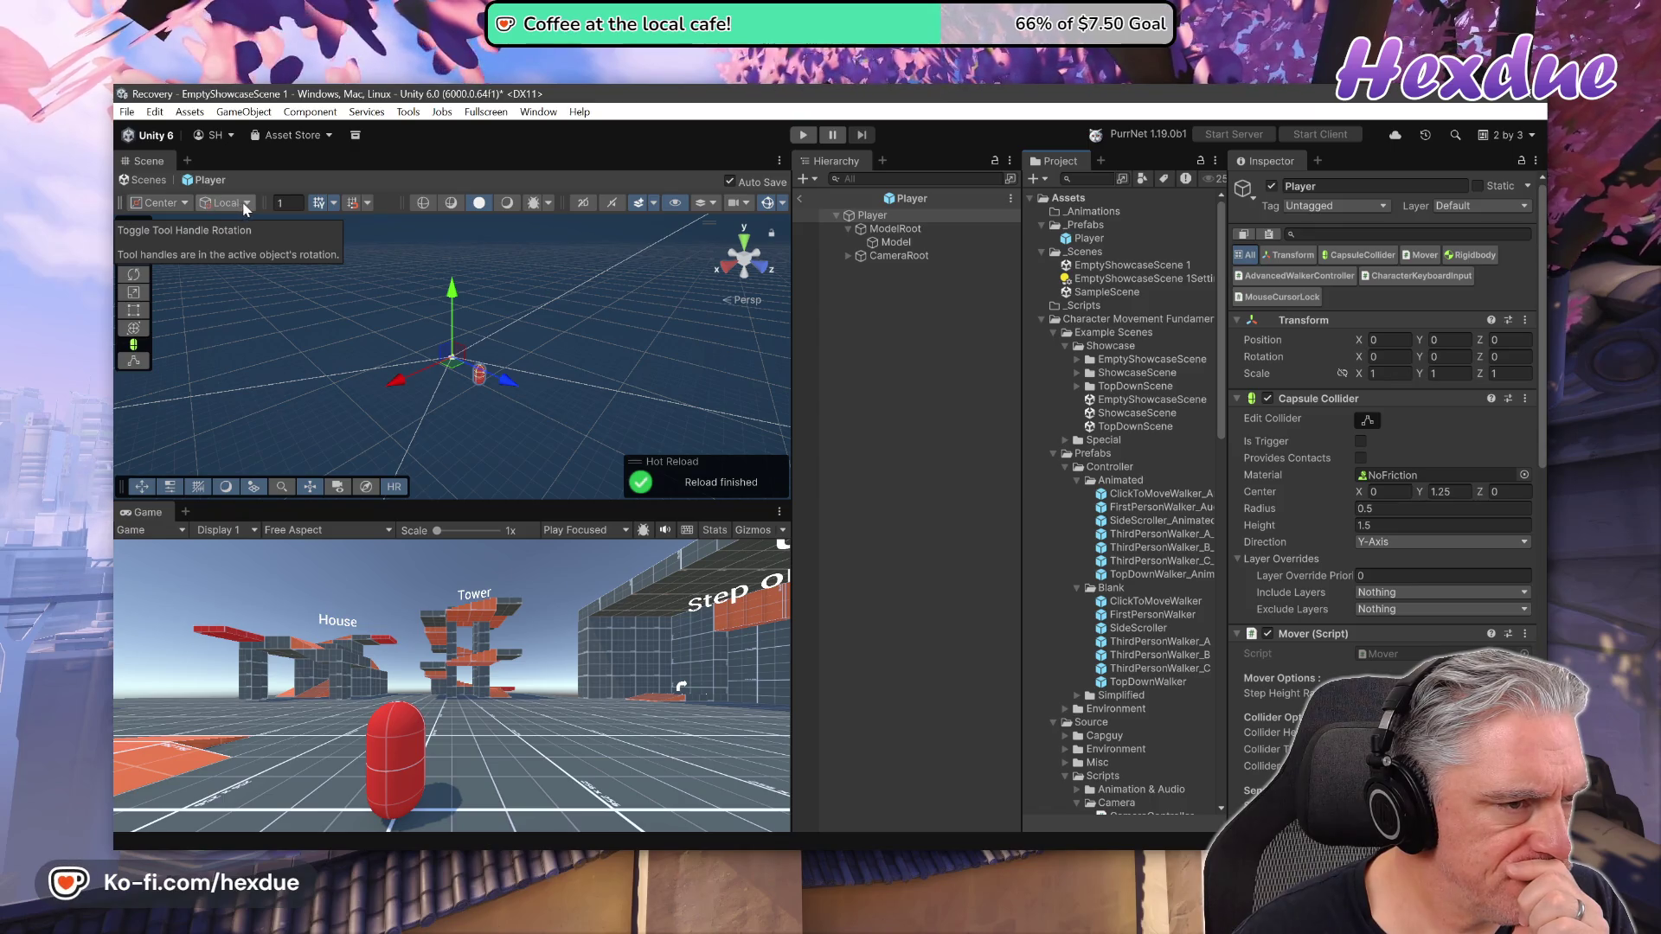
pyautogui.click(248, 204)
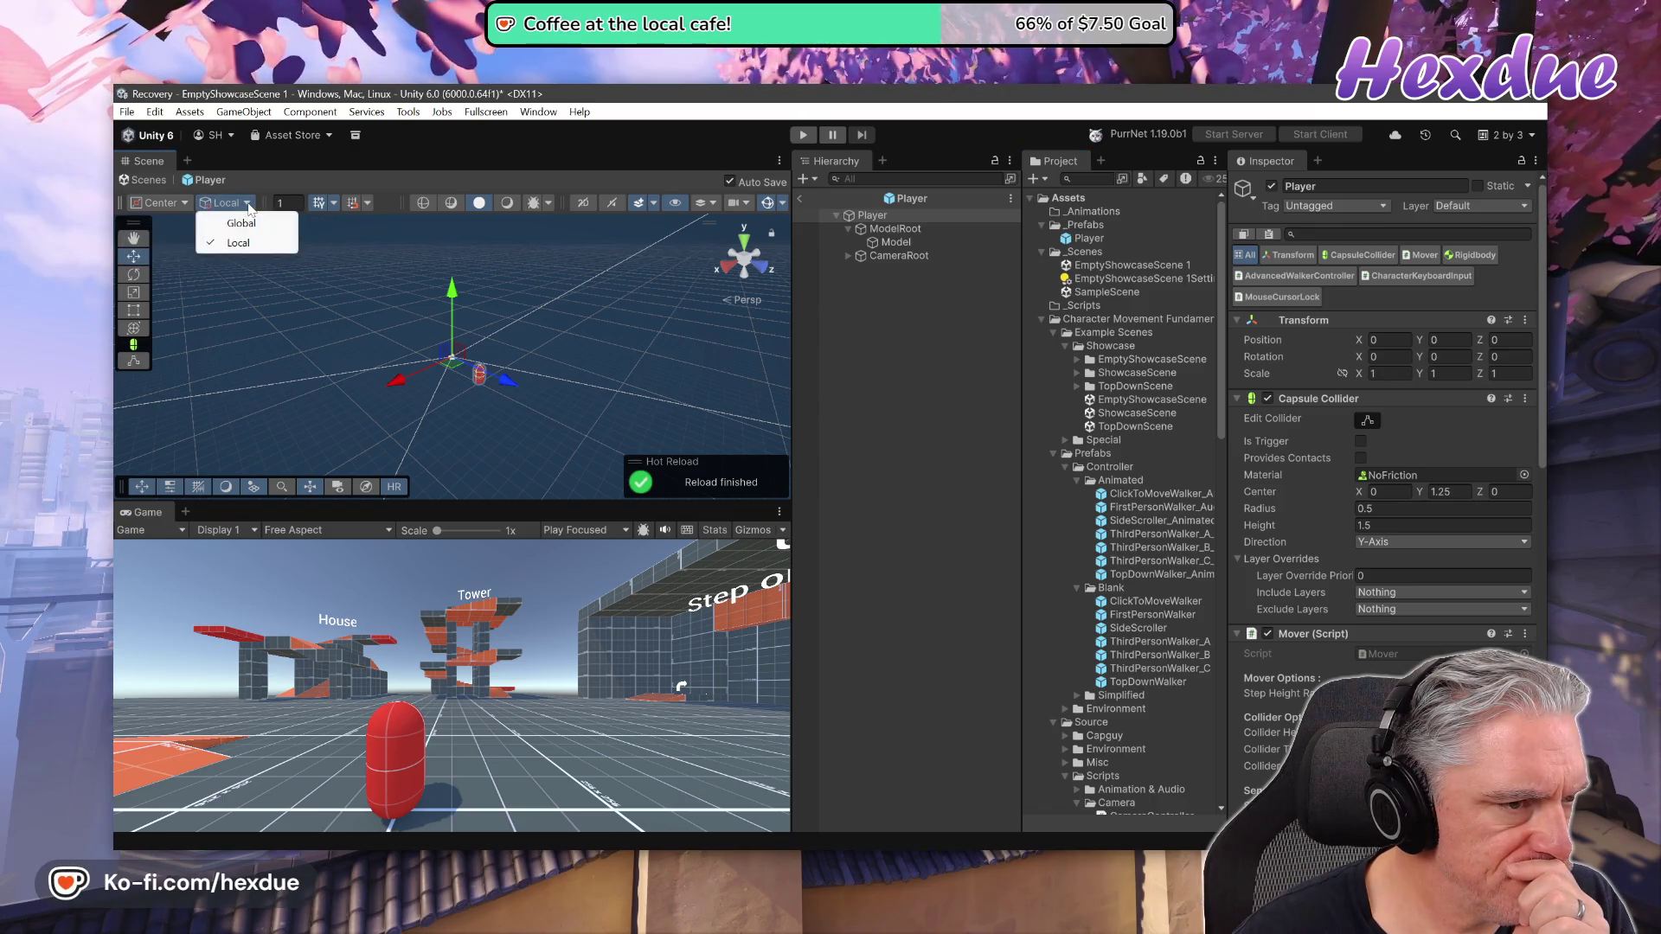
pyautogui.click(240, 226)
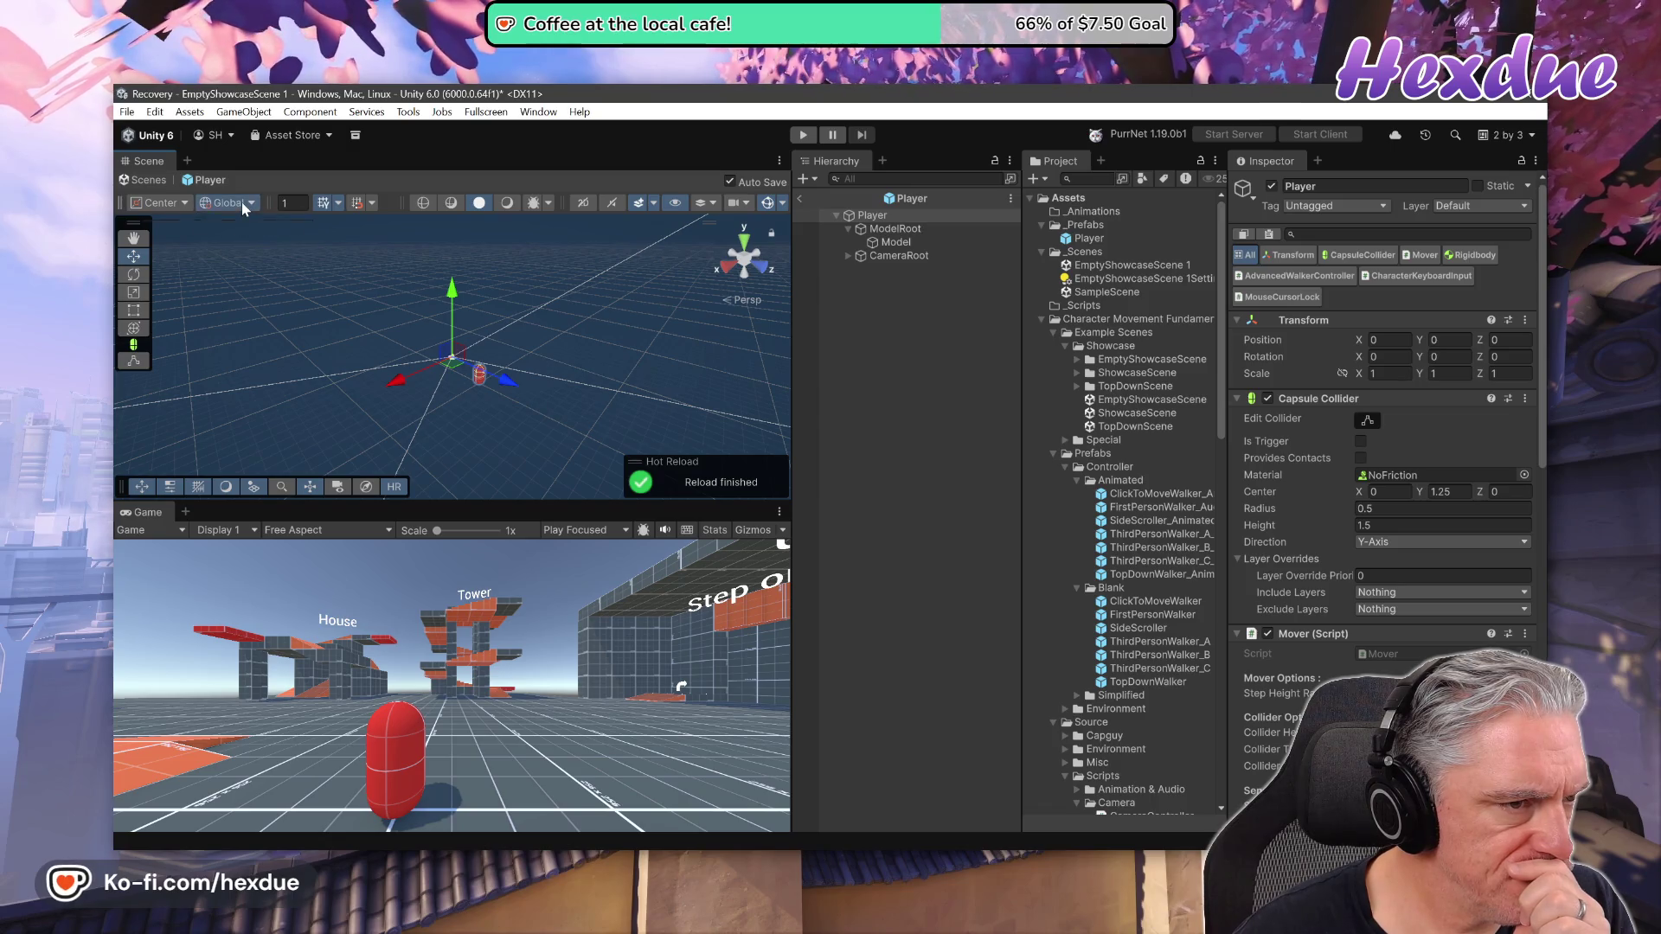
pyautogui.click(245, 204)
pyautogui.click(247, 243)
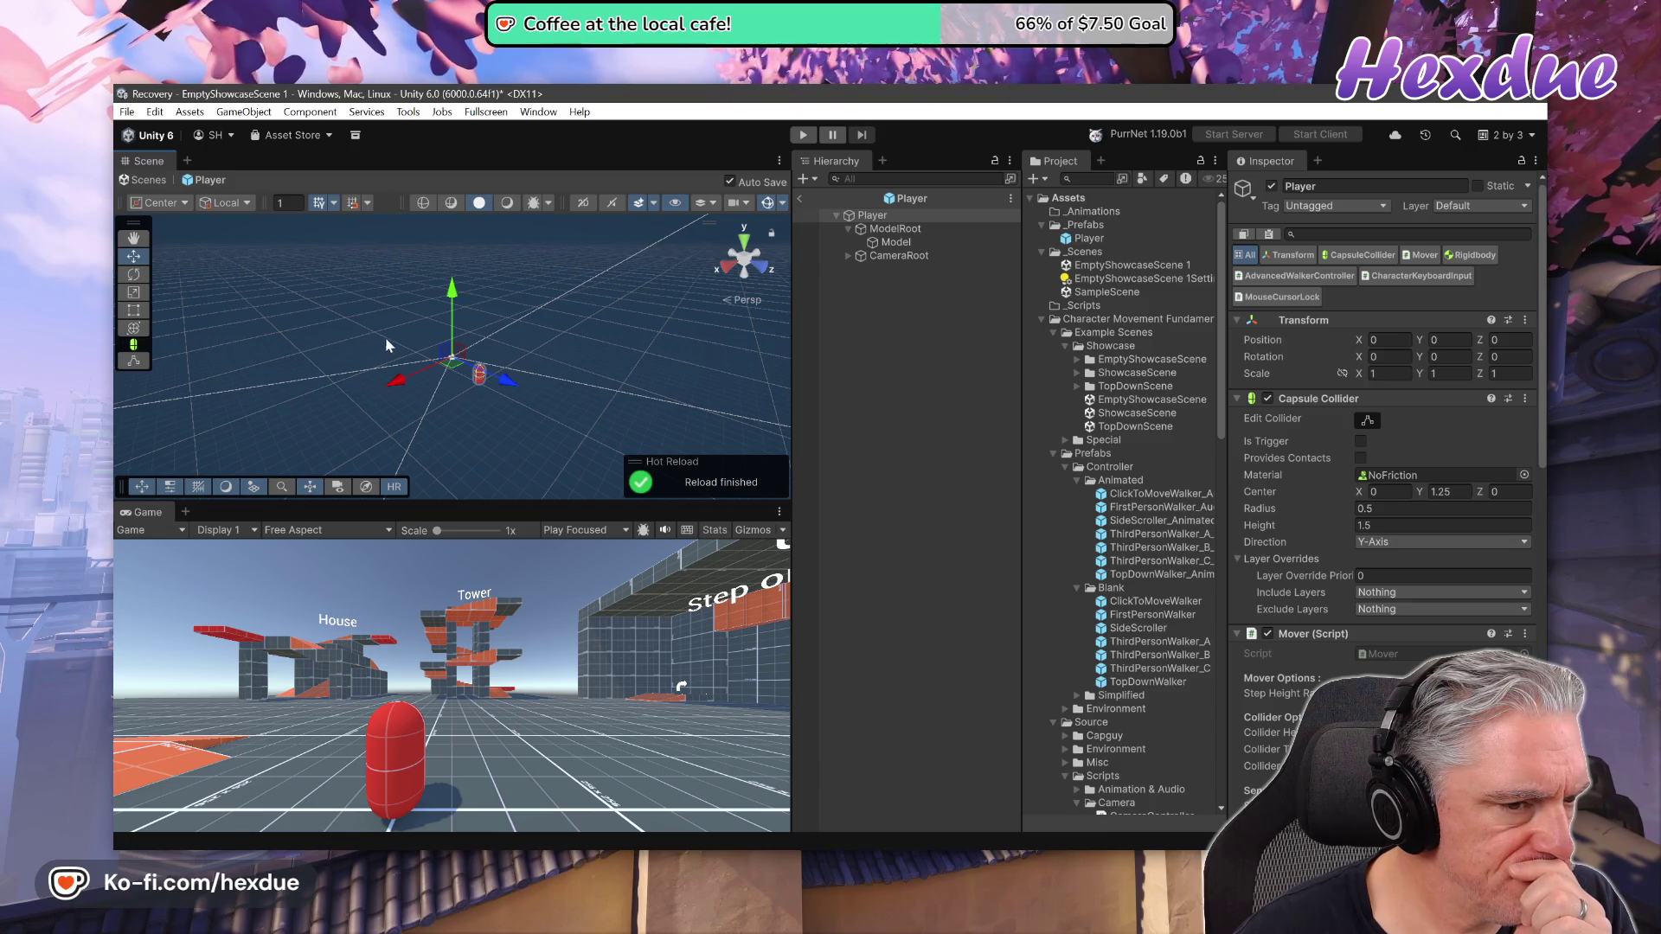
pyautogui.click(872, 215)
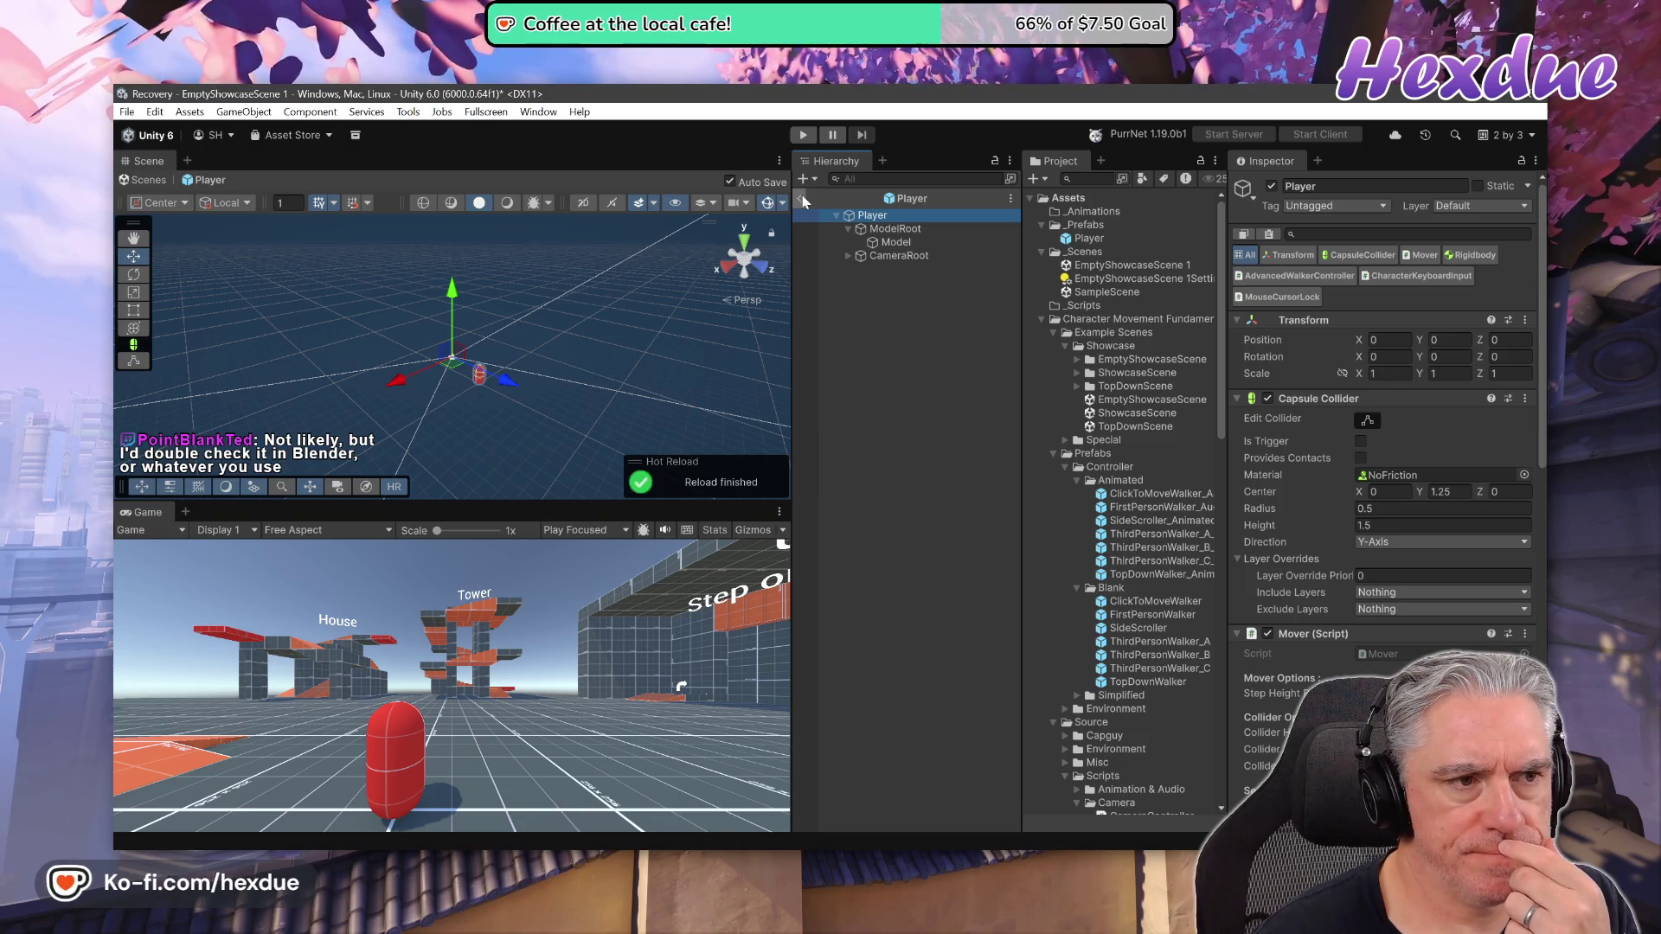
pyautogui.click(804, 201)
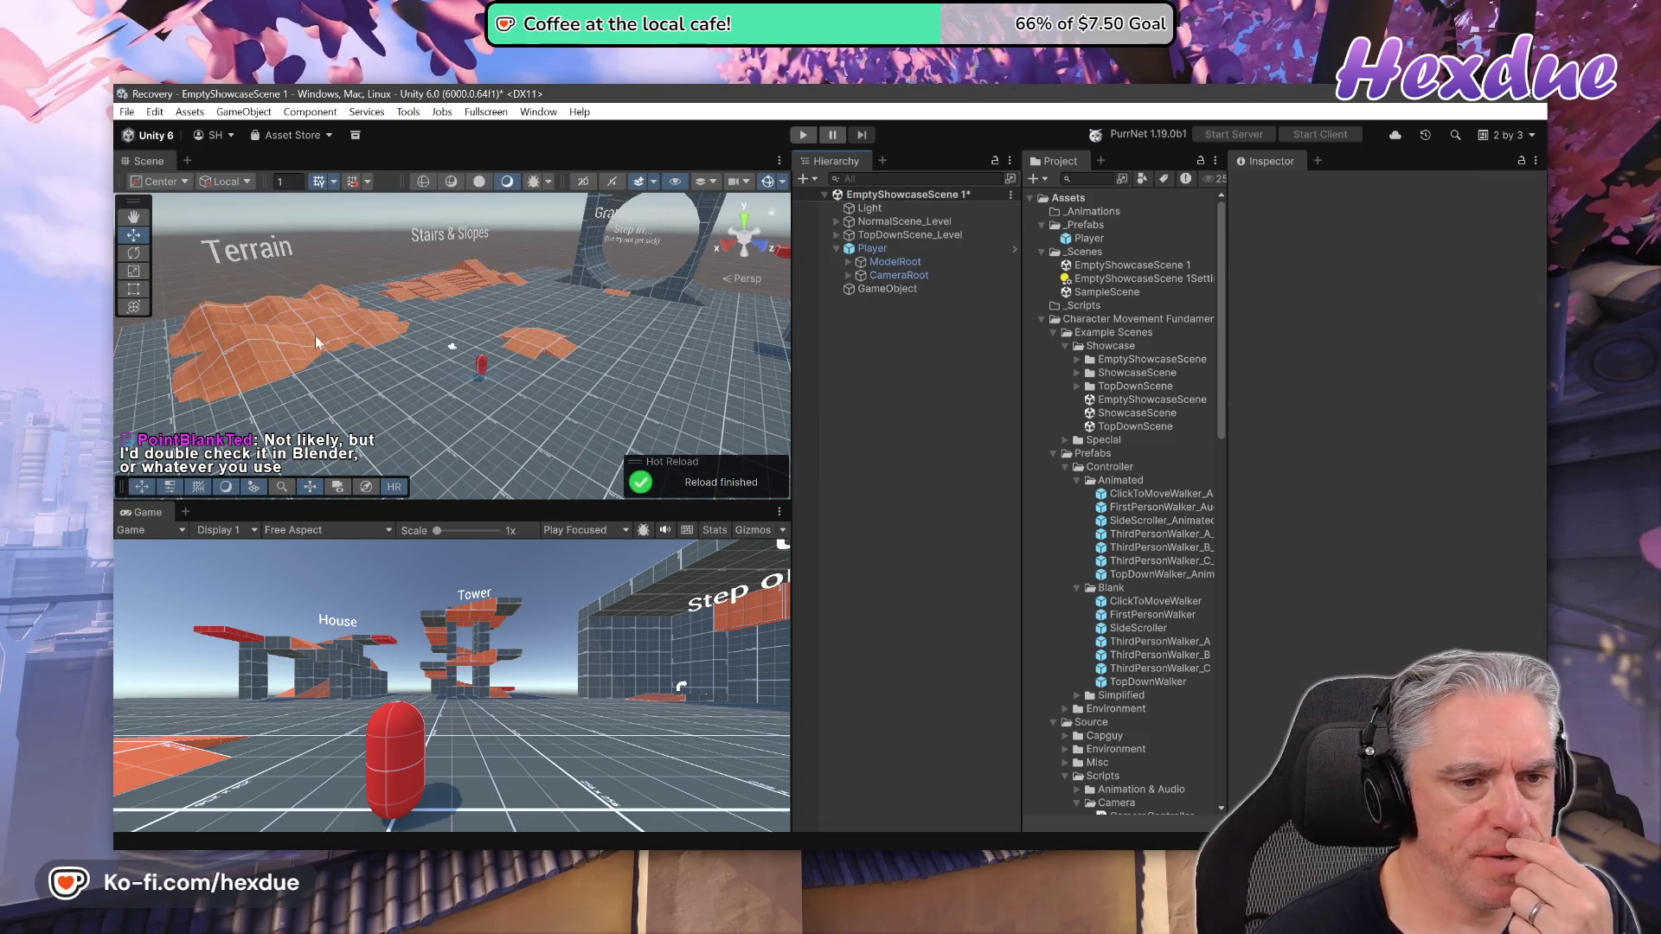
# Save the EmptyShowcaseScene 1 scene through File > Save
pyautogui.click(126, 111)
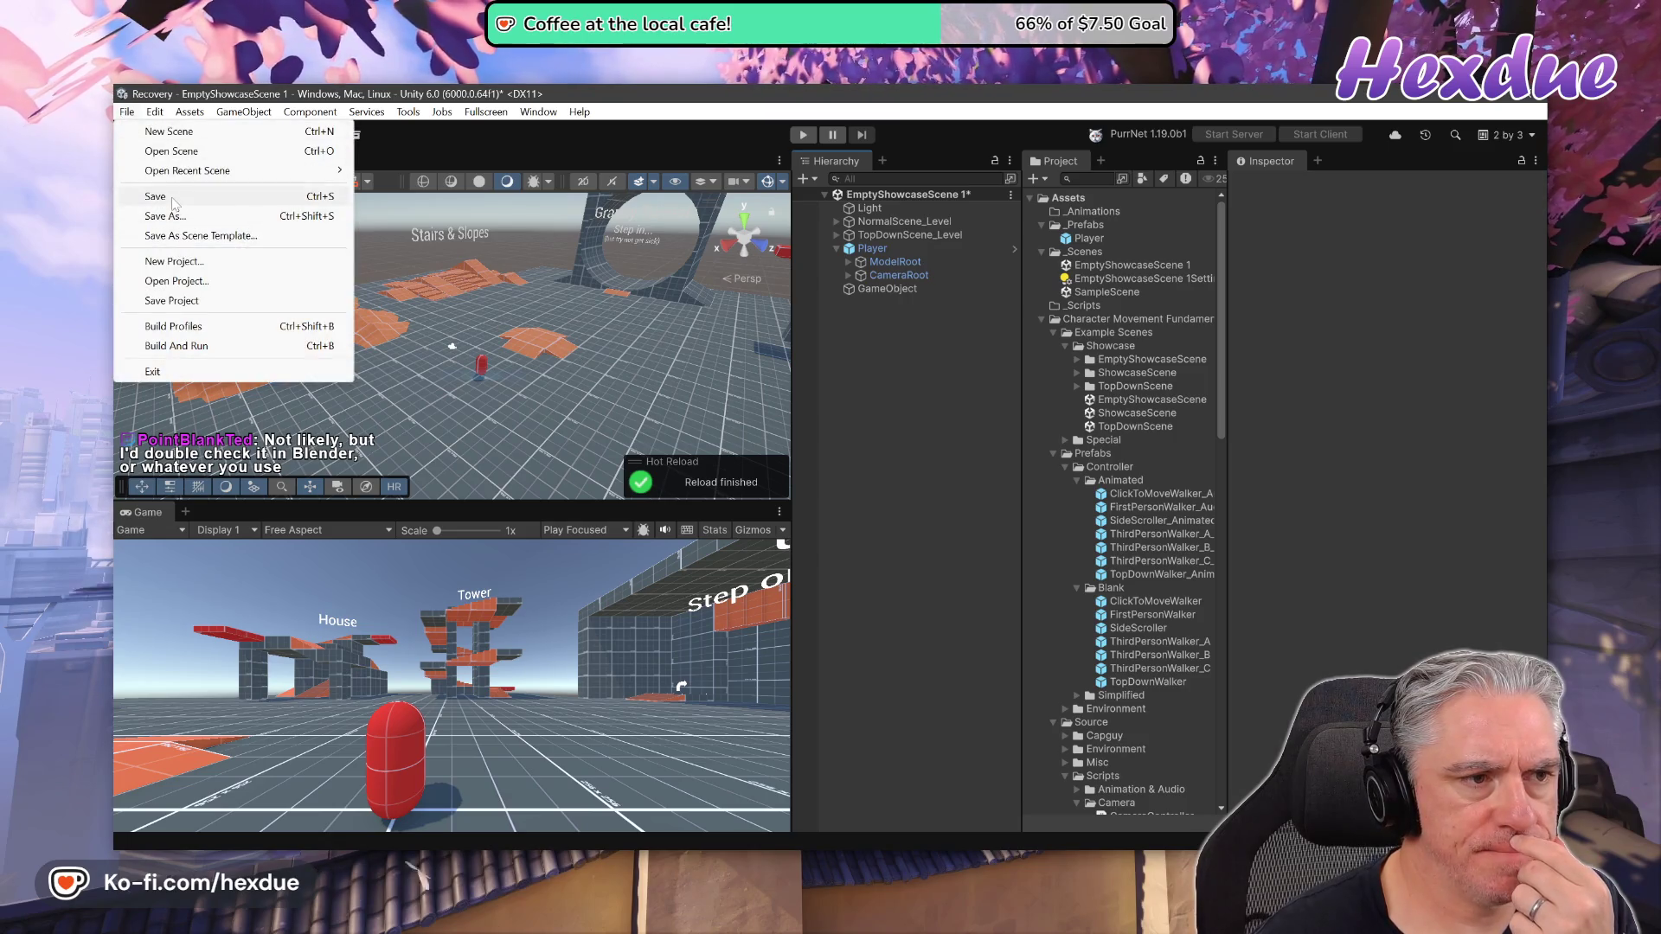
pyautogui.click(160, 194)
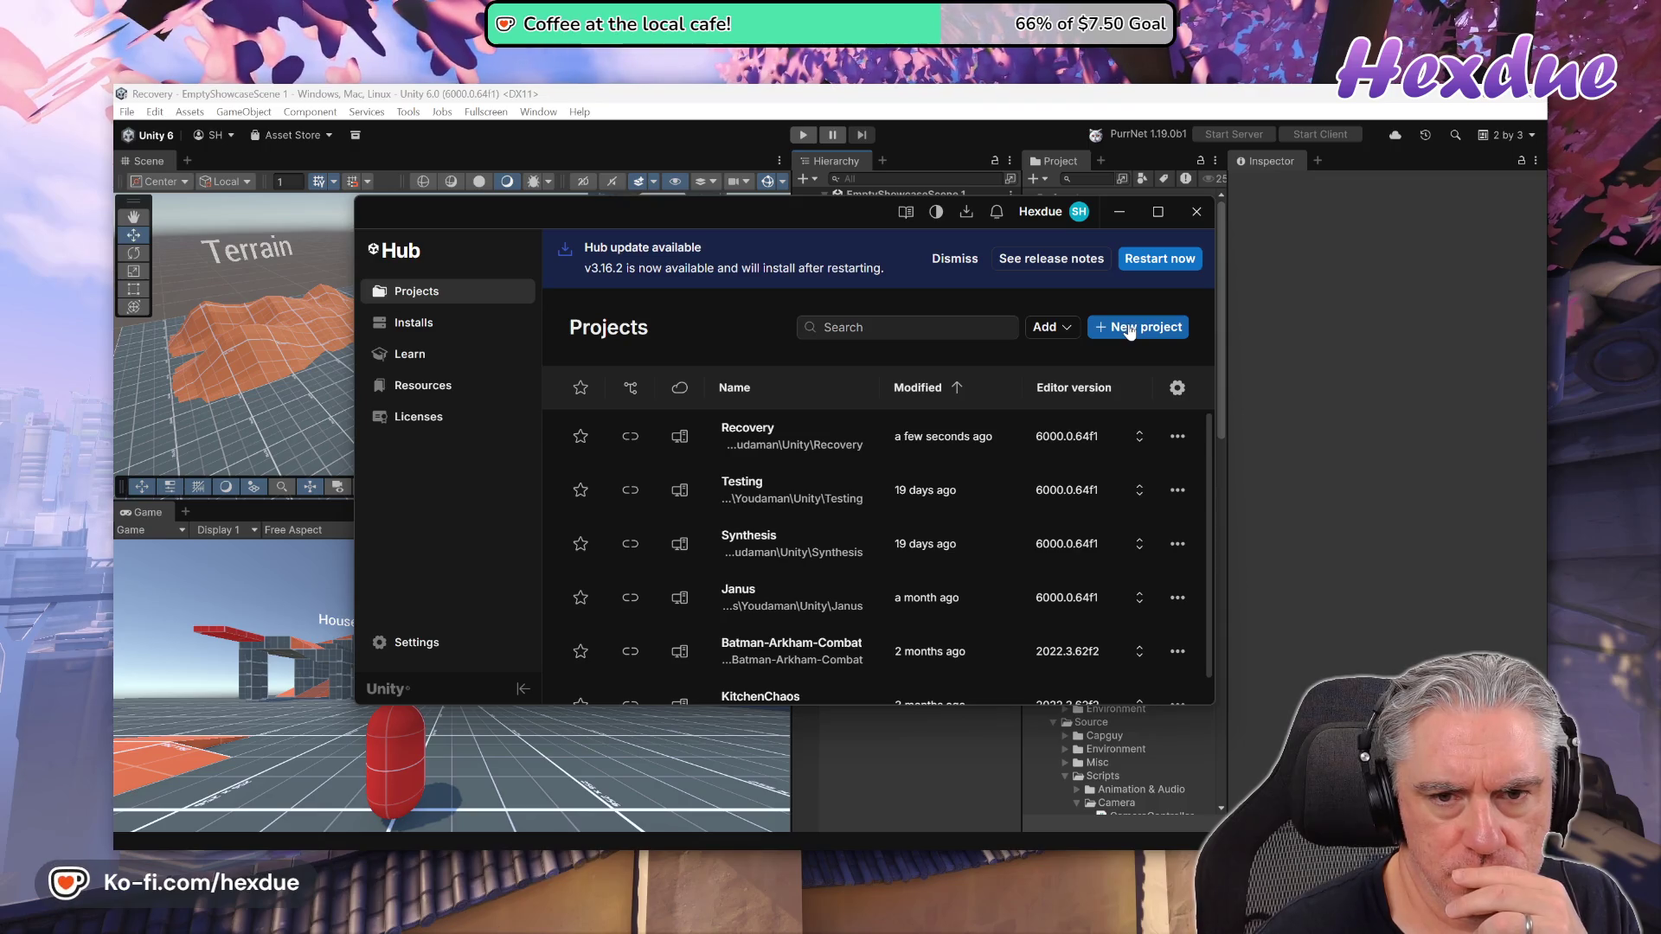
# Create a Universal 3D project stored locally under the name 'My project'
pyautogui.click(1129, 331)
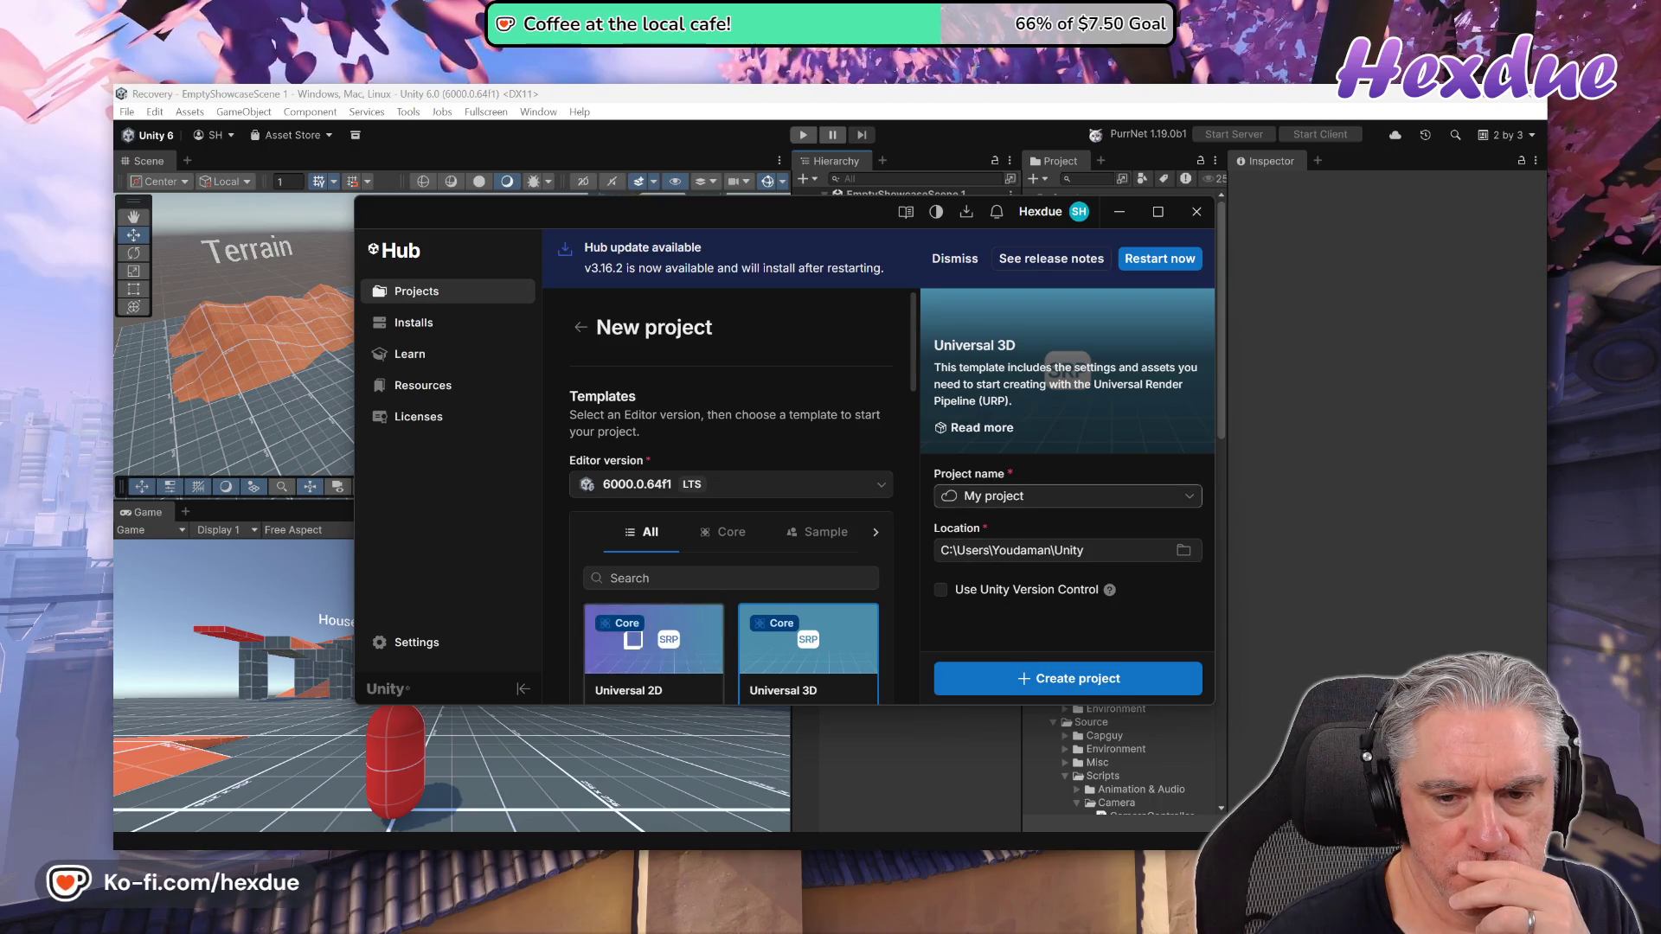
pyautogui.click(1008, 496)
pyautogui.click(1001, 616)
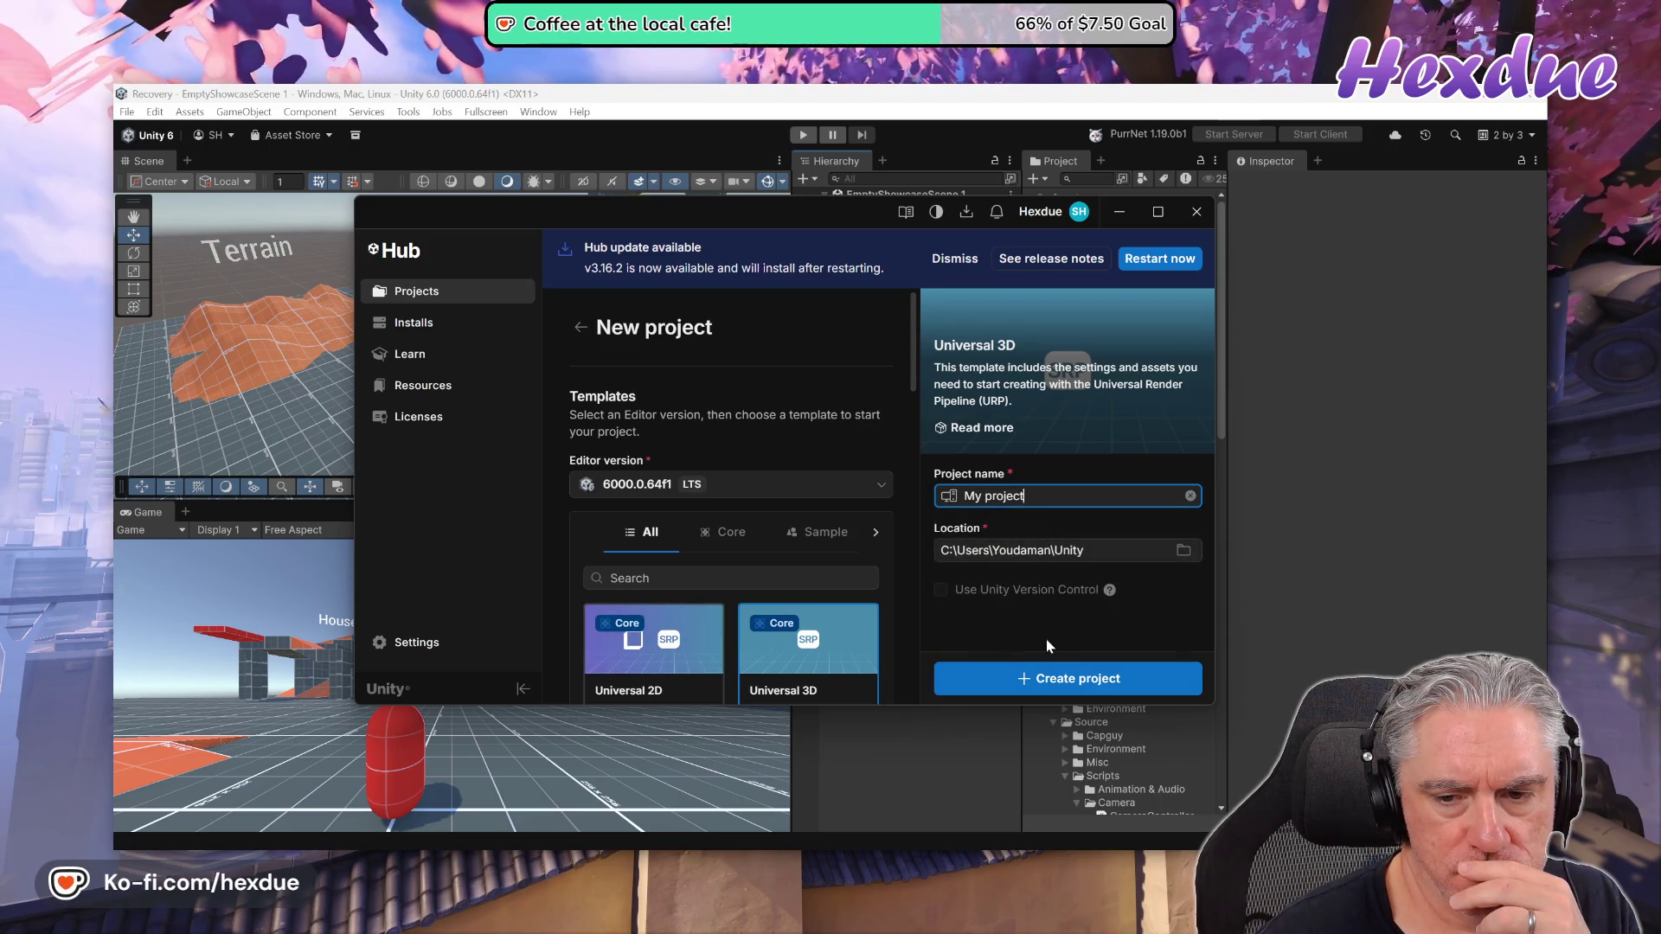
pyautogui.click(1064, 683)
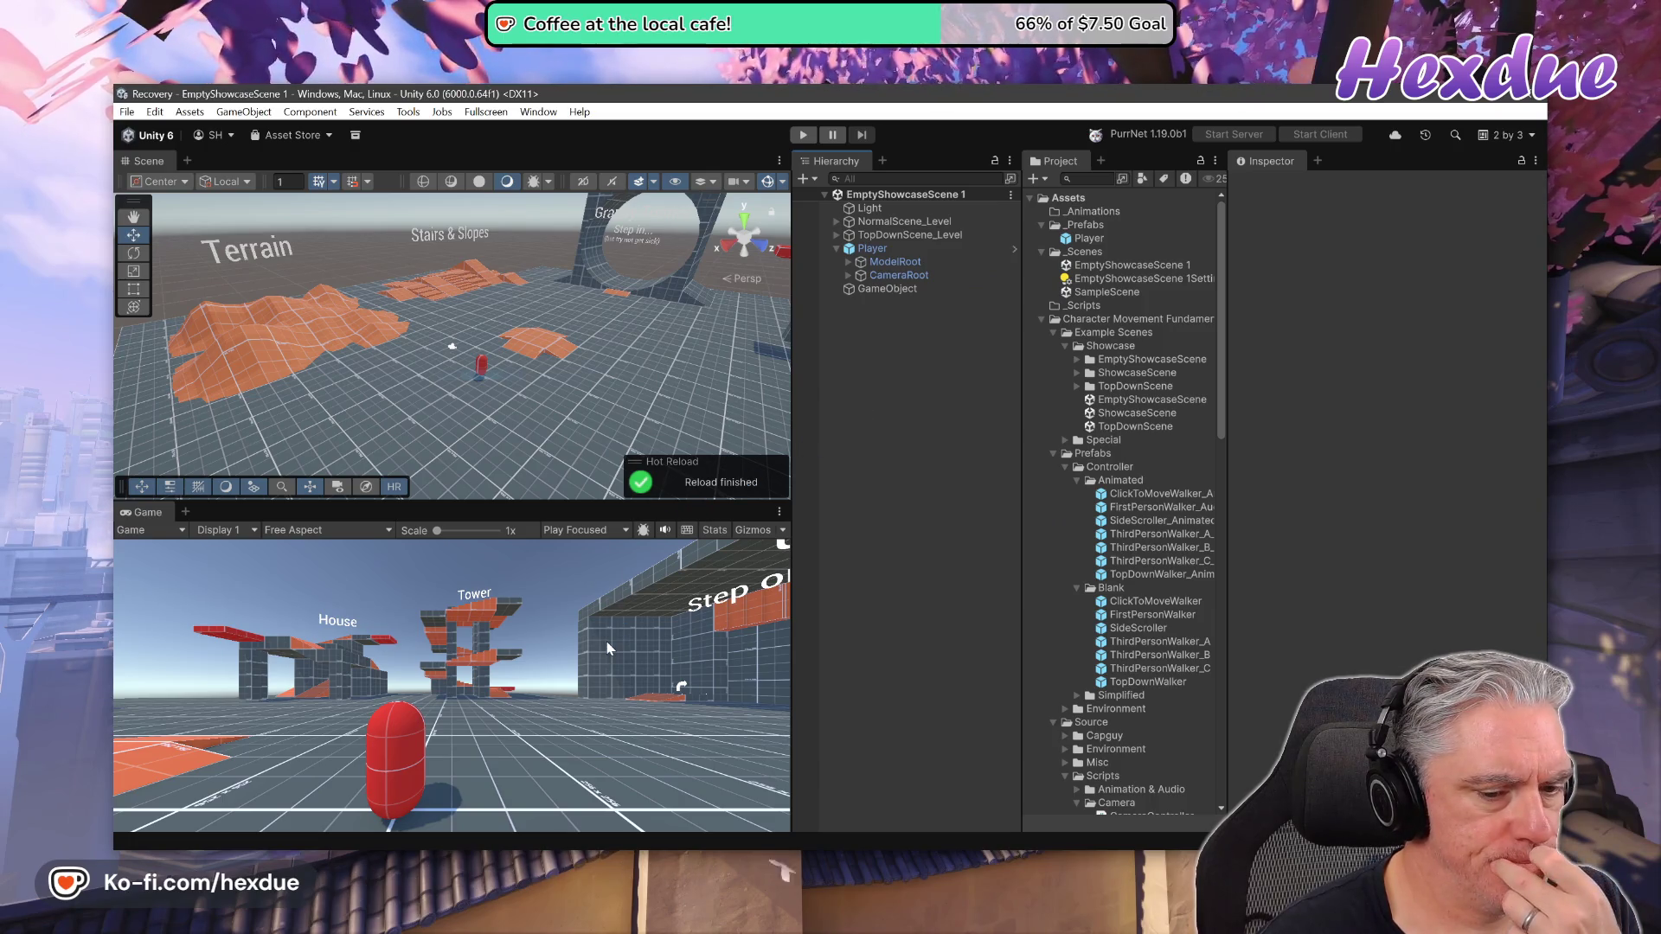
# Switch to YouTube Music and open the No Drama Llama playlist from the Library
pyautogui.hotkey('alt', 'Tab')
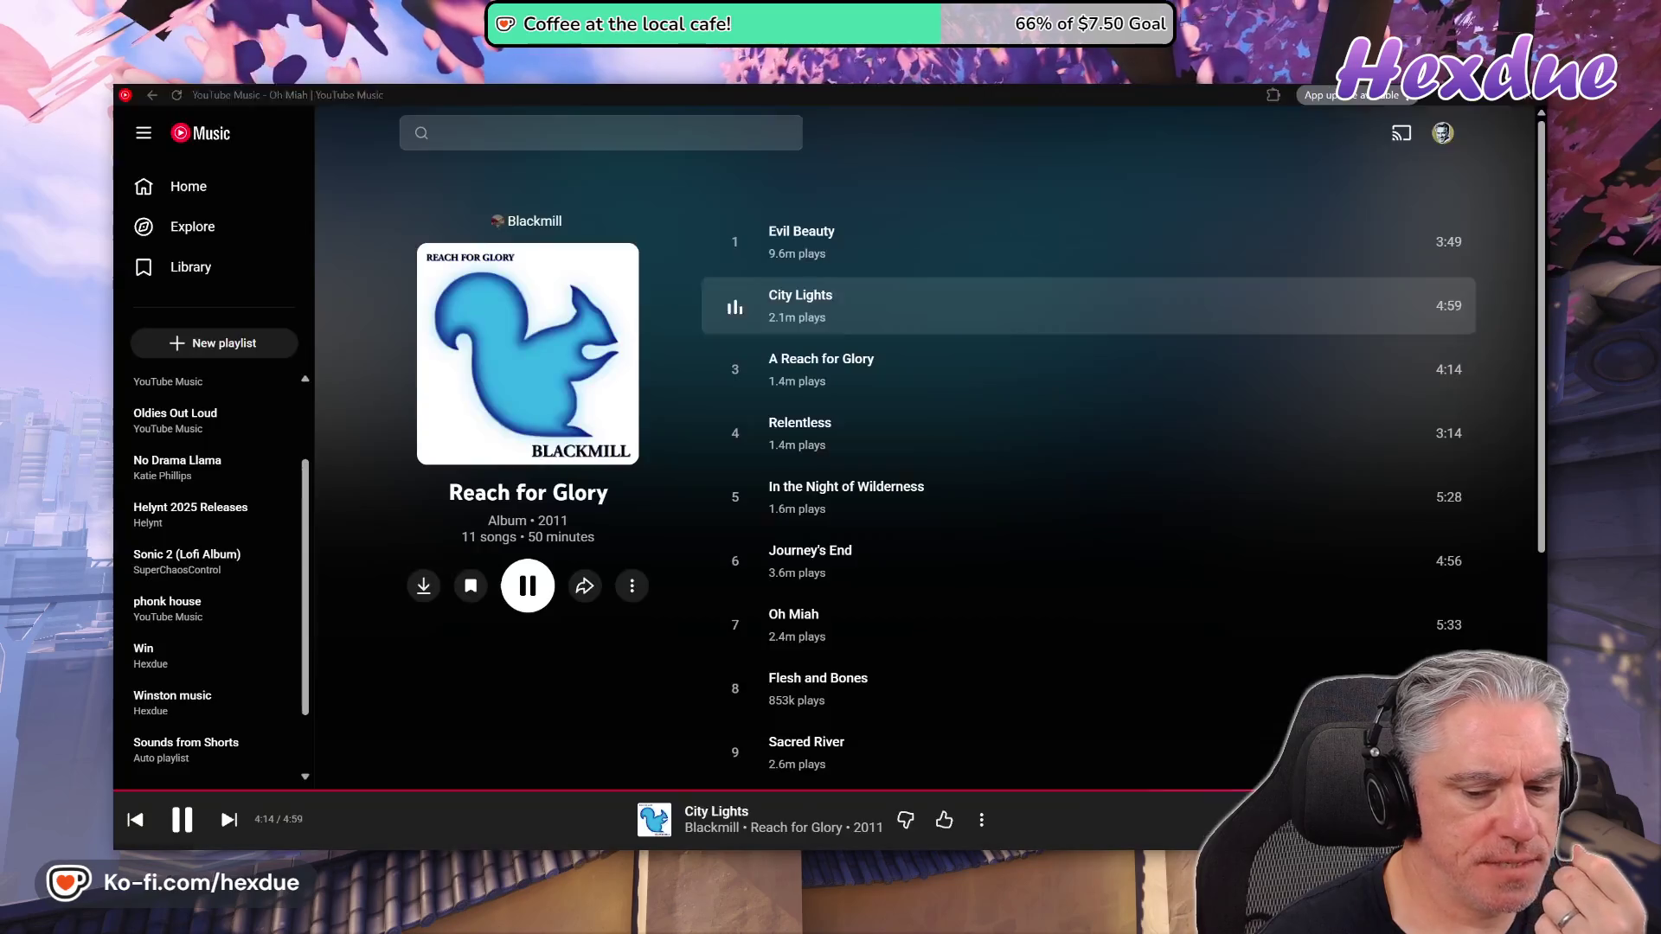
pyautogui.scroll(2, 182, 606)
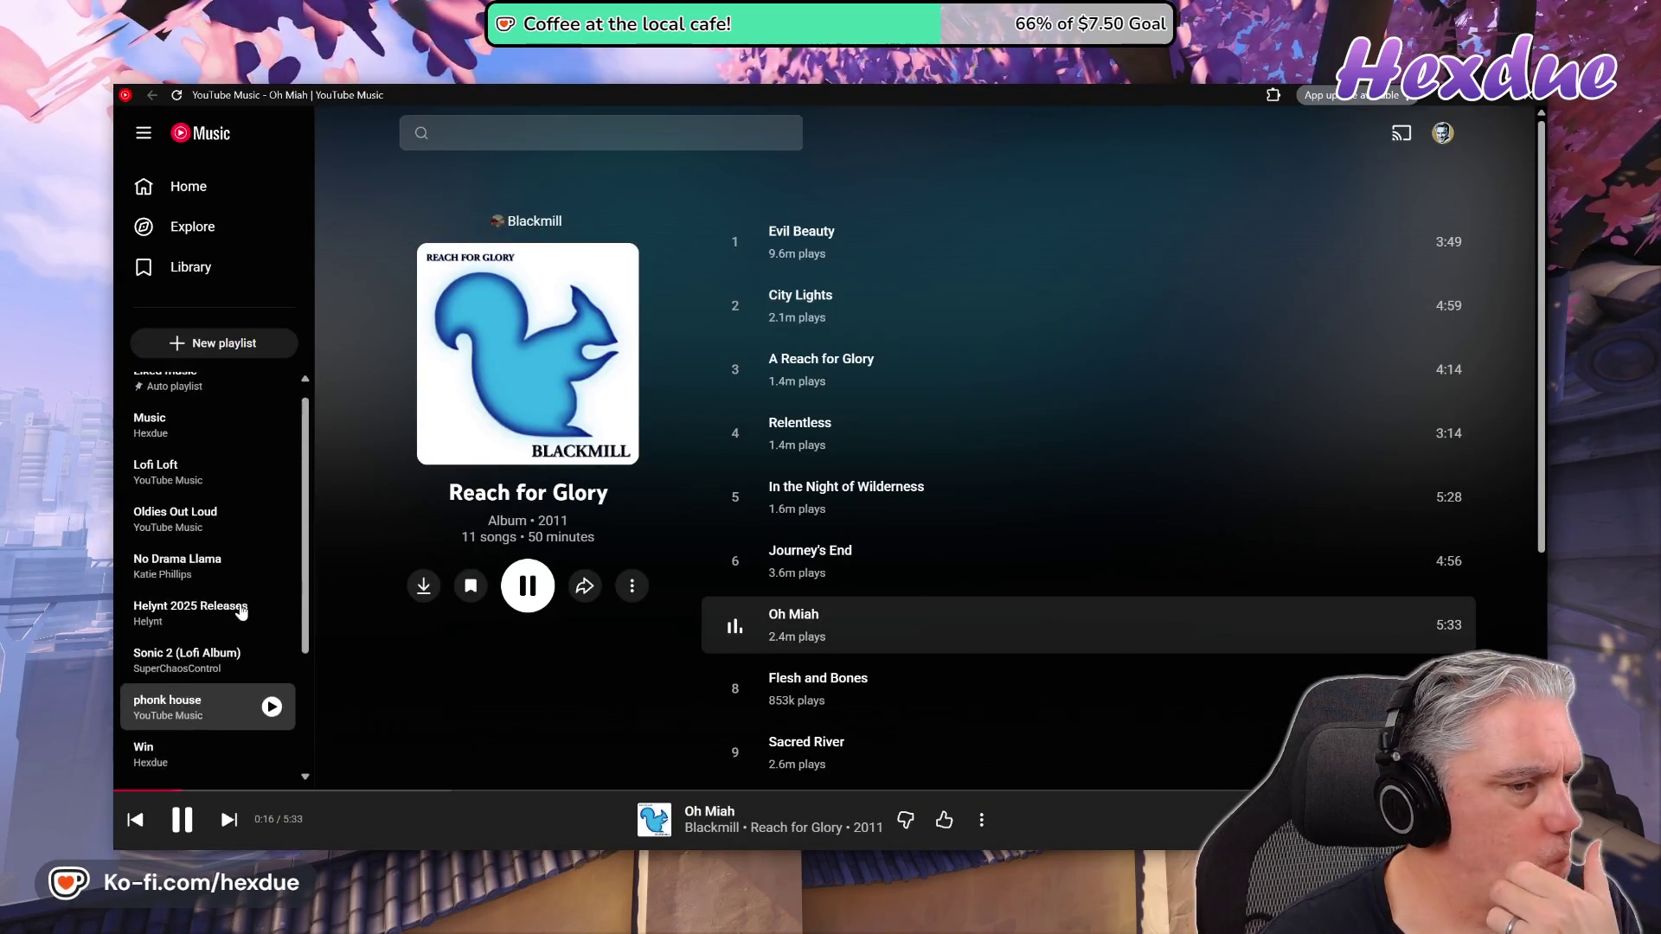
pyautogui.click(194, 275)
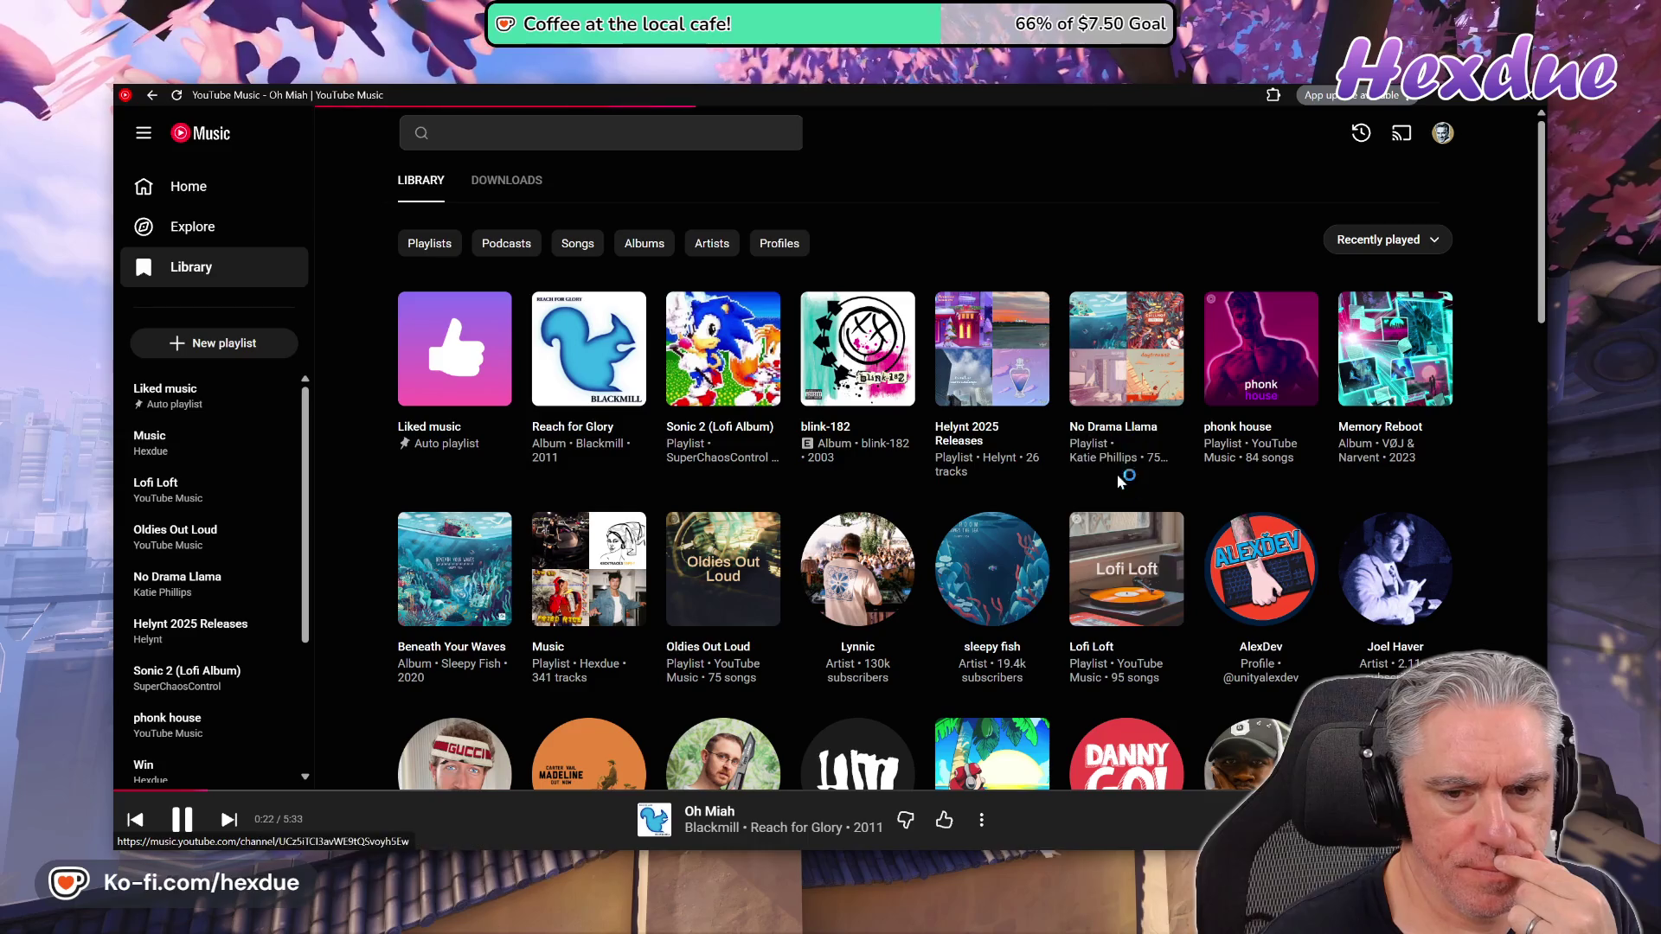
pyautogui.click(1097, 428)
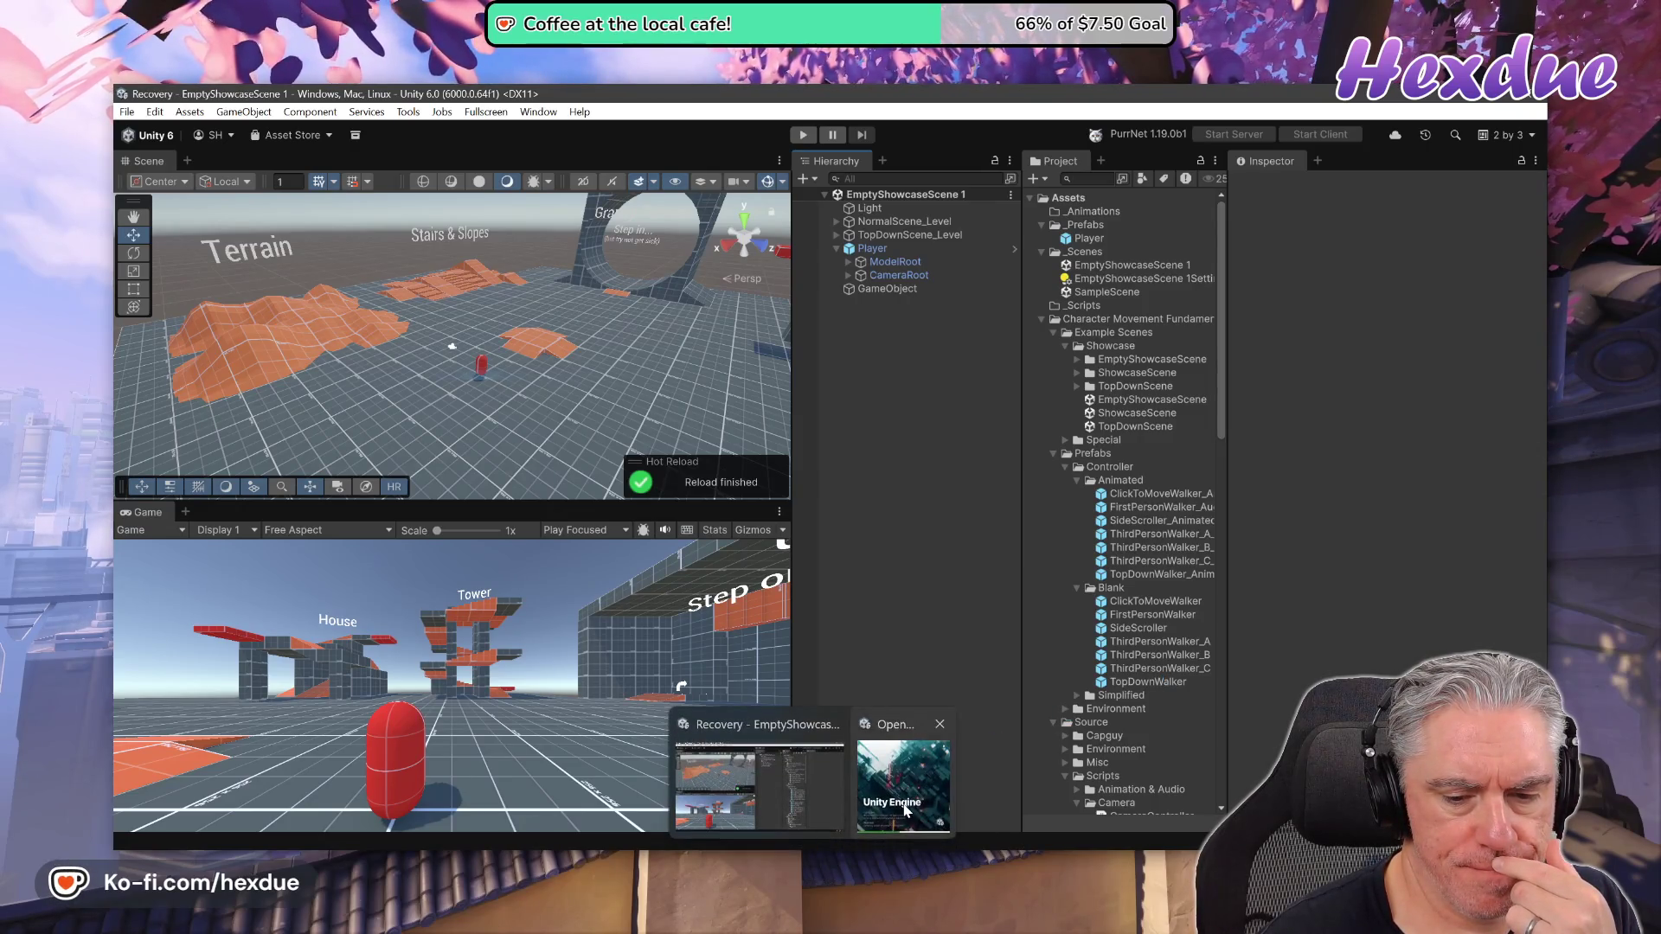
# Wait for My project to load and open SampleScene with the URP Empty Template readme
pyautogui.moveTo(906, 809)
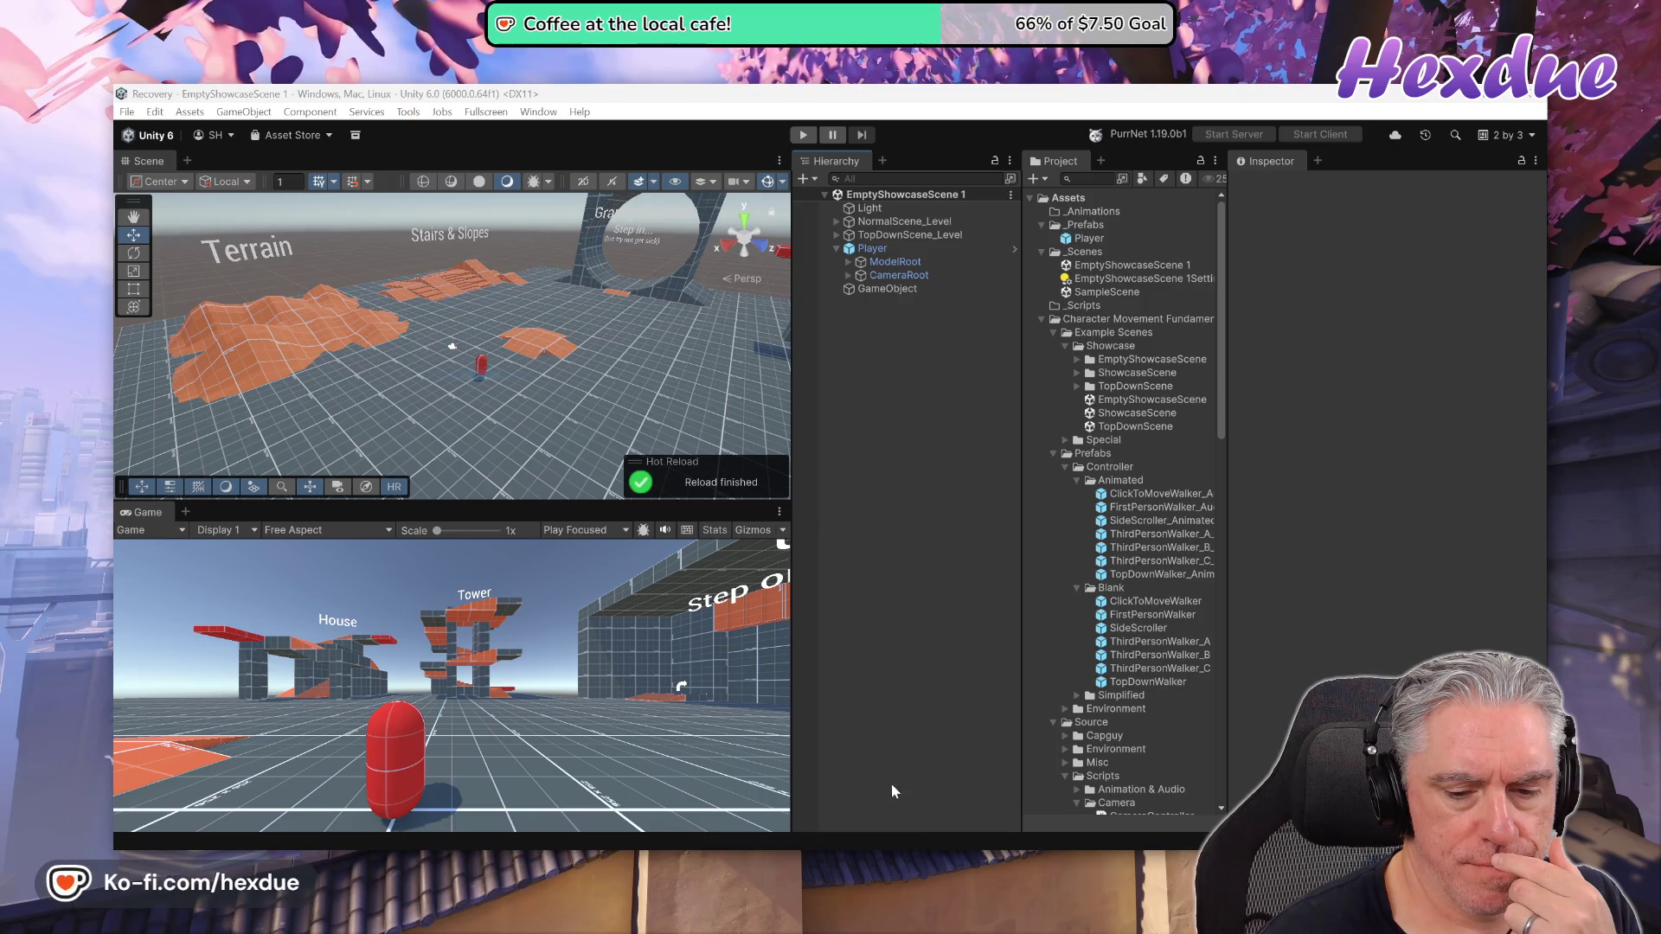
pyautogui.moveTo(924, 843)
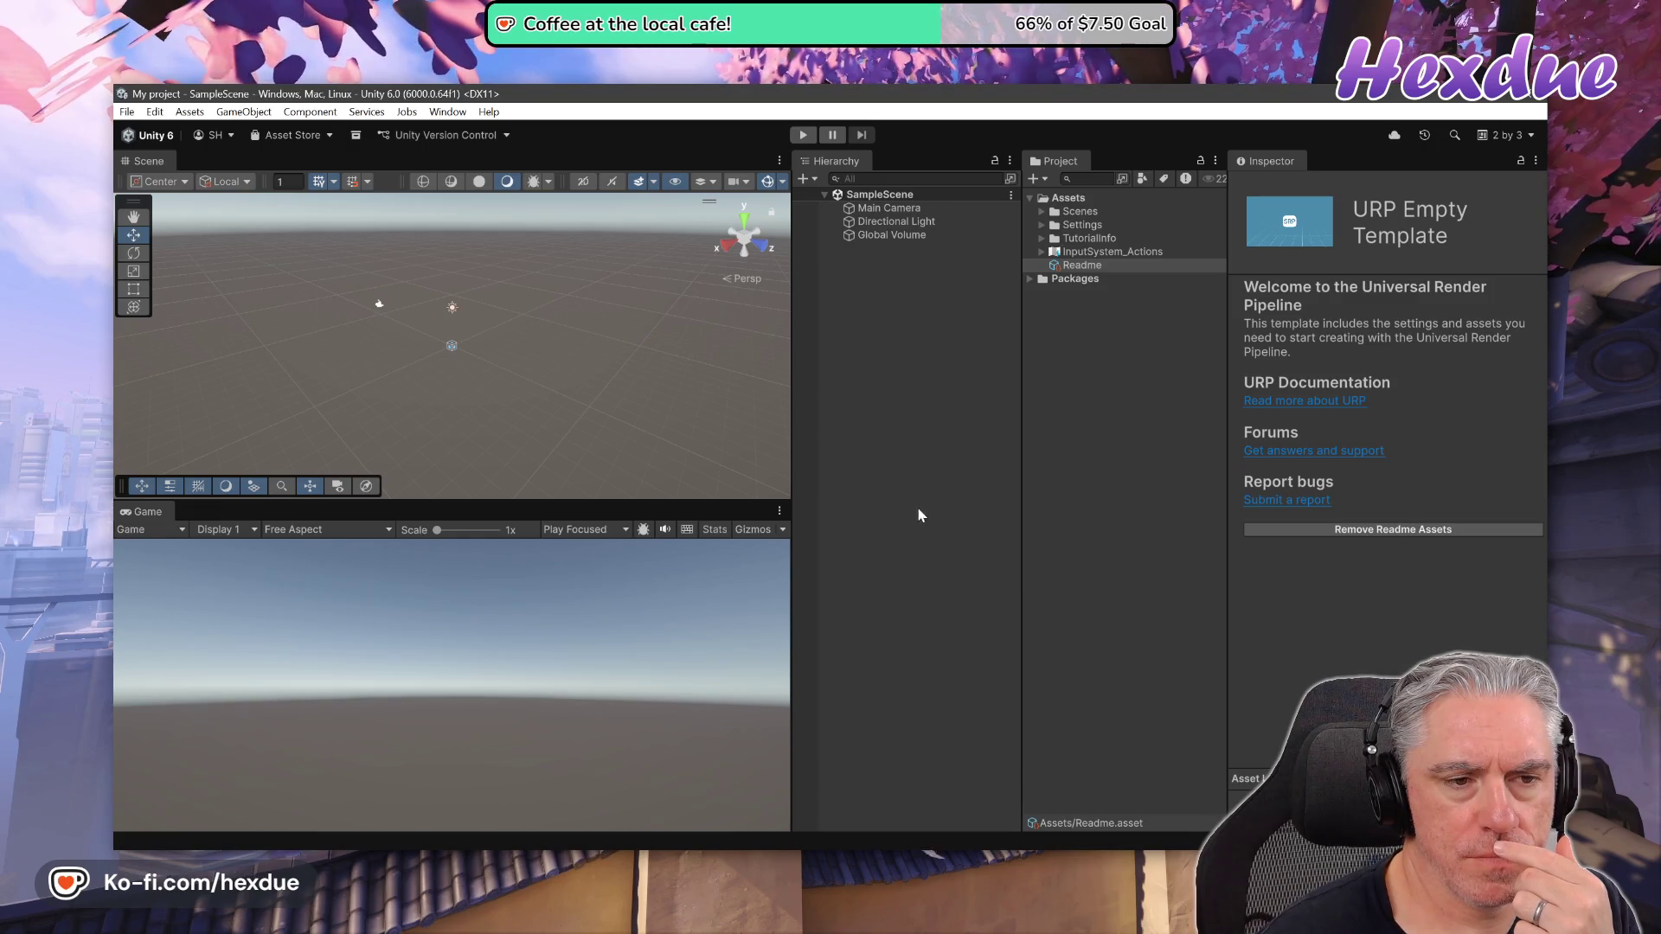
# Import Character Movement Fundamentals from My Assets (search 'fundament'), allowing script updates
pyautogui.click(285, 136)
pyautogui.click(290, 176)
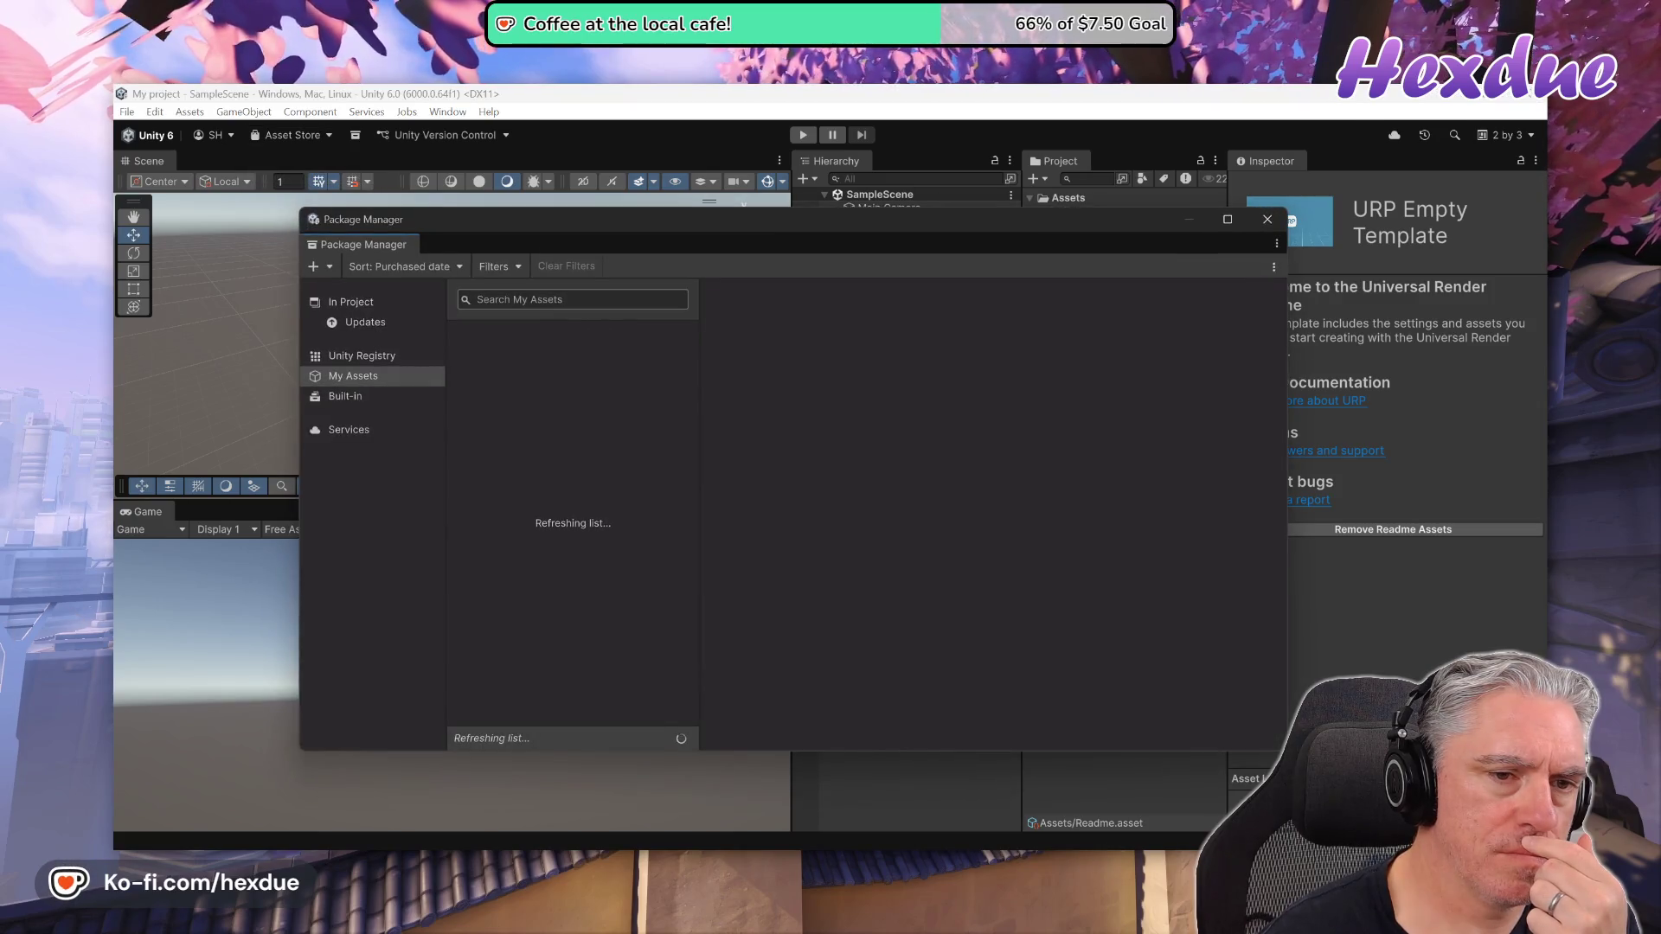
pyautogui.click(580, 303)
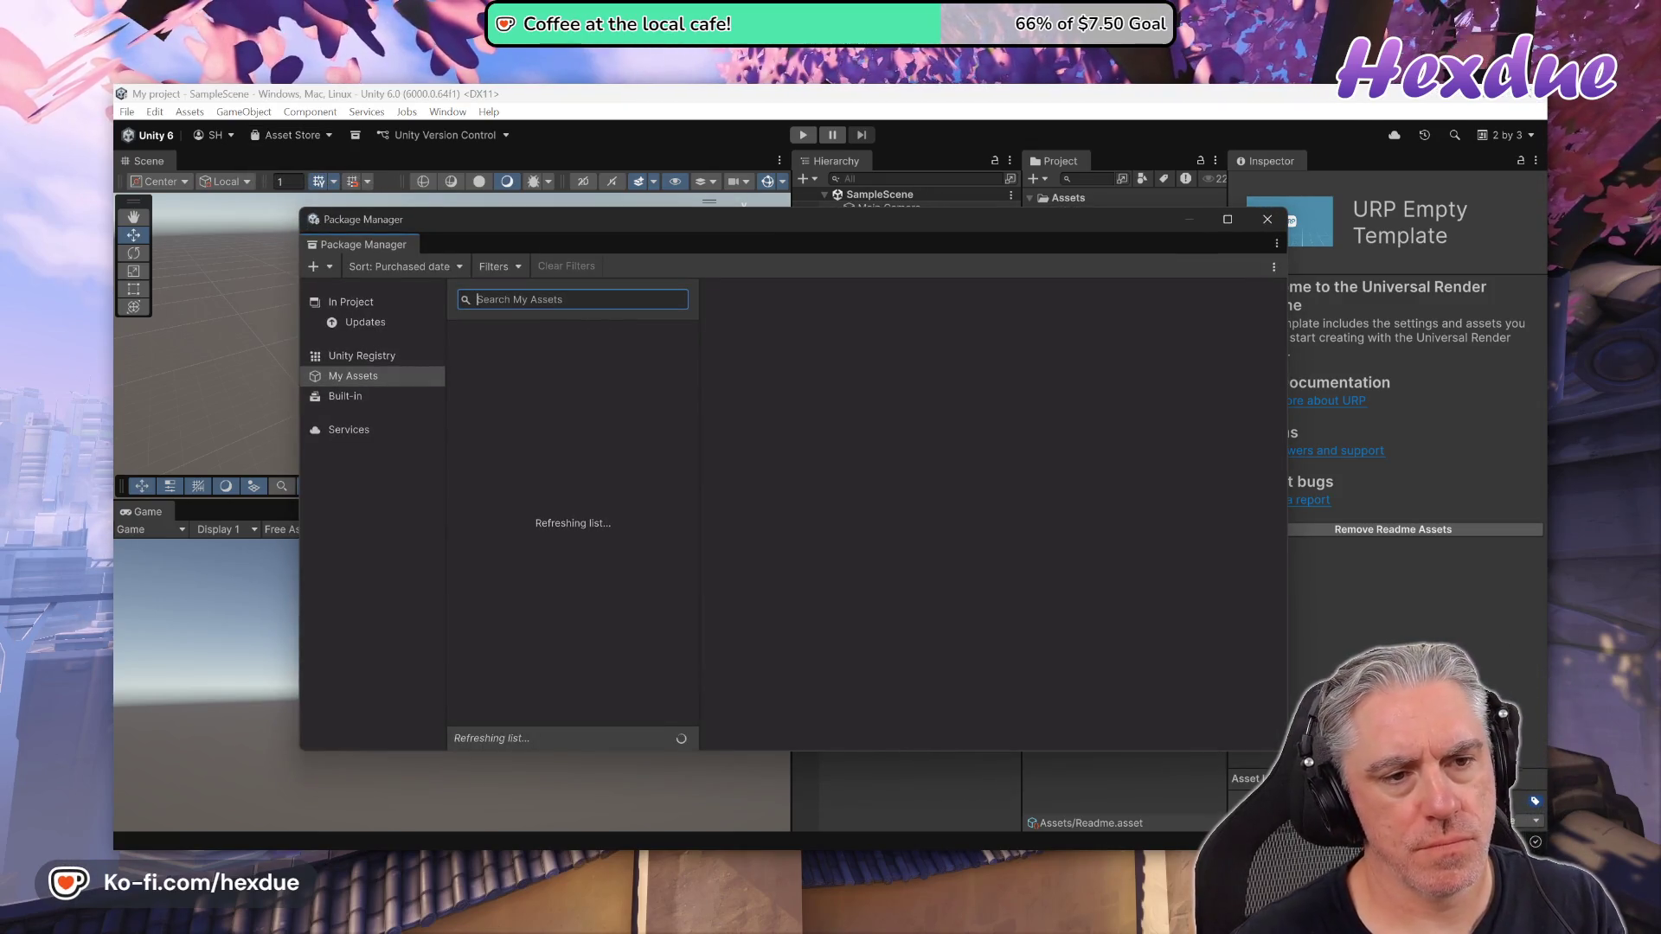
pyautogui.write('fundament')
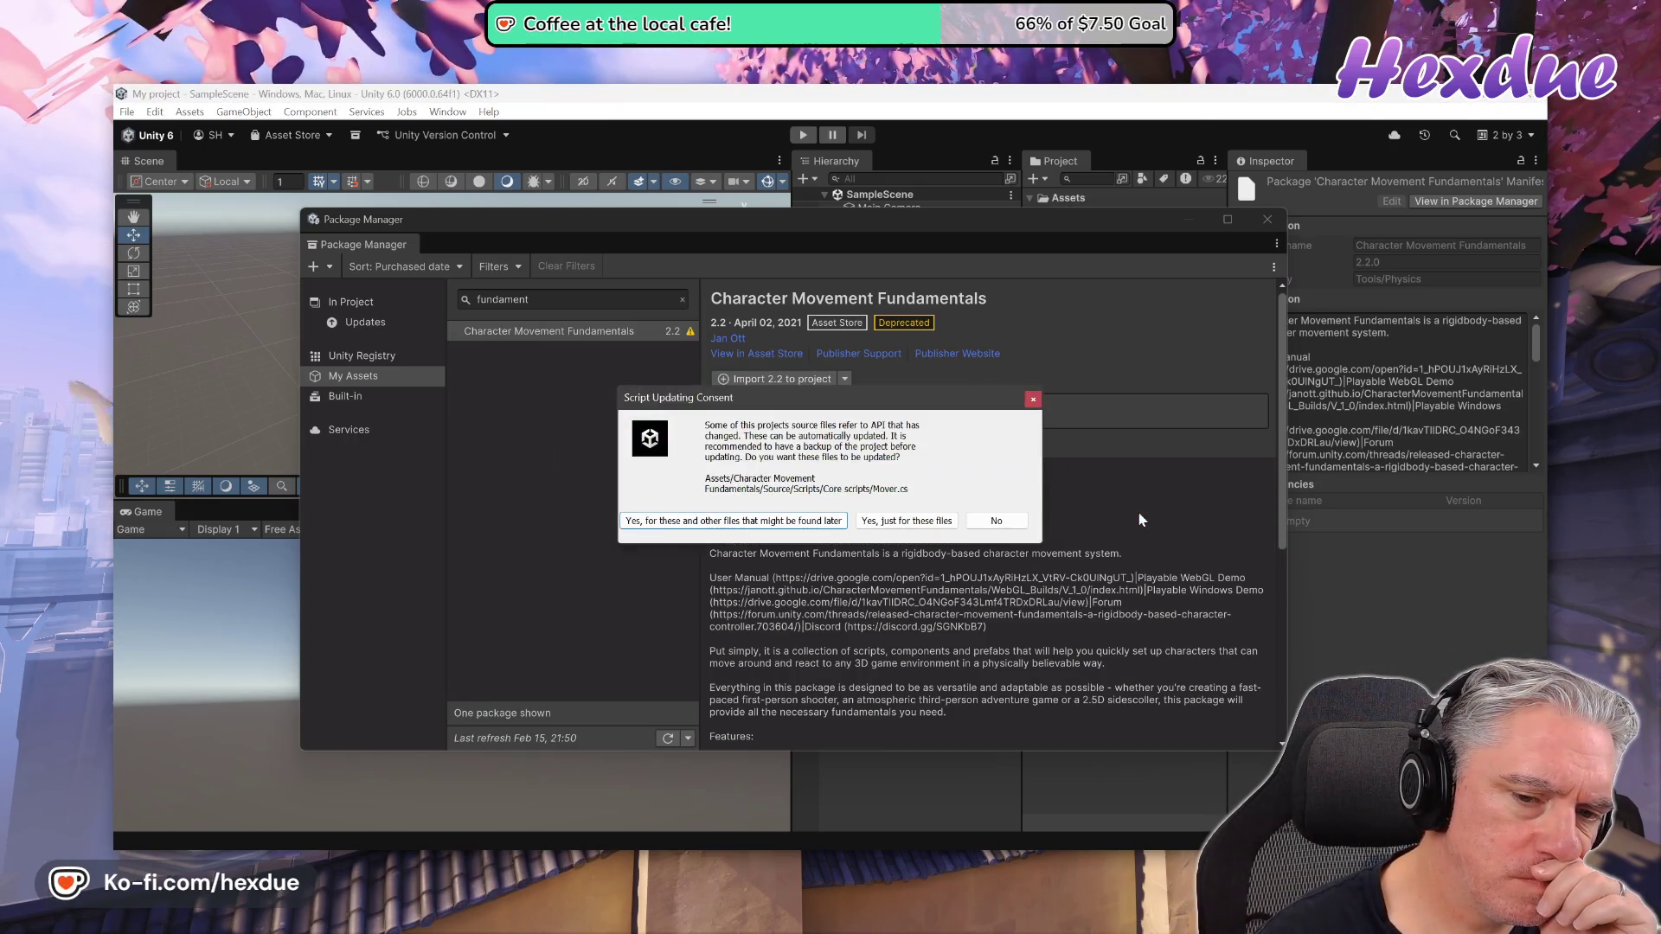
pyautogui.click(817, 521)
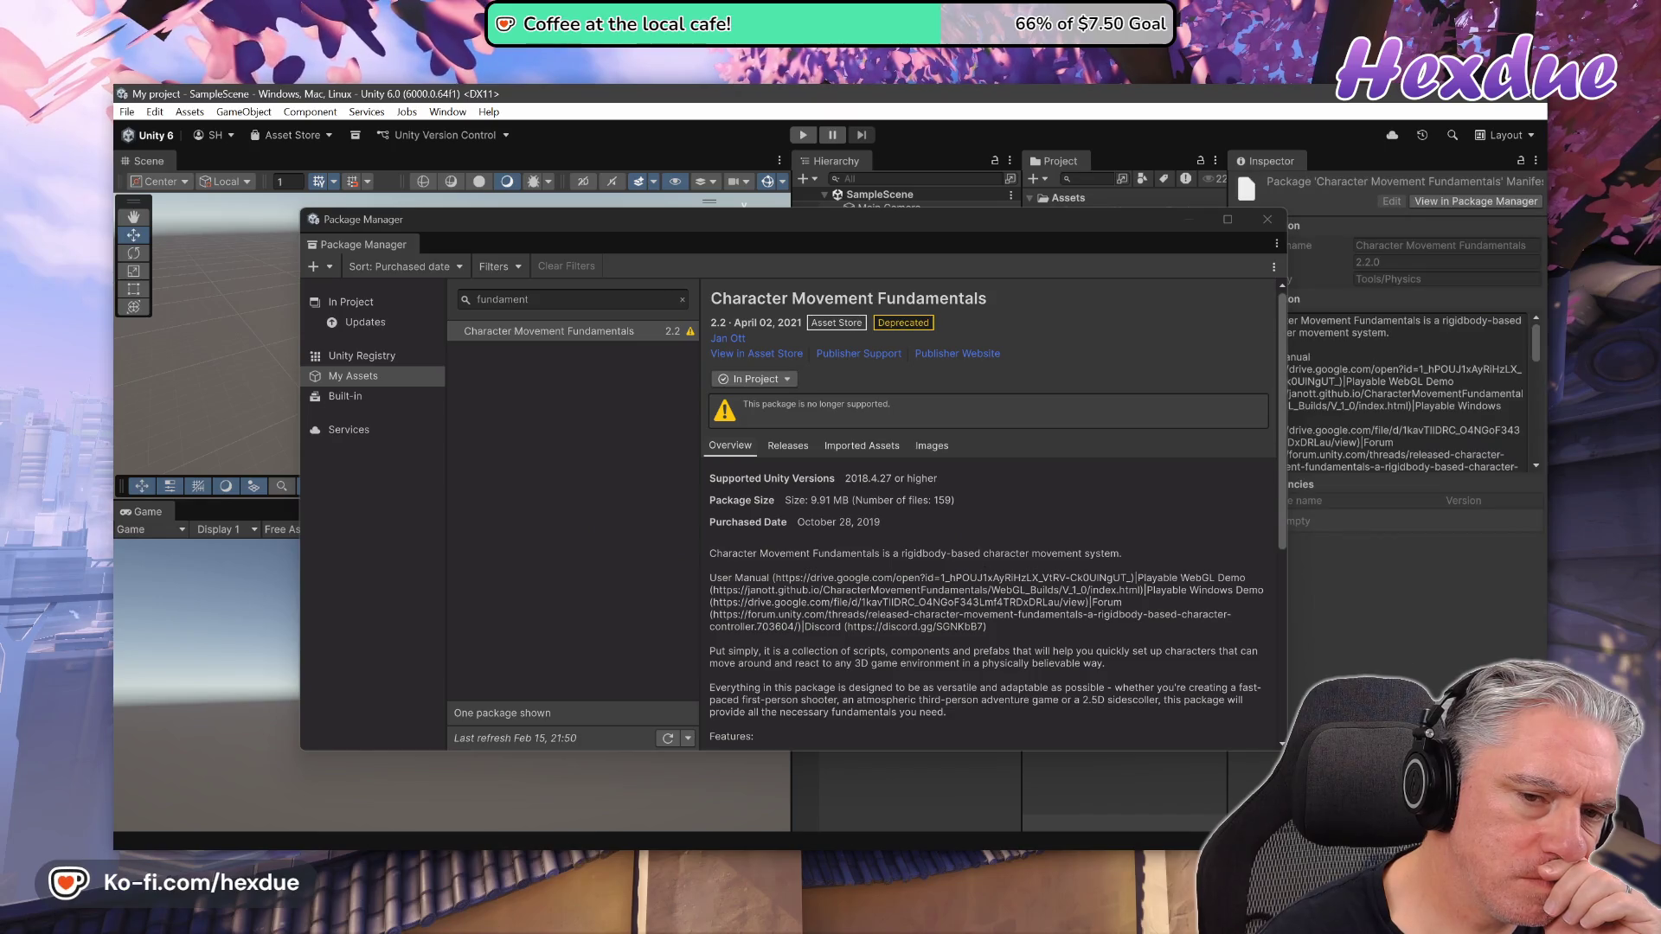
pyautogui.click(1267, 219)
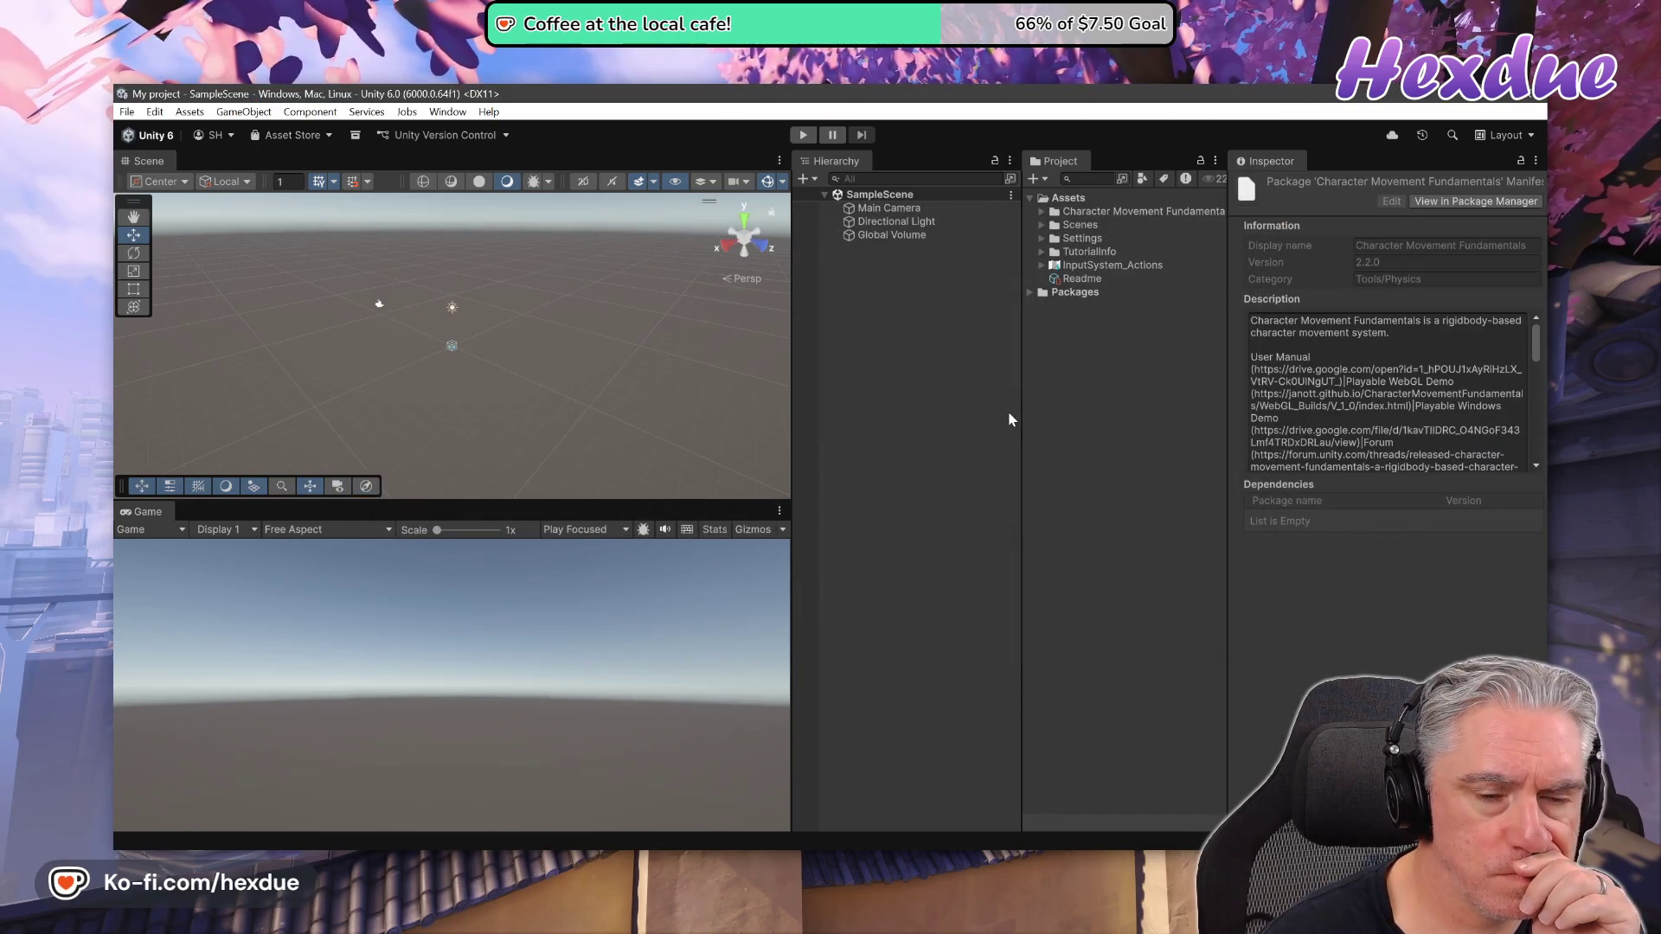
# Drag the ThirdPersonWalker_C prefab from Prefabs > Controller > Blank into the Hierarchy
pyautogui.click(1041, 212)
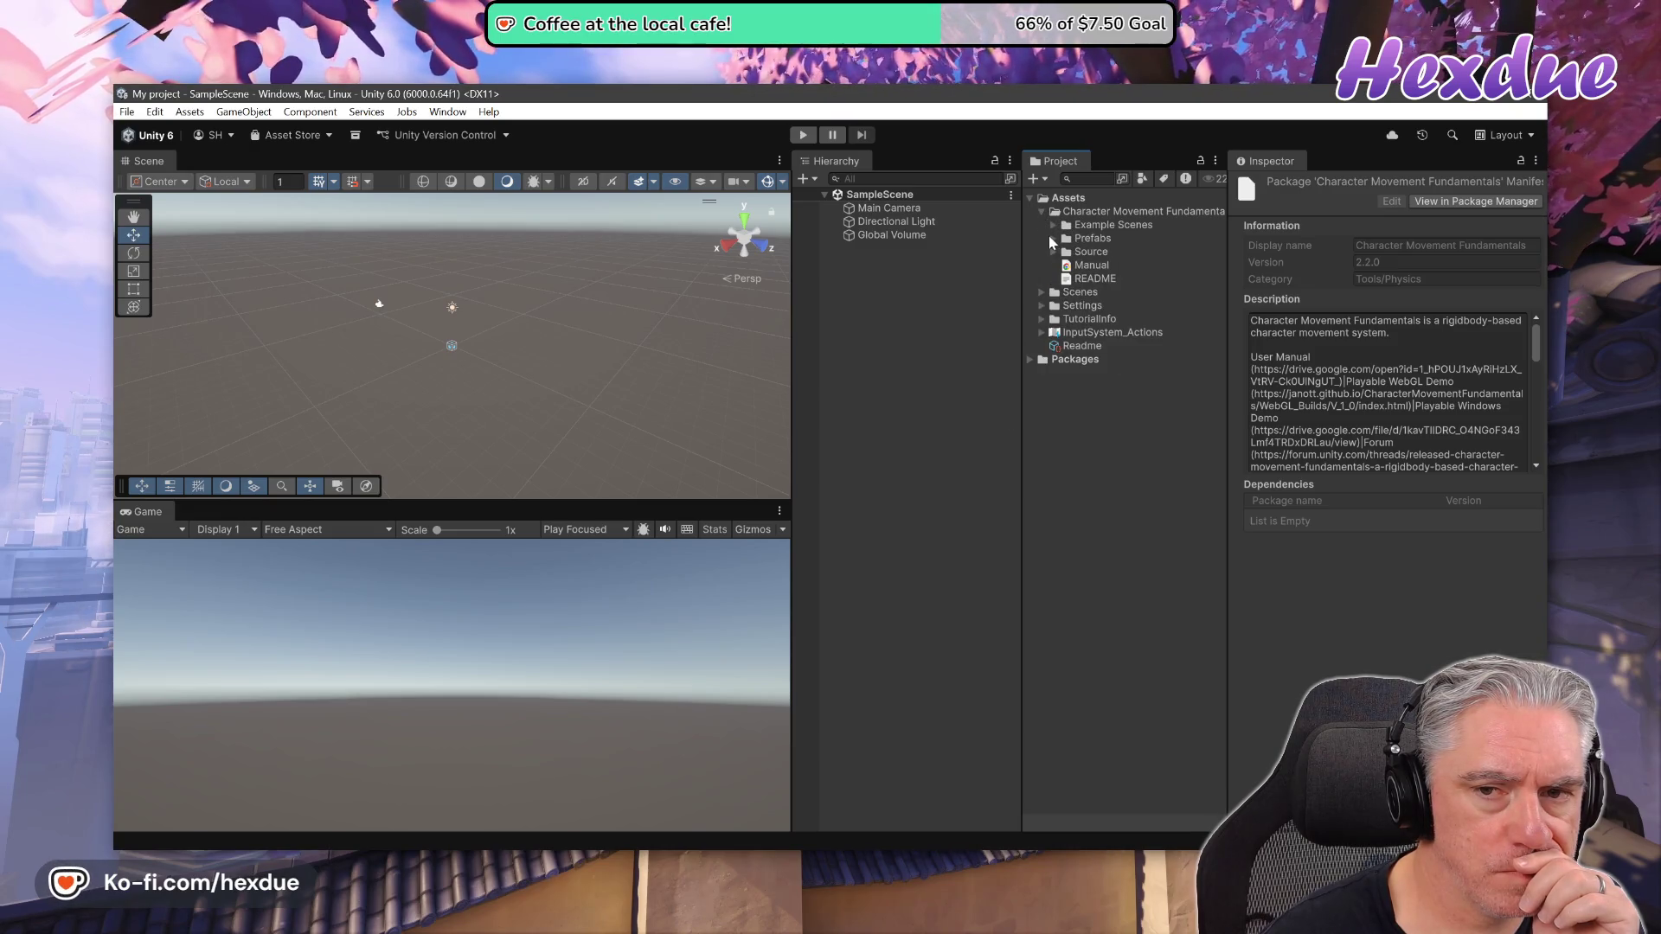
pyautogui.click(1053, 239)
pyautogui.click(1065, 252)
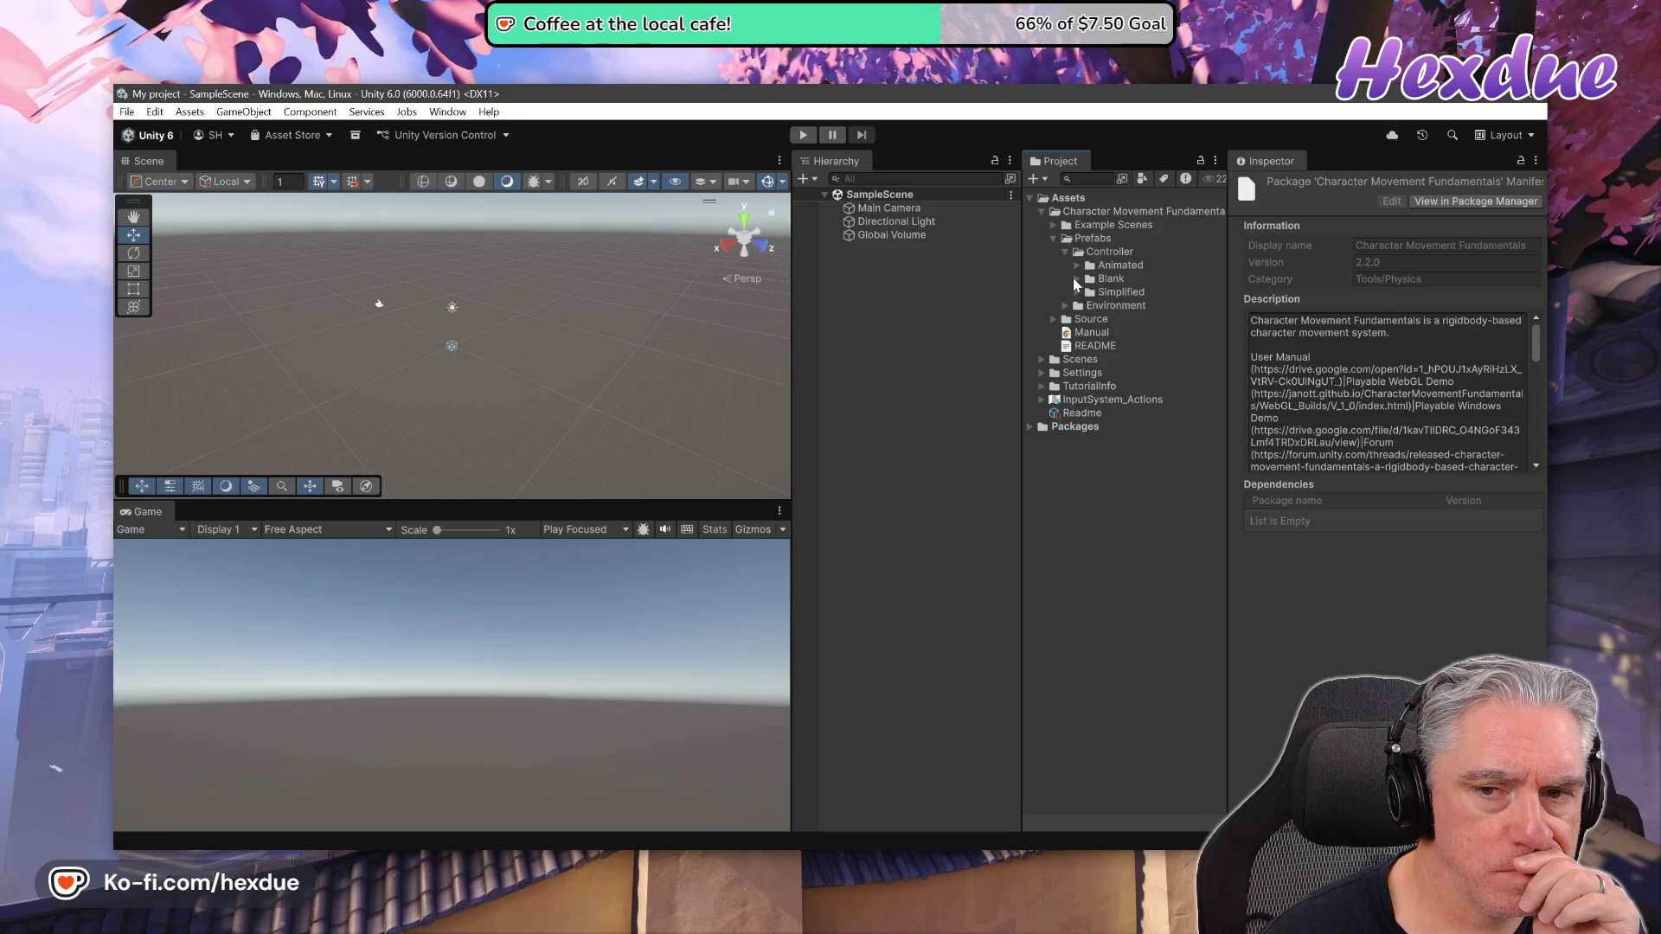
pyautogui.click(1076, 278)
pyautogui.moveTo(1138, 363); pyautogui.dragTo(900, 428)
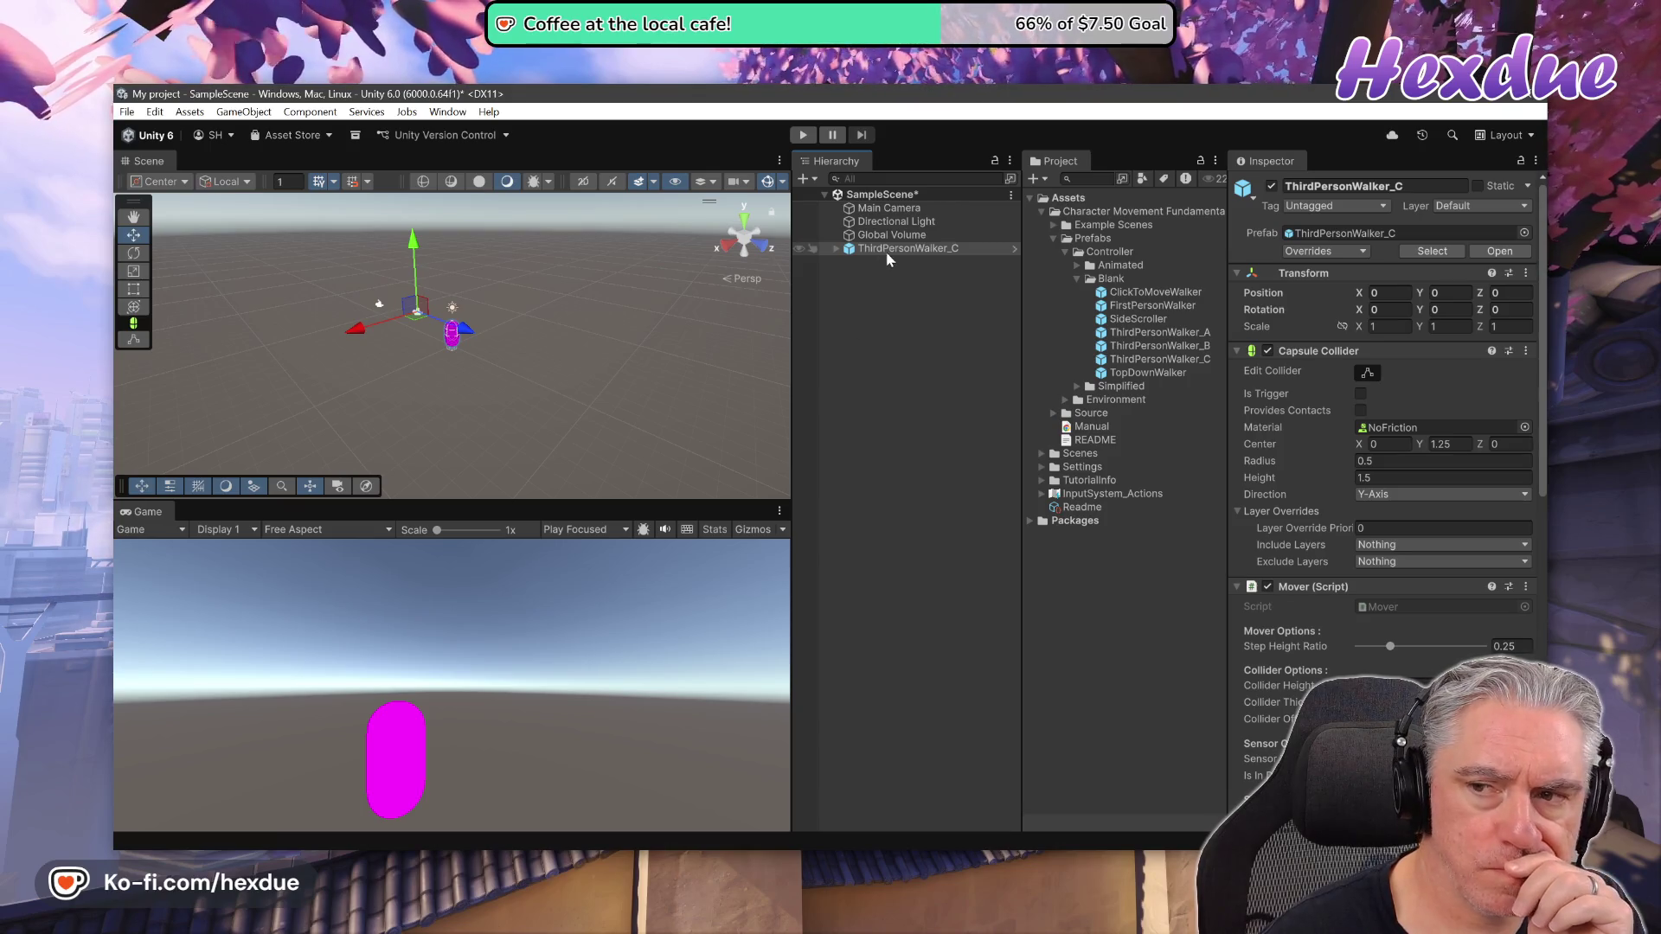
# Reset ThirdPersonWalker_C's Transform, inspect its CameraRoot child, then start closing with Ctrl+N
pyautogui.click(1525, 274)
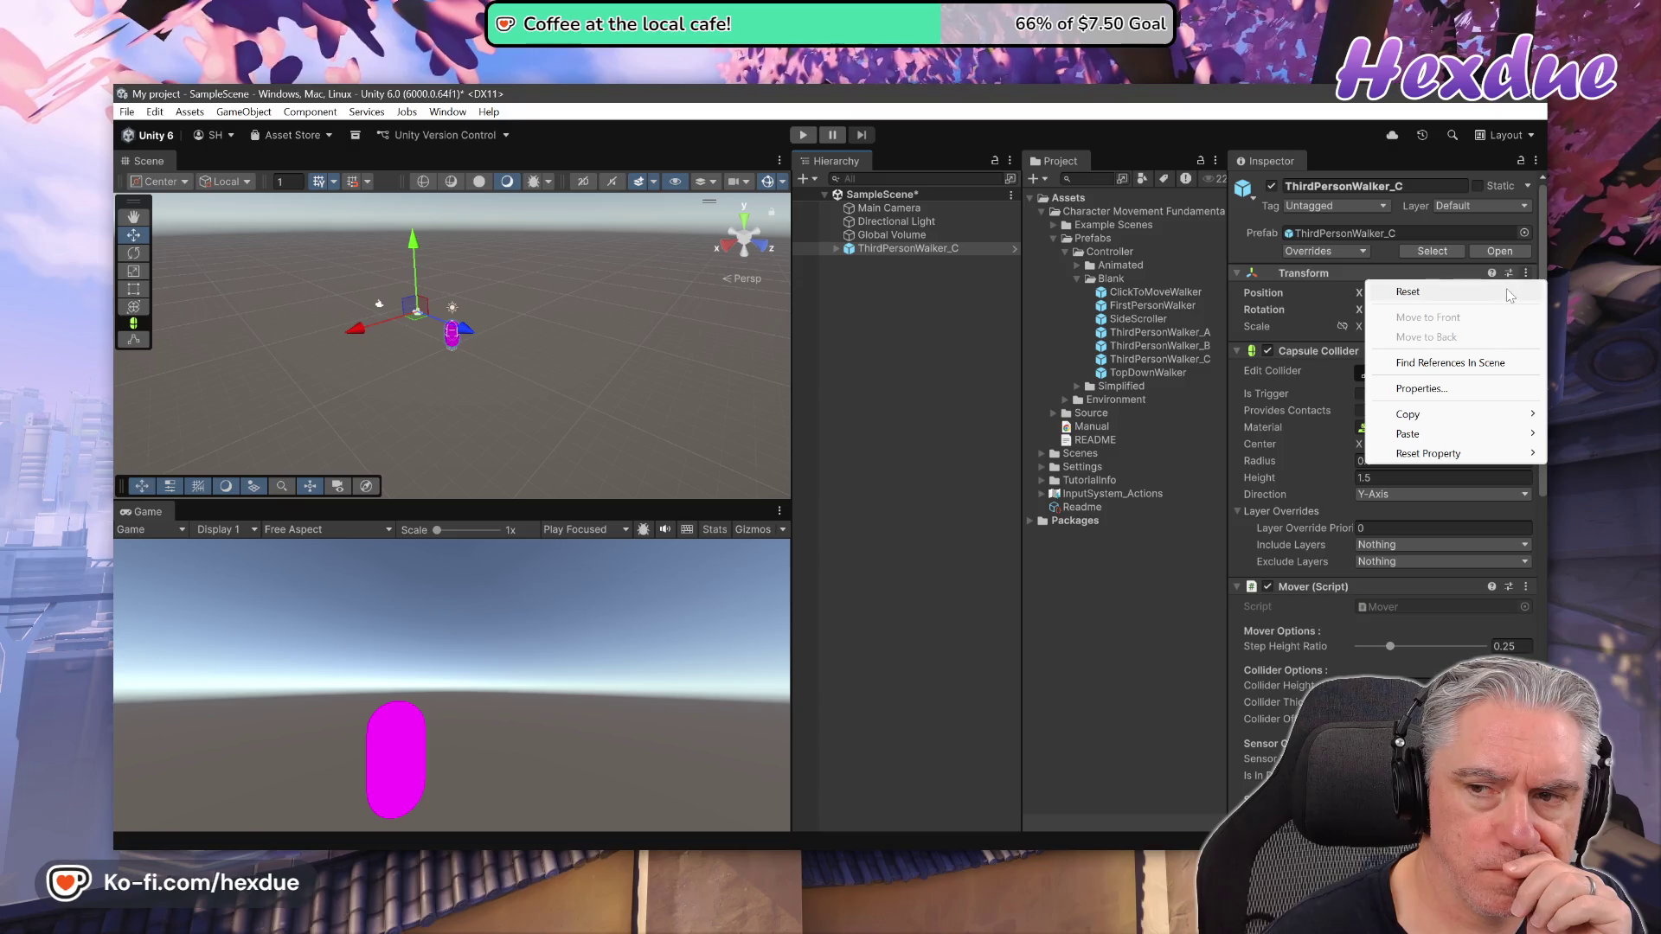
pyautogui.click(1419, 292)
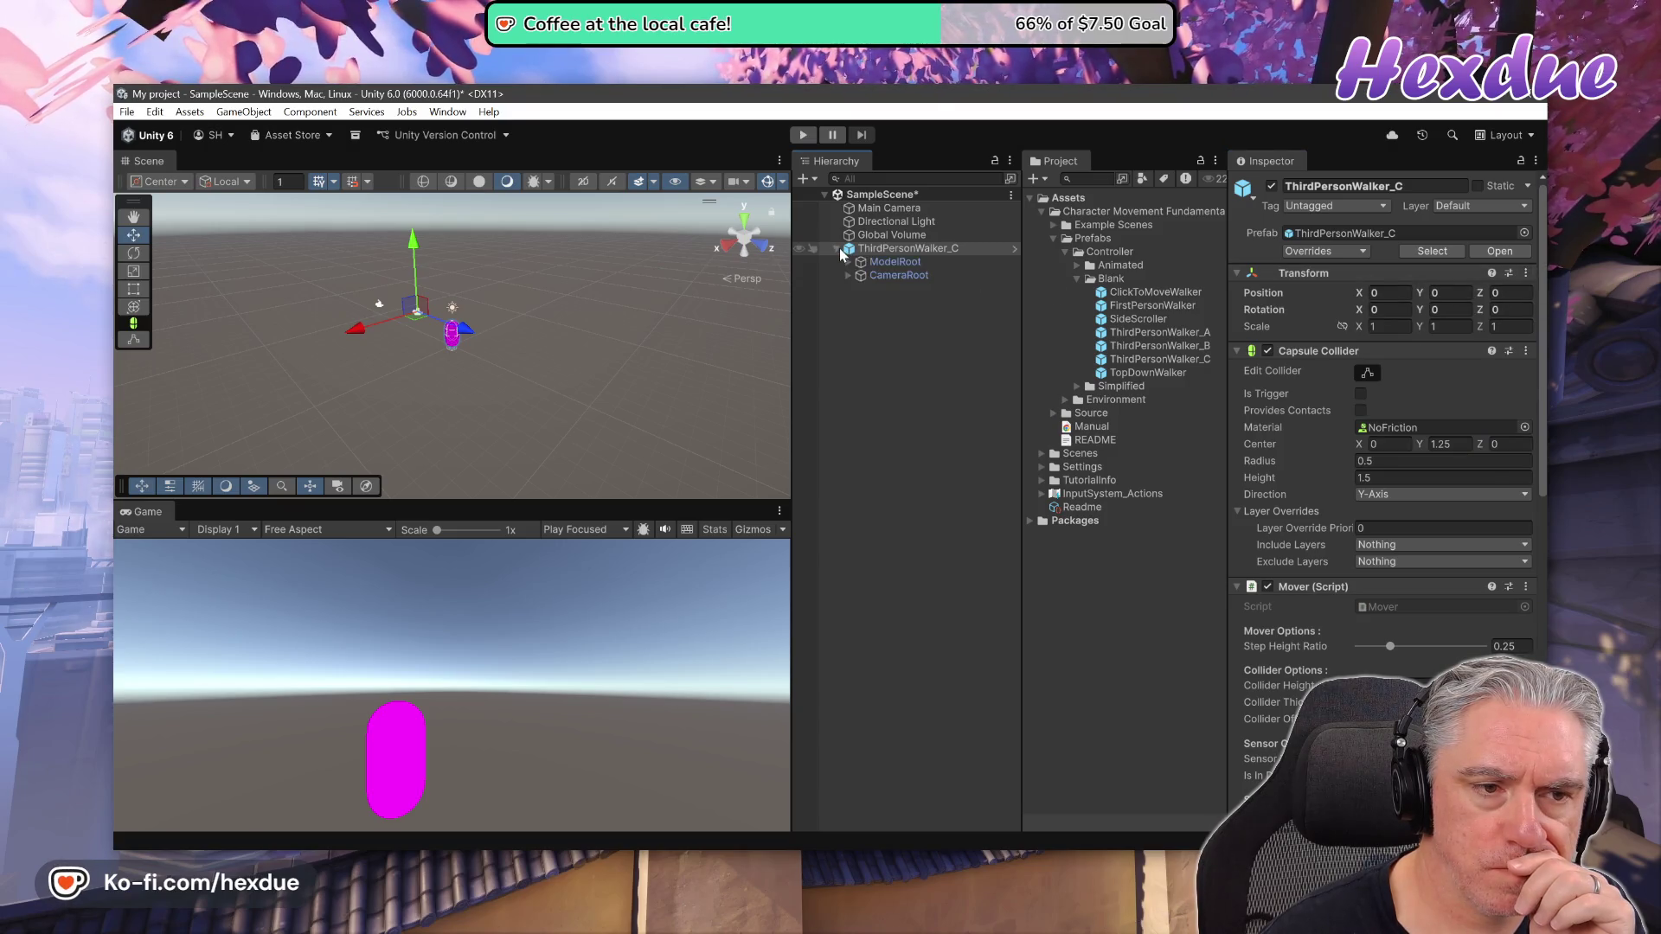
pyautogui.click(886, 275)
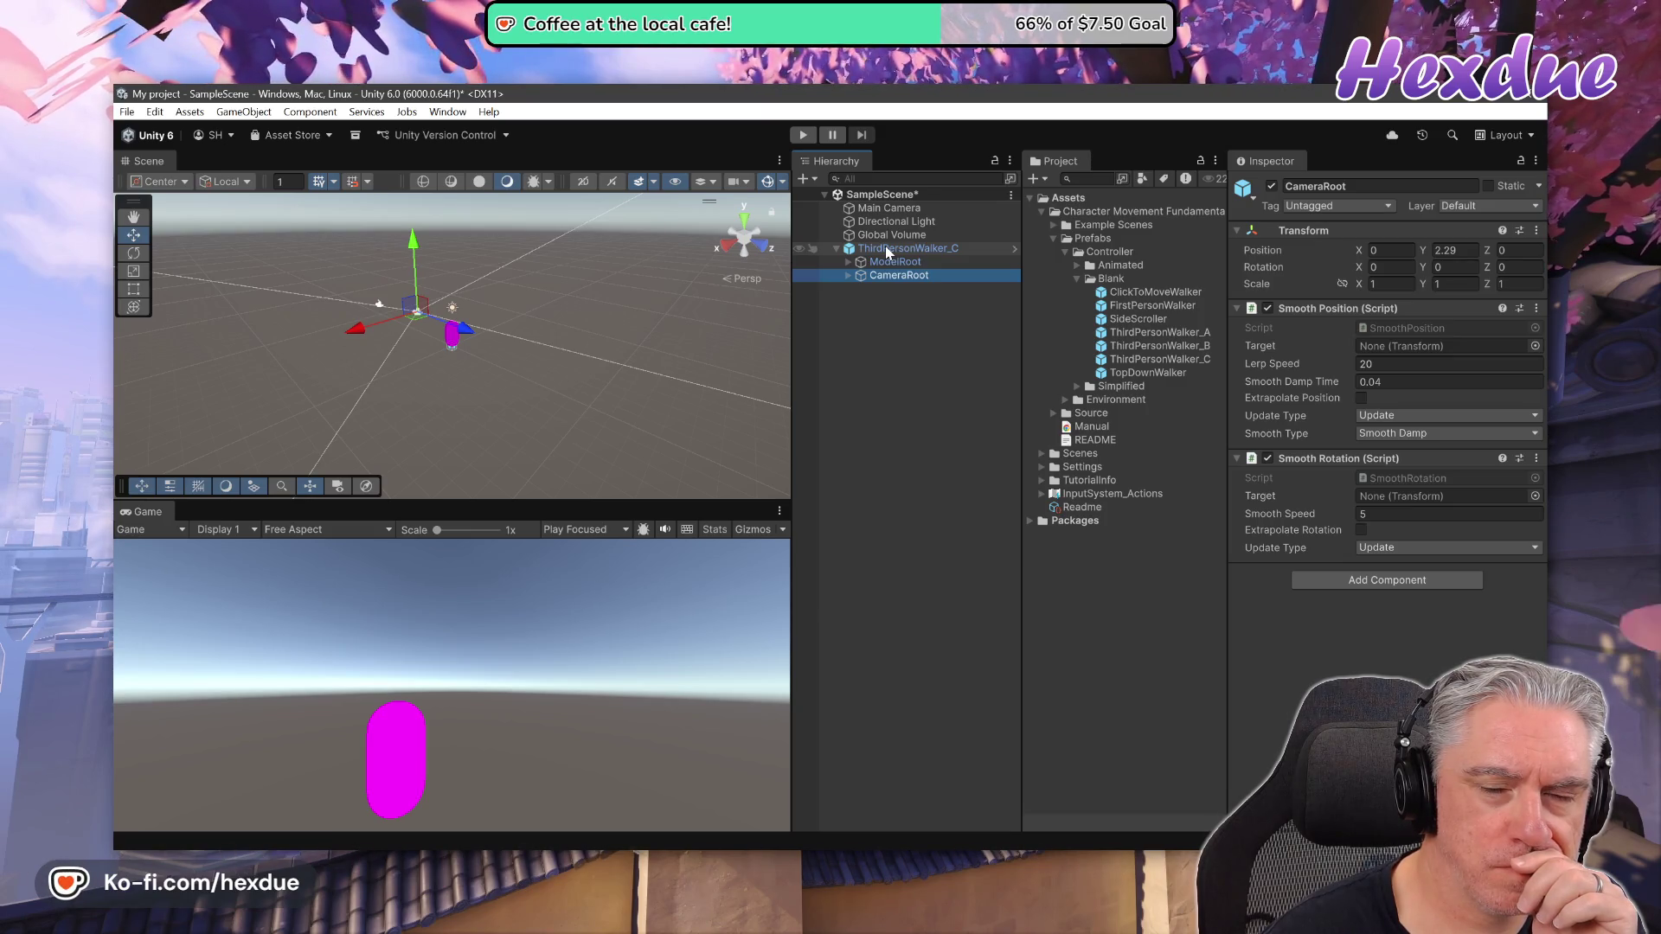
pyautogui.hotkey('ctrl', 'n')
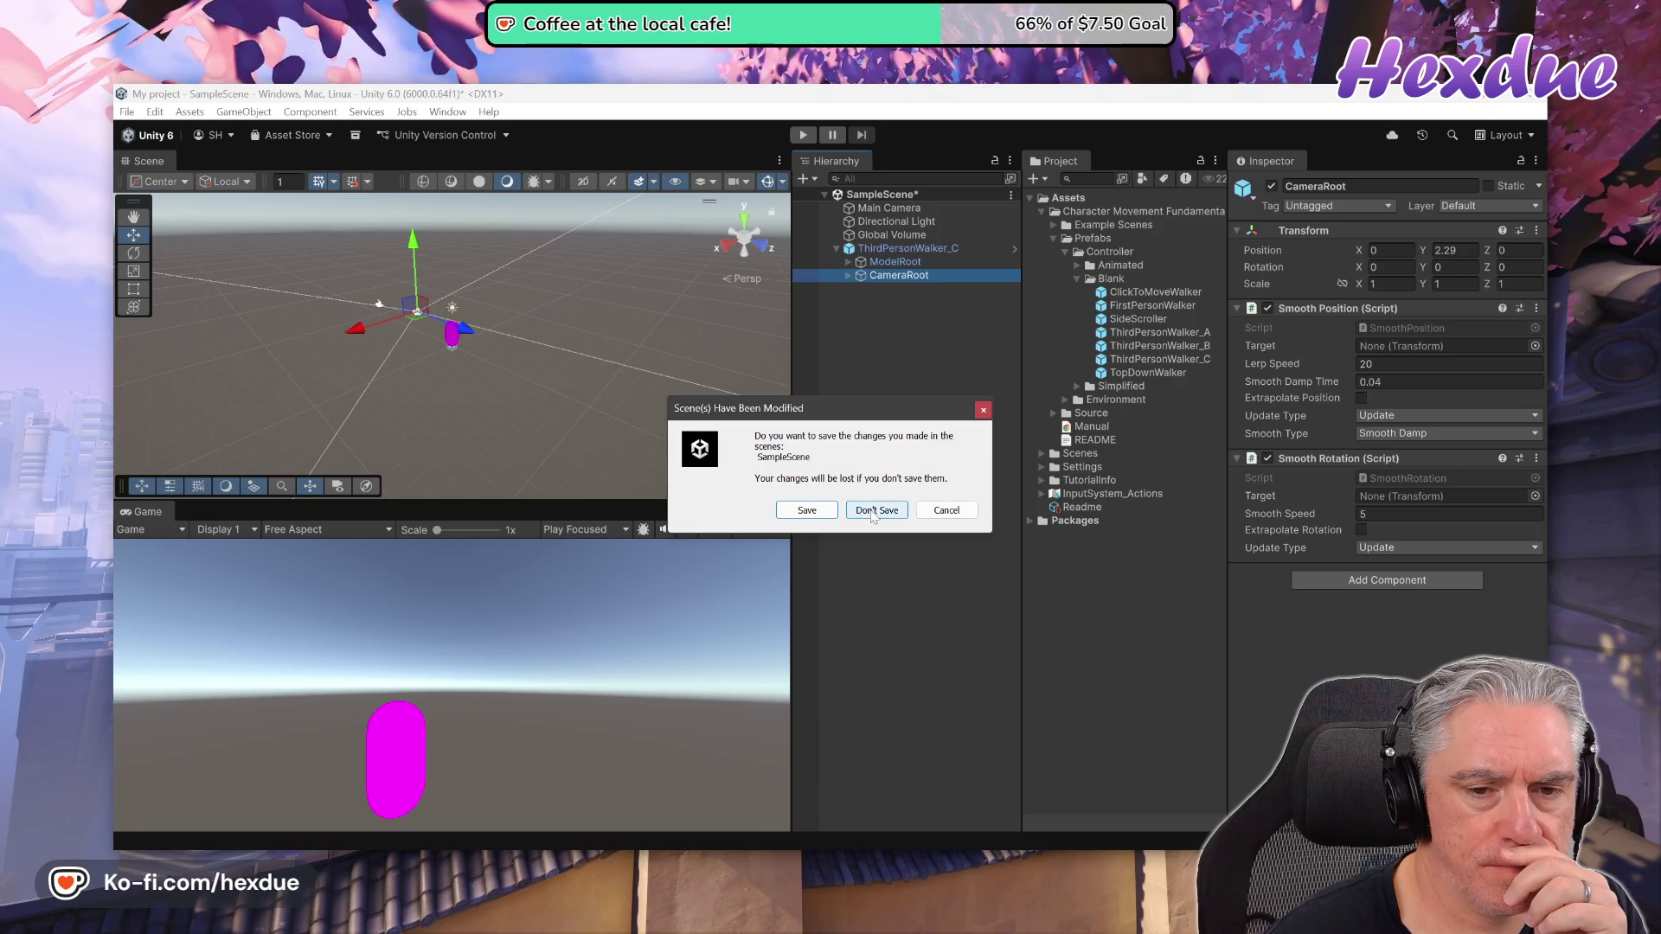
# Discard the SampleScene changes with Don't Save and switch to Visual Studio Code
pyautogui.click(874, 510)
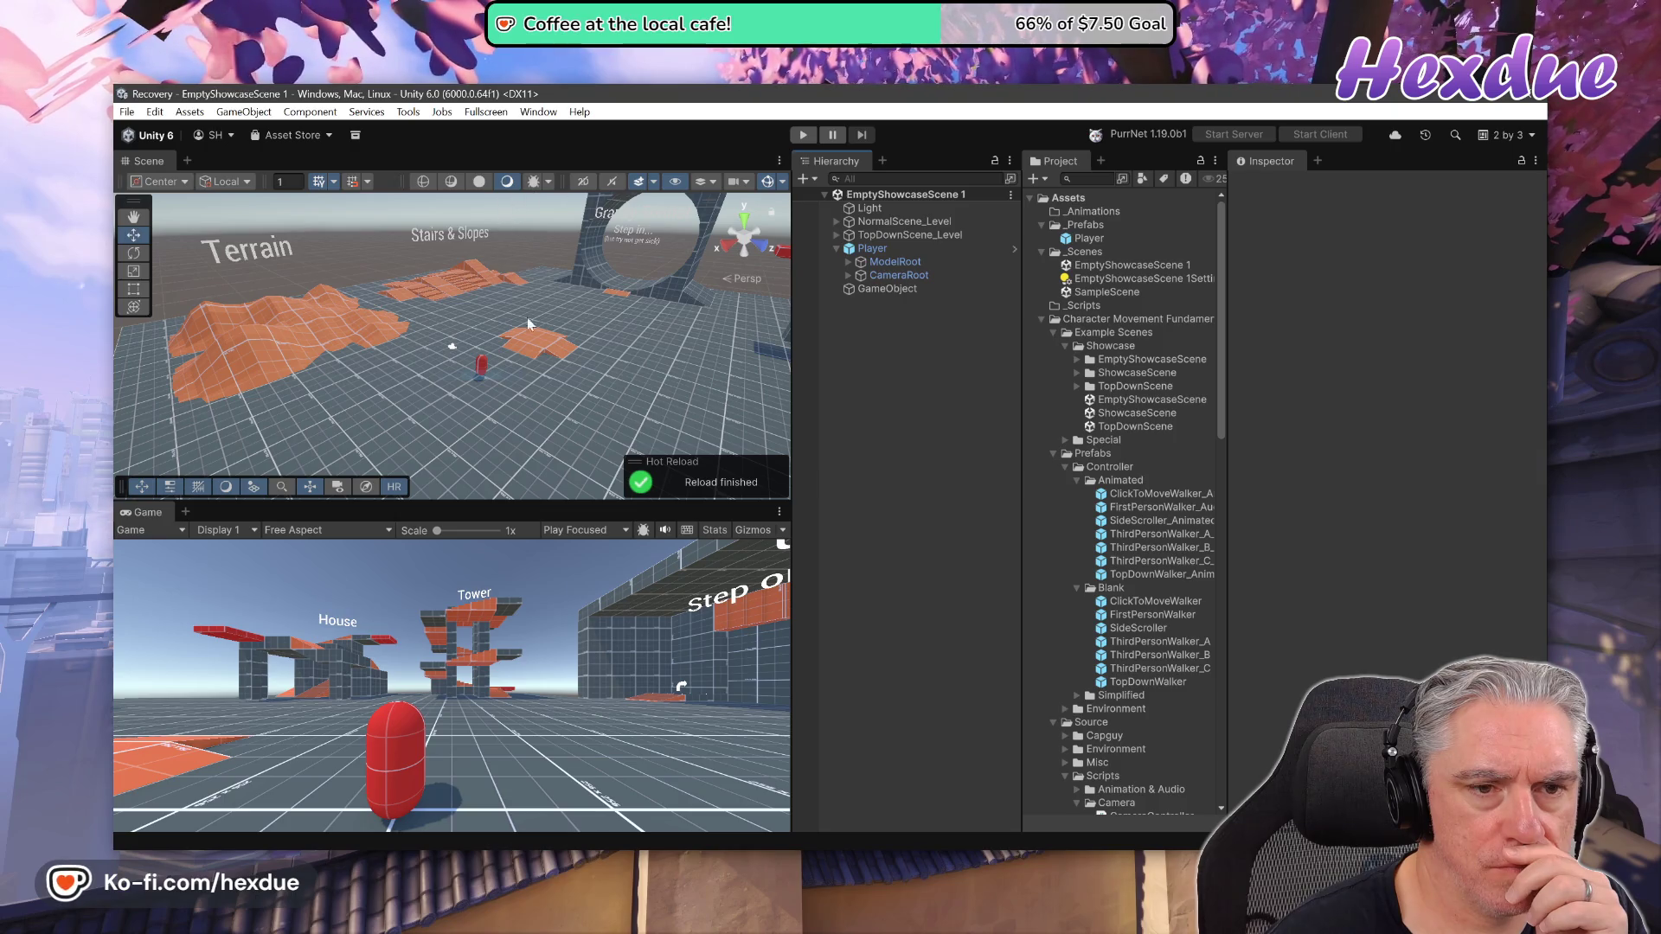
pyautogui.hotkey('alt', 'Tab')
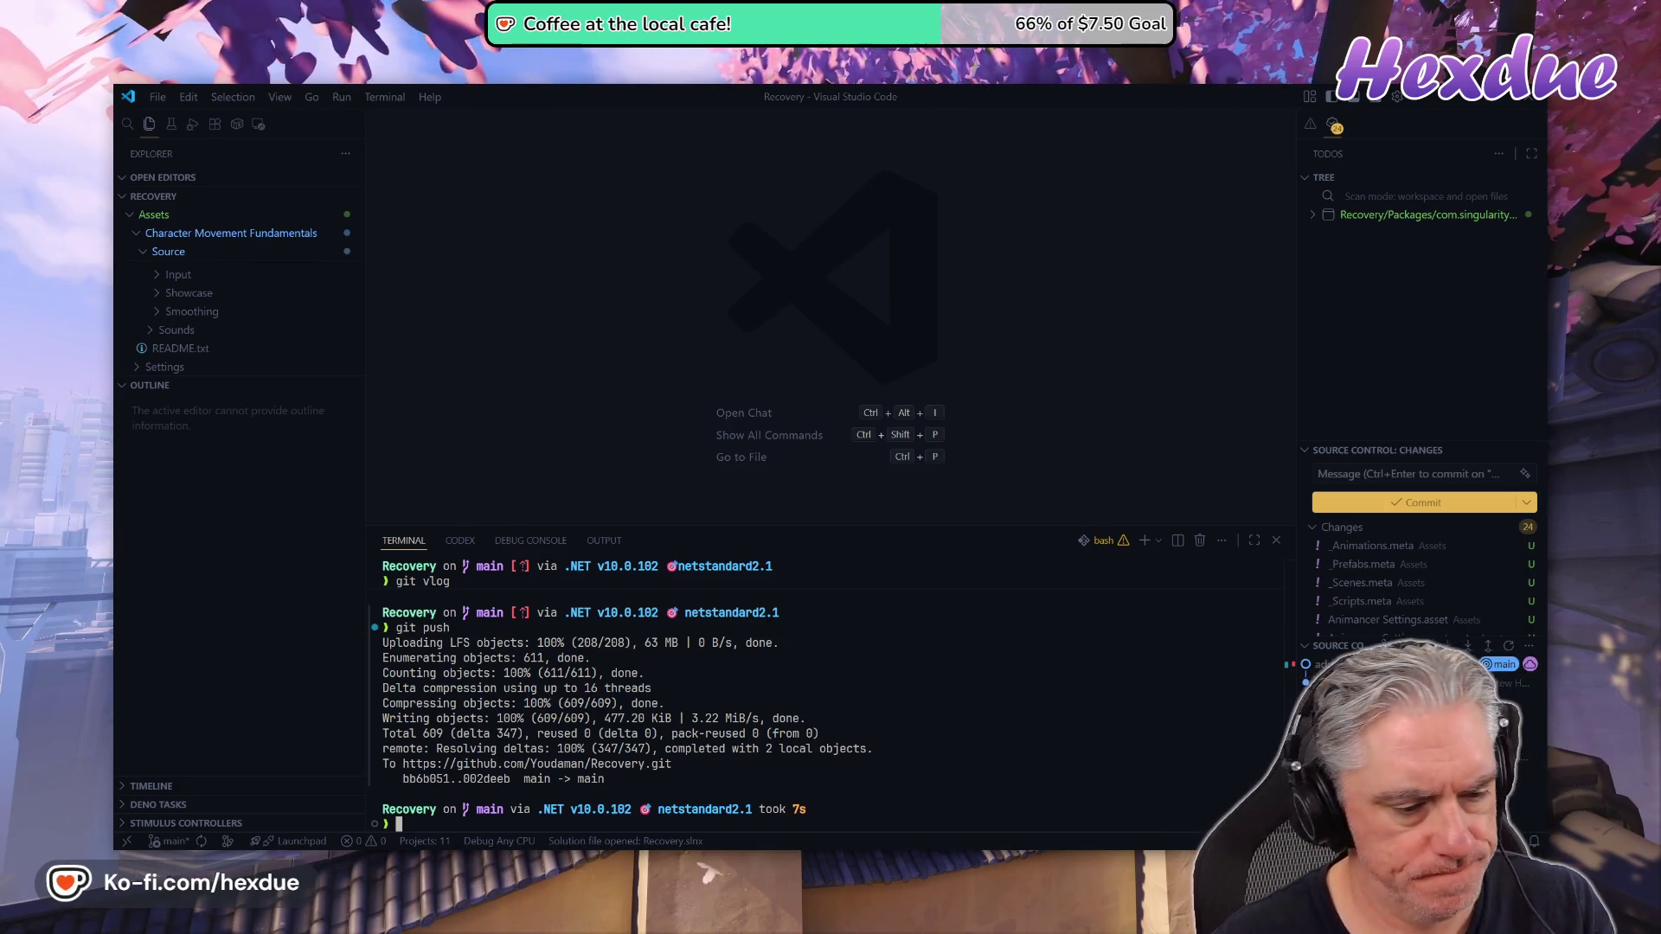
# Run 'git st' in the terminal and make the terminal taller to show the full status output
pyautogui.write('git st')
pyautogui.press('Return')
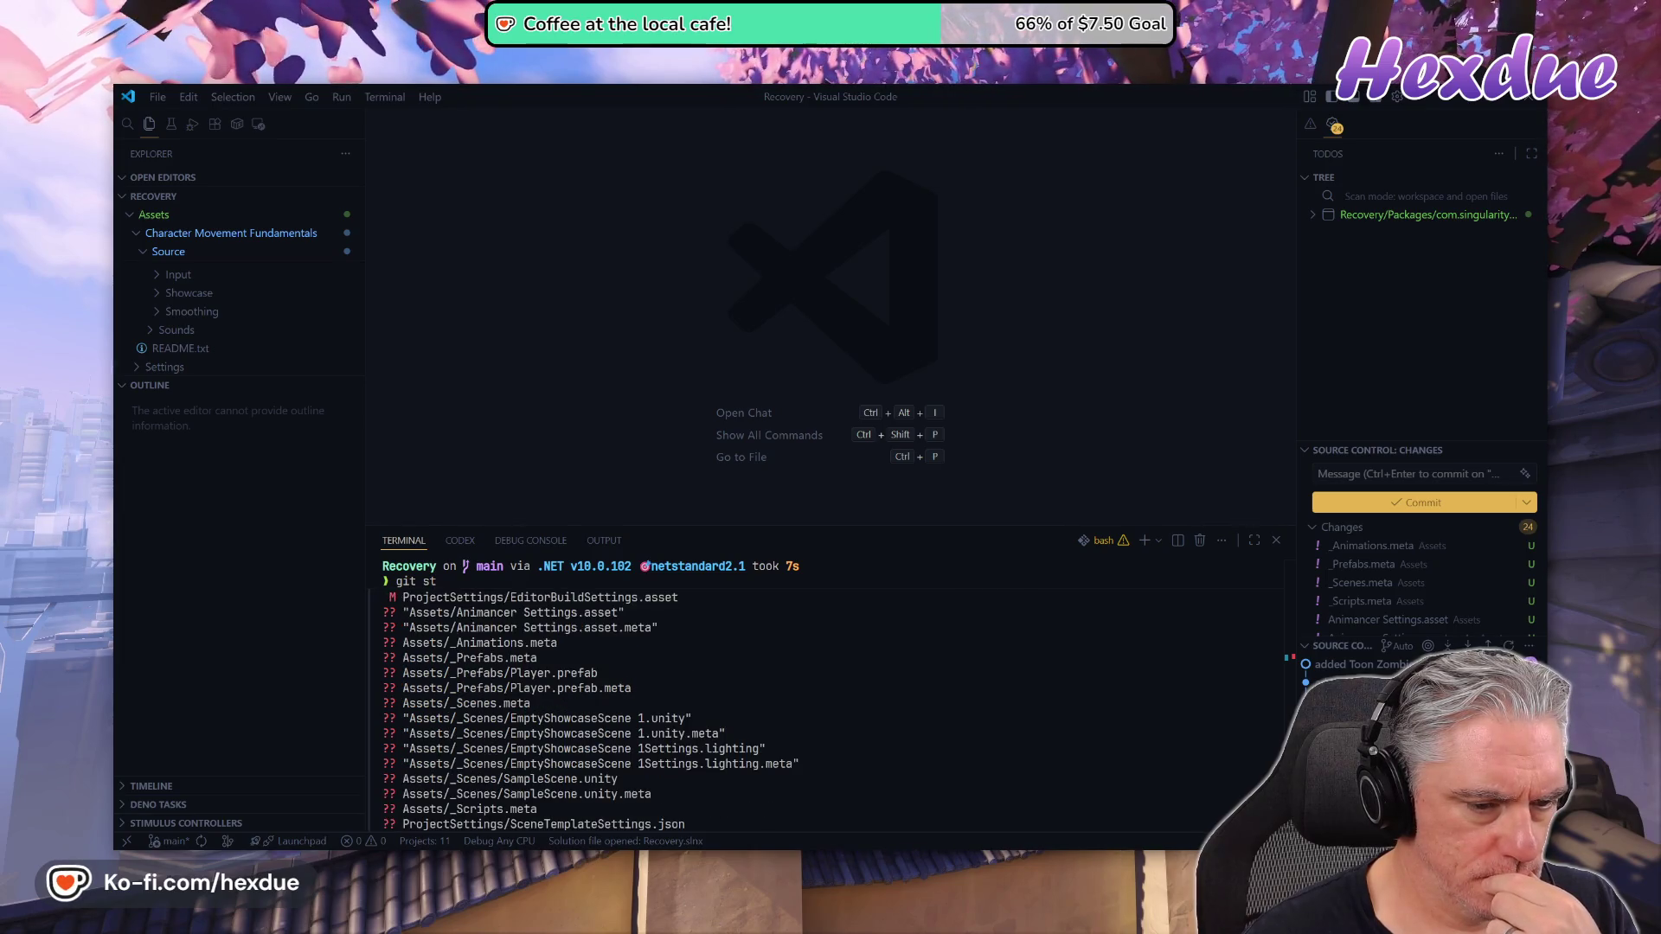
pyautogui.moveTo(775, 525); pyautogui.dragTo(804, 229)
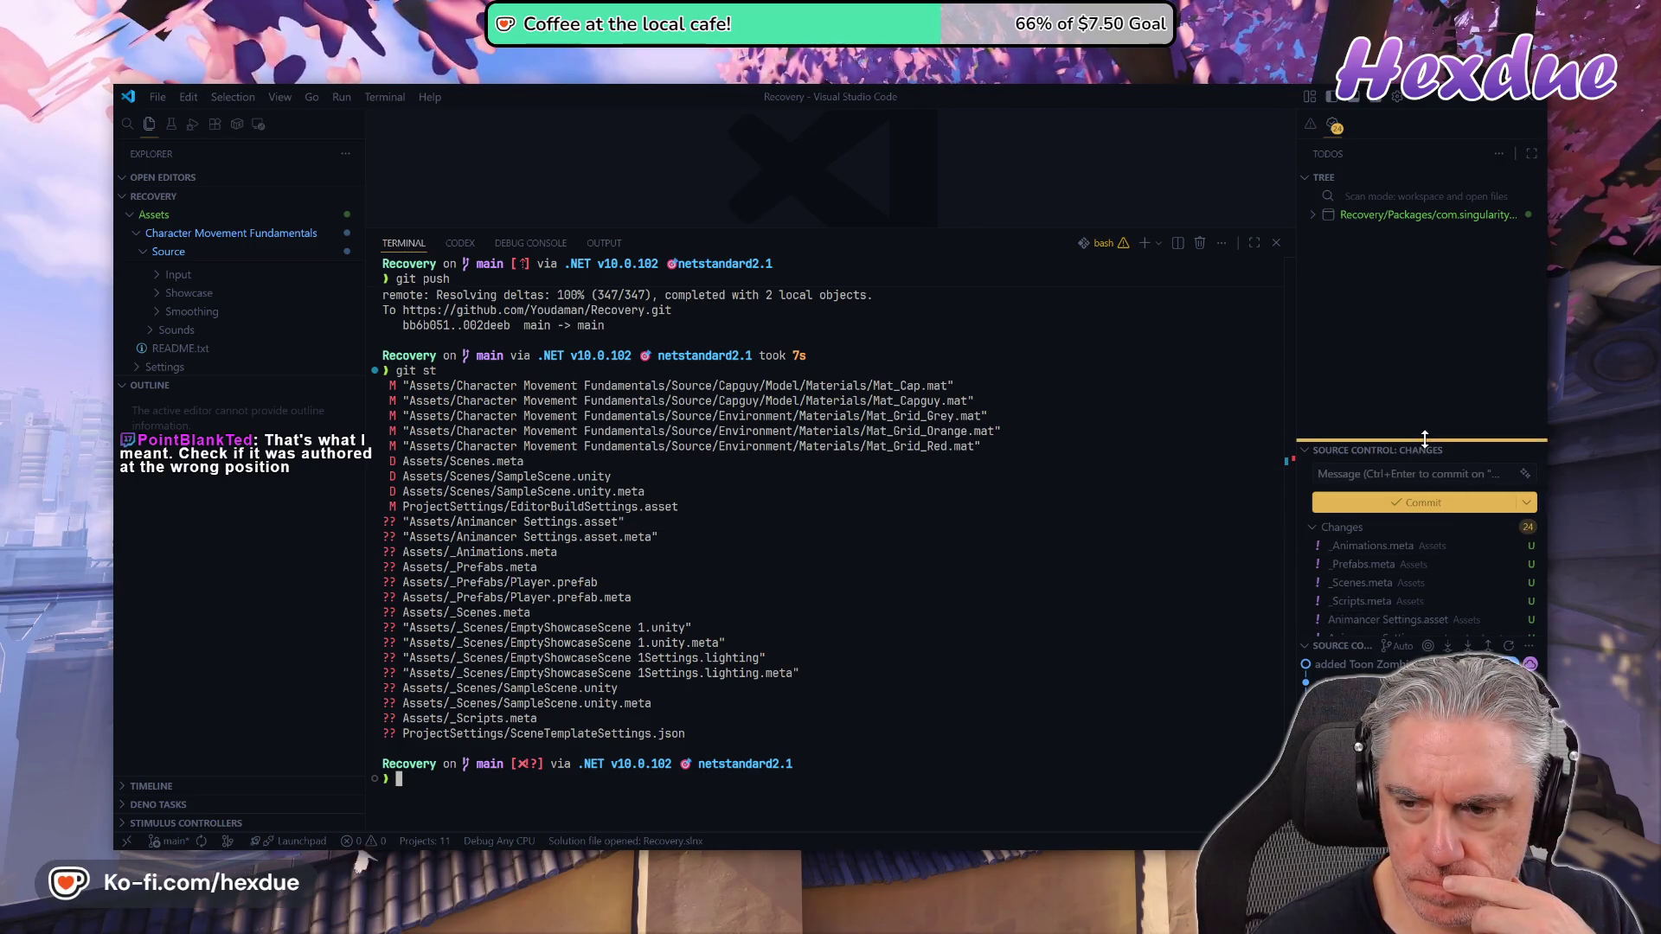
# Enlarge the Source Control Changes list, scroll through it, and view the EditorBuildSettings.asset diff
pyautogui.moveTo(1423, 442); pyautogui.dragTo(1424, 403)
pyautogui.scroll(-2, 1436, 581)
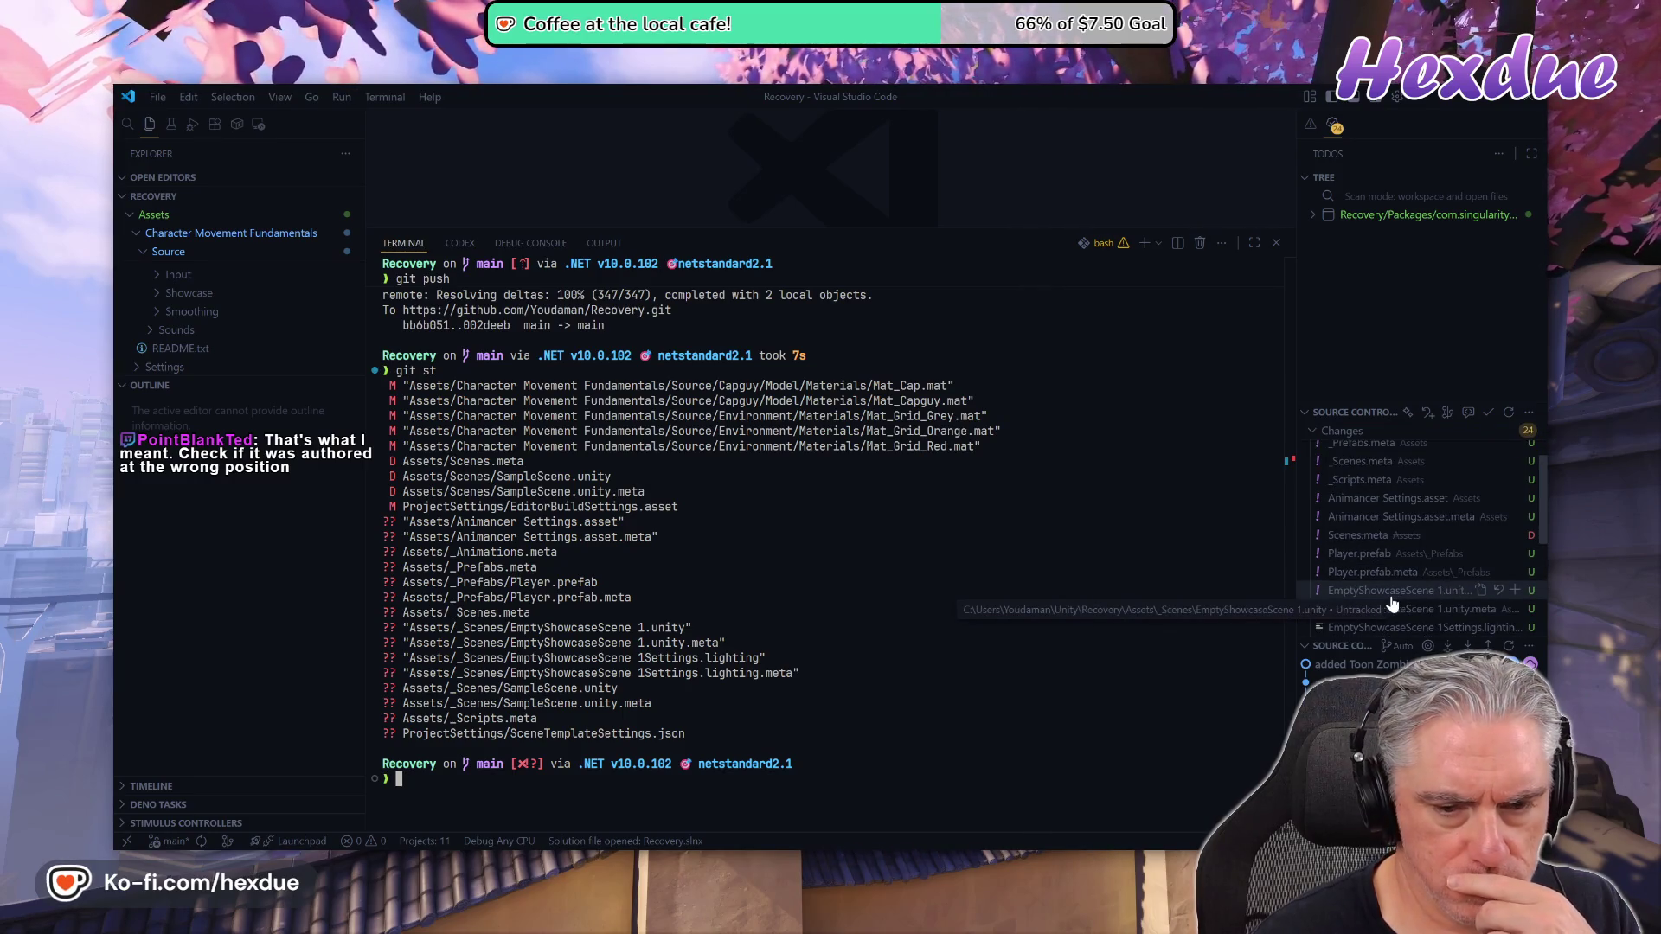
pyautogui.scroll(-3, 1419, 588)
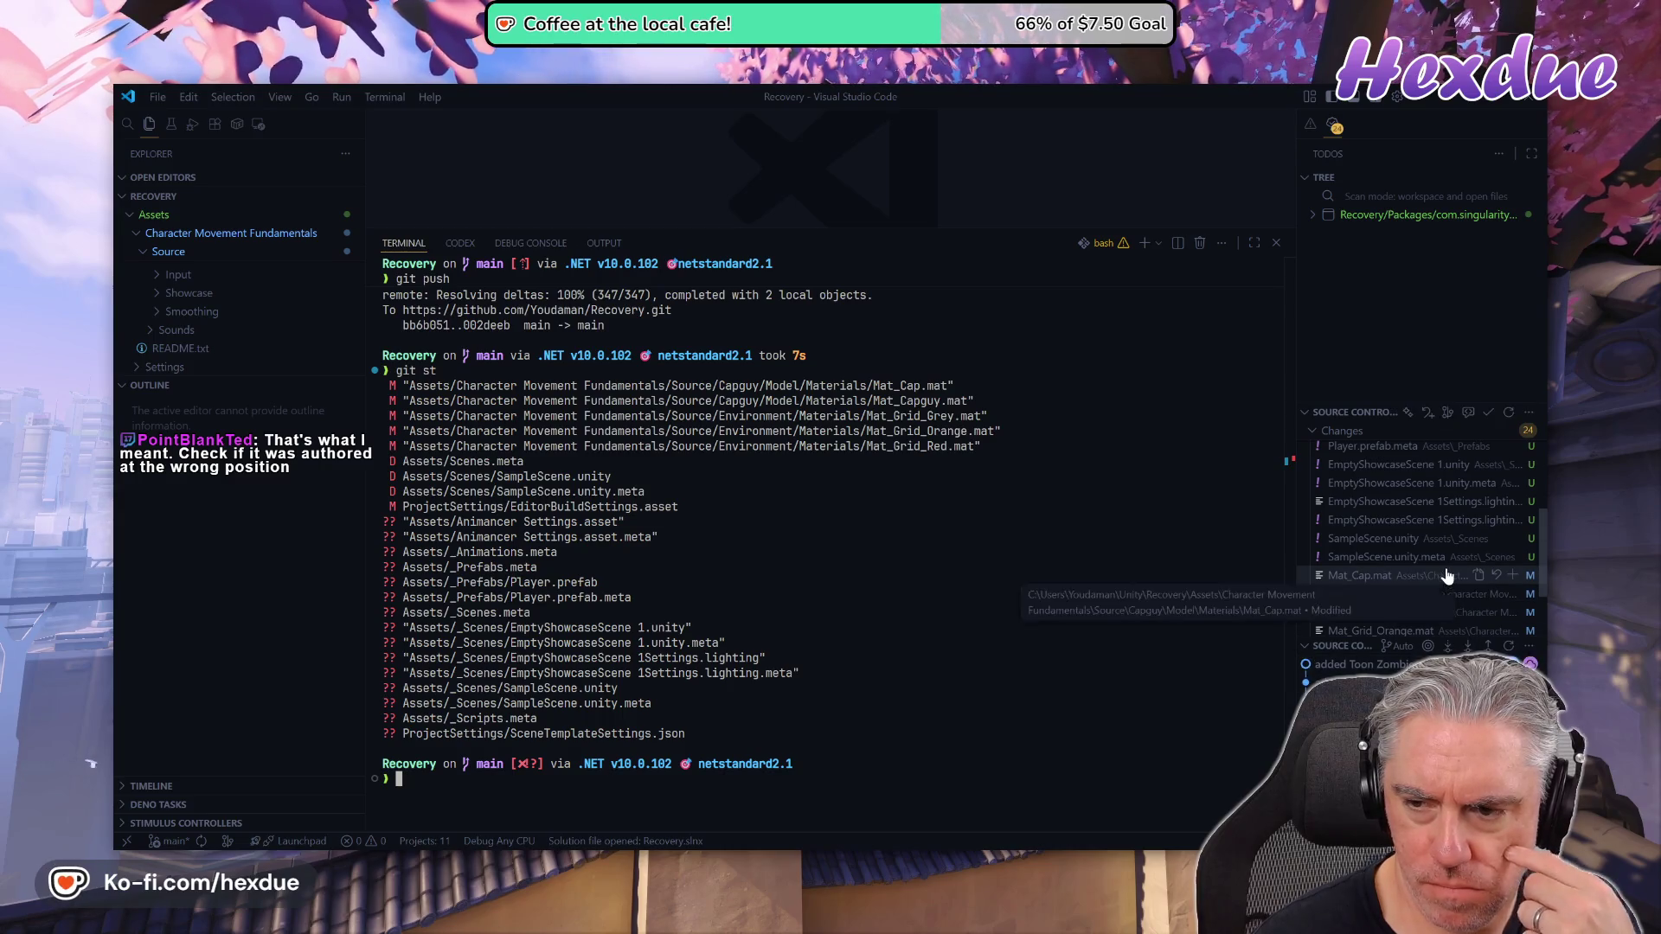
pyautogui.scroll(-2, 1463, 588)
pyautogui.scroll(-1, 1468, 595)
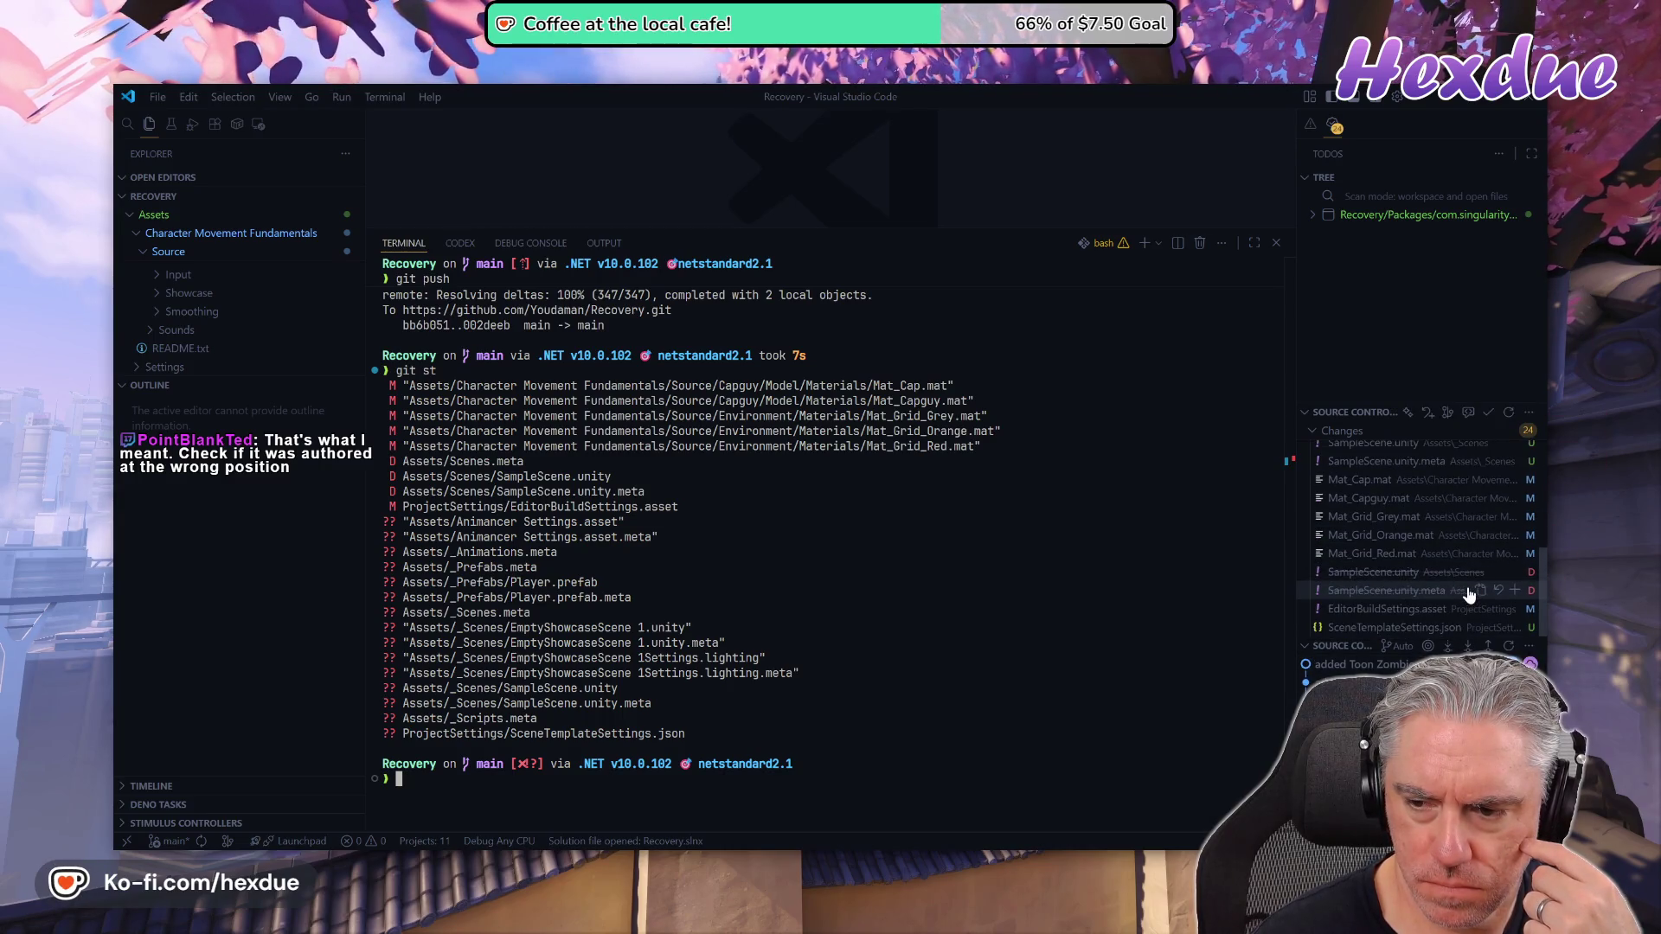
pyautogui.click(1386, 611)
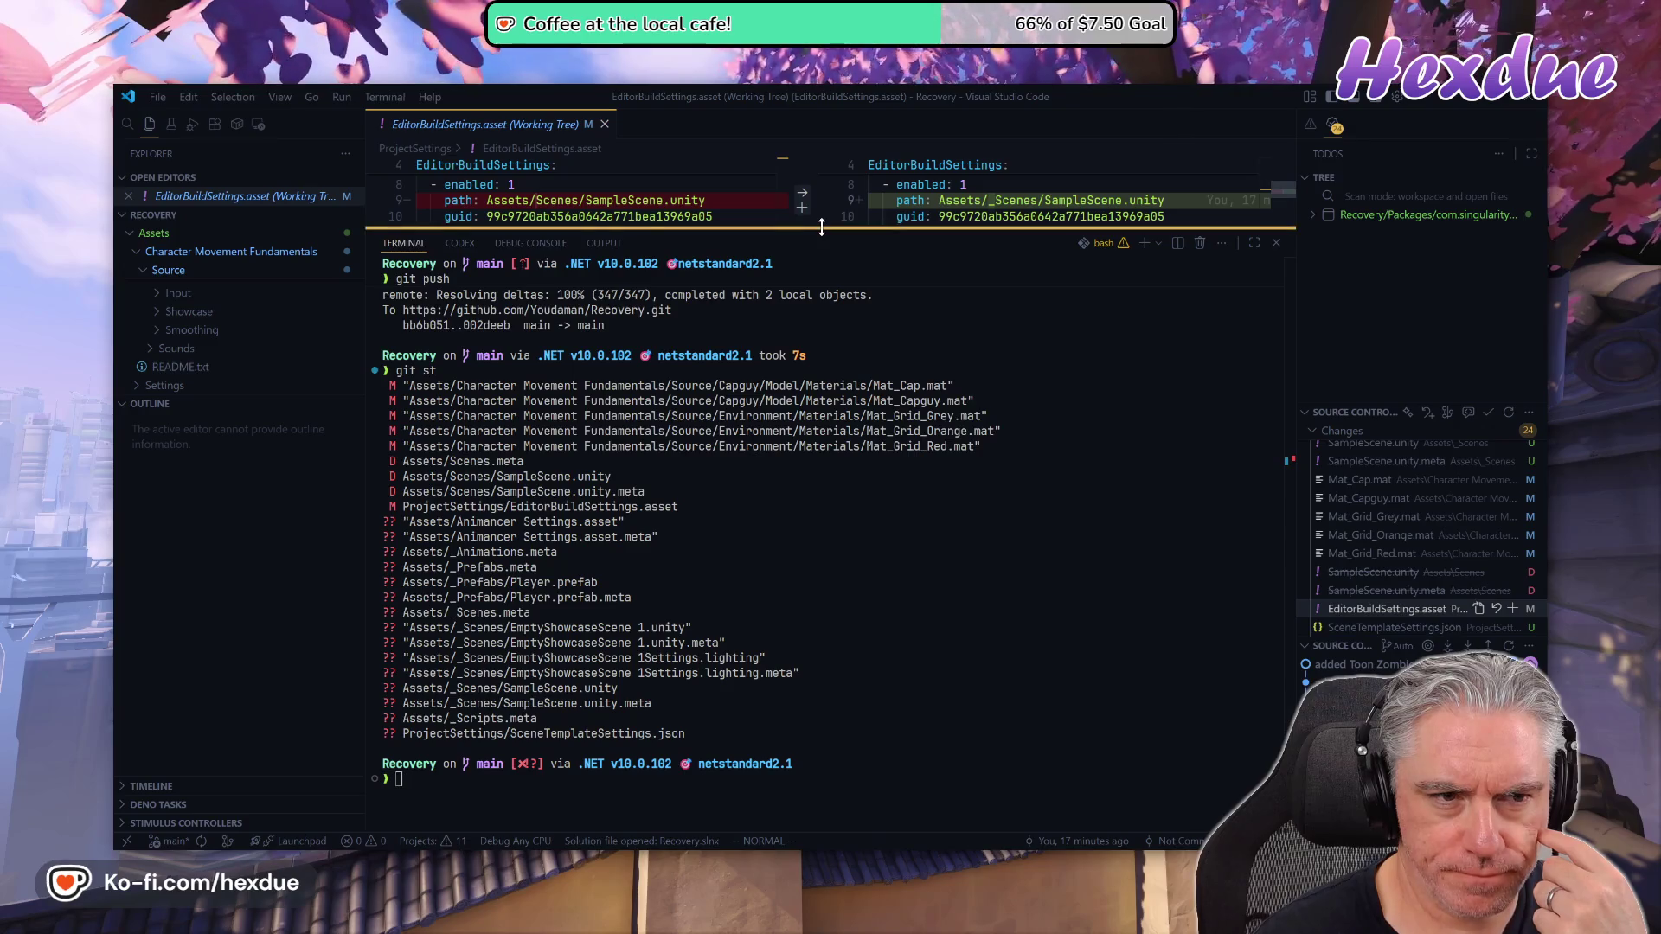
# Enlarge the EditorBuildSettings diff, shrink the terminal, and scroll through its git status output
pyautogui.moveTo(822, 227); pyautogui.dragTo(822, 526)
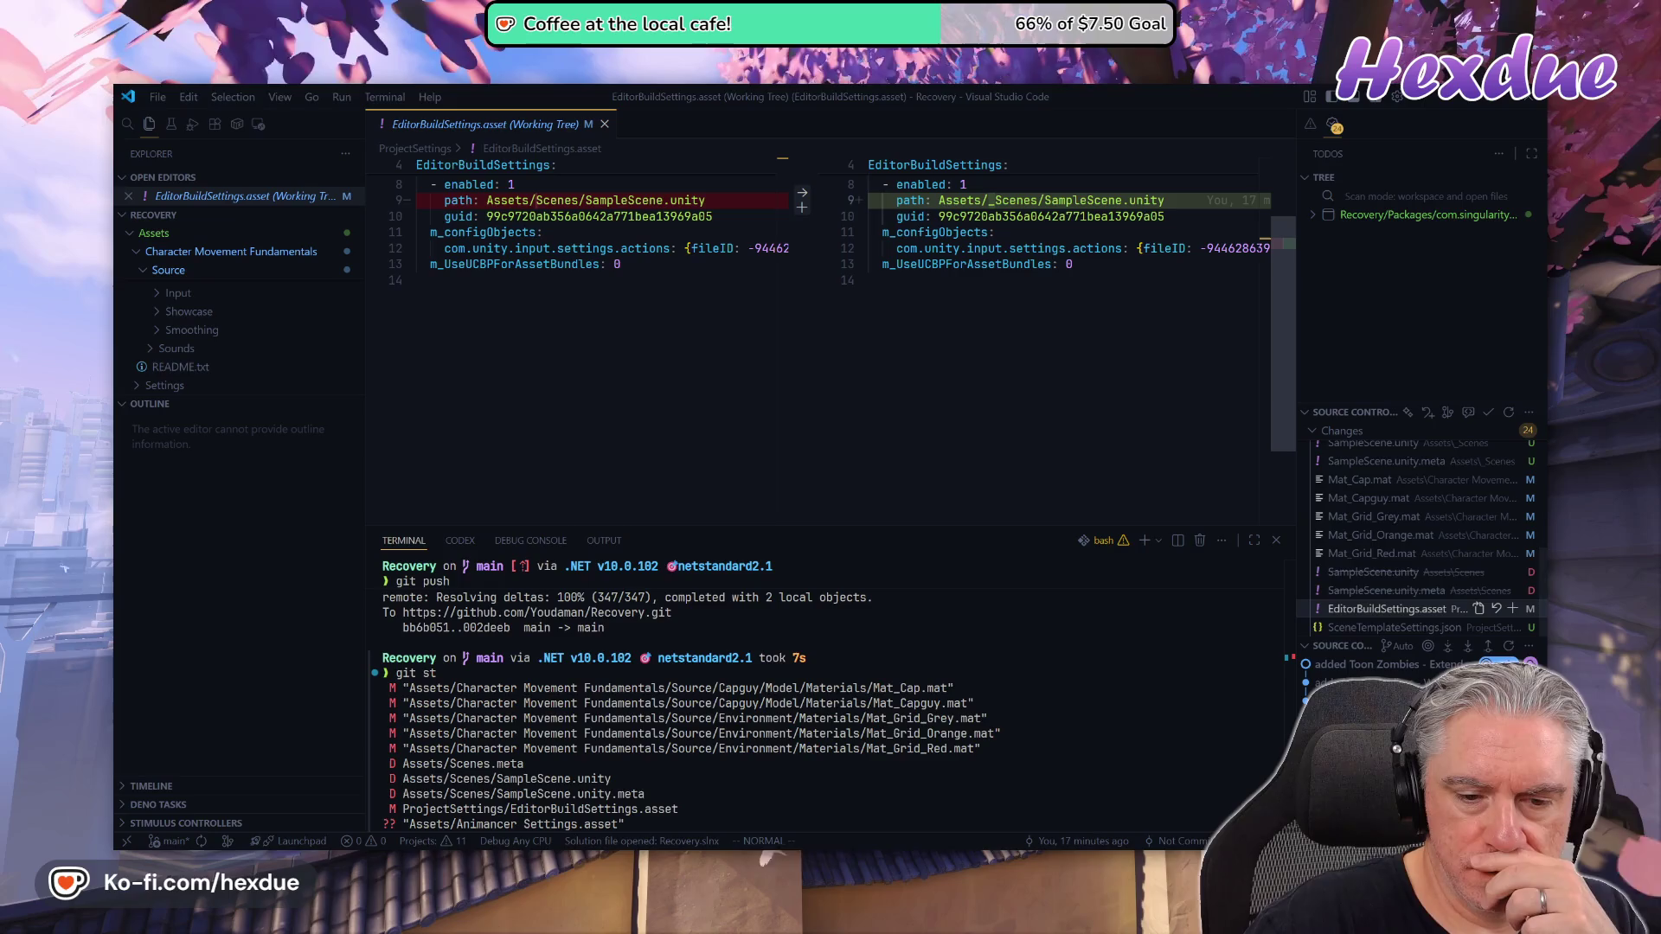
pyautogui.scroll(-1, 822, 727)
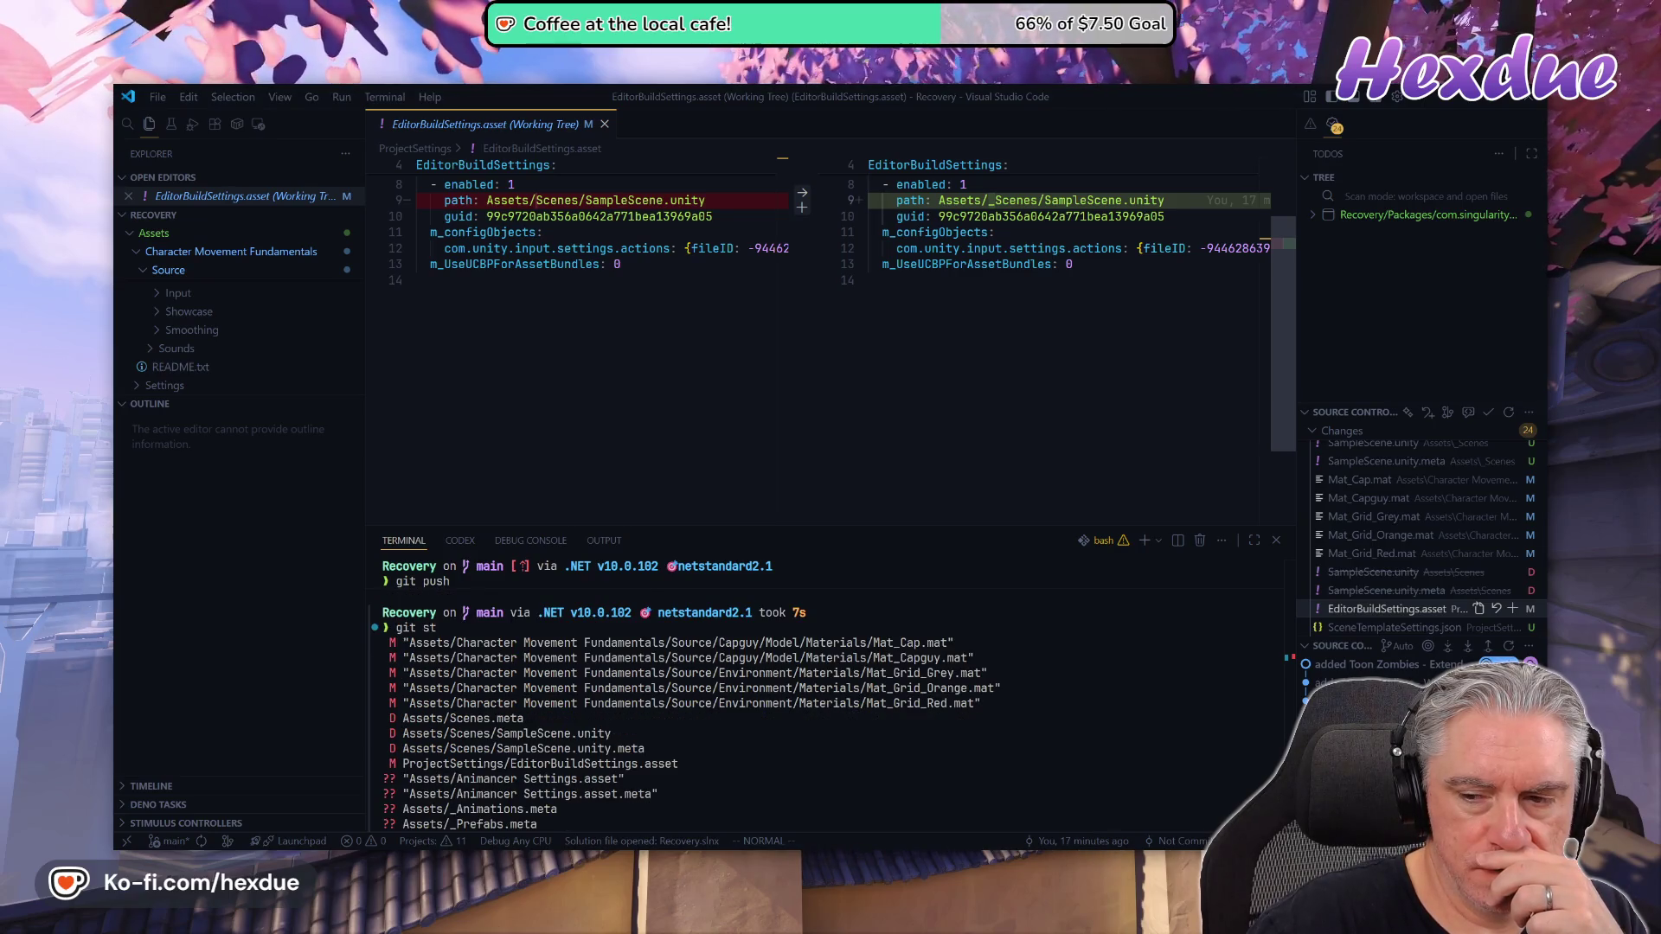
pyautogui.scroll(-1, 684, 692)
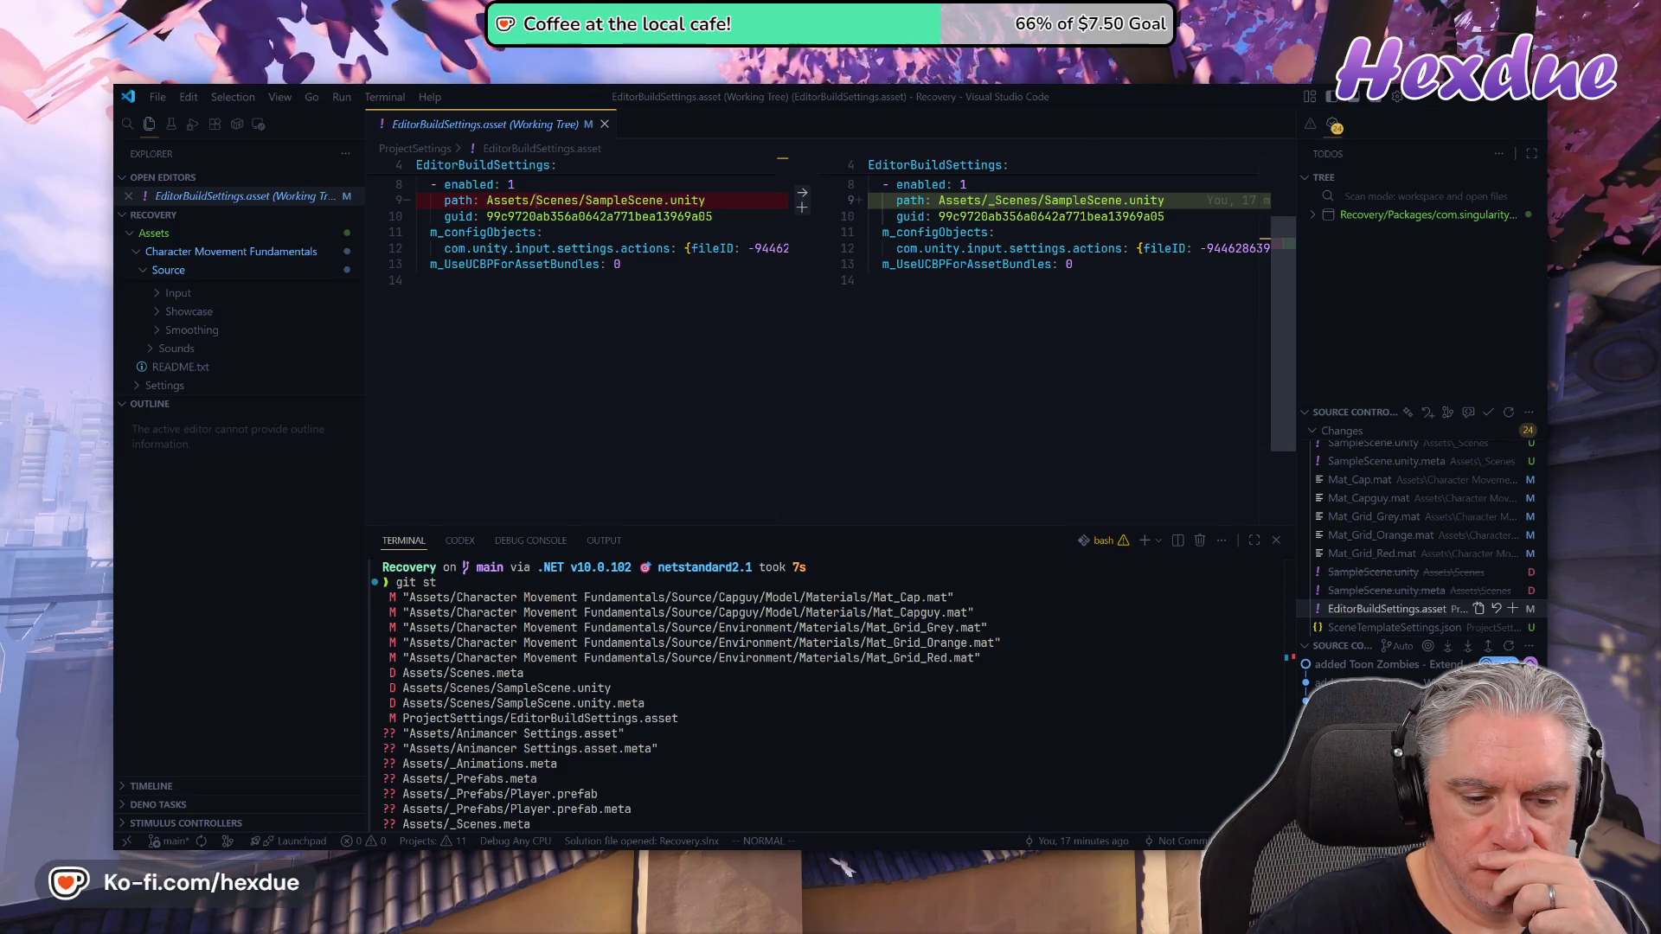
pyautogui.moveTo(812, 913)
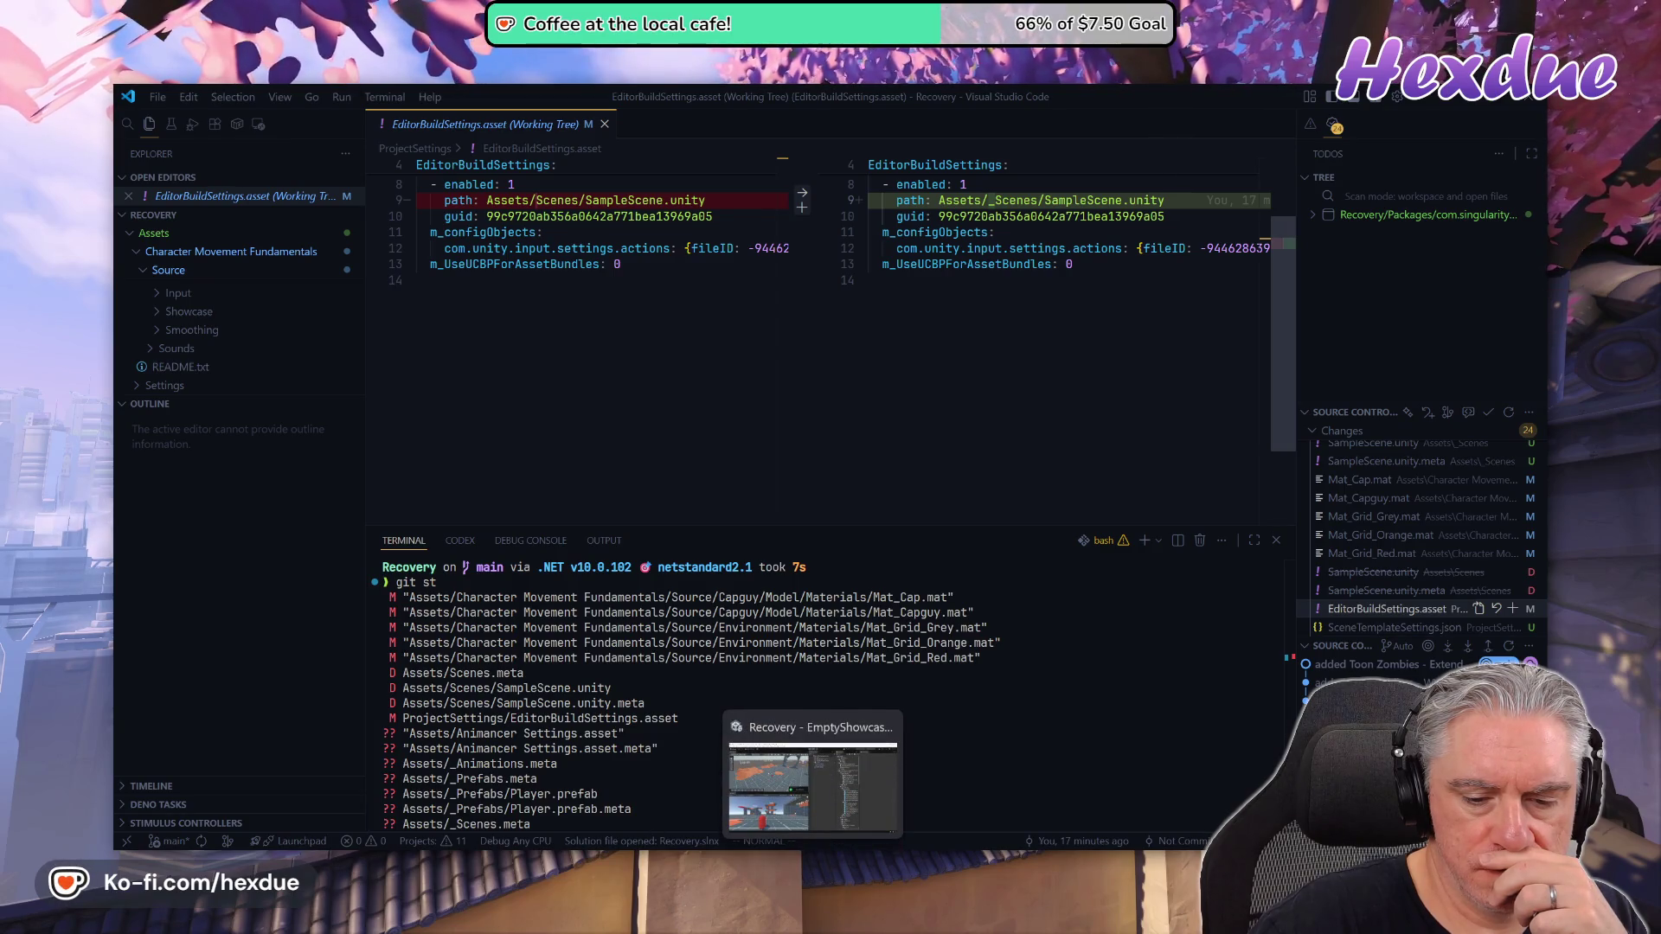
# Back in Unity, select the Animancer Settings asset in the Project window to inspect it
pyautogui.click(812, 783)
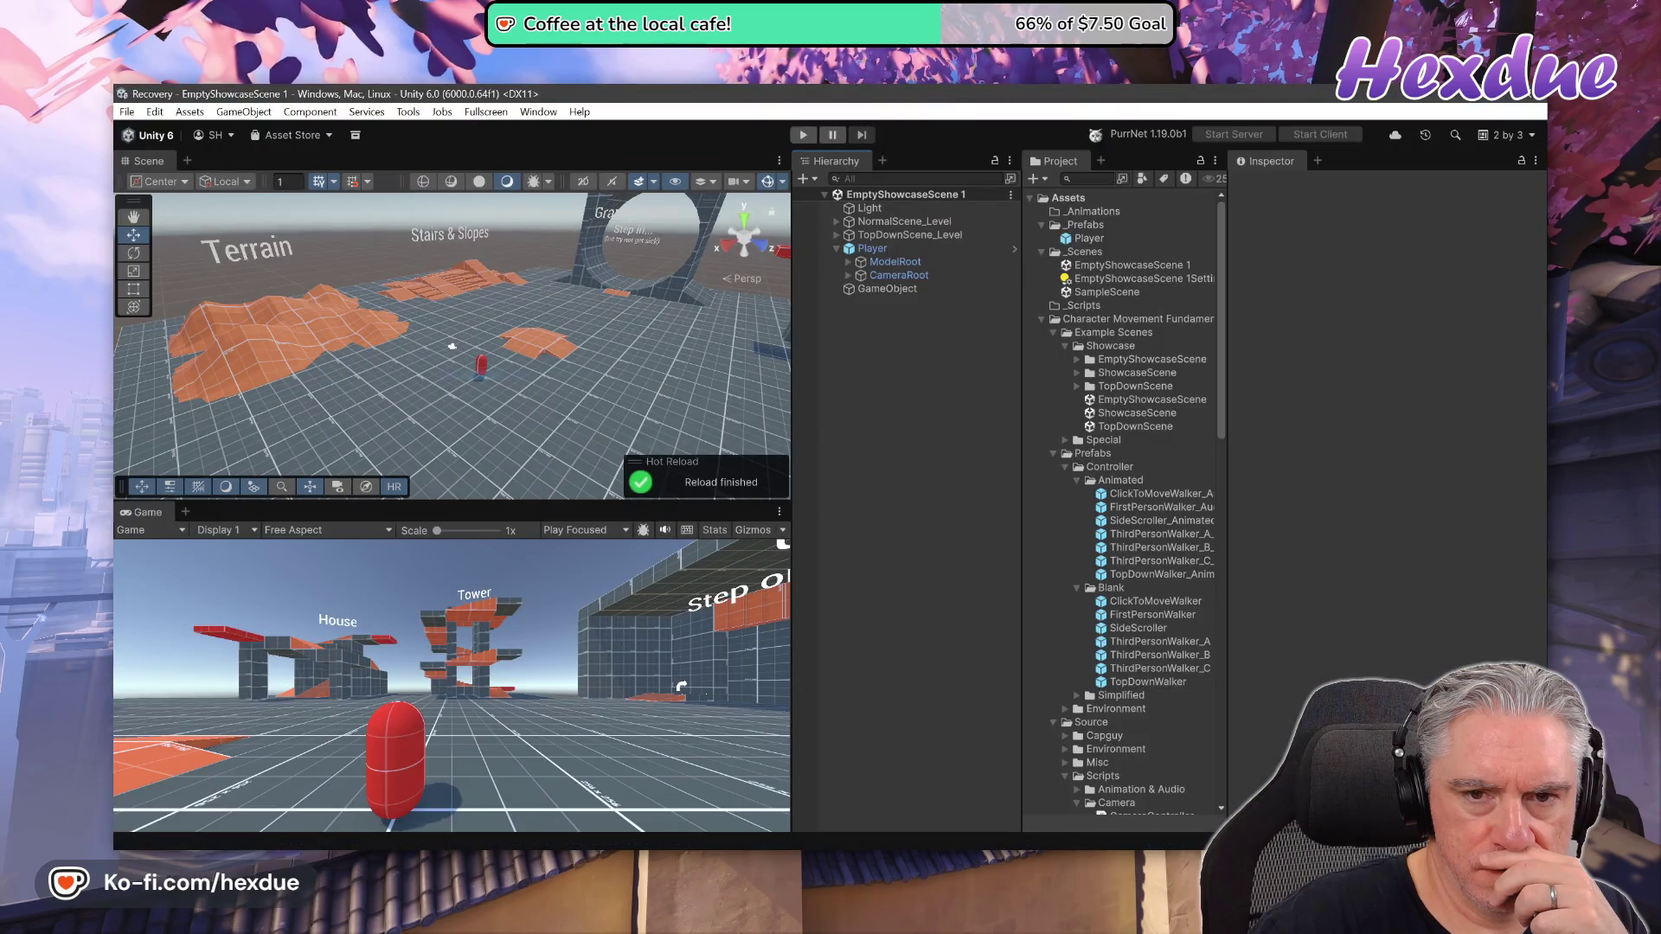
pyautogui.click(1029, 199)
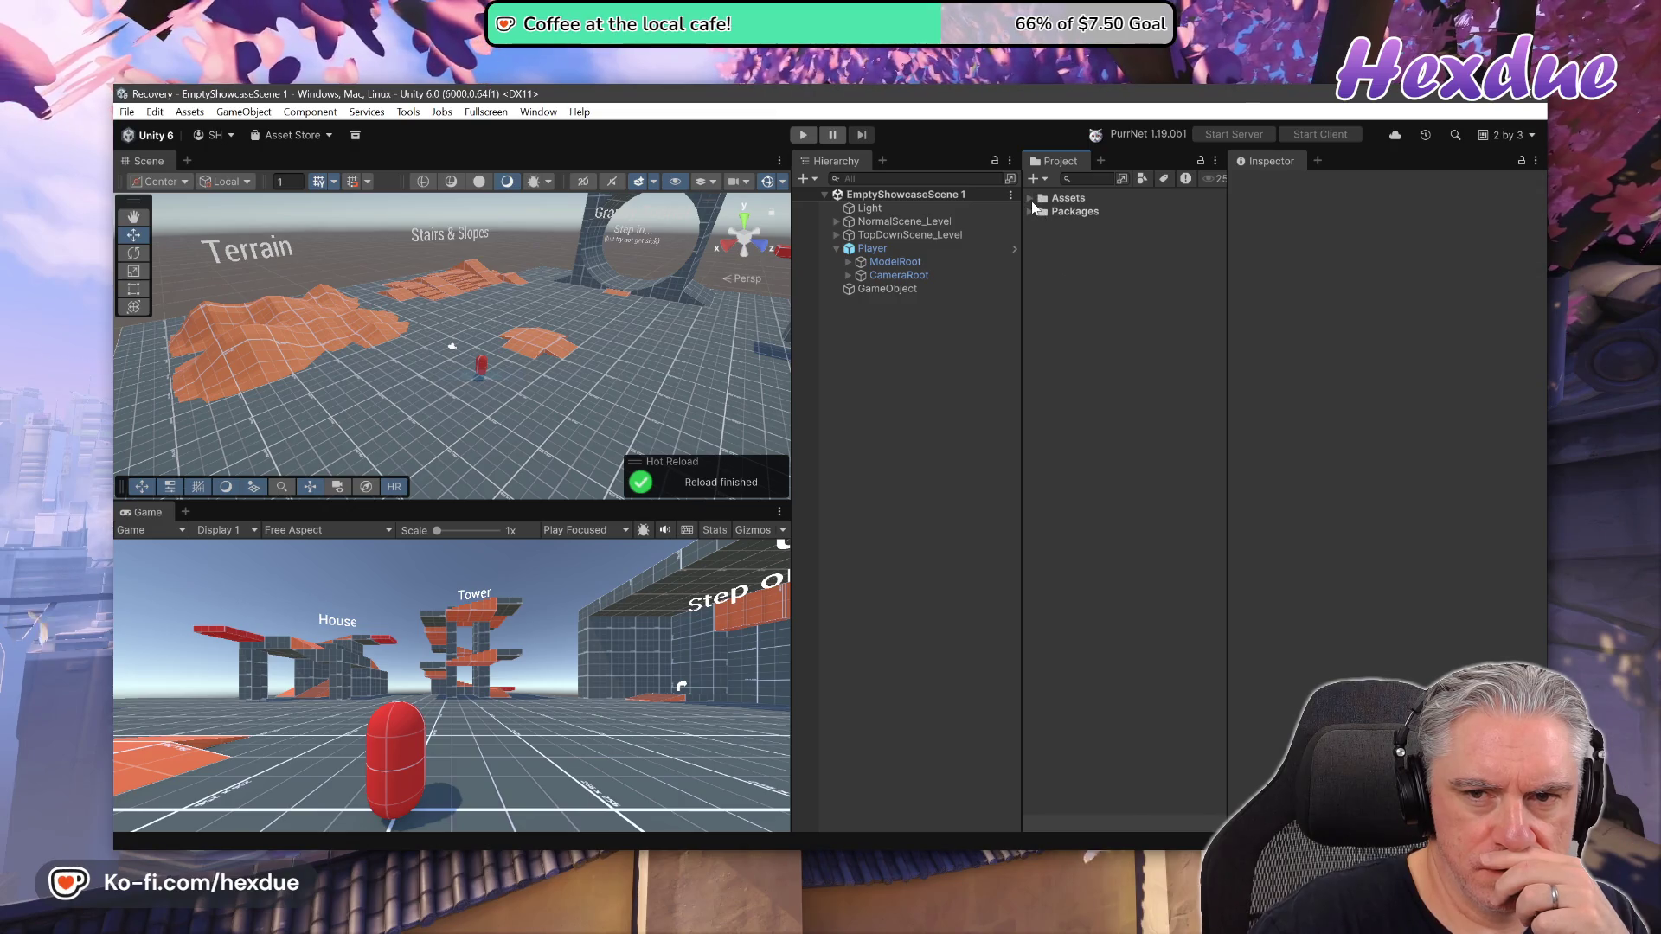
pyautogui.click(1030, 199)
pyautogui.moveTo(1222, 231); pyautogui.dragTo(1245, 642)
pyautogui.click(1098, 782)
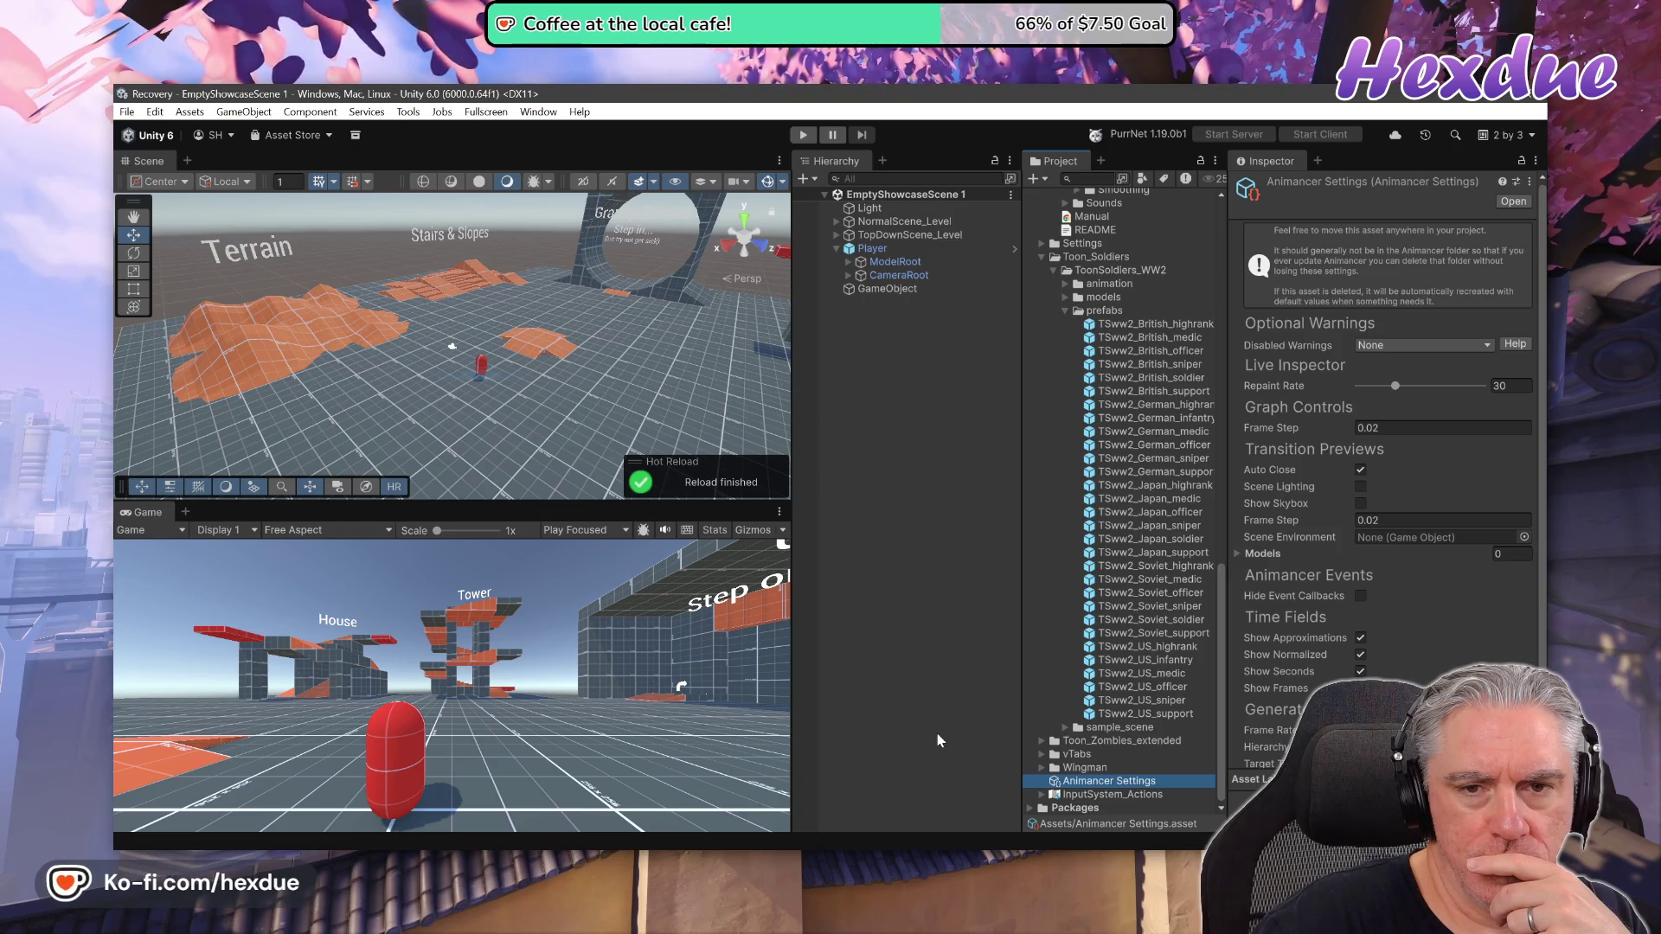
# Remove untracked and ignored files from the repository with git clean -df and git clean -Xdf
pyautogui.hotkey('alt', 'Tab')
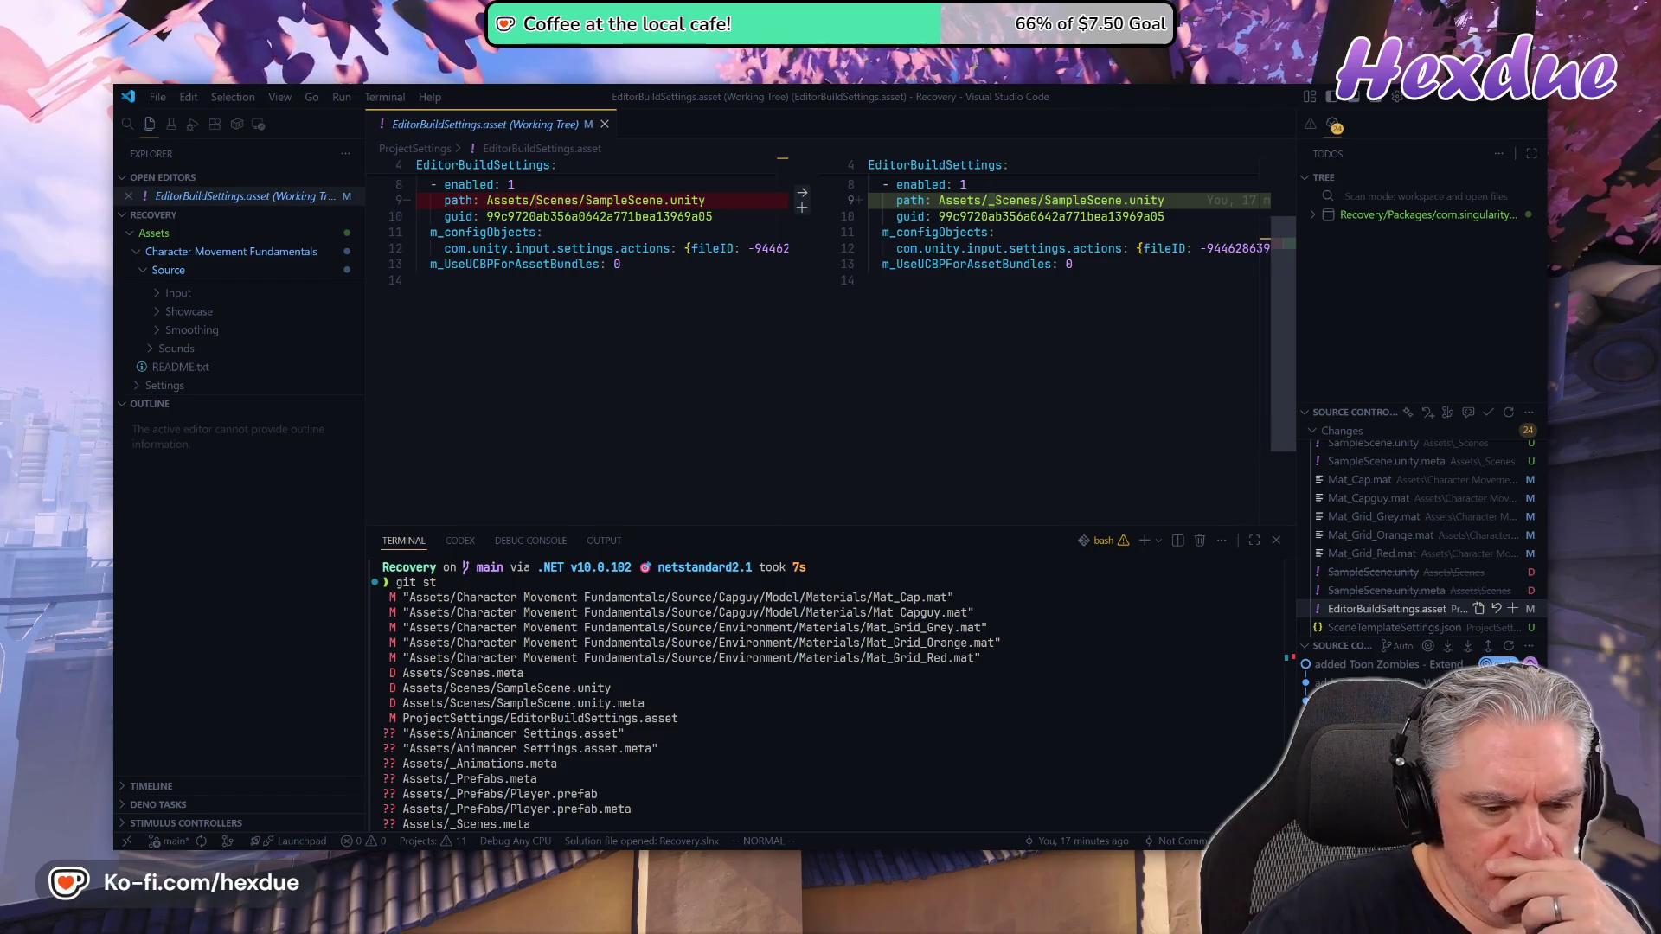
pyautogui.scroll(-3, 821, 692)
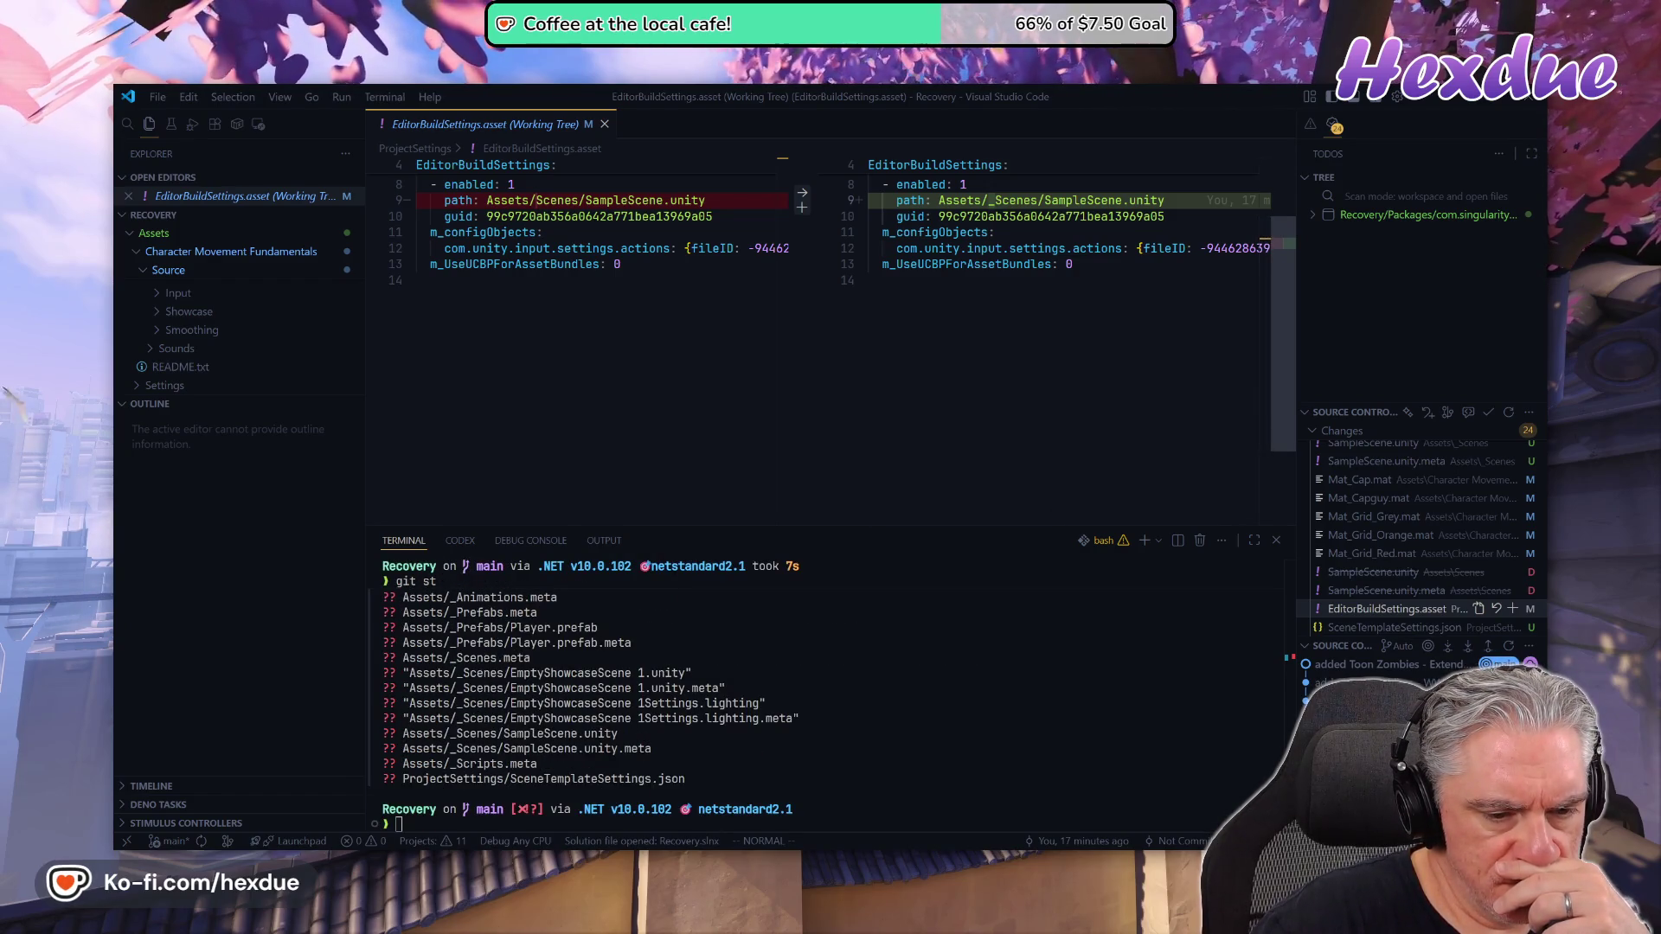
pyautogui.scroll(3, 822, 692)
pyautogui.scroll(4, 822, 693)
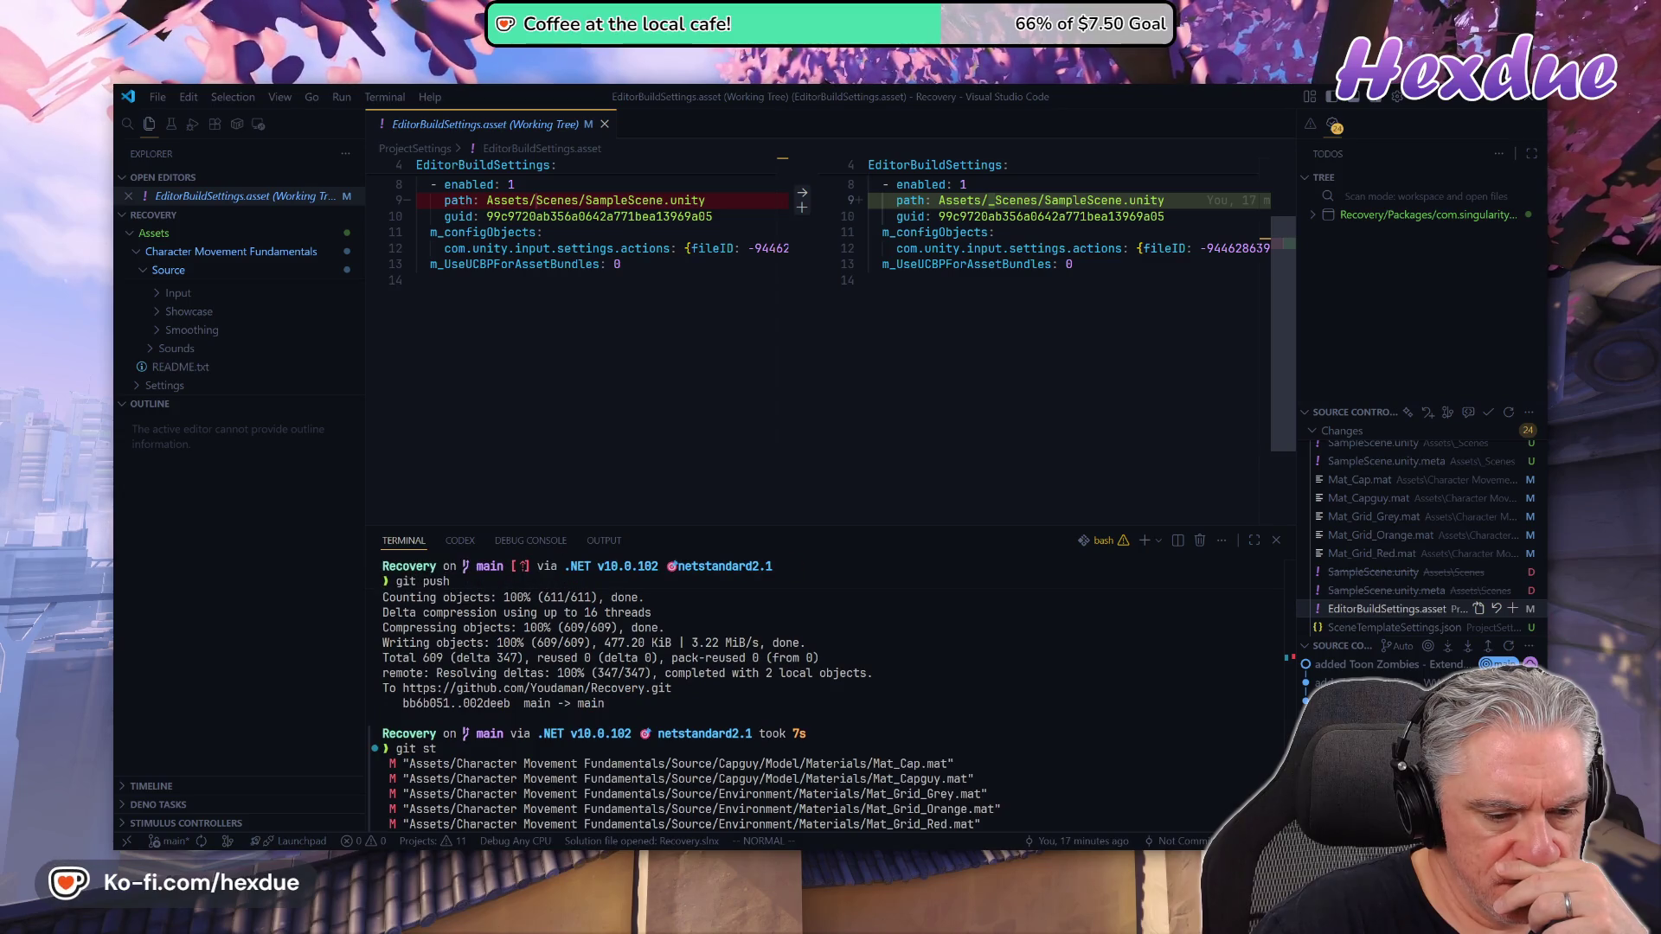
pyautogui.scroll(-4, 822, 693)
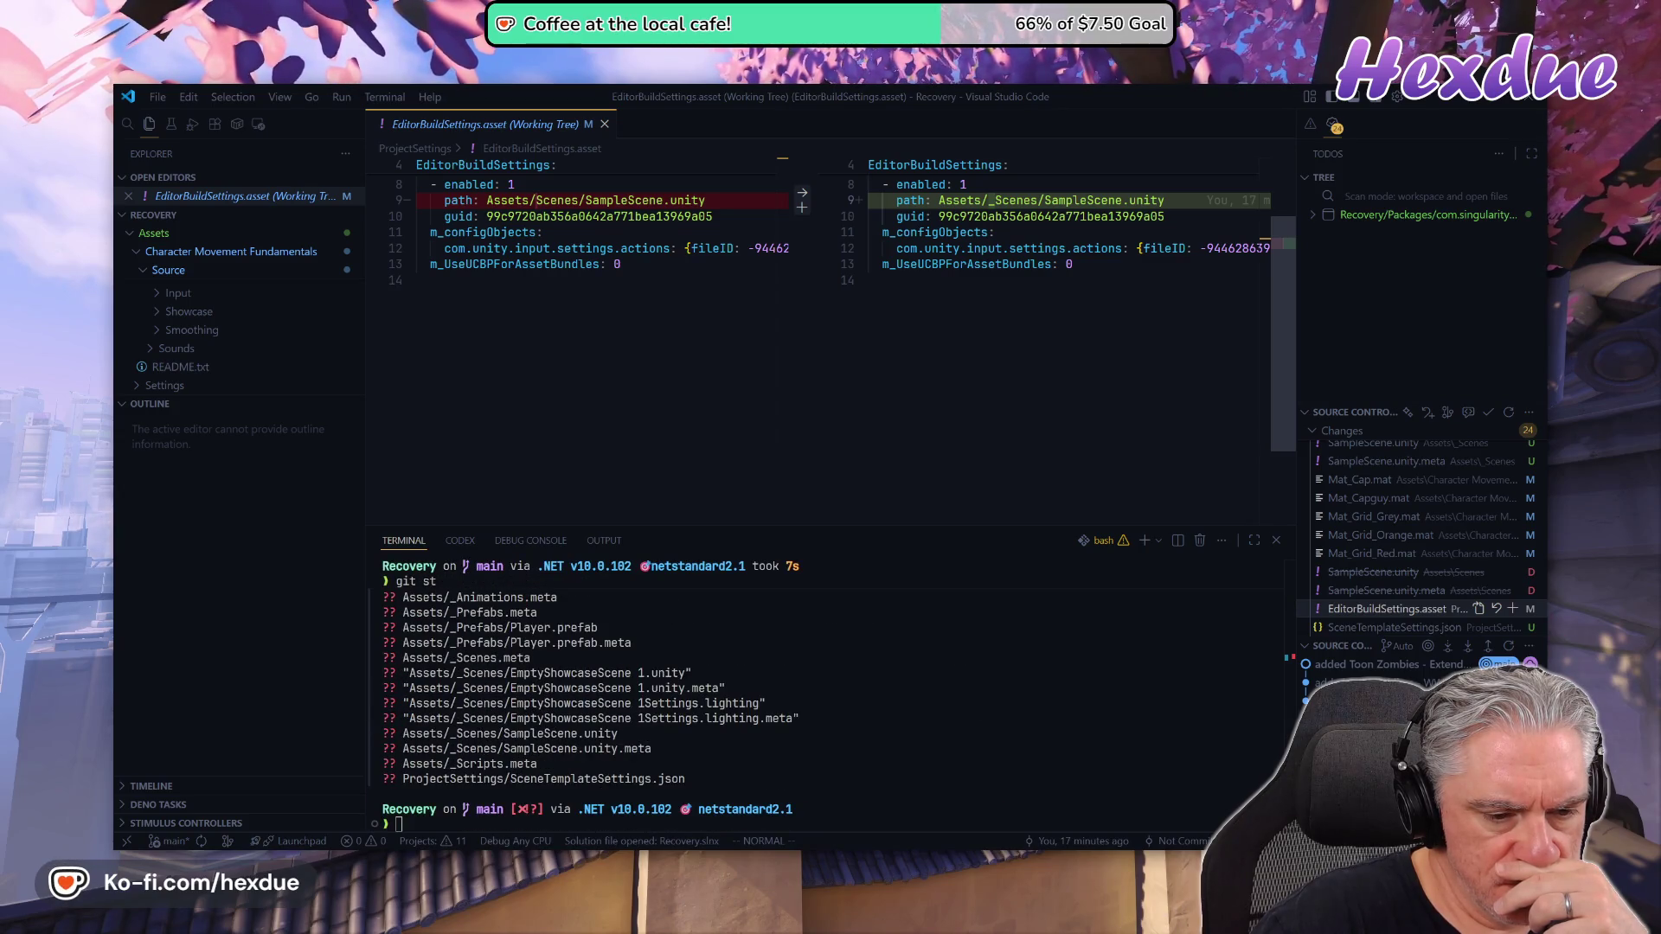
pyautogui.hotkey('alt', 'Tab')
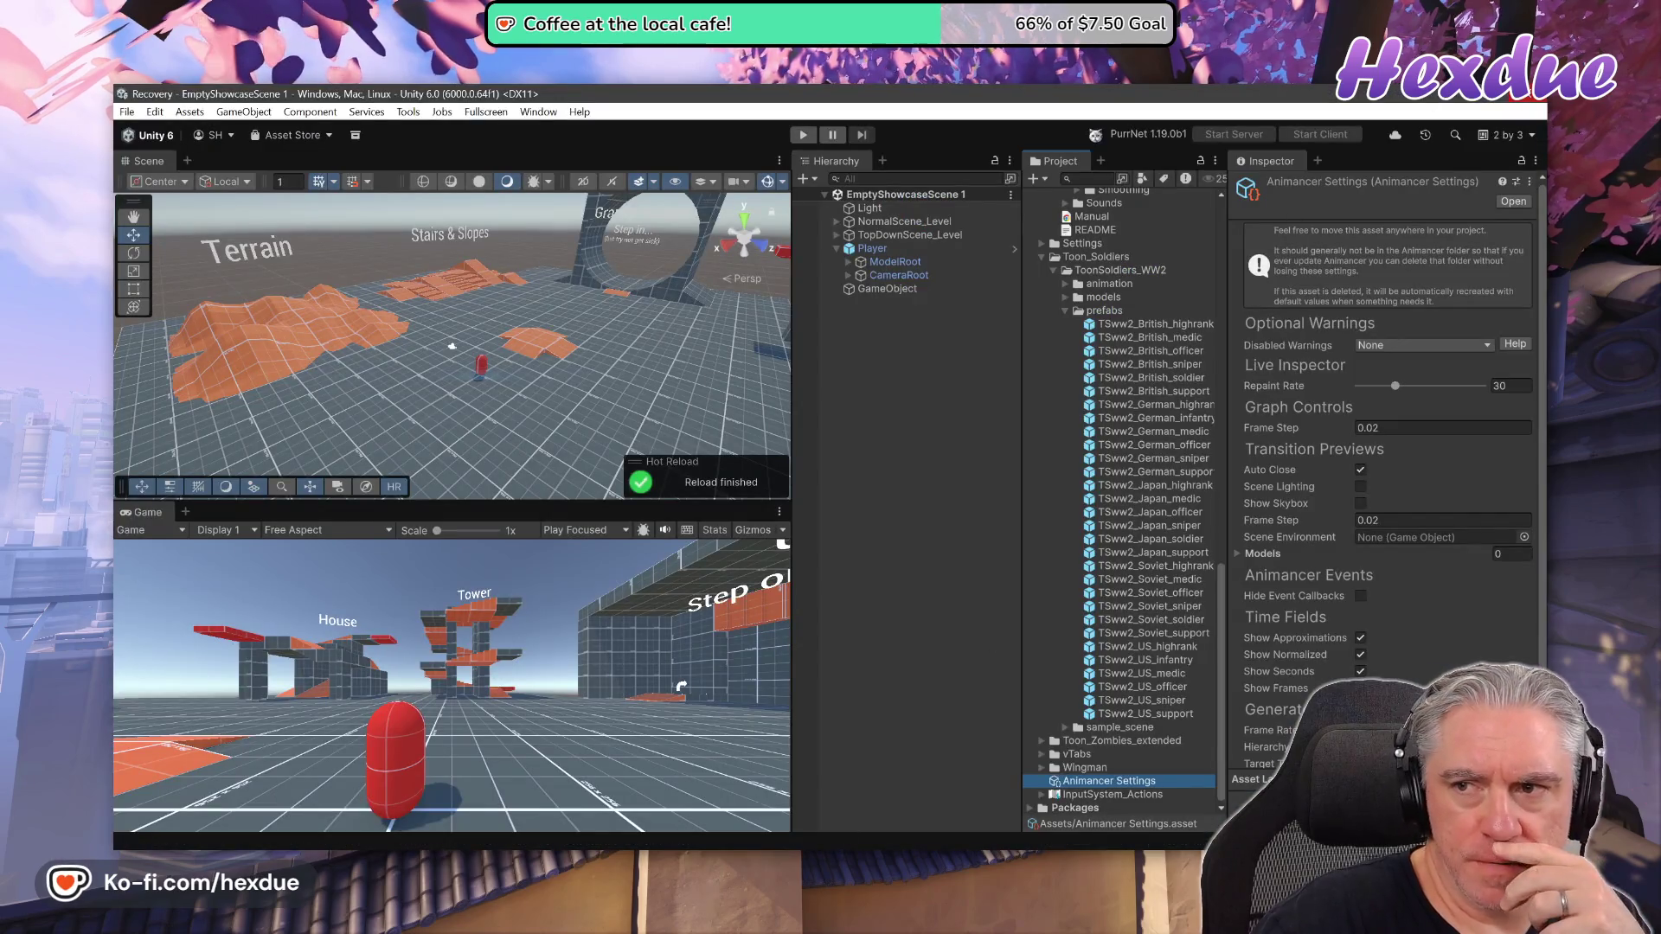
pyautogui.hotkey('alt', 'Tab')
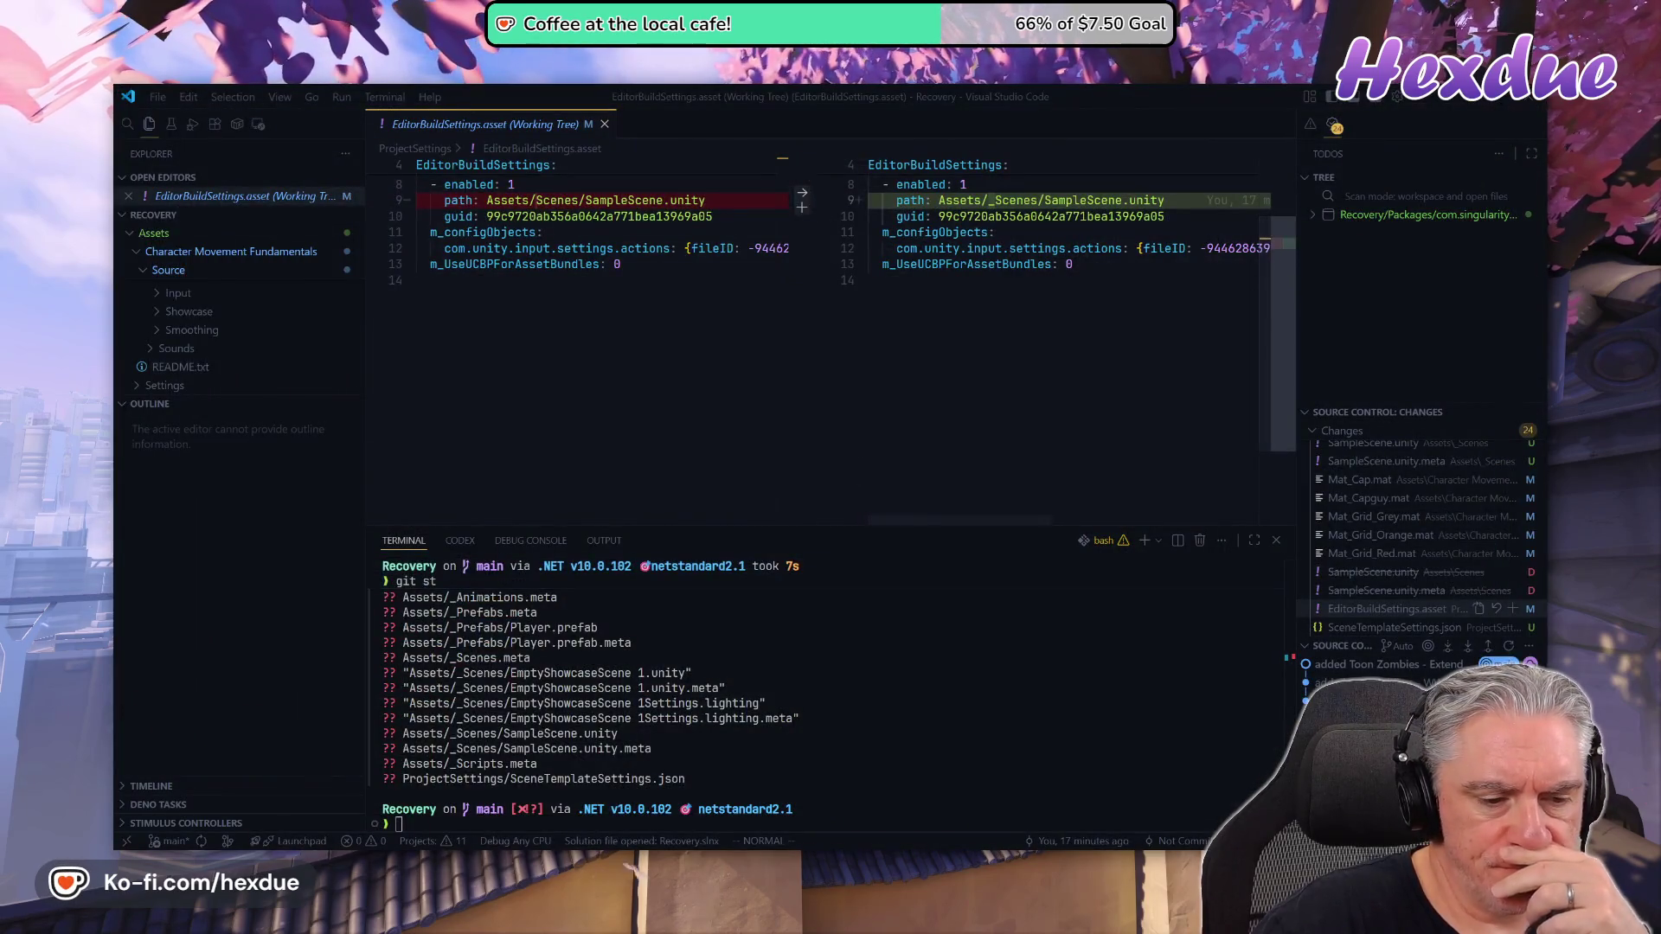
pyautogui.write('git clean -d')
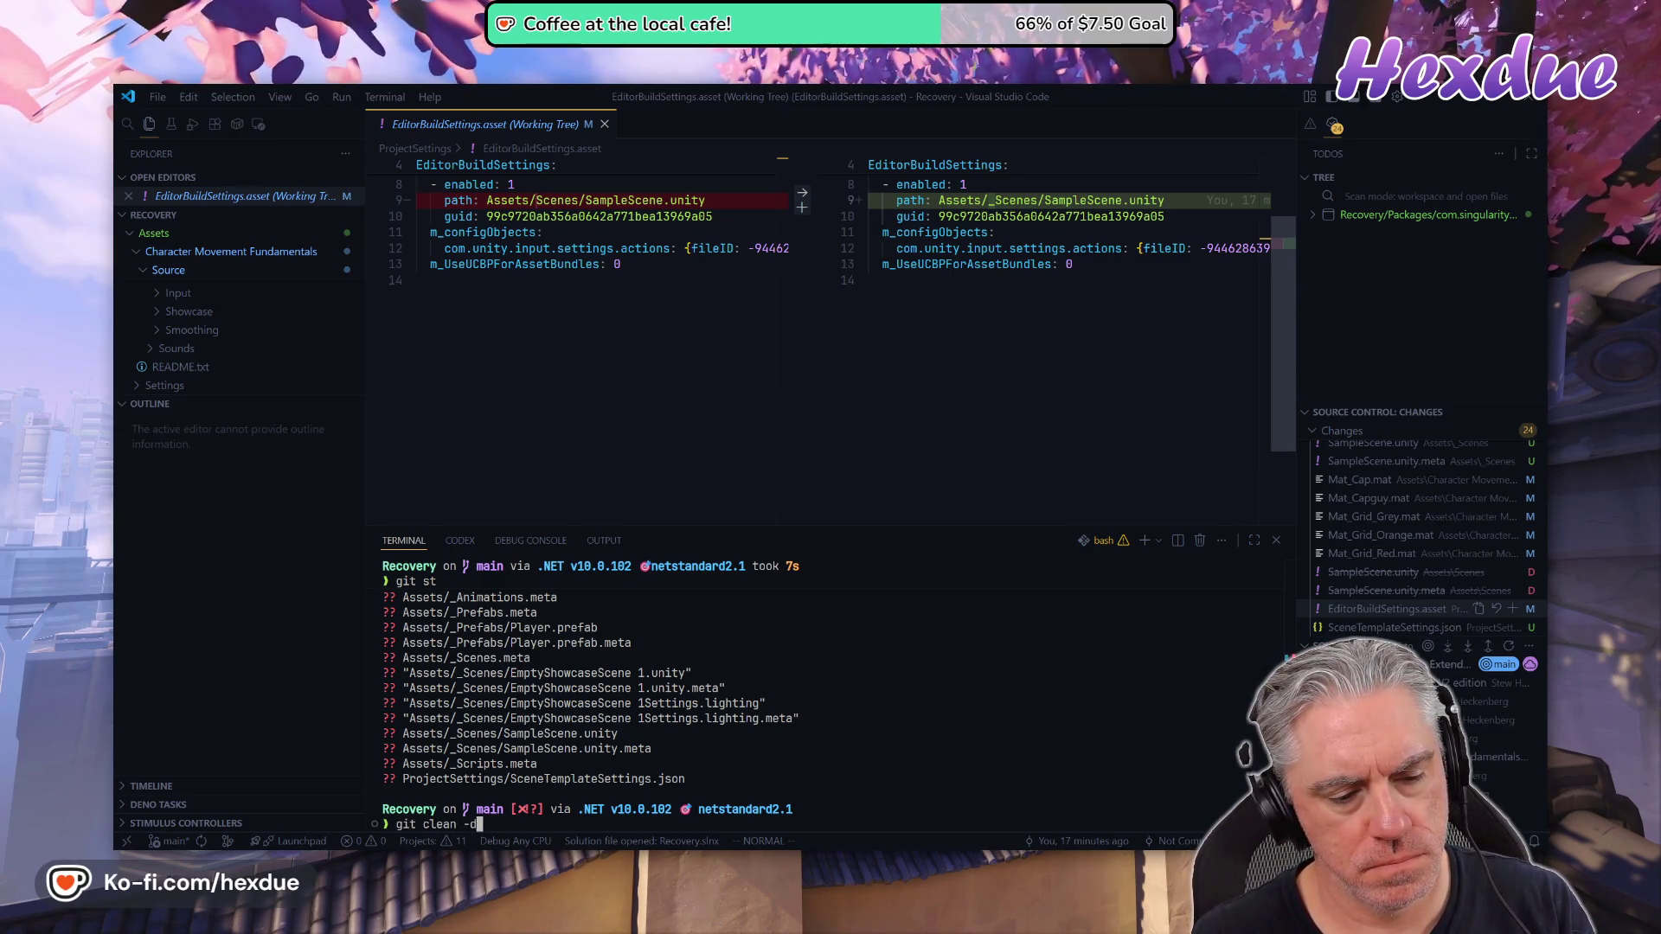
pyautogui.write('f')
pyautogui.press('Return')
pyautogui.write('git')
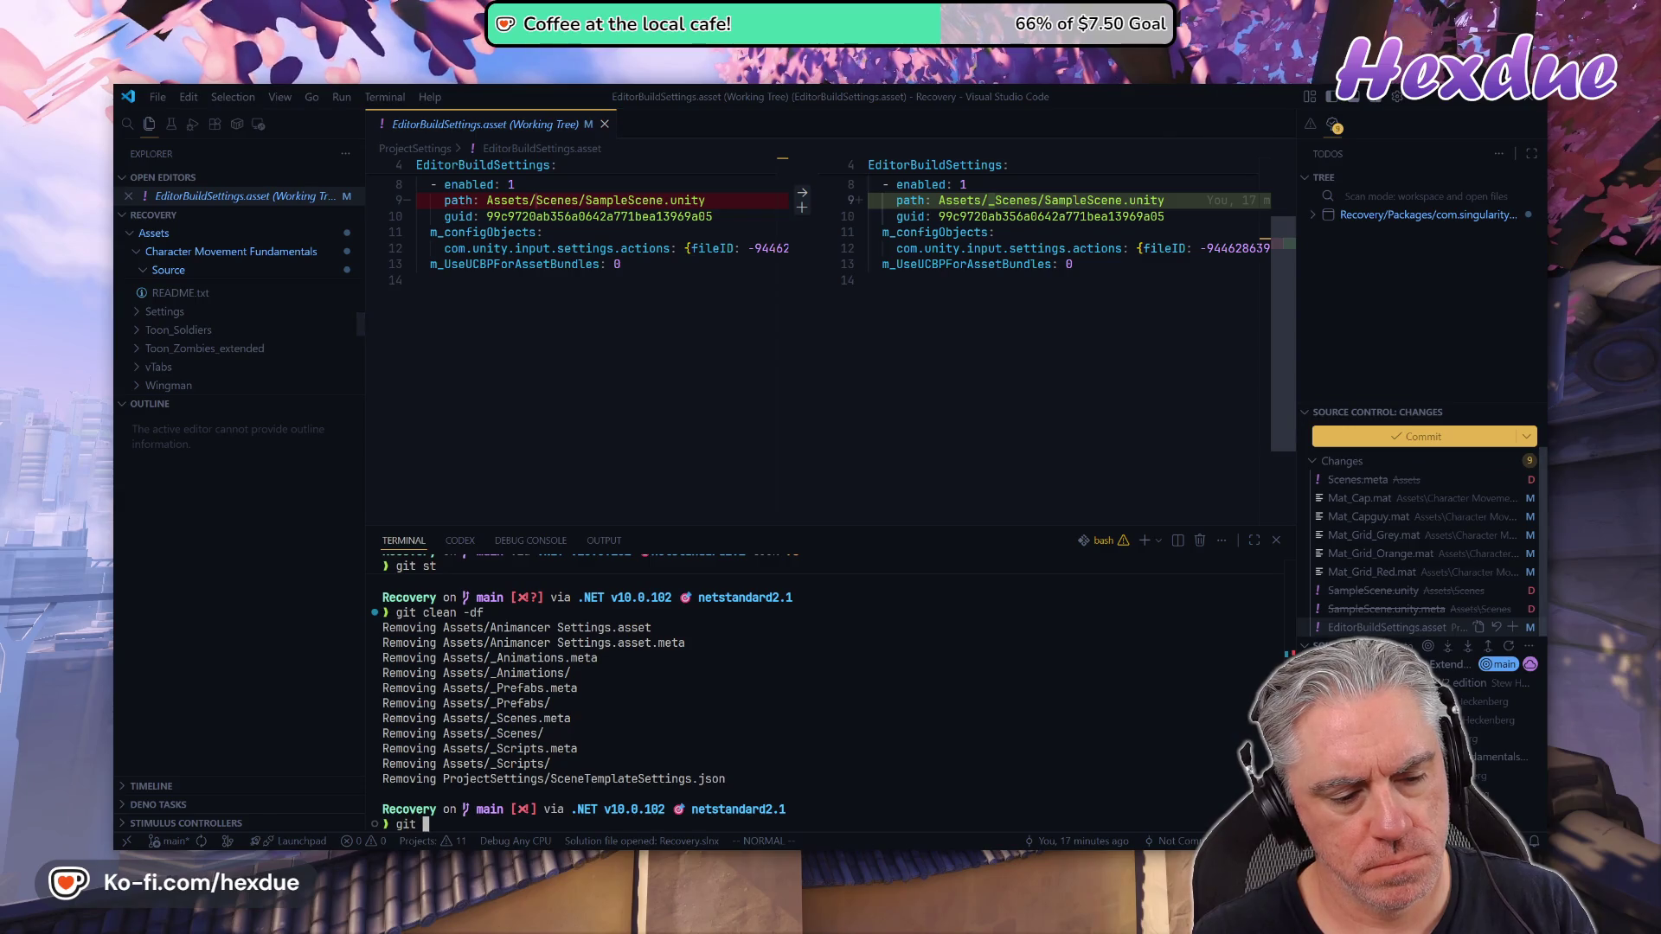
pyautogui.write('clea')
pyautogui.write('an -Xdf')
pyautogui.press('Return')
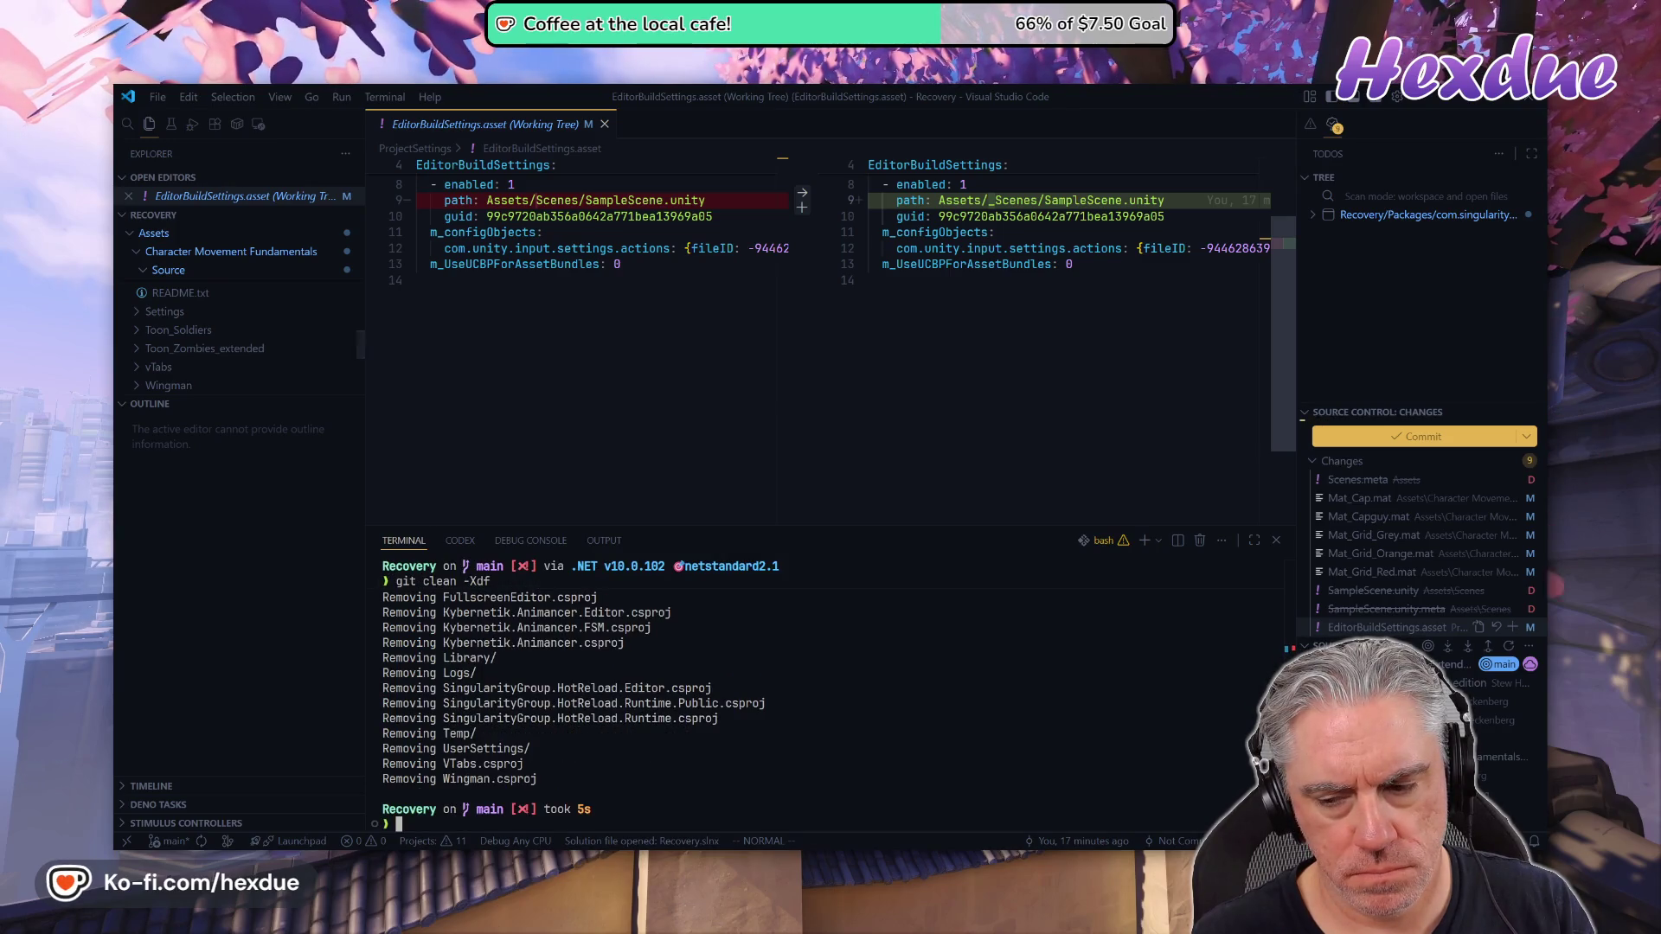
# Discard tracked changes with 'git co .', recheck git status, and close the EditorBuildSettings diff
pyautogui.write('git co .')
pyautogui.press('Return')
pyautogui.write('git st')
pyautogui.press('Return')
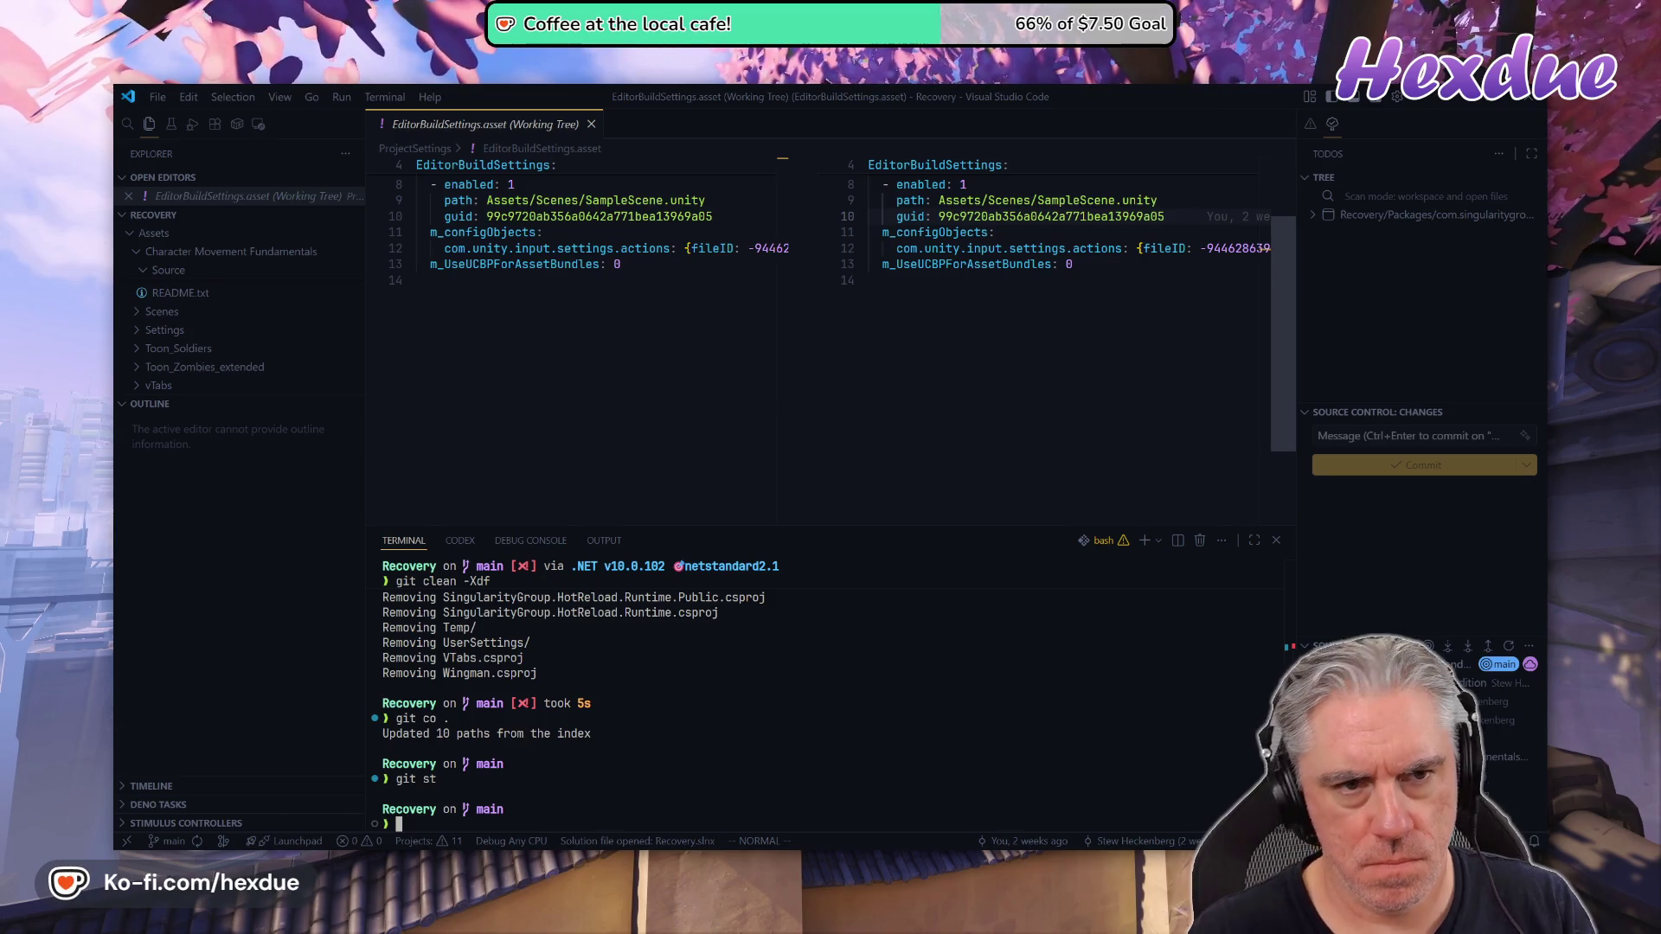
pyautogui.click(591, 124)
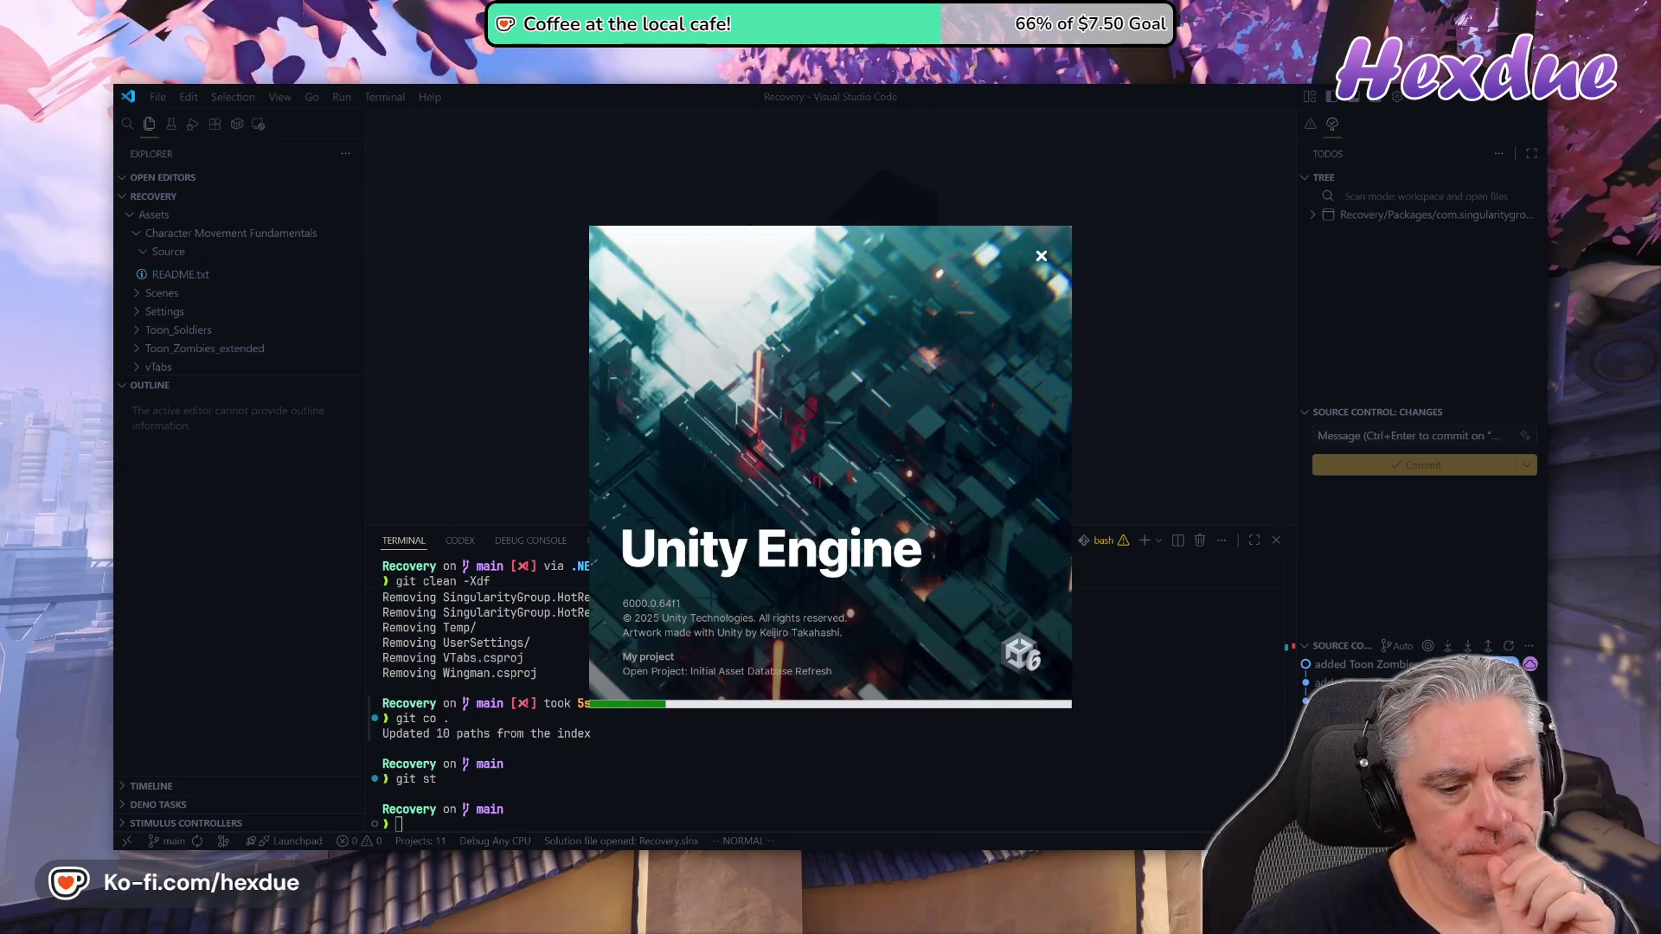
# Wait for Unity to finish reopening the project, then bring up the CODEX panel in VS Code
pyautogui.moveTo(775, 857)
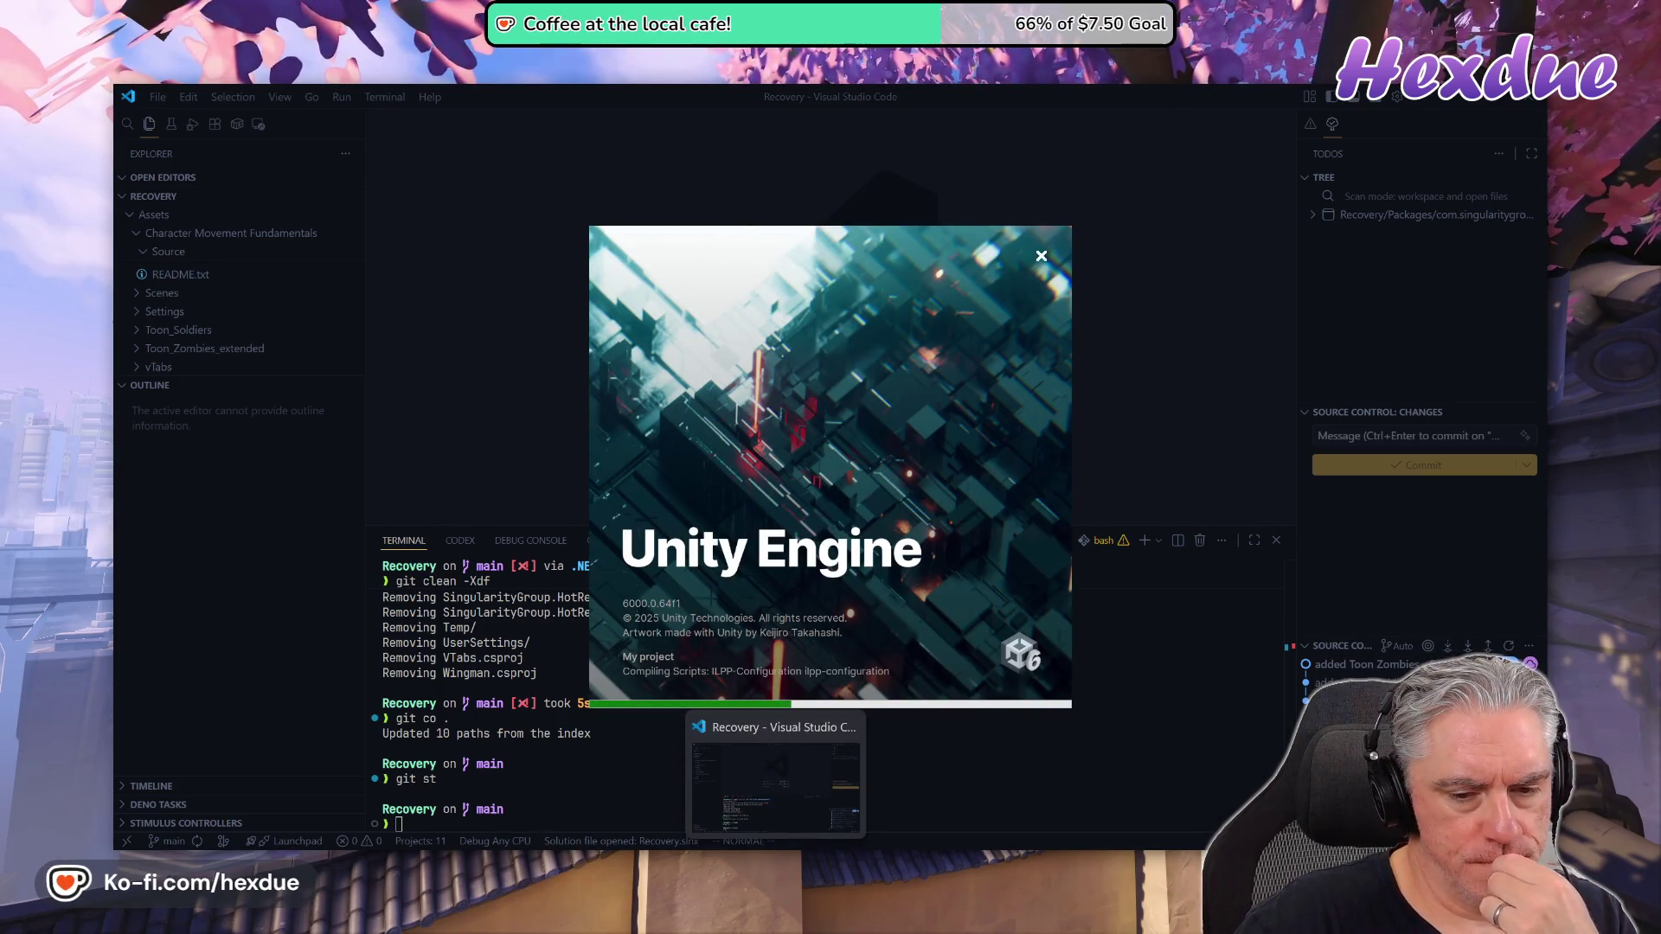
pyautogui.moveTo(1385, 701)
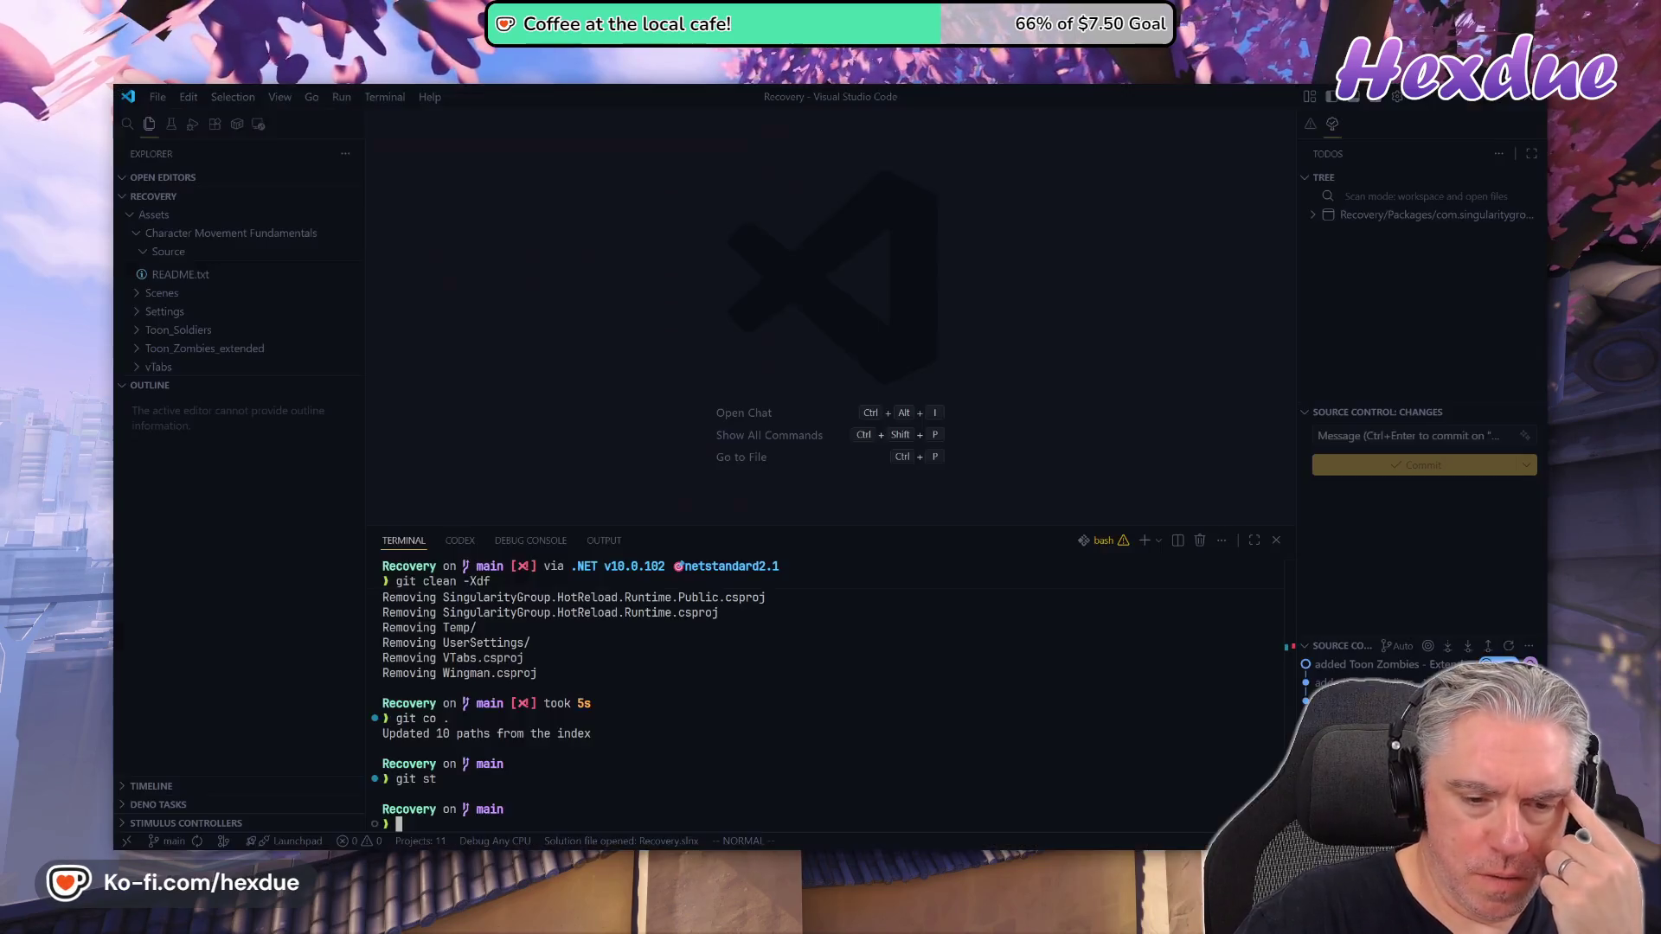
pyautogui.click(464, 540)
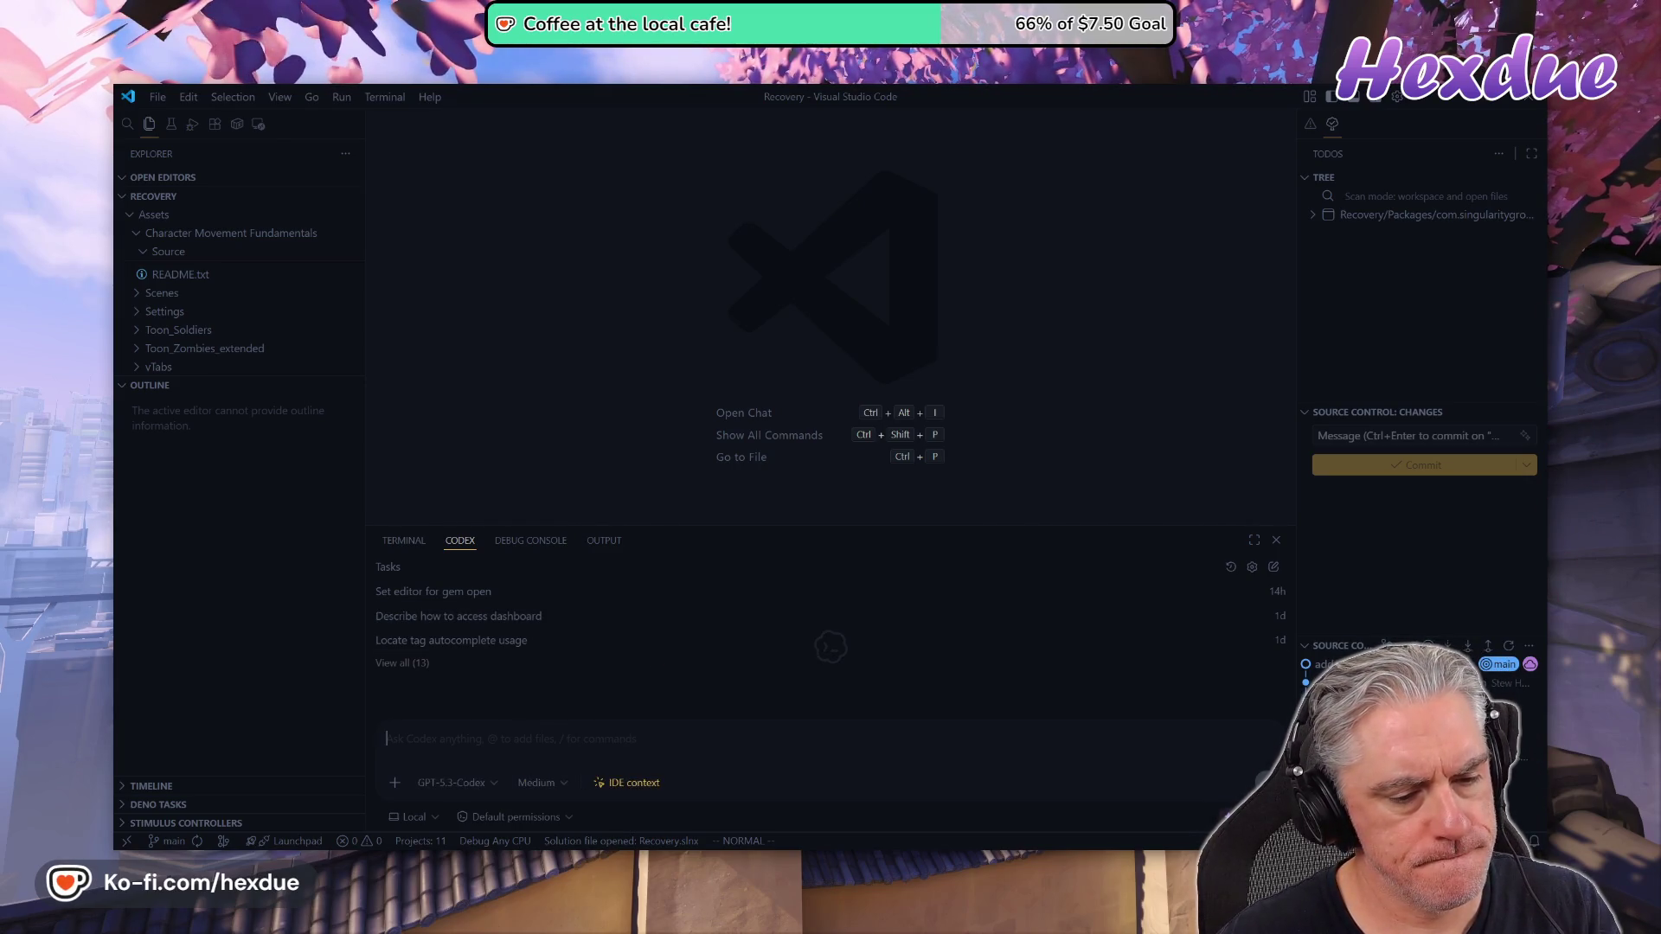
# Ask Codex 'difference between prefab and variant?' and maximize the chat panel
pyautogui.write('difference between ')
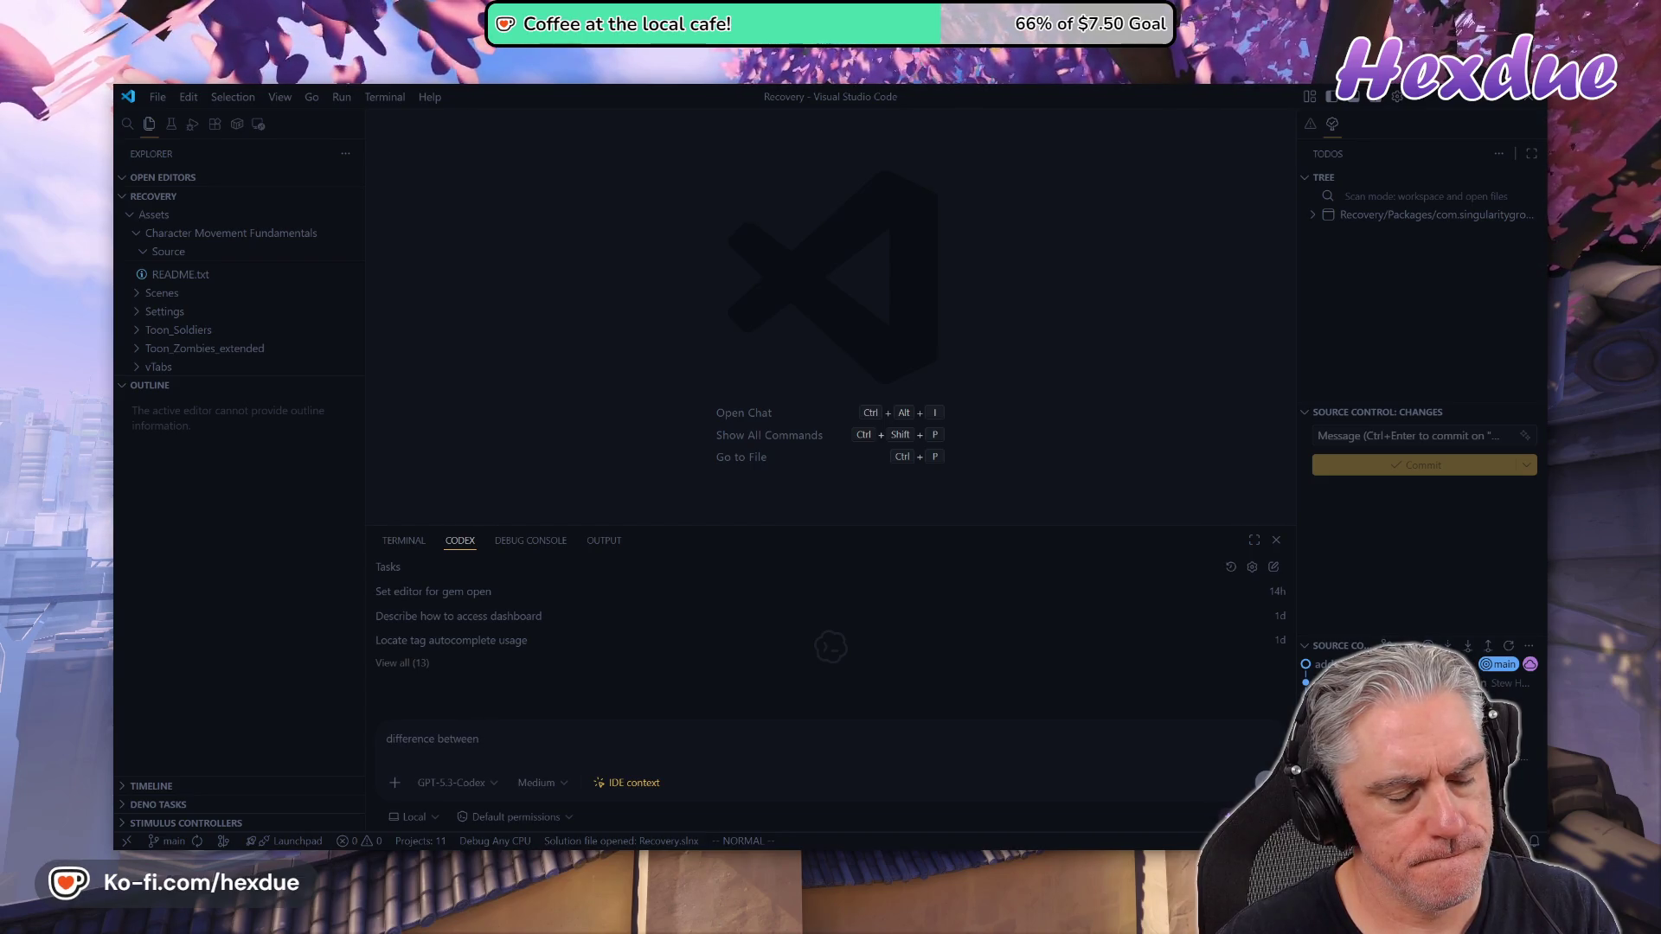
pyautogui.write('prefab and va')
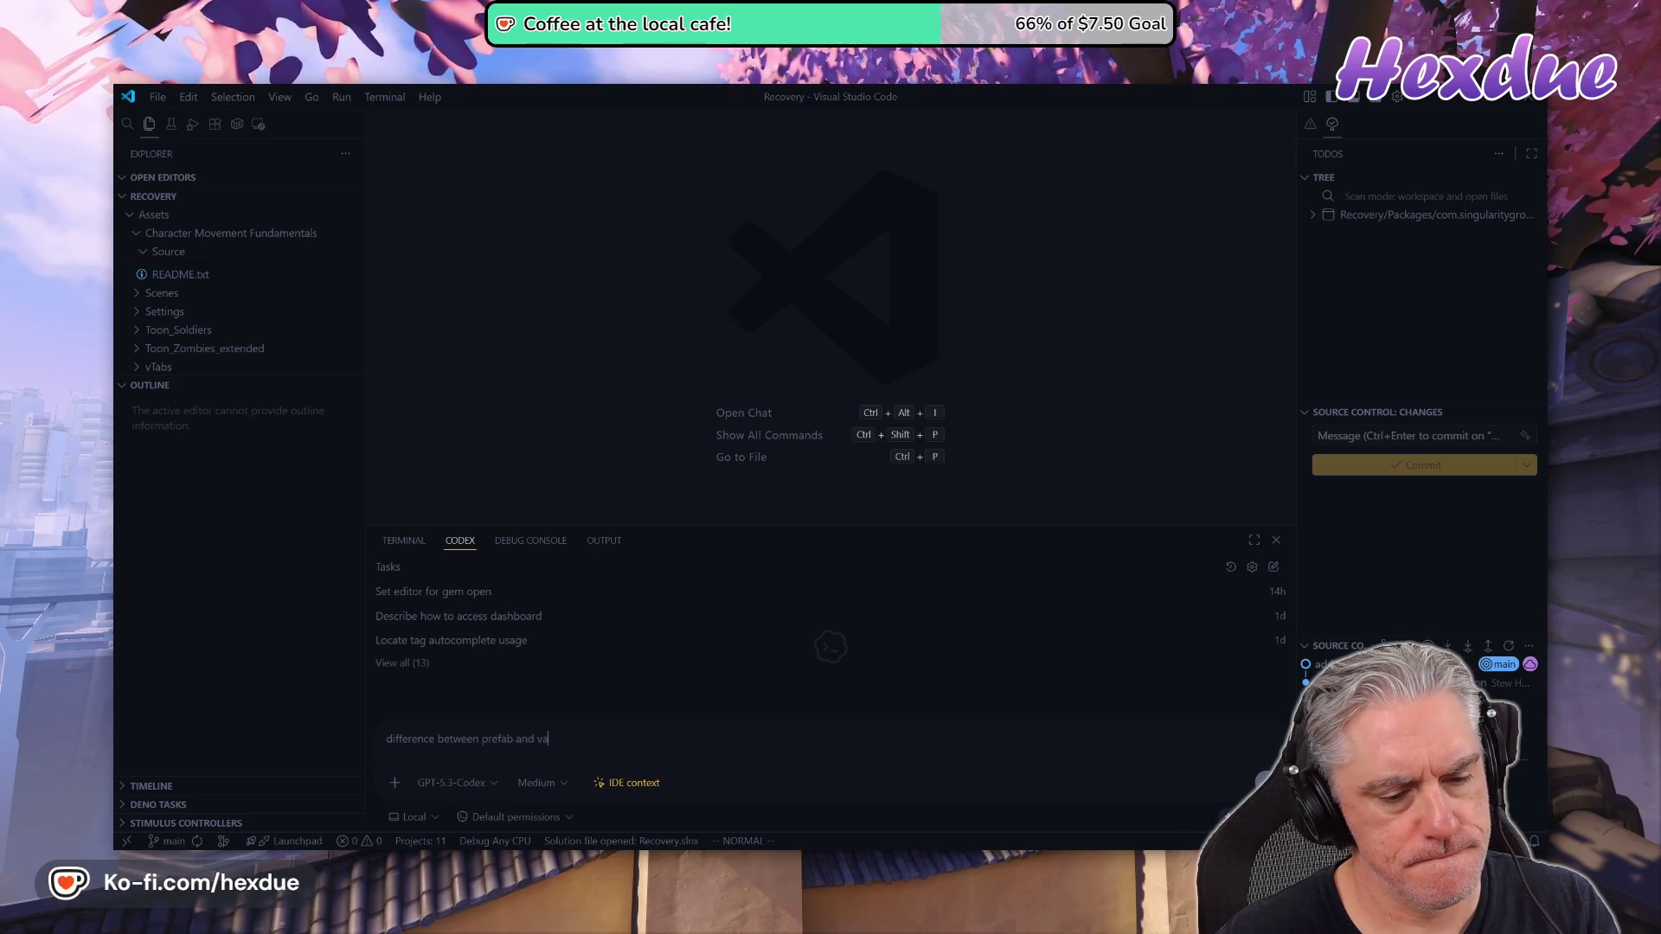
pyautogui.write('riant?')
pyautogui.press('Return')
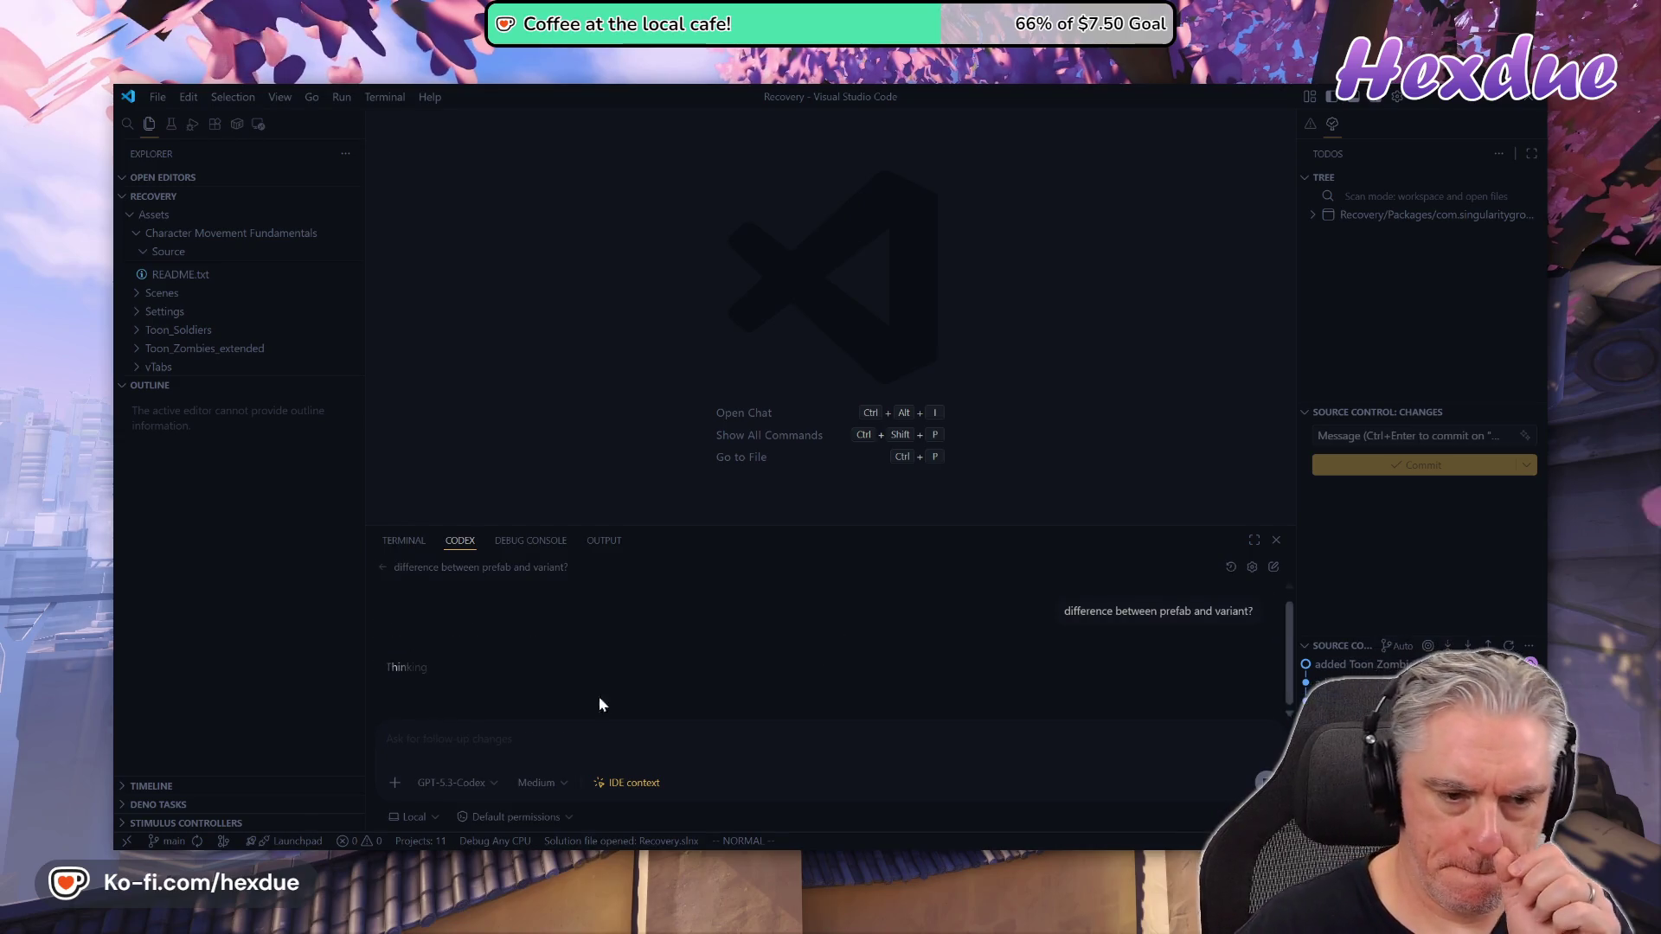
pyautogui.click(1251, 545)
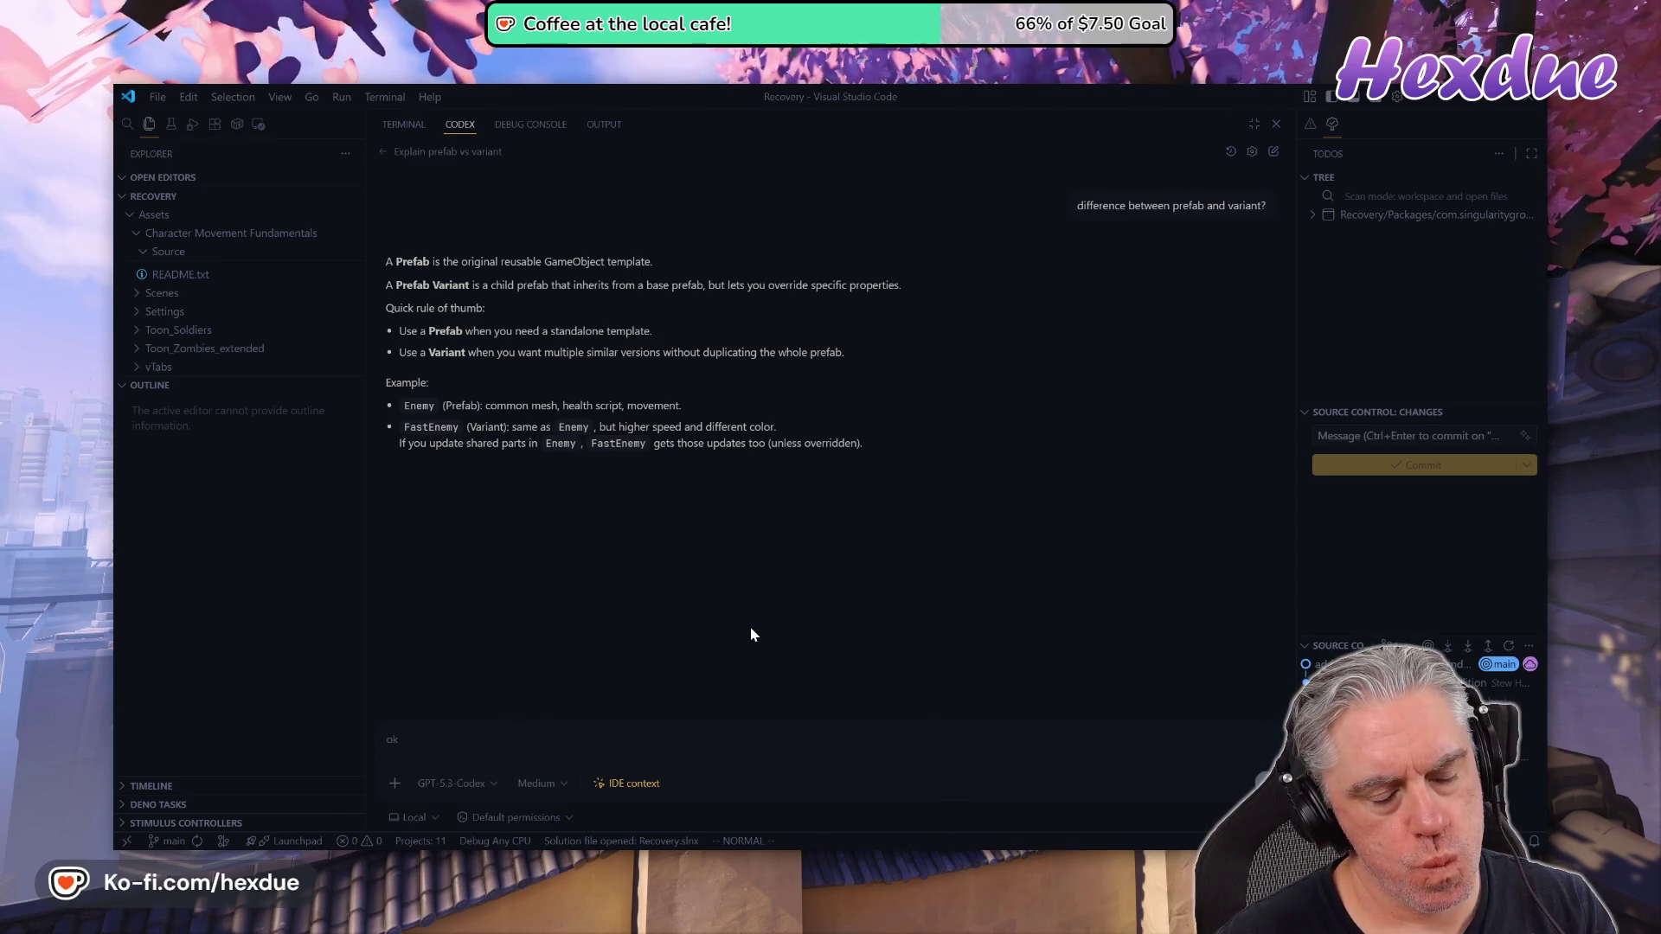
# Draft a Codex question on making the player a CMF prefab variant or duplicating prefabs
pyautogui.write(' so i have')
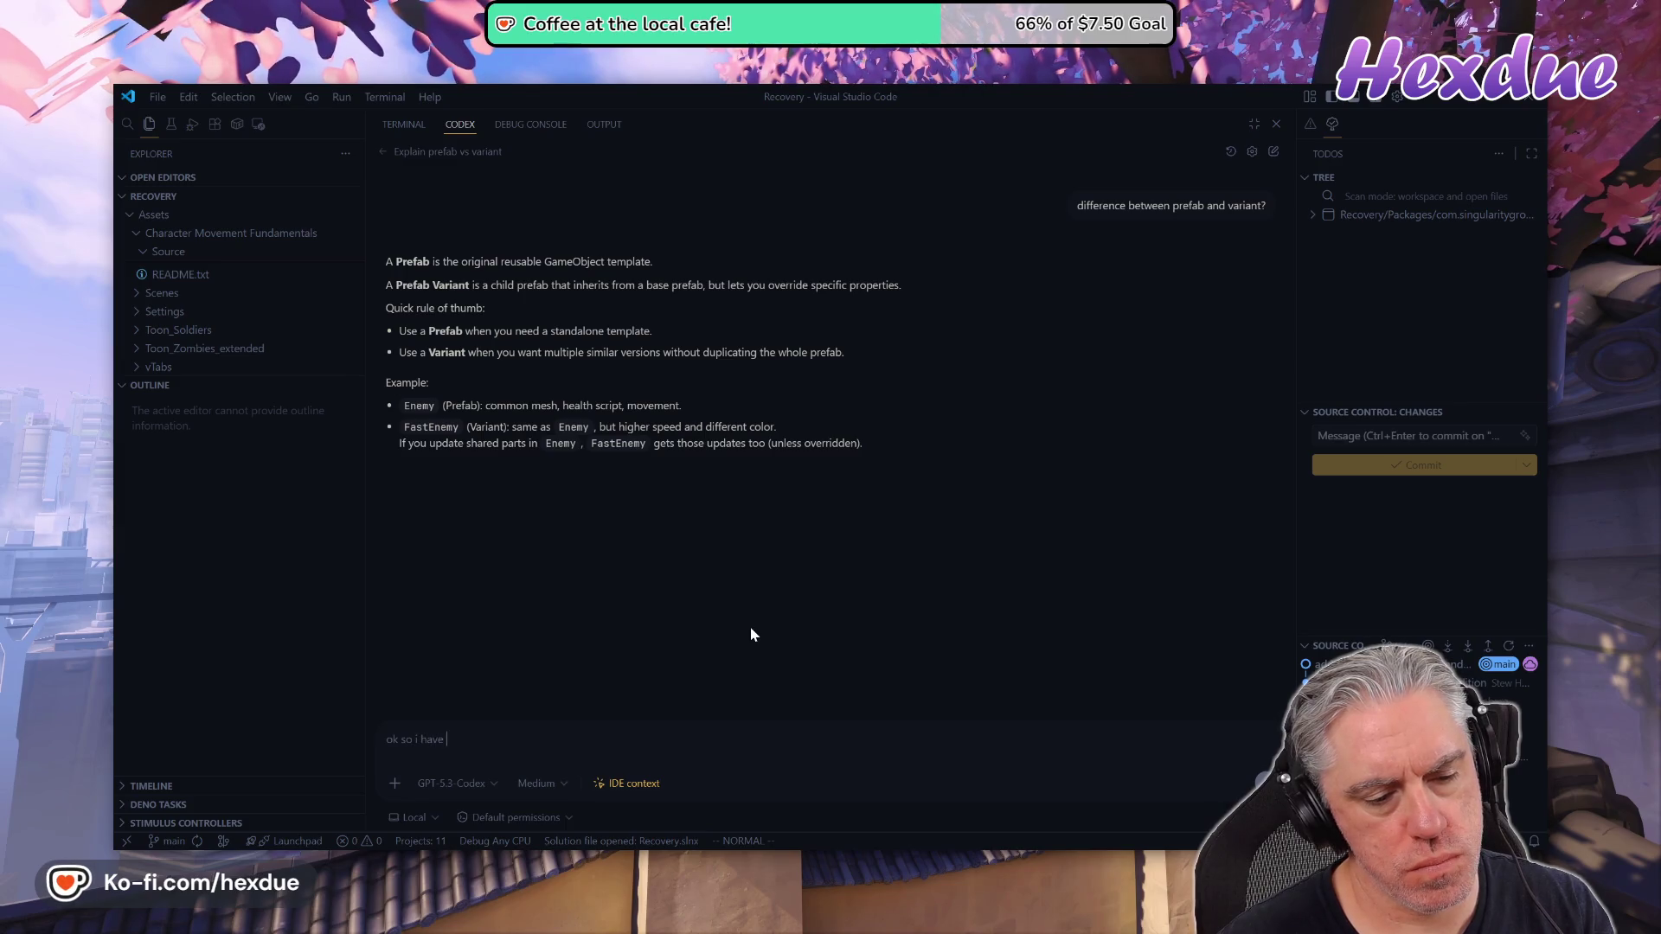
pyautogui.write('Character Mov')
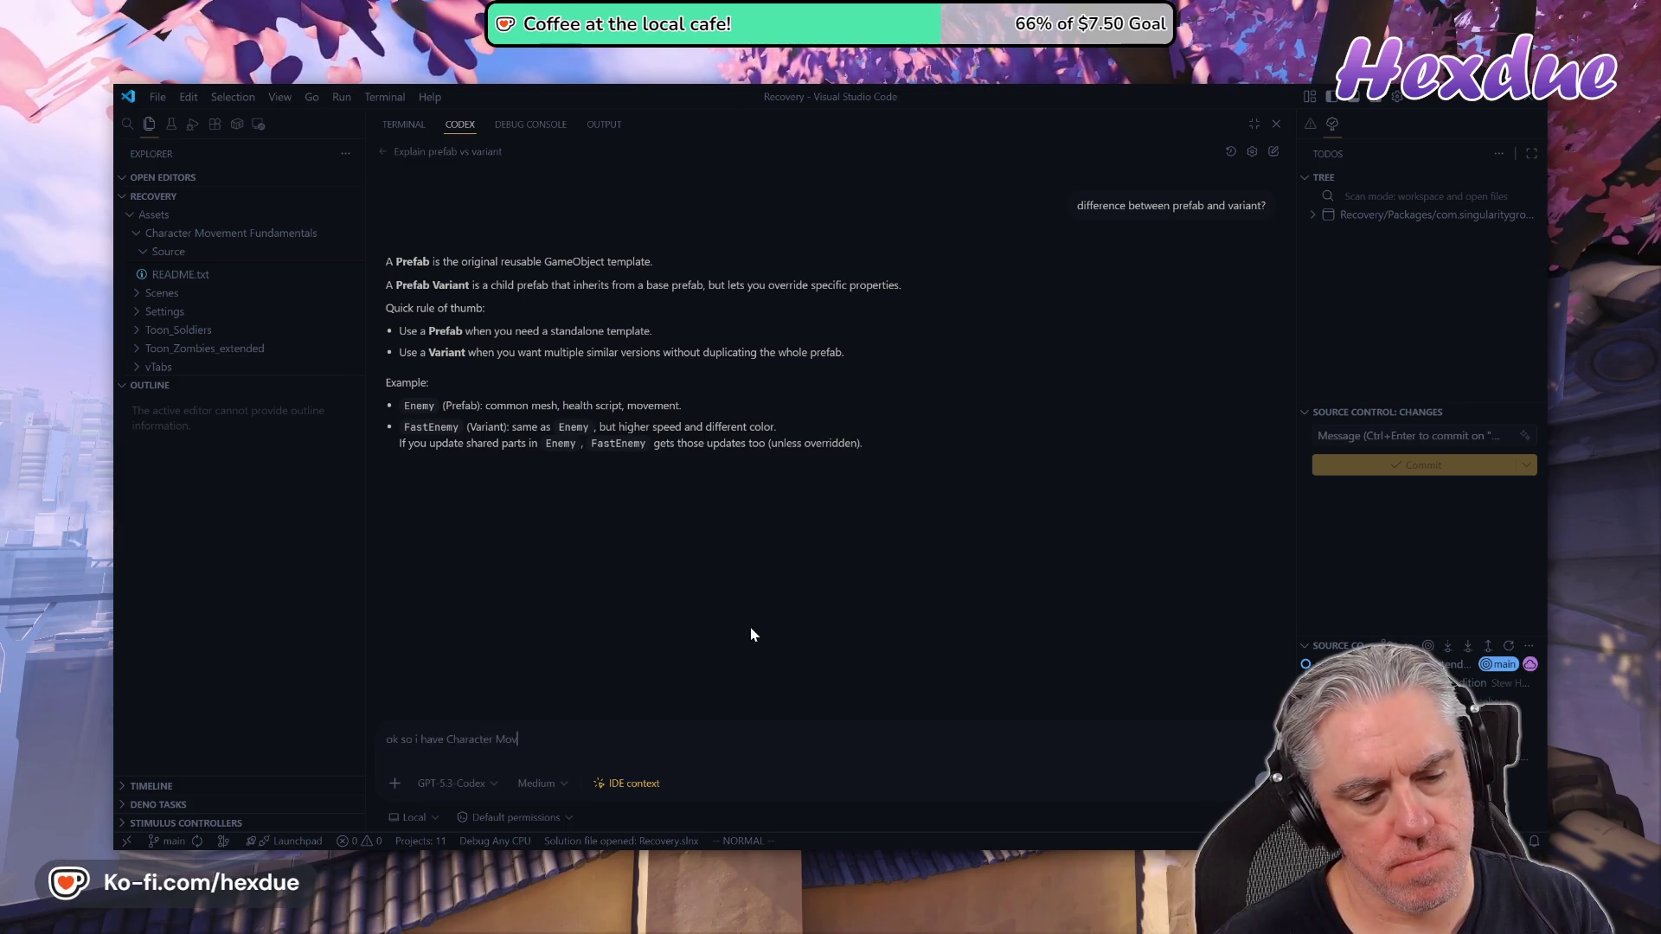
pyautogui.write('ement Funda')
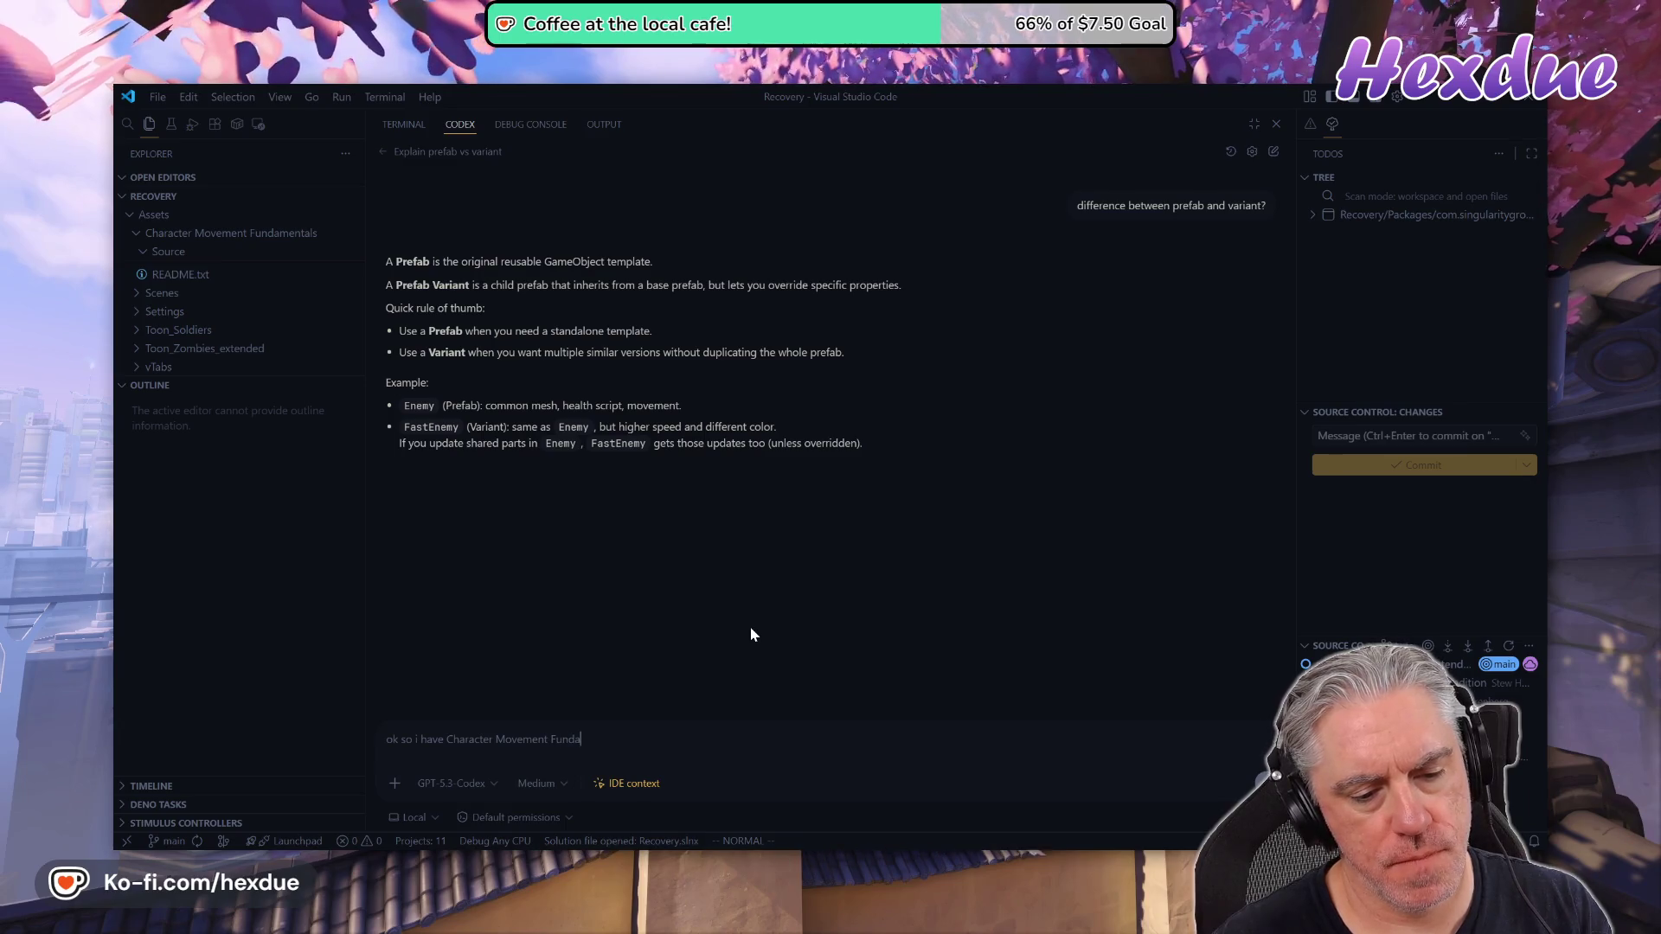
pyautogui.write('mentals and Poly')
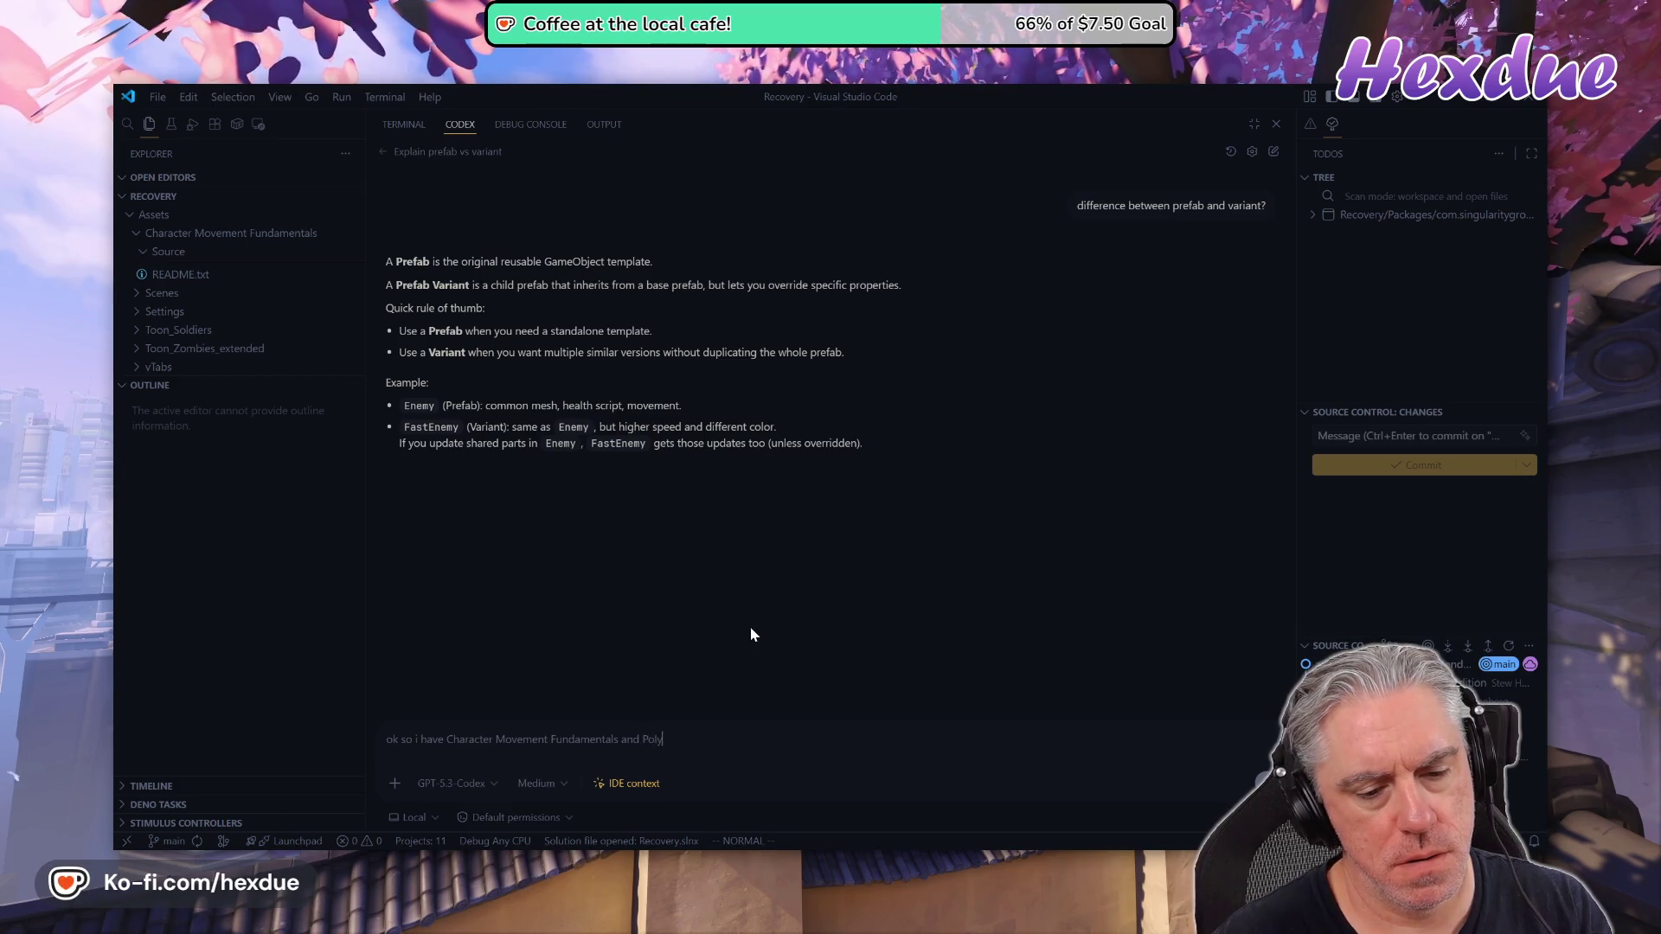
pyautogui.write('gon Black')
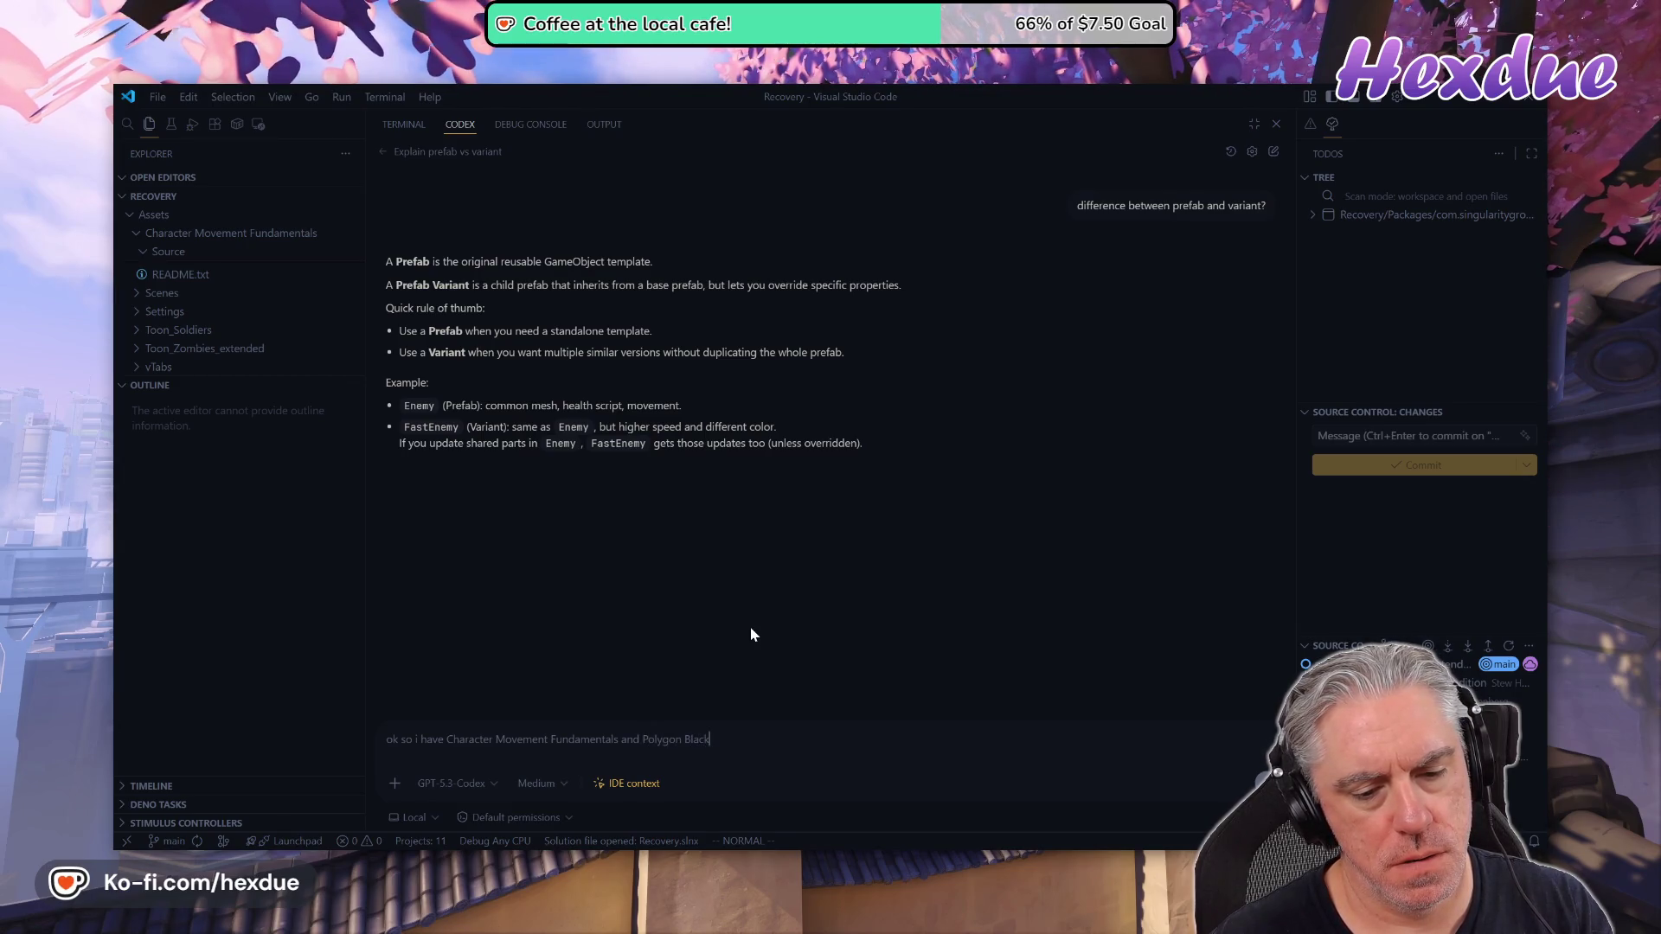
pyautogui.write(' 2 soldiers...')
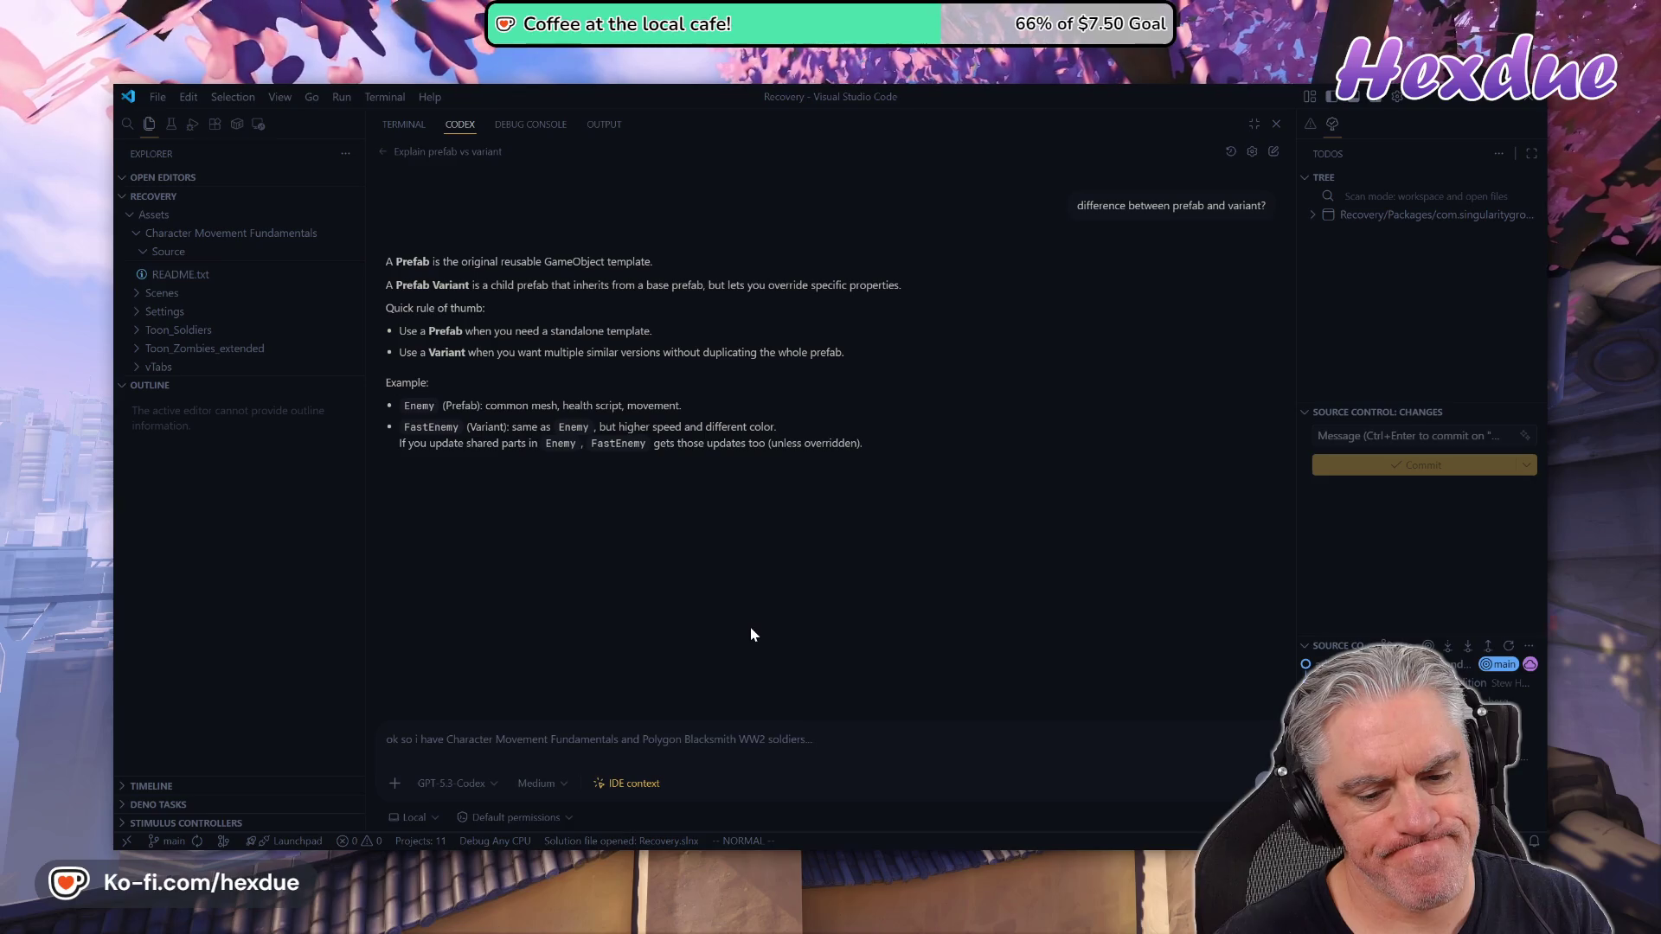
pyautogui.press('BackSpace')
pyautogui.press('BackSpace')
pyautogui.press('BackSpace')
pyautogui.write('when creating the player prefa')
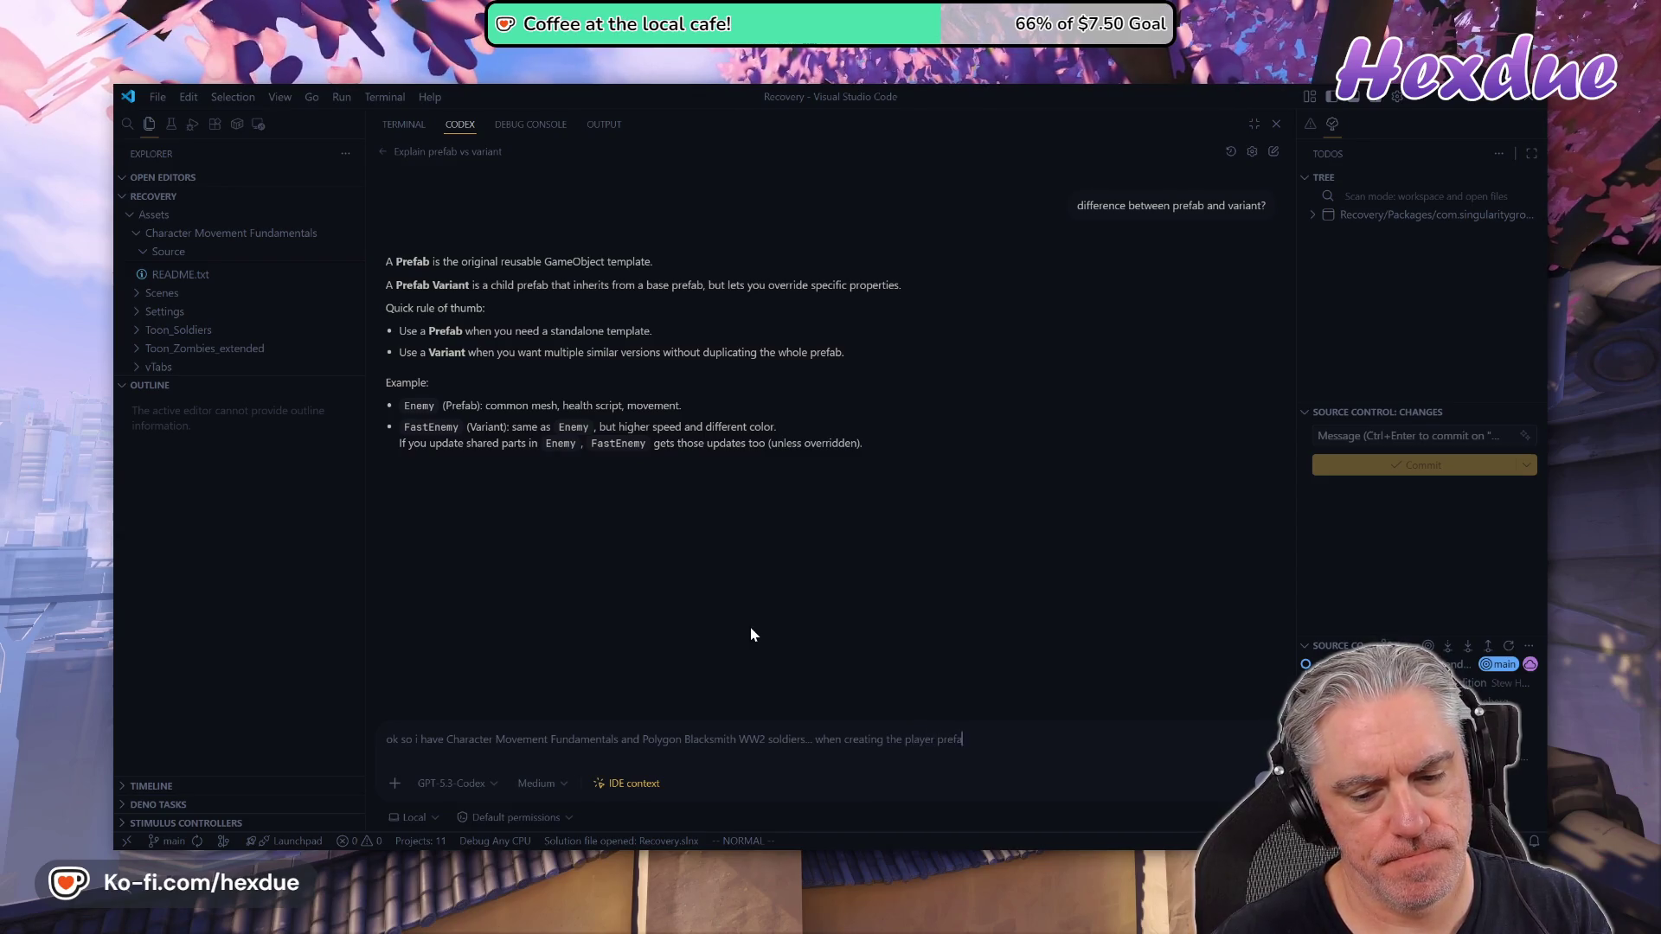
pyautogui.write('b, sh')
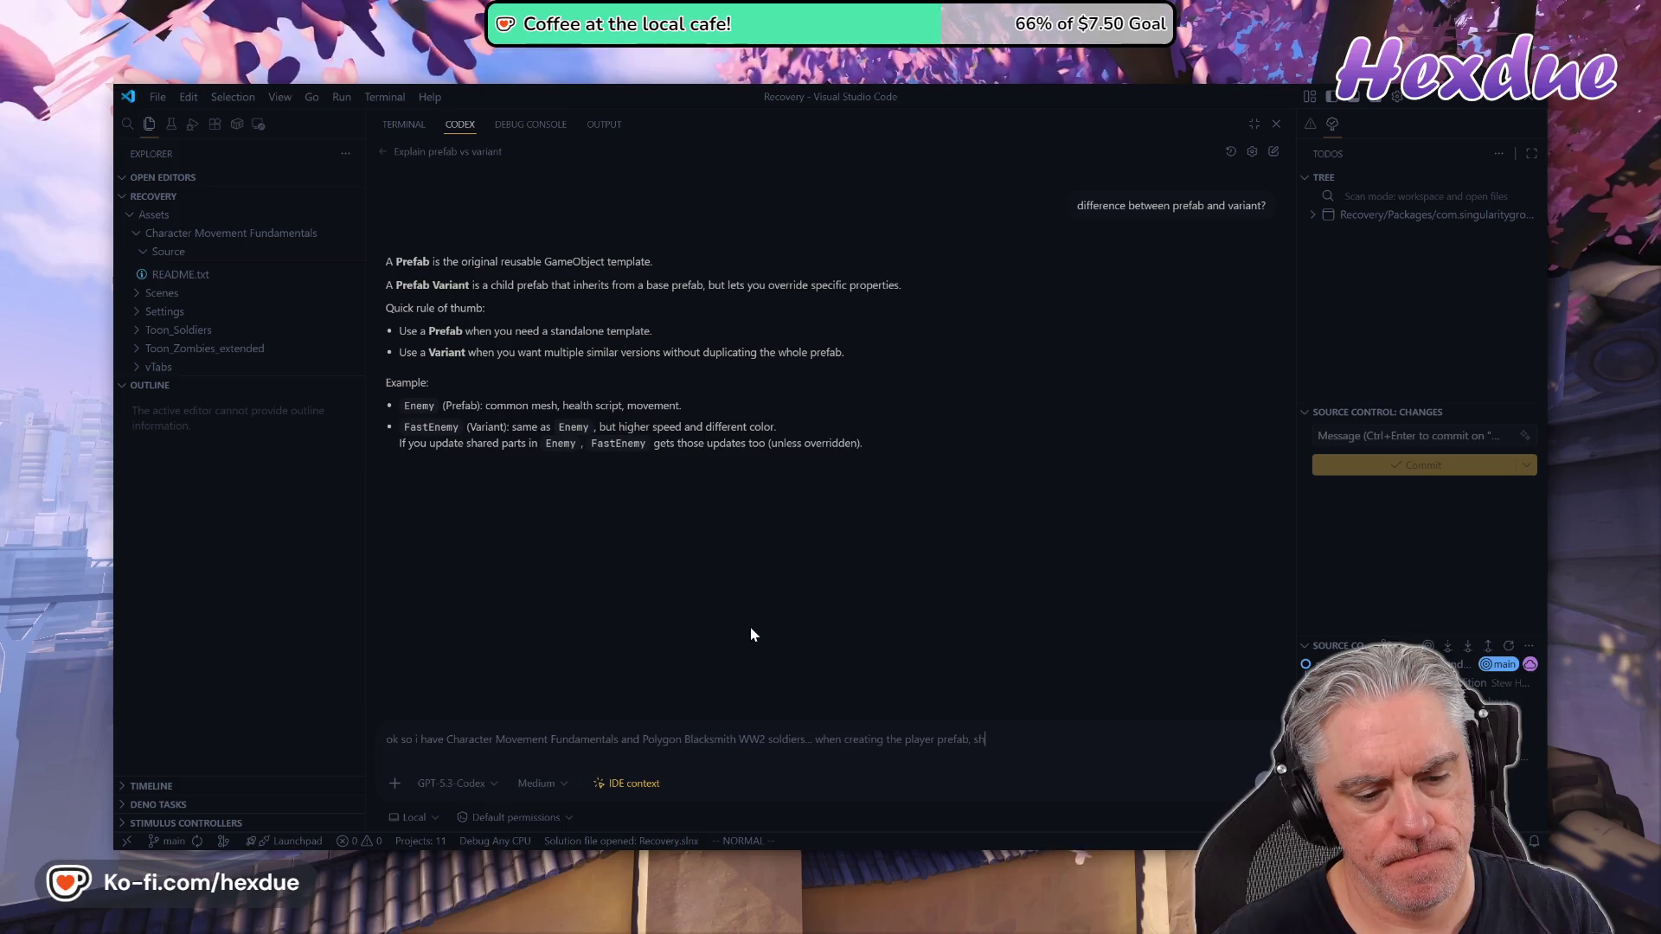
pyautogui.write('ould i ')
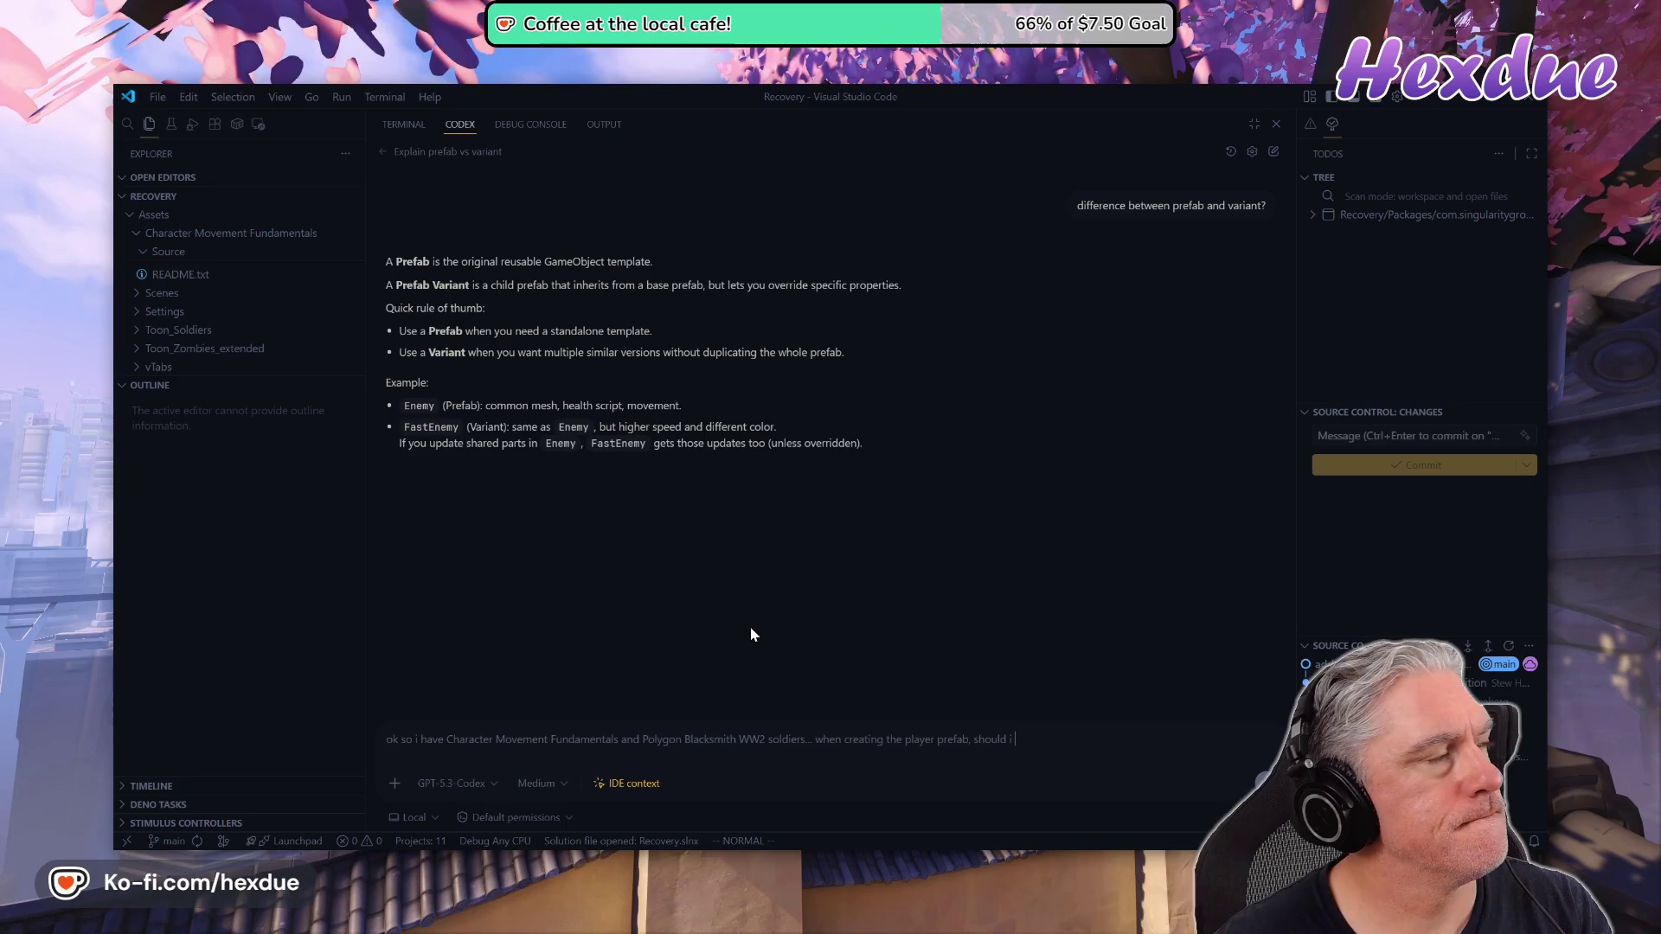
pyautogui.write('creat')
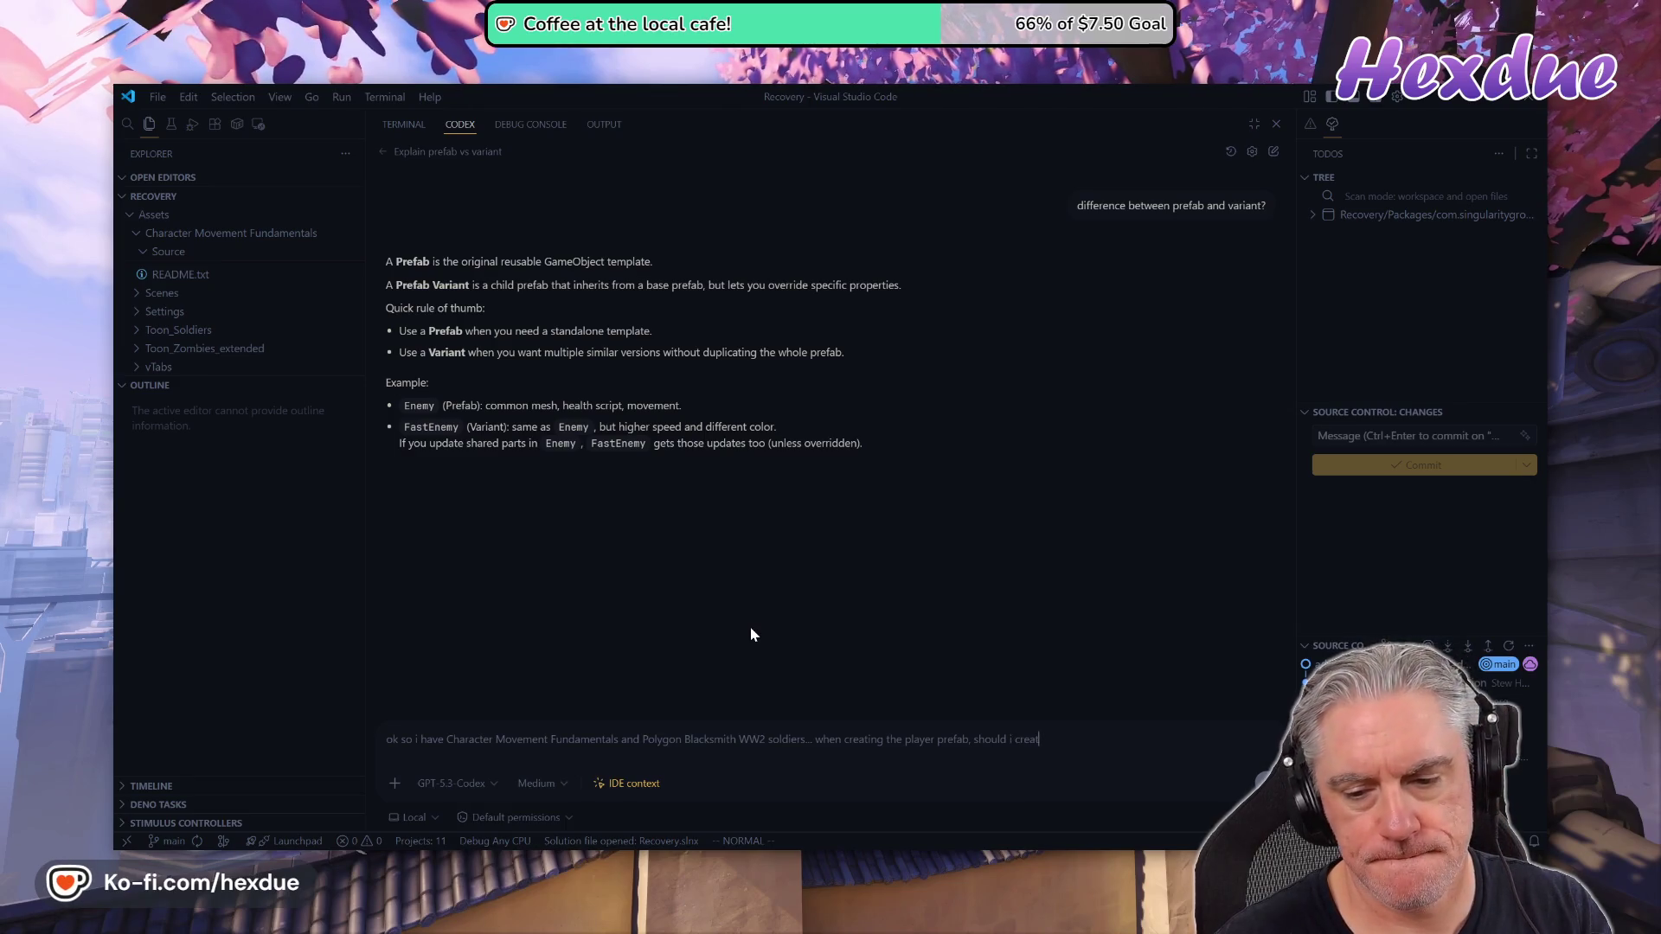
pyautogui.write('e a variant of ')
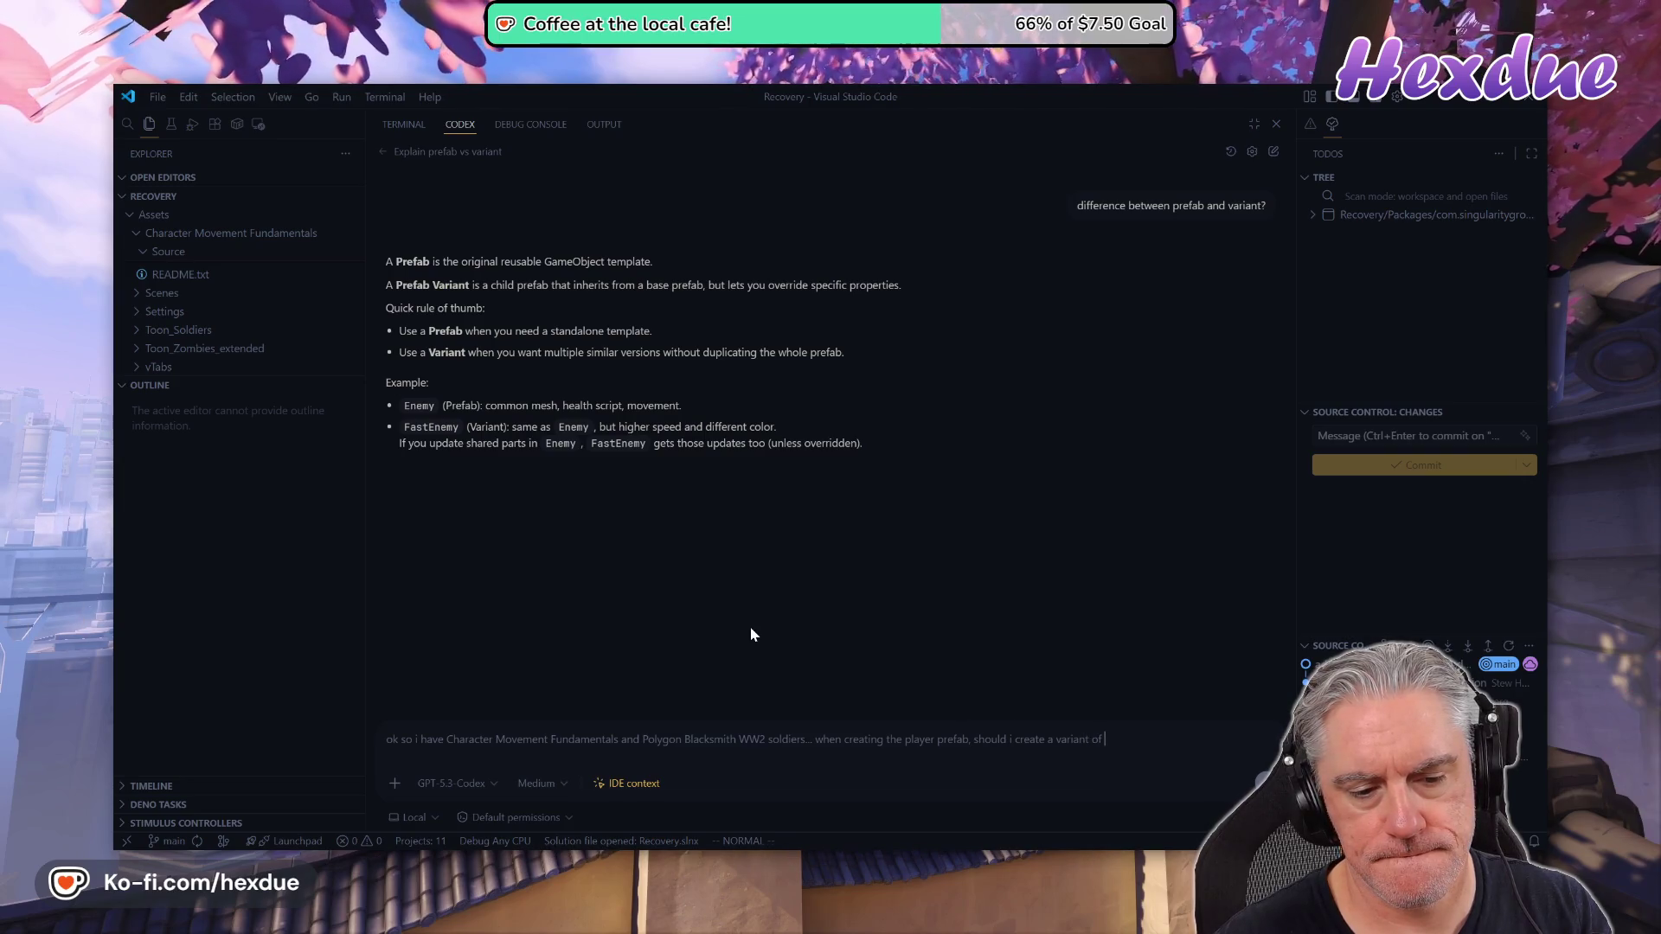
pyautogui.write('the CMF')
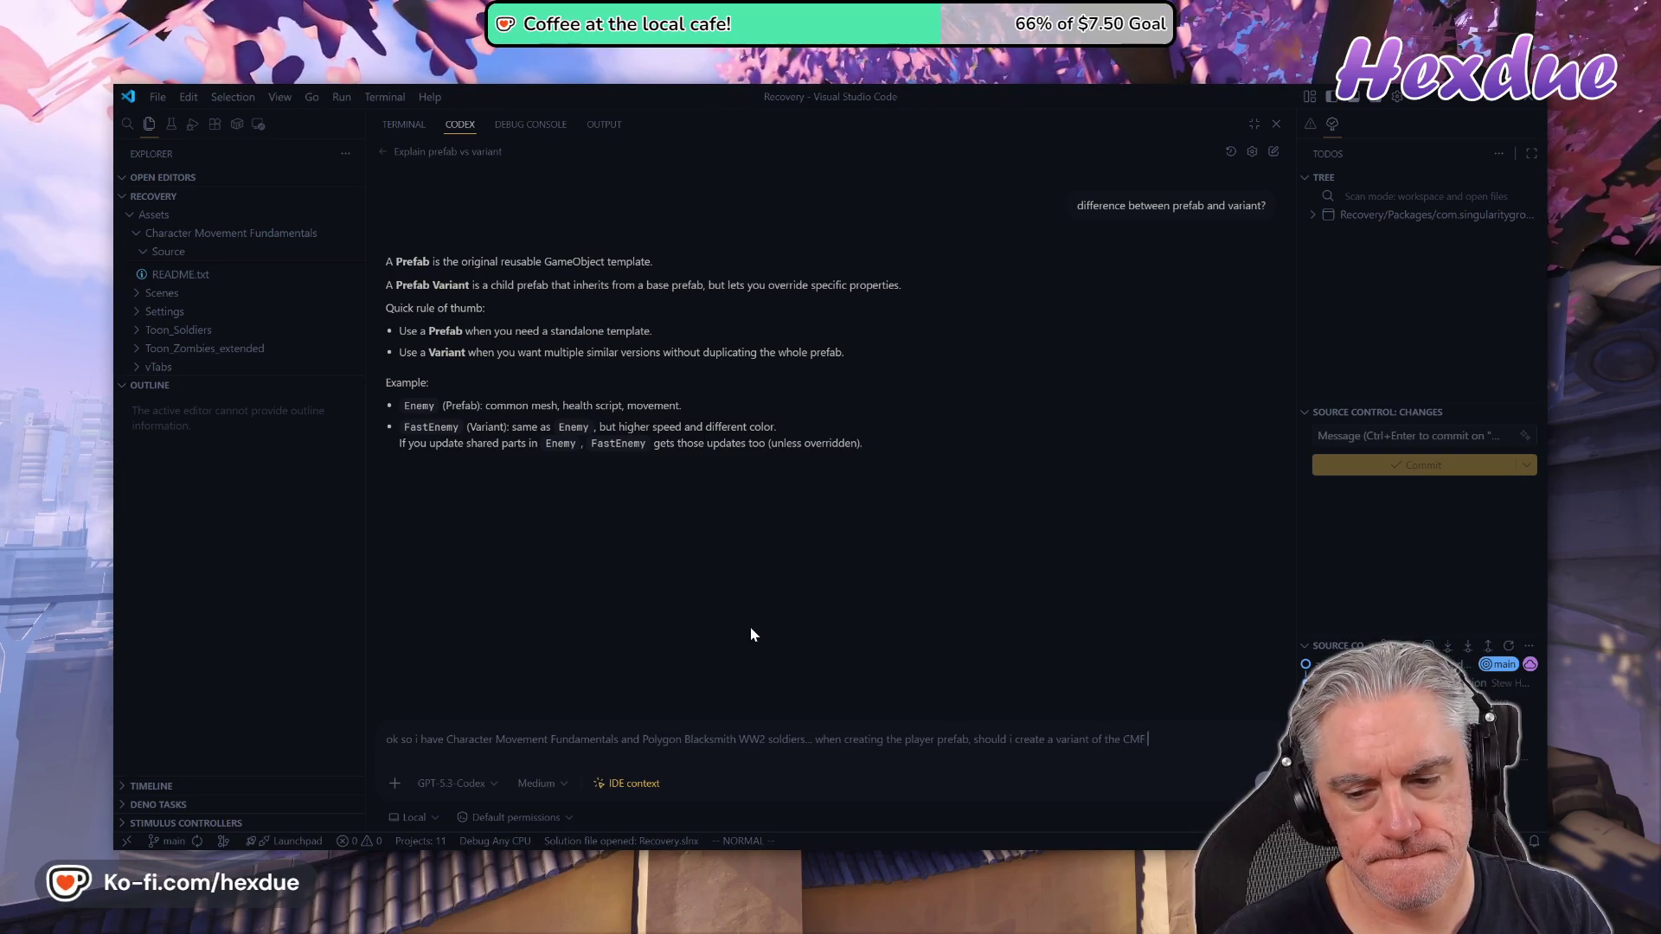
pyautogui.write(' prefab')
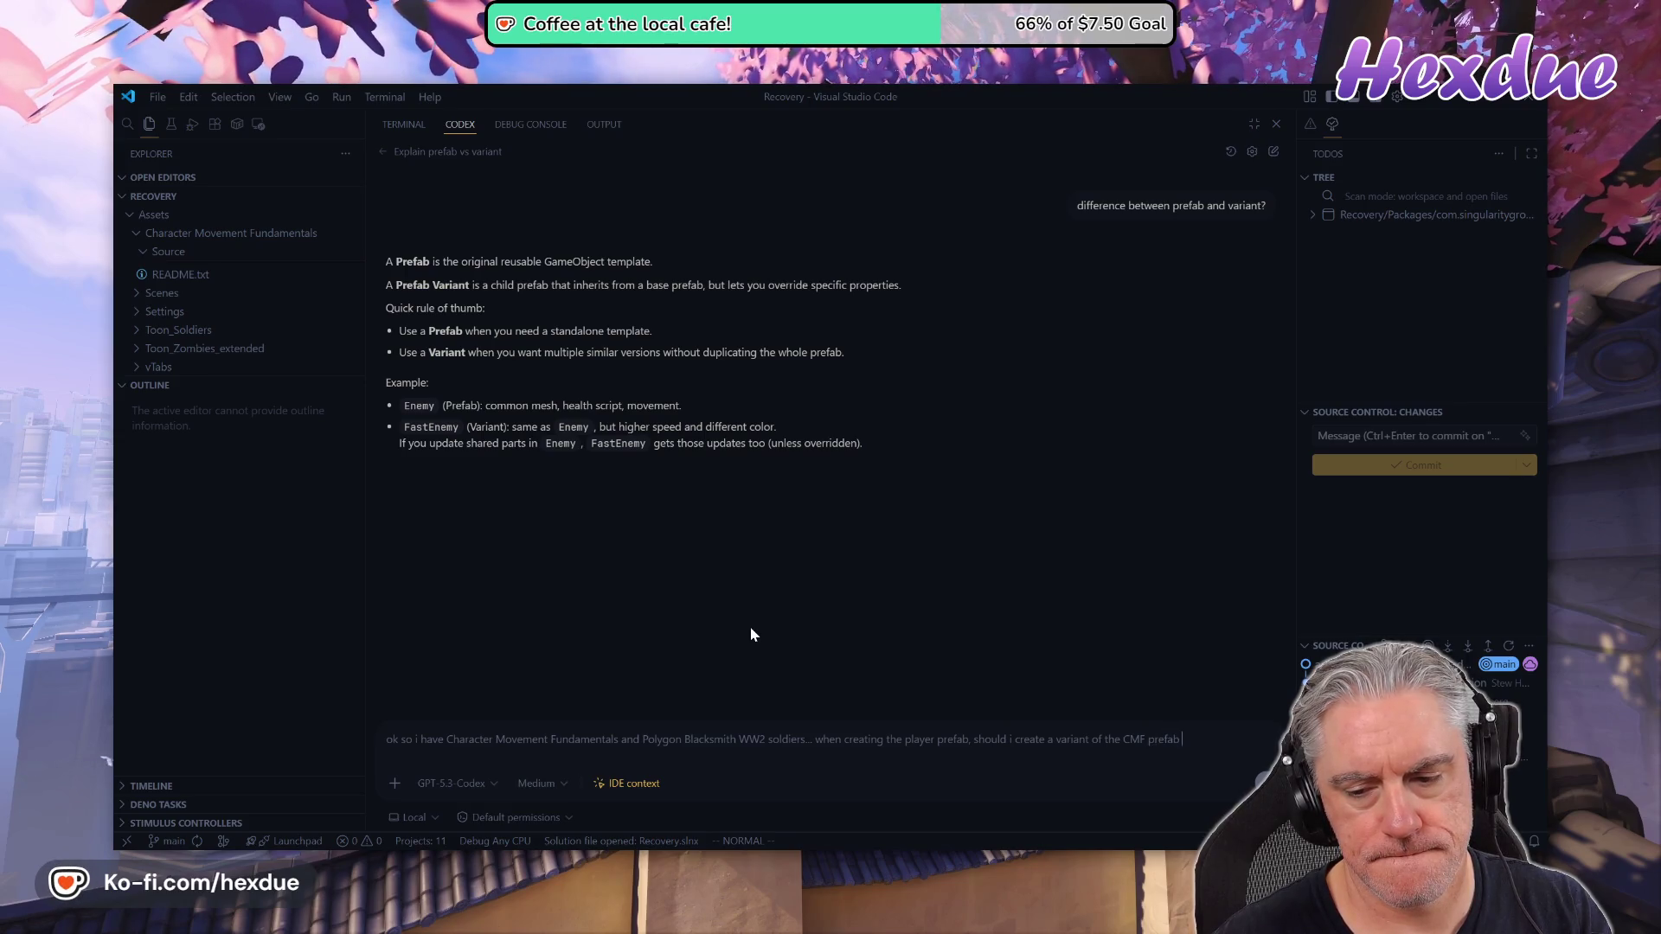
pyautogui.write(' and then for it')
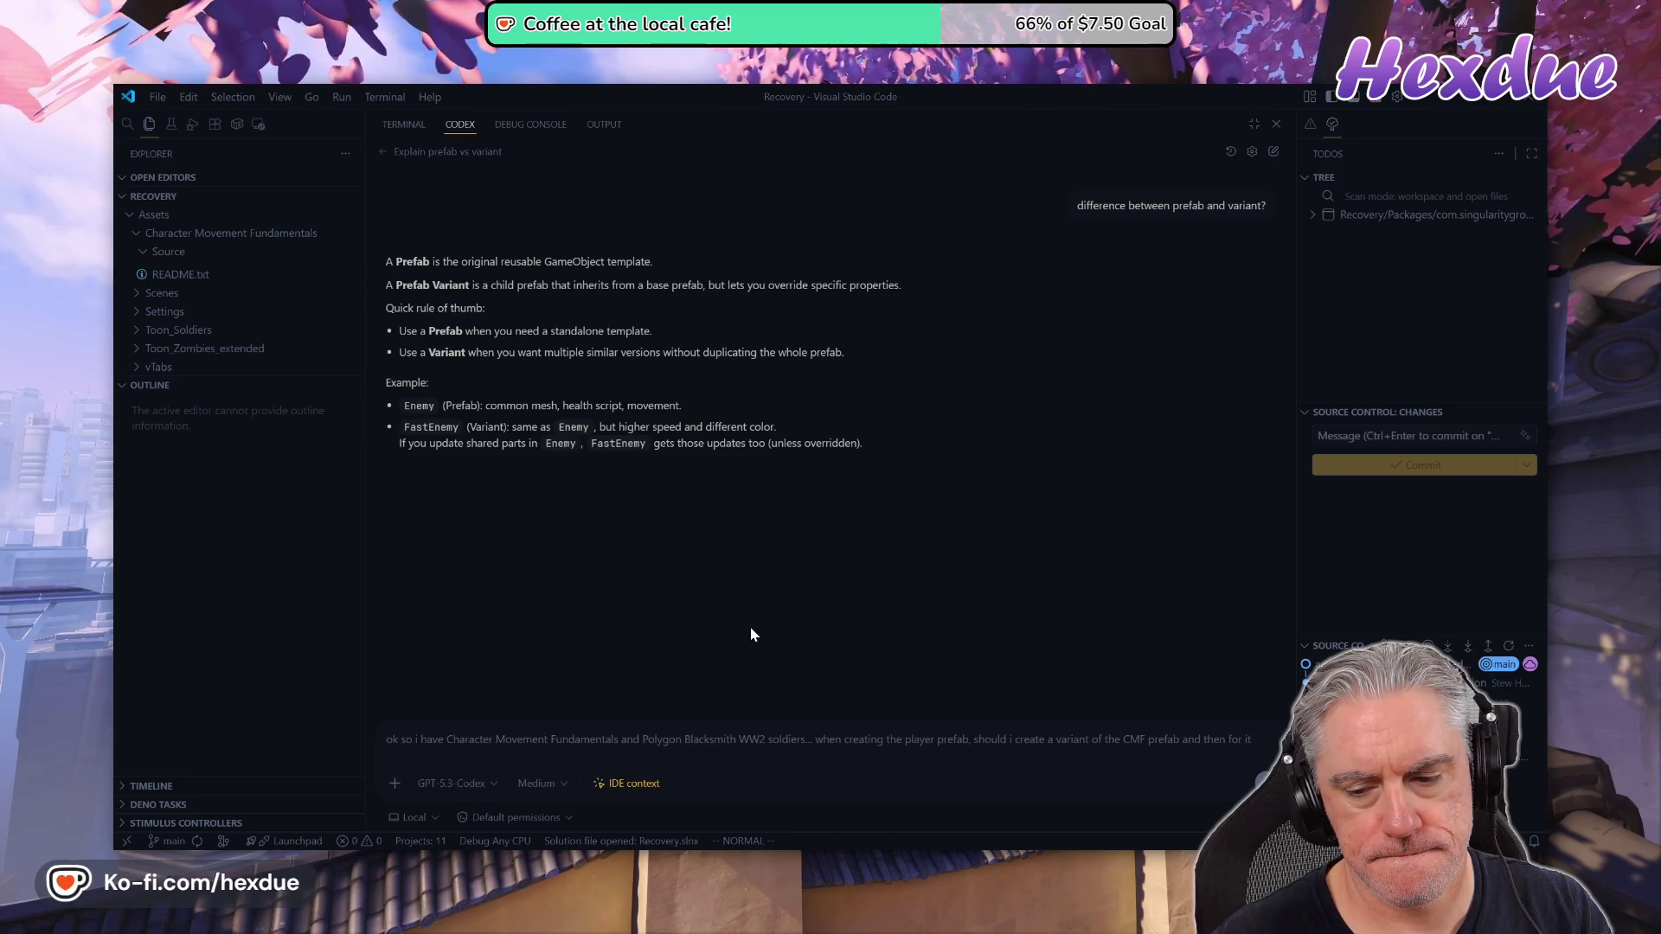
pyautogui.write('s')
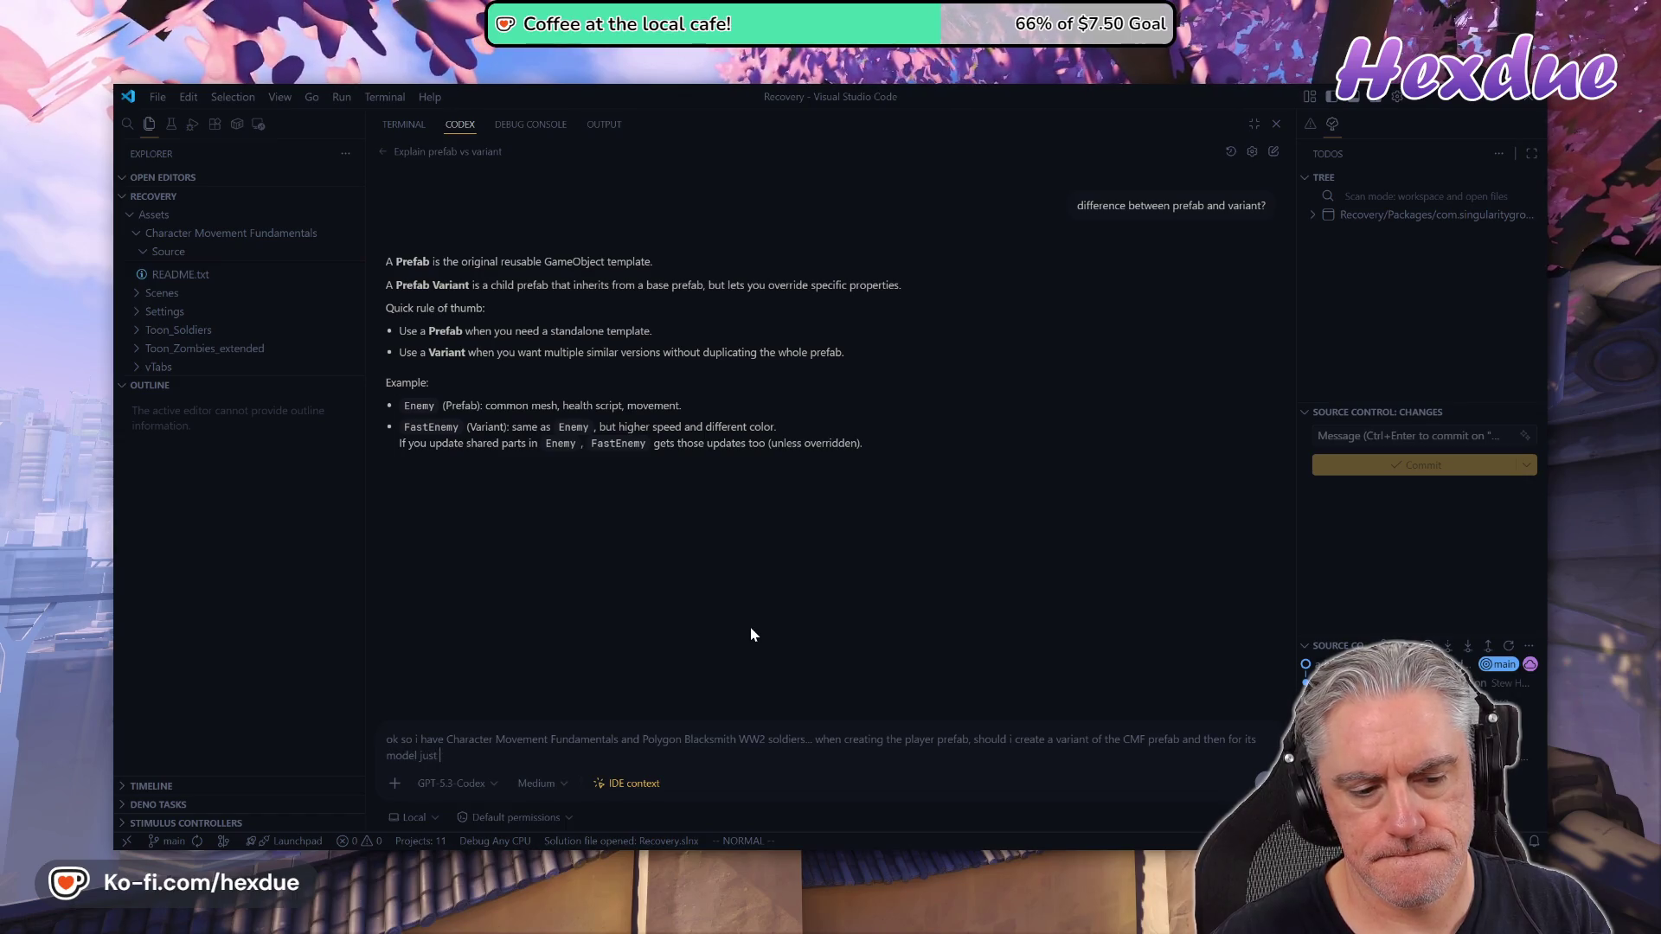
pyautogui.write('n one ')
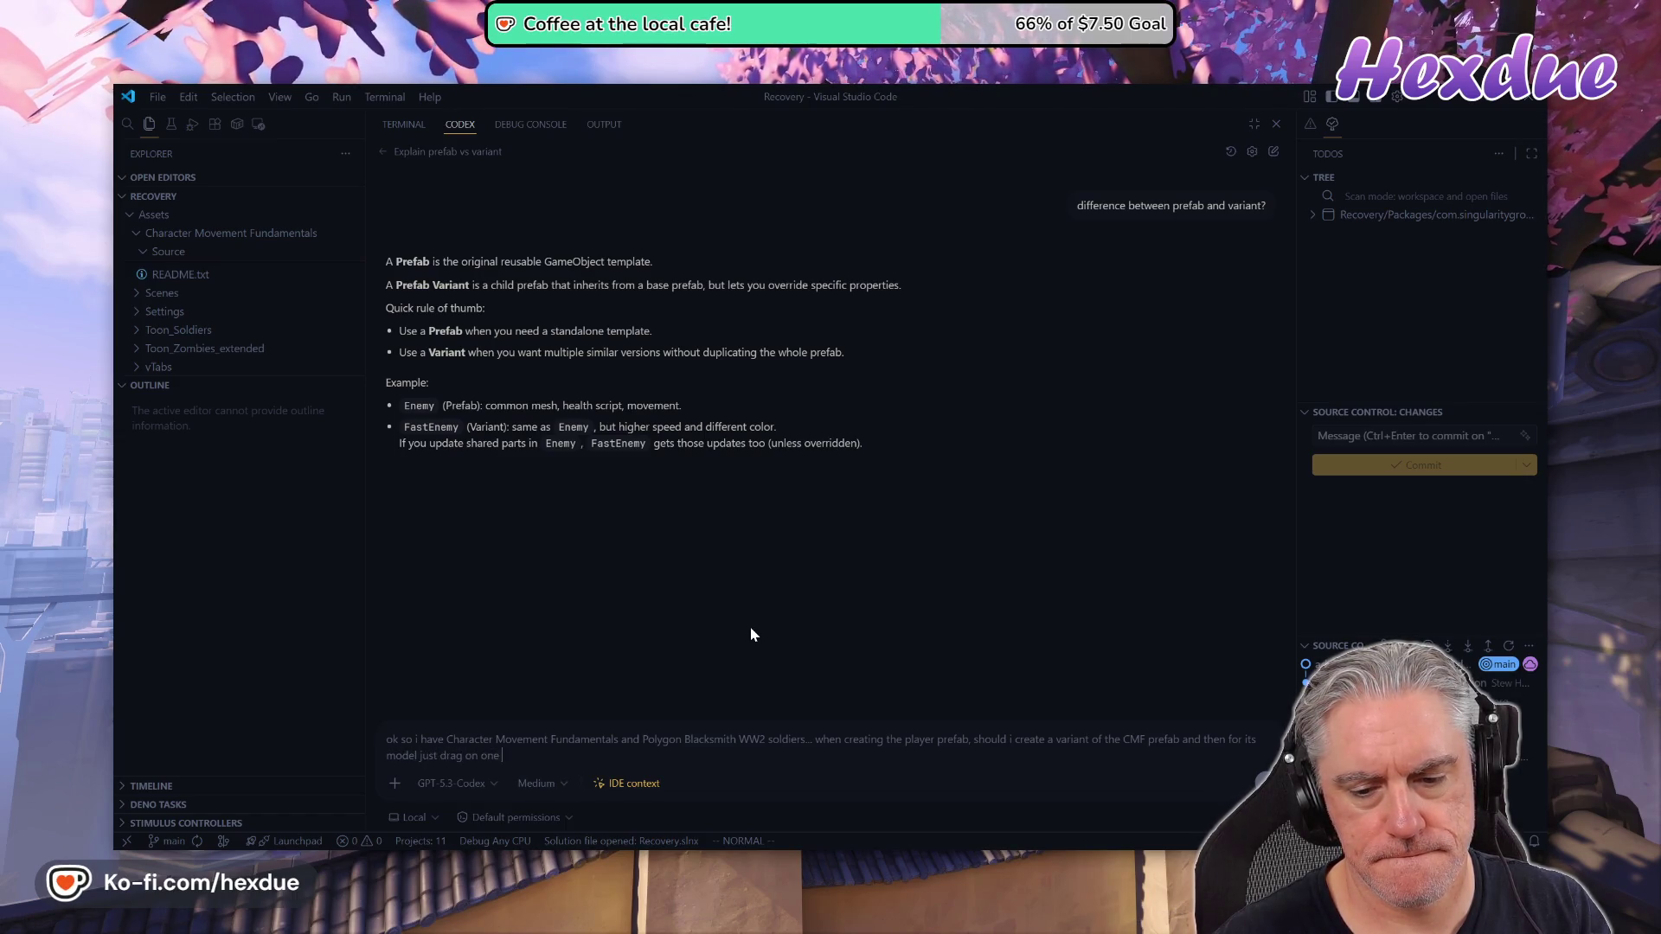
pyautogui.write('of the soli')
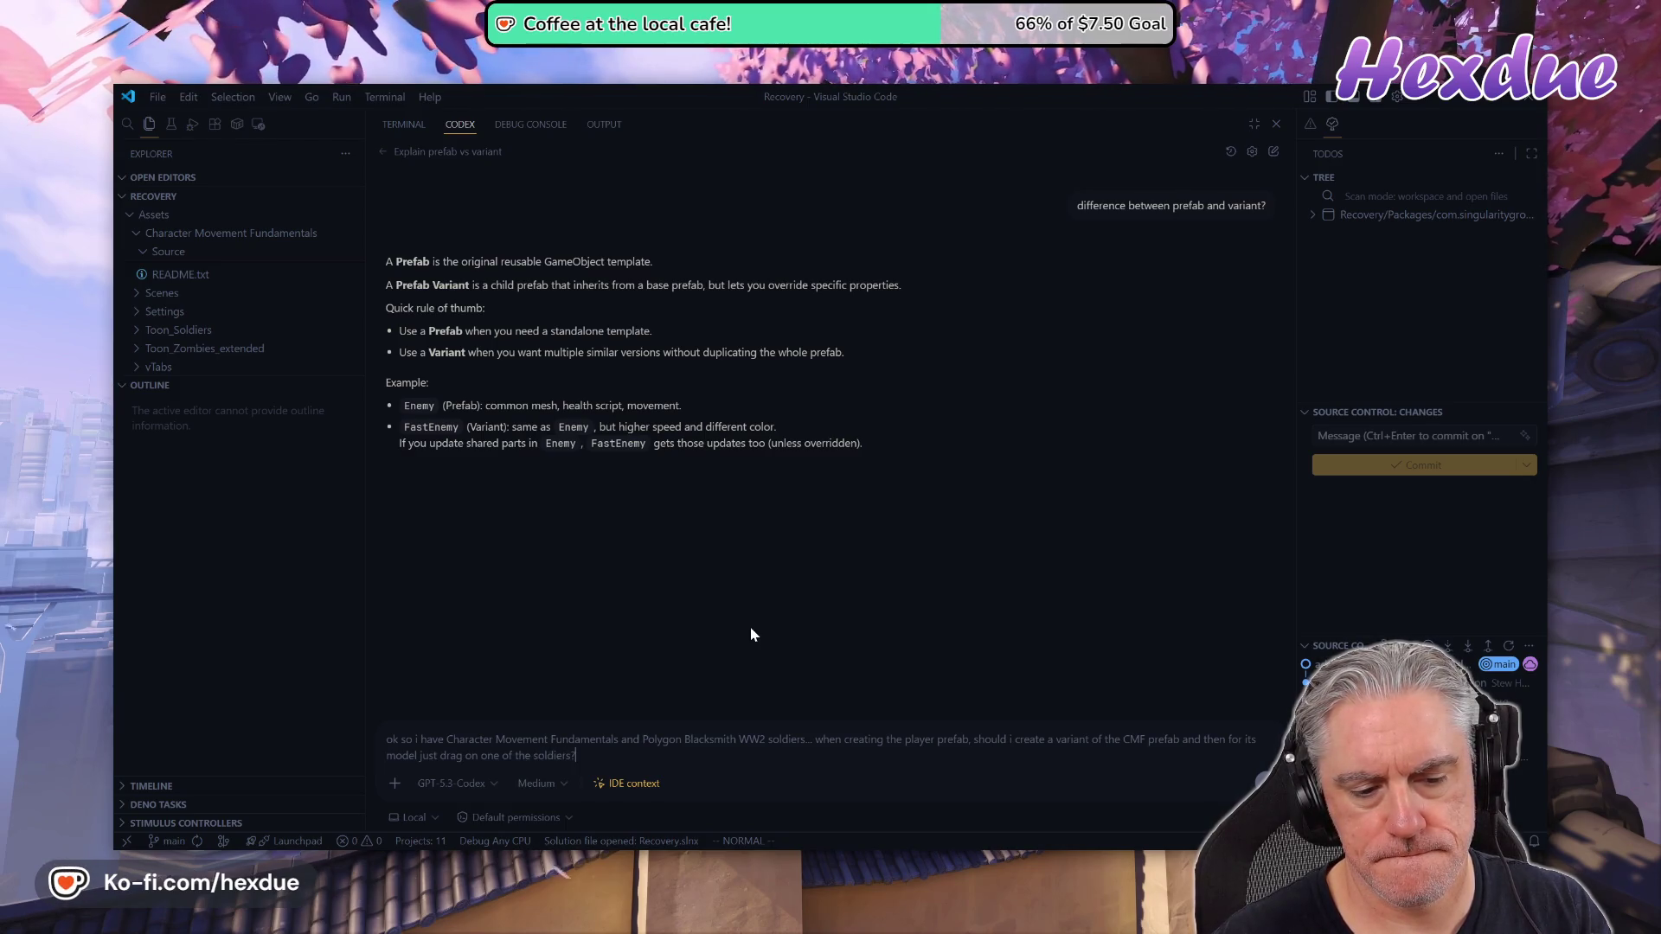
pyautogui.write(', shoul')
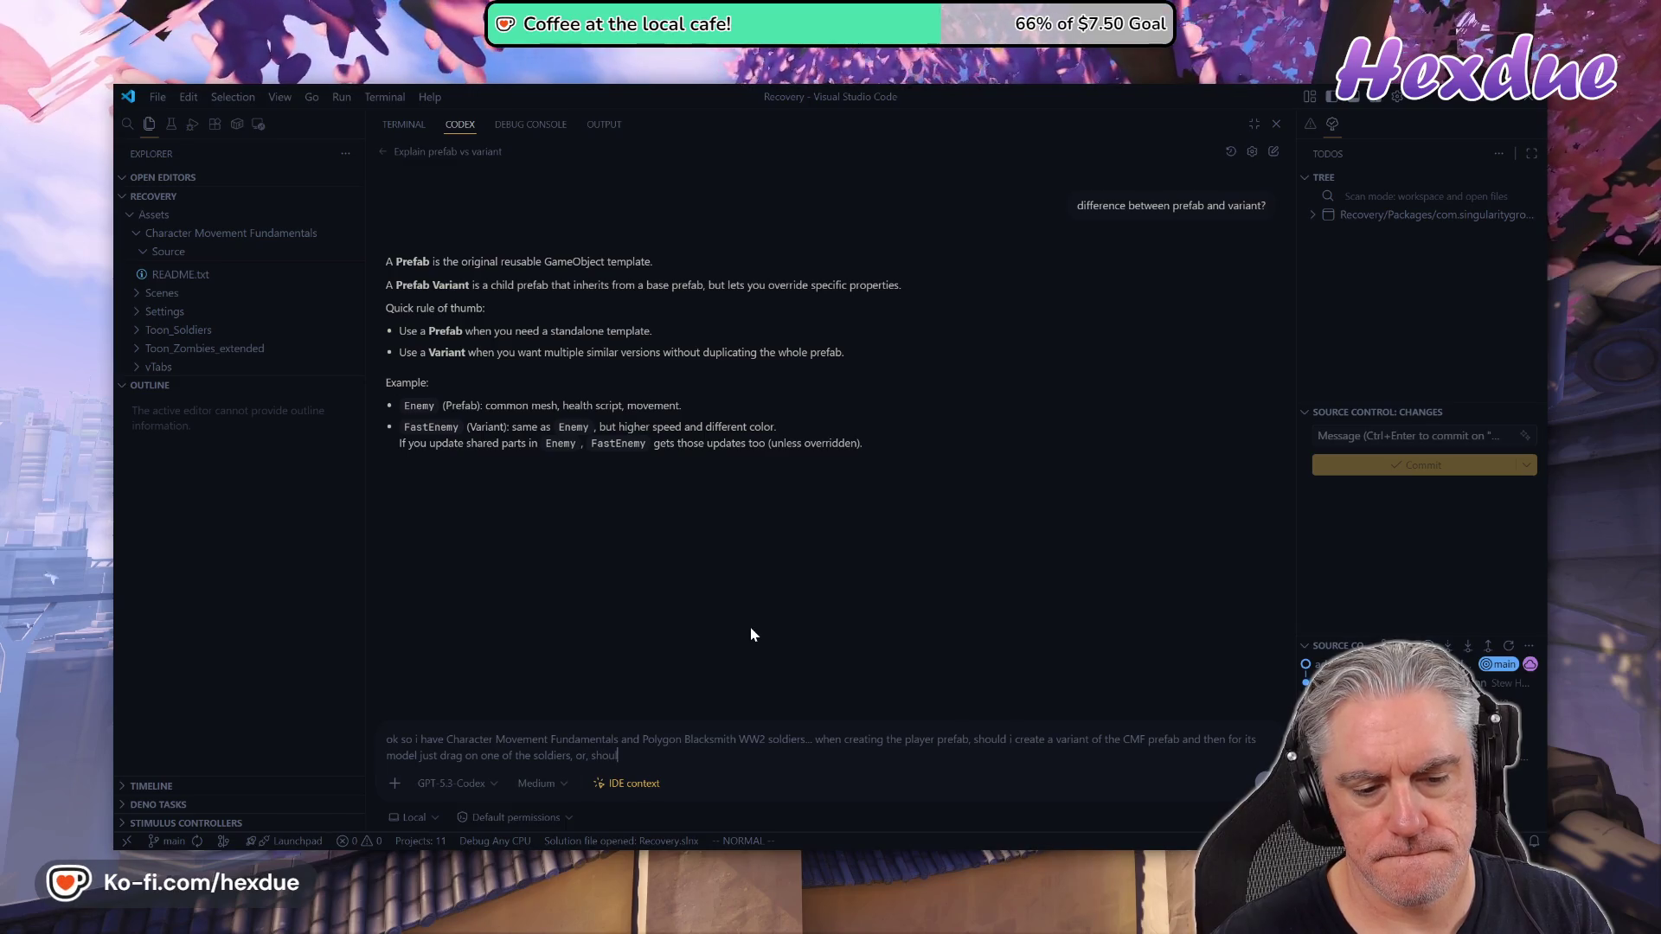
pyautogui.write('d i make a')
pyautogui.write('duplicates of these d')
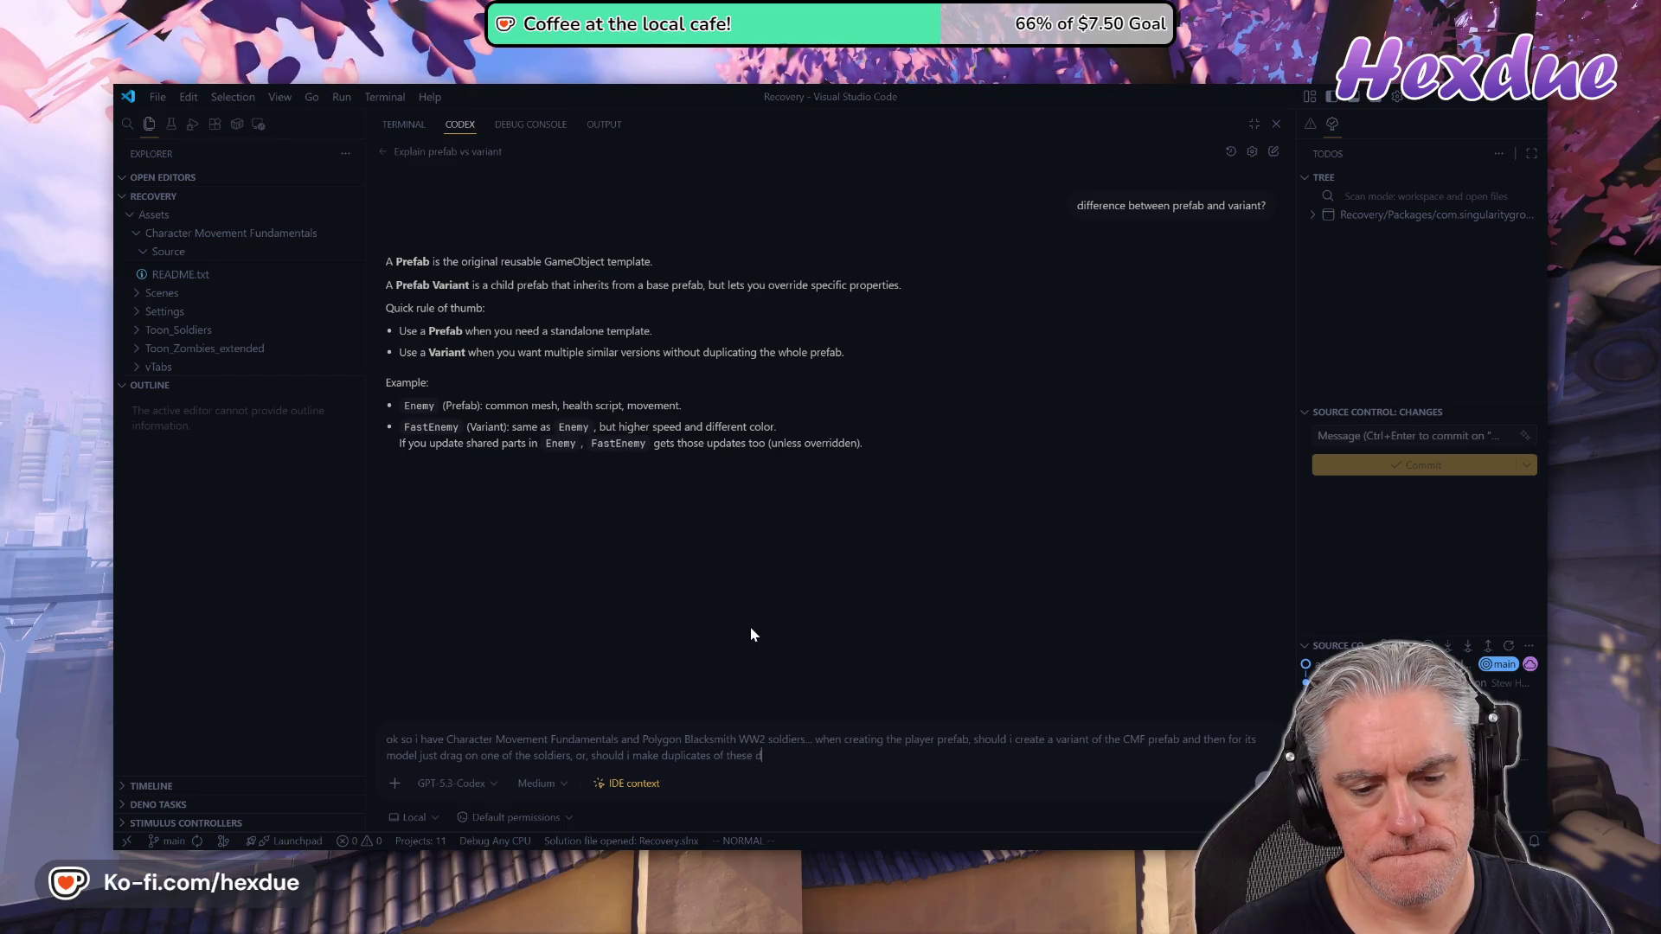
pyautogui.press('BackSpace')
pyautogui.write('prefabse')
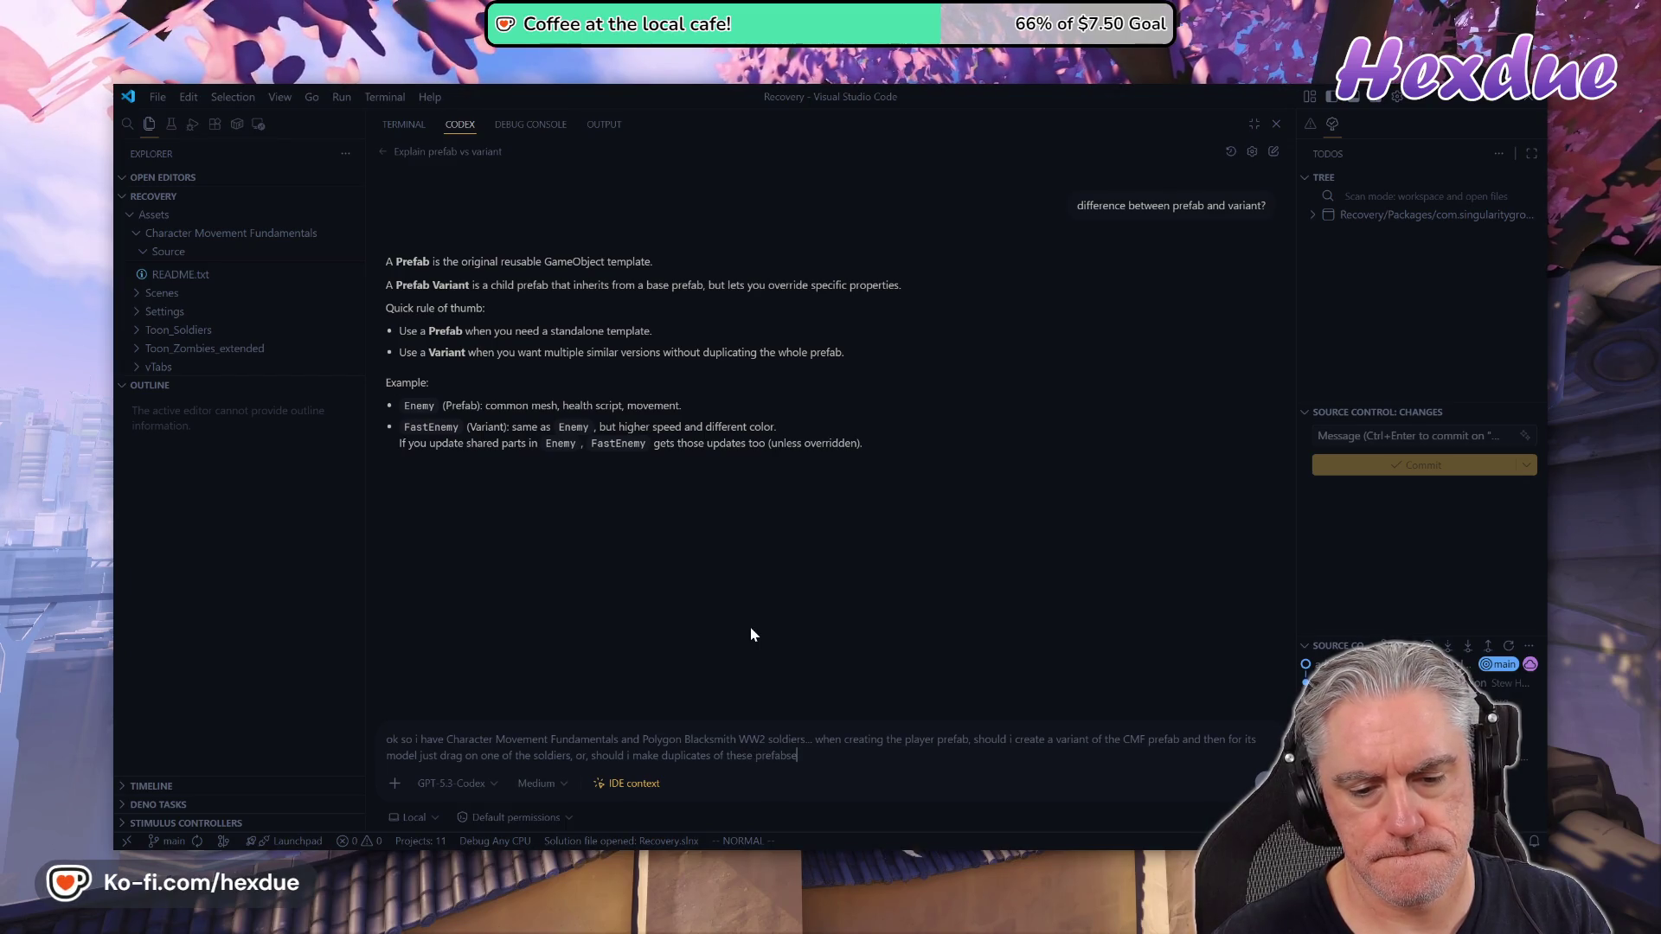
pyautogui.press('BackSpace')
pyautogui.write('?')
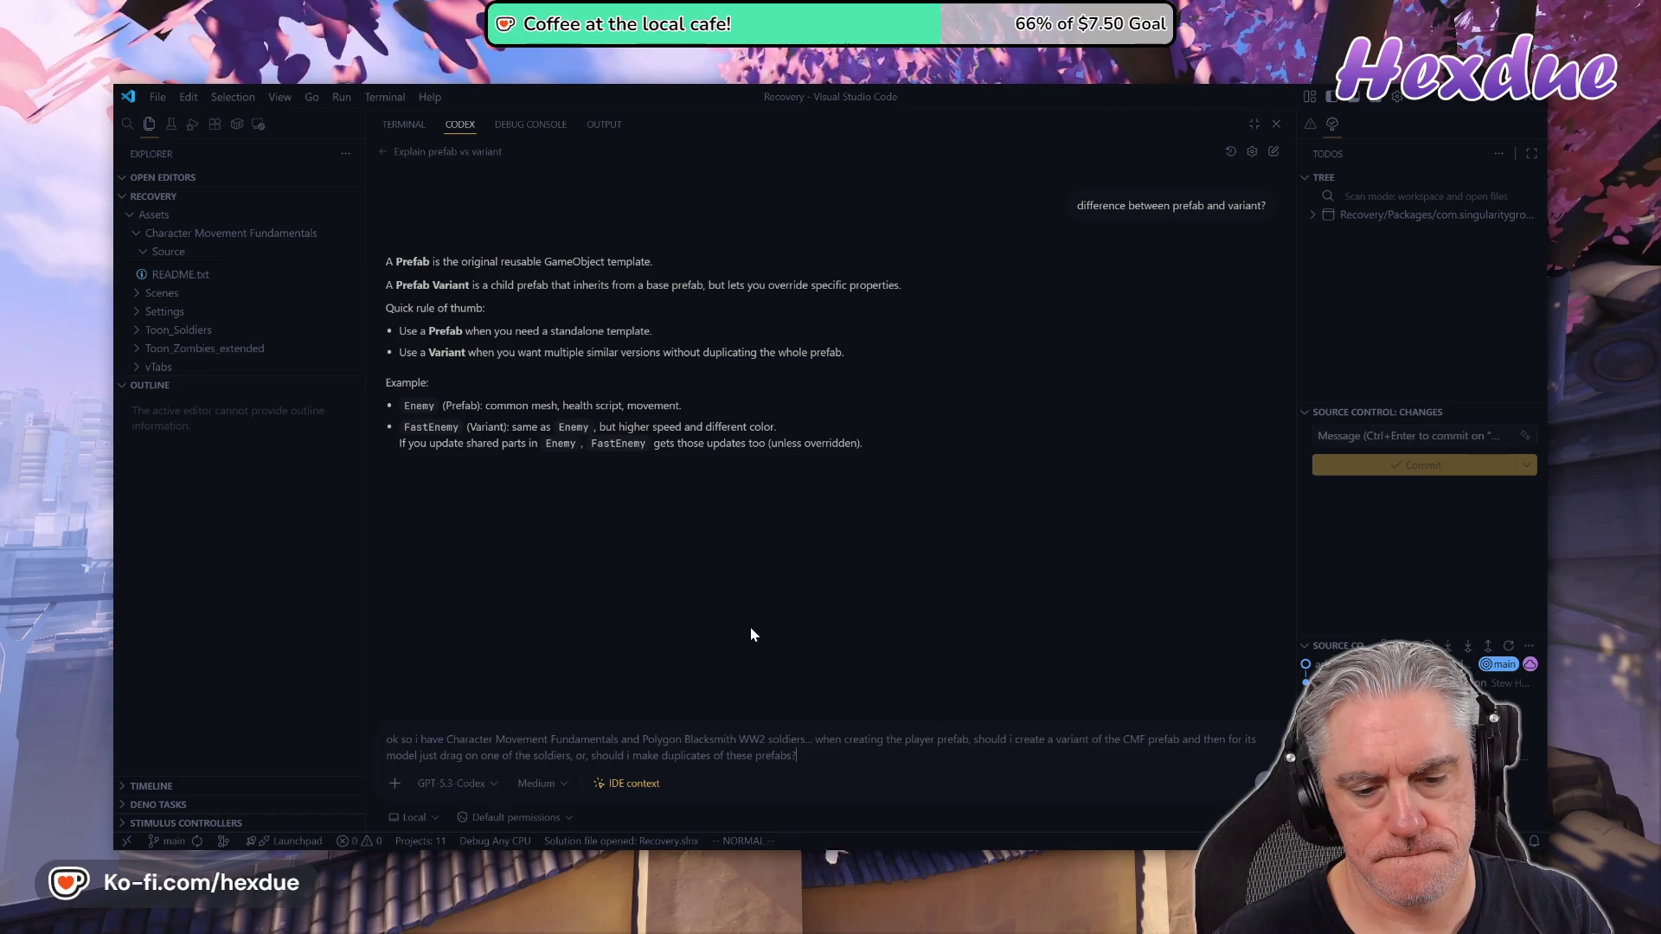
pyautogui.write(' first?')
# Send the prefab question to Codex, wait for its answer, then switch to the Unity test project
pyautogui.press('Return')
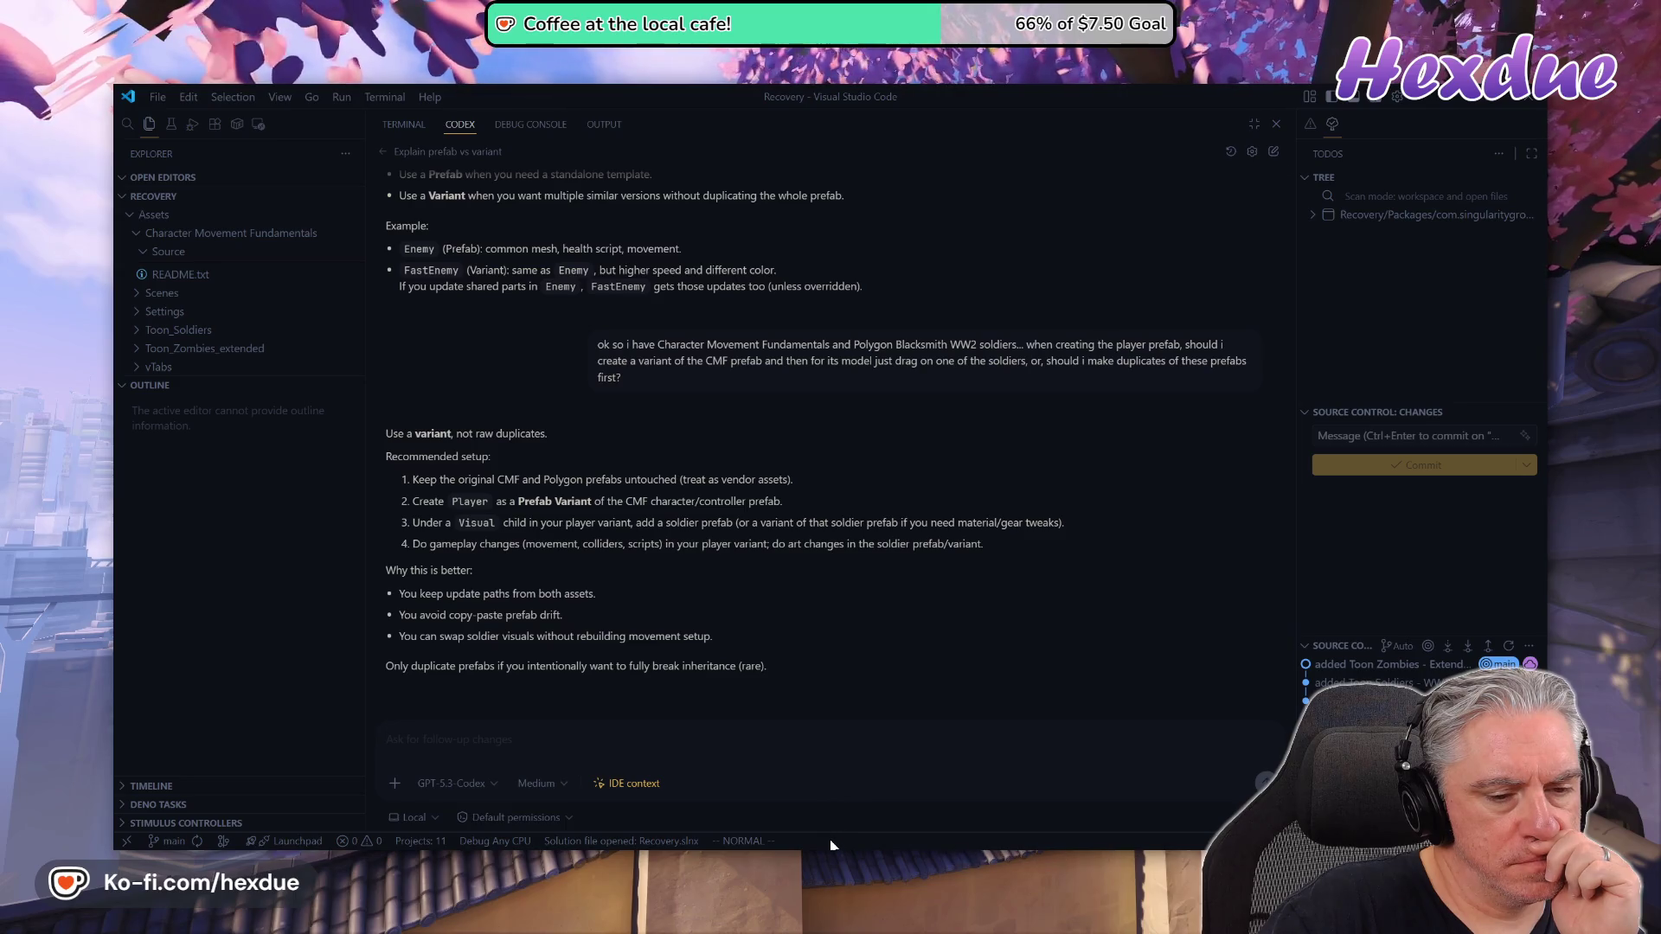
pyautogui.moveTo(813, 861)
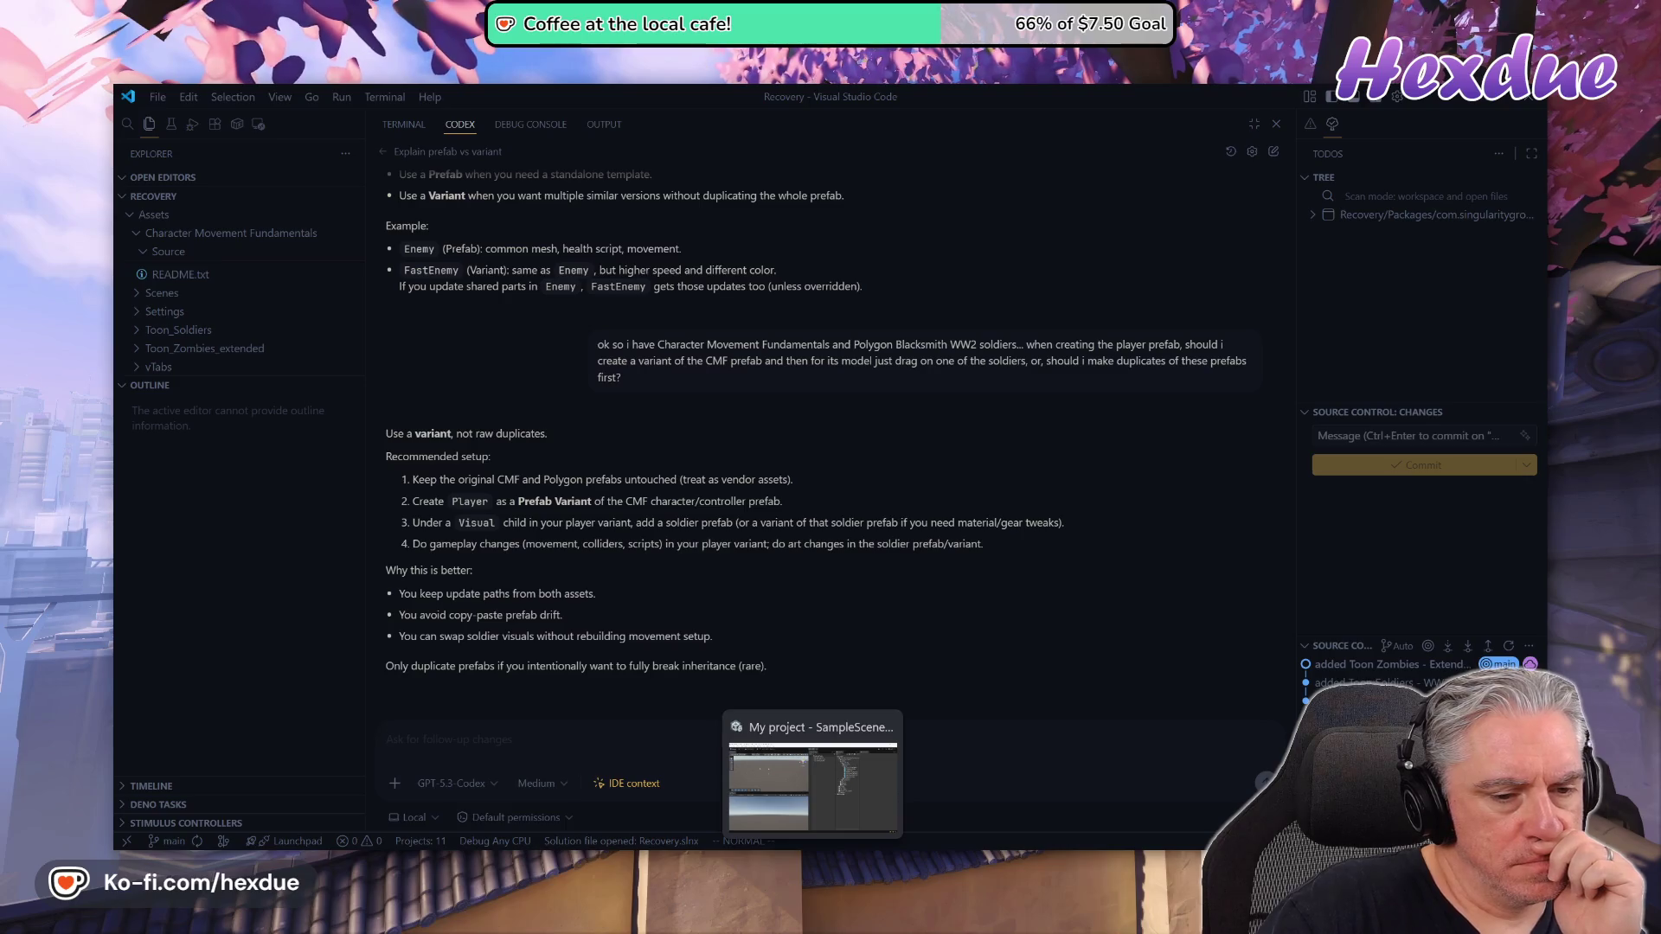
pyautogui.click(812, 783)
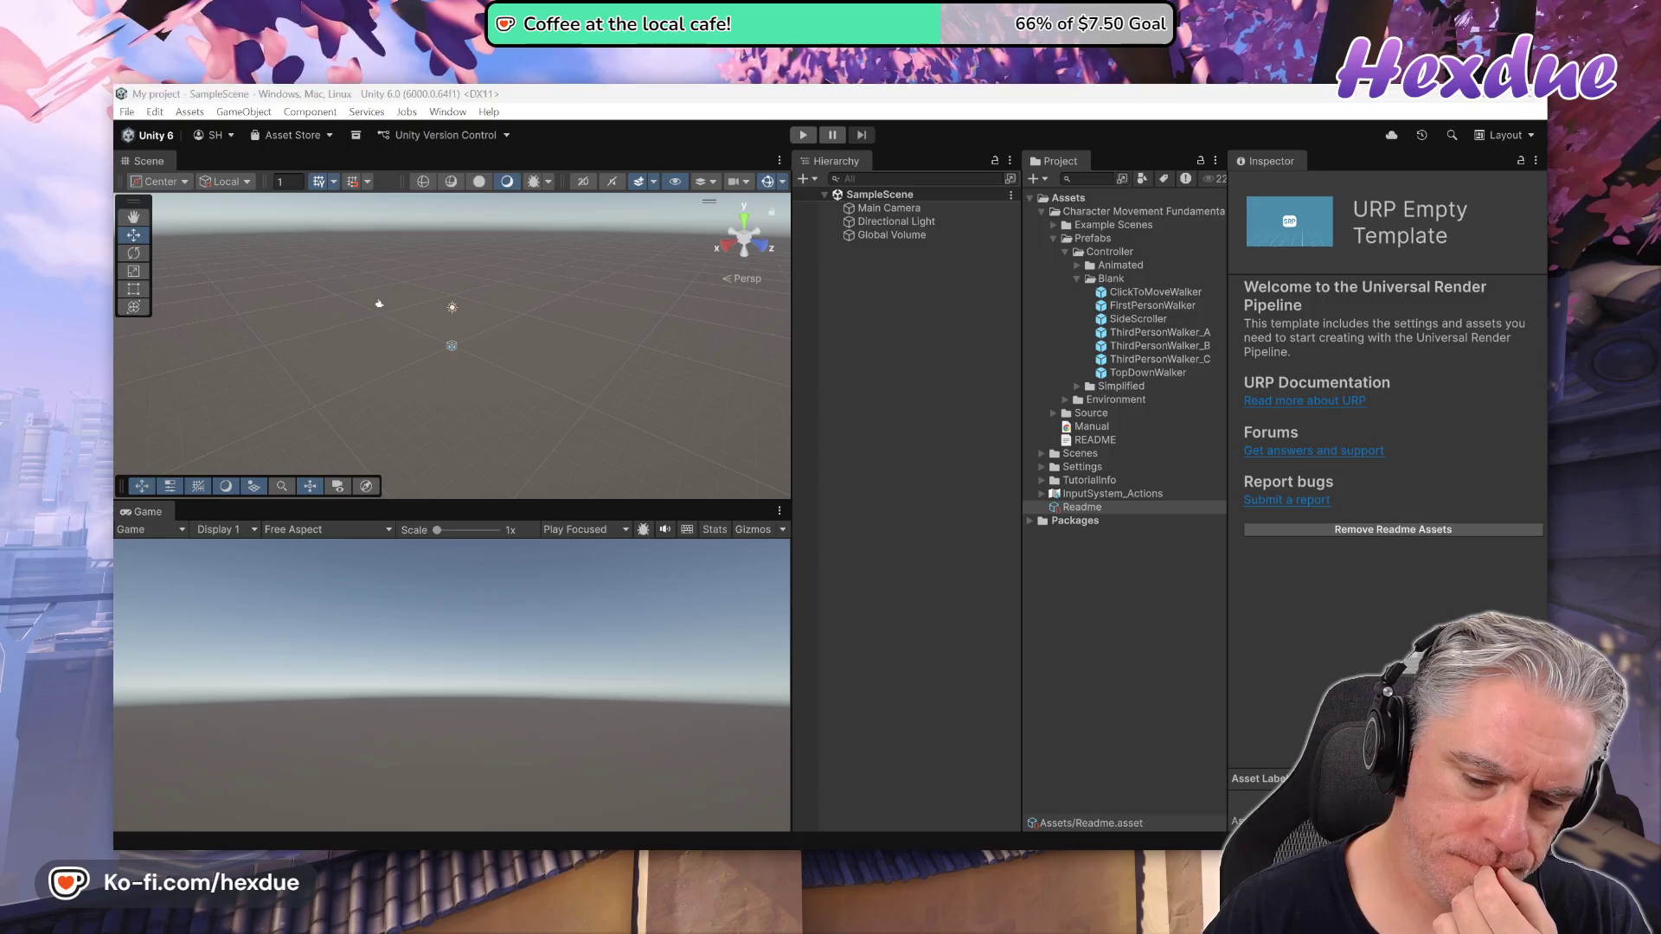
# Look over the test project's SampleScene, then return to Codex's Player Prefab Variant plan
pyautogui.hotkey('alt', 'Tab')
pyautogui.hotkey('alt', 'Tab')
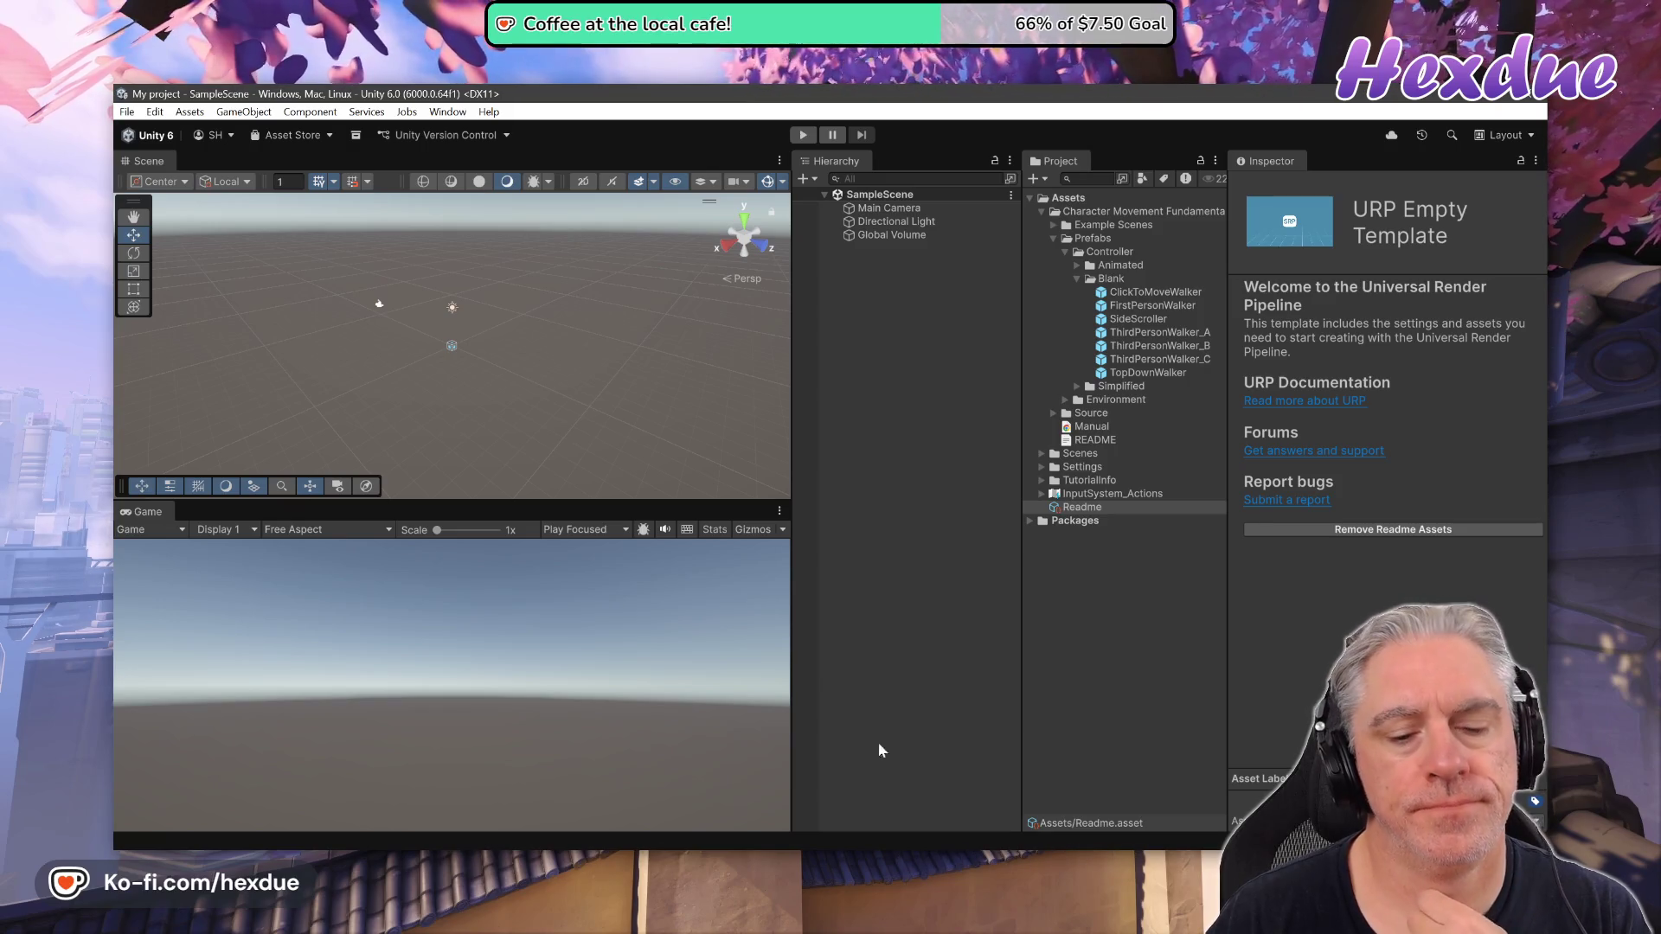
pyautogui.hotkey('alt', 'Tab')
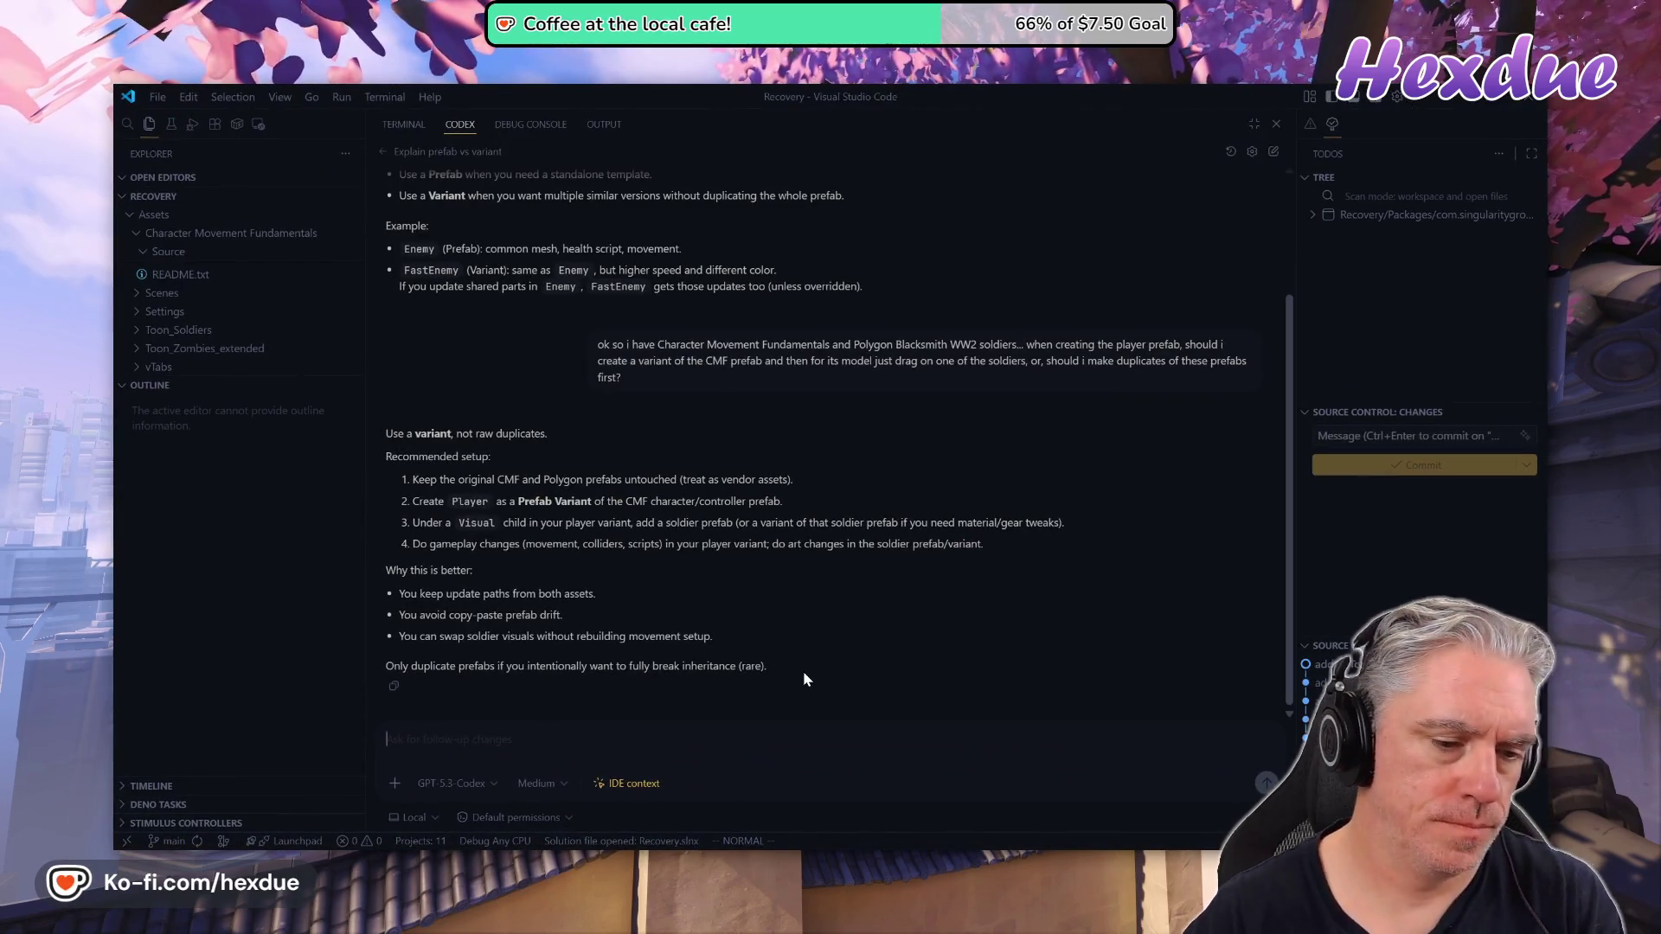
# Ask Codex whether to merge the CMF showcase scene into SampleScene or copy it for testing
pyautogui.write('also, sh')
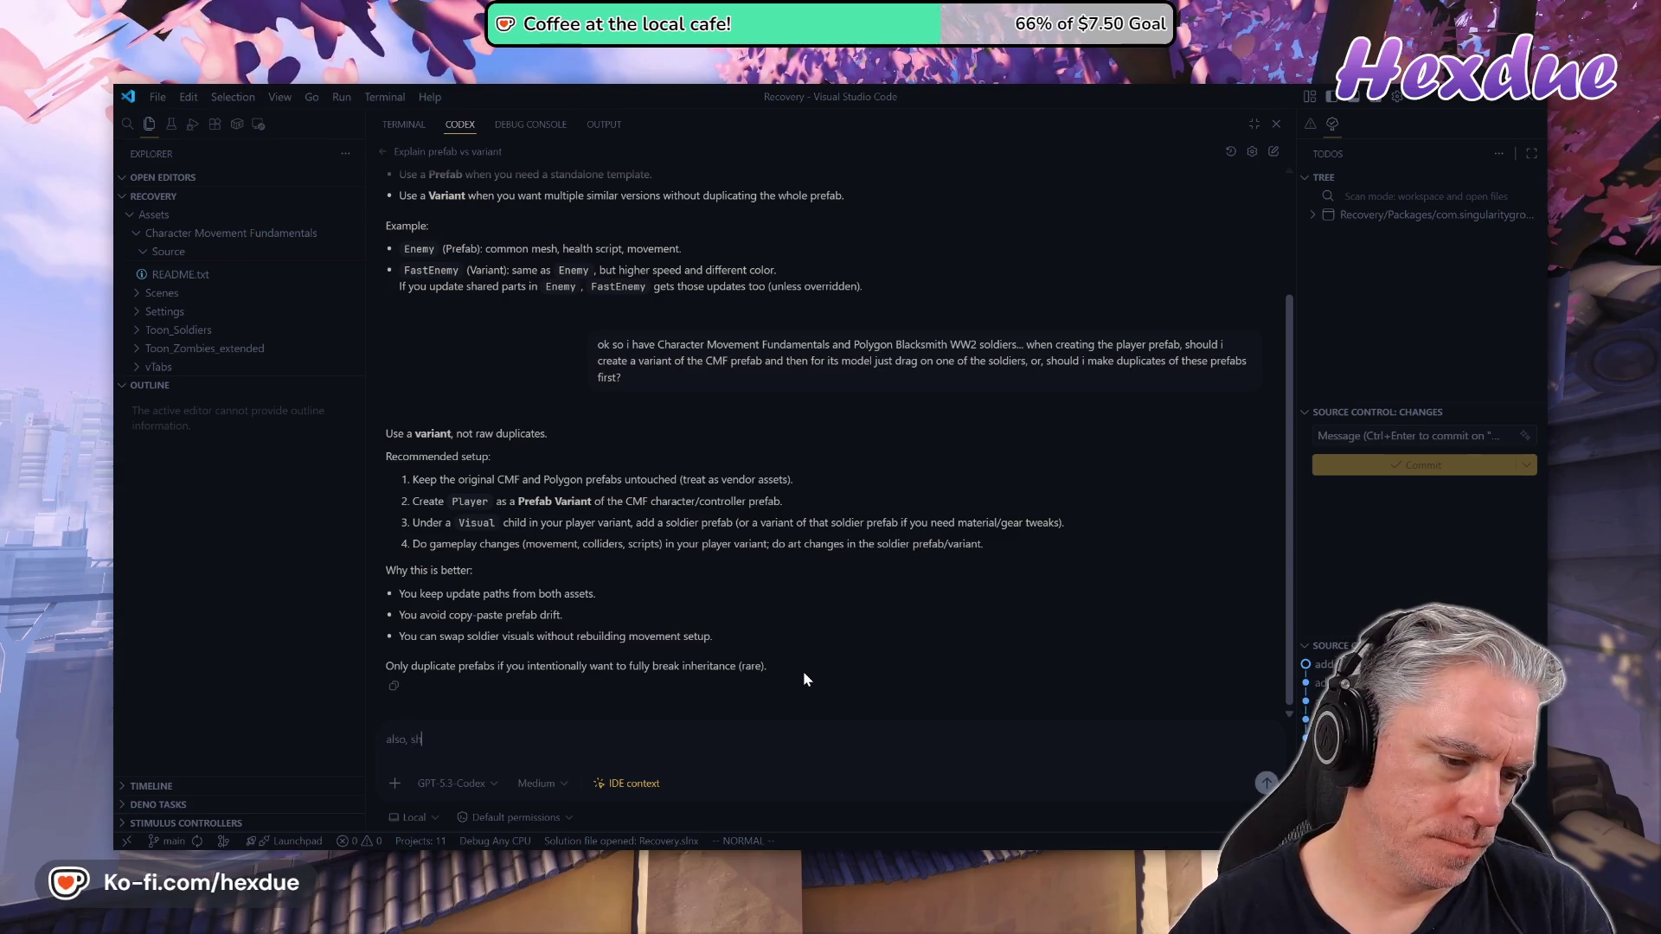
pyautogui.write('ould i drag in t')
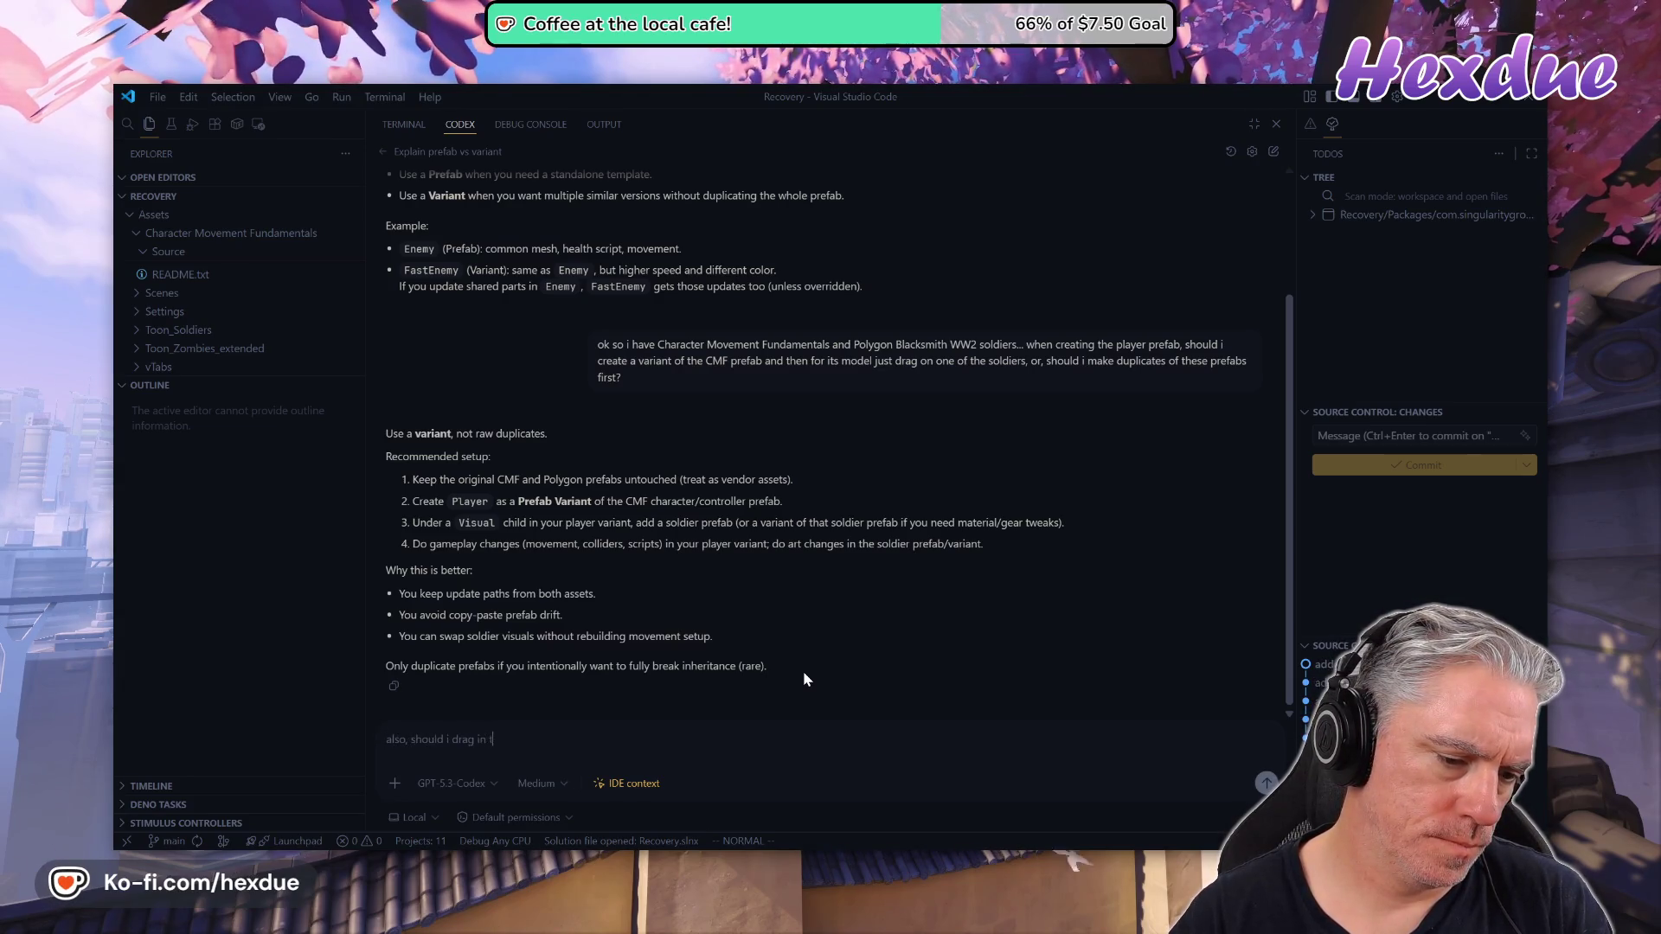
pyautogui.write('he cmf showcase scene')
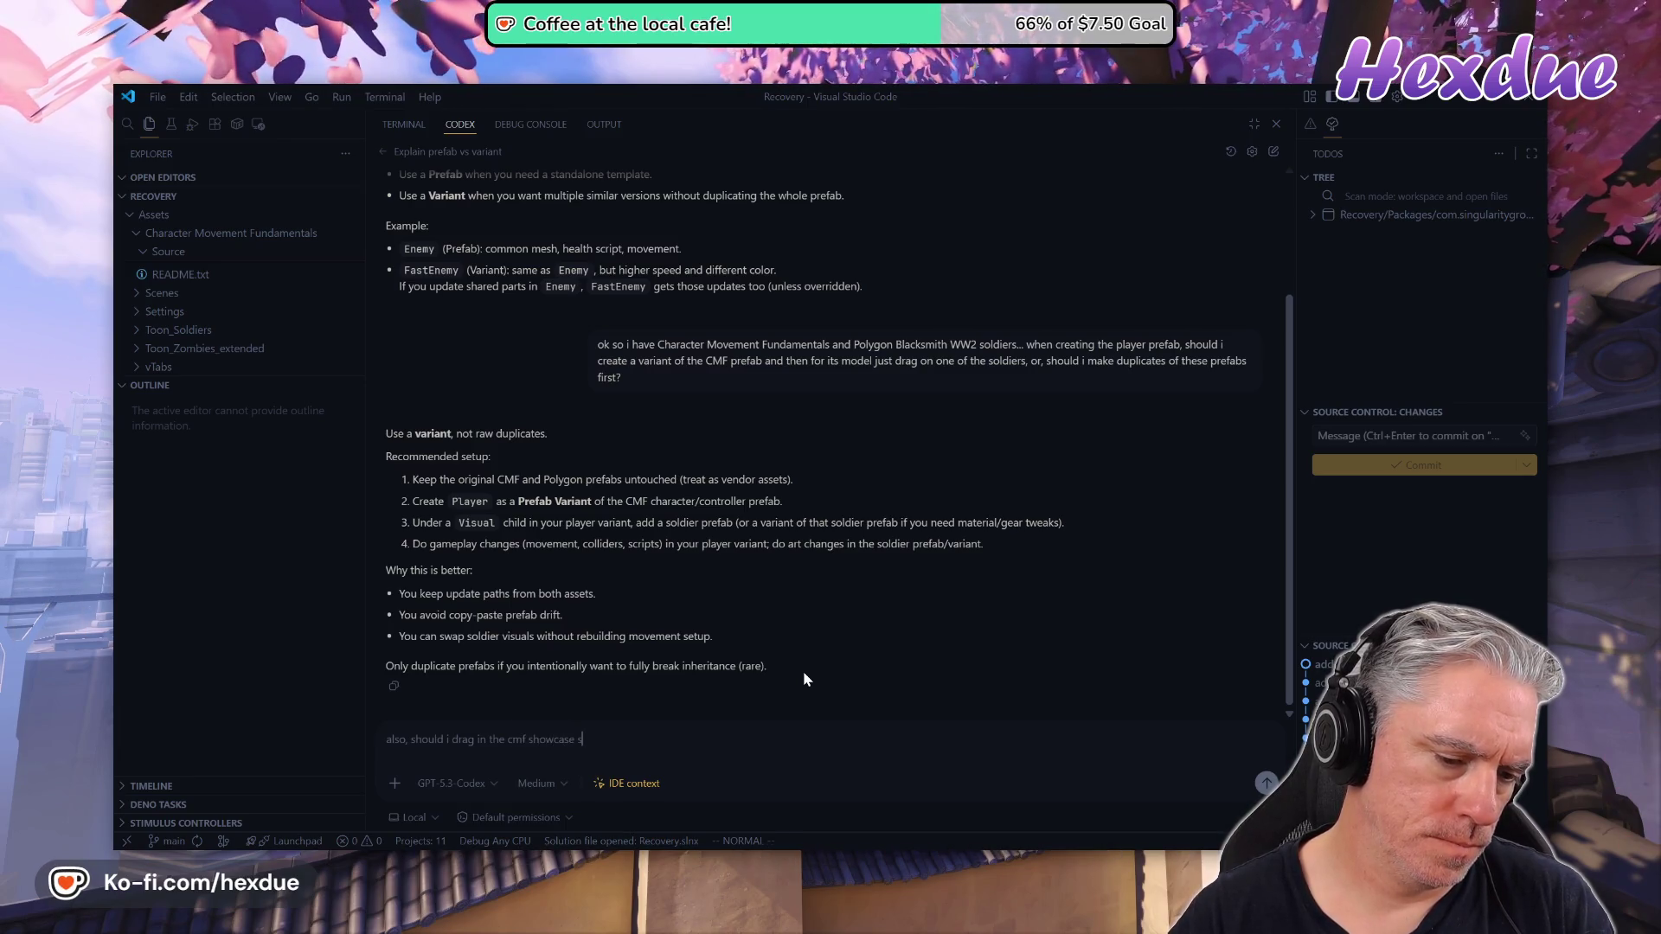
pyautogui.write(' as well?')
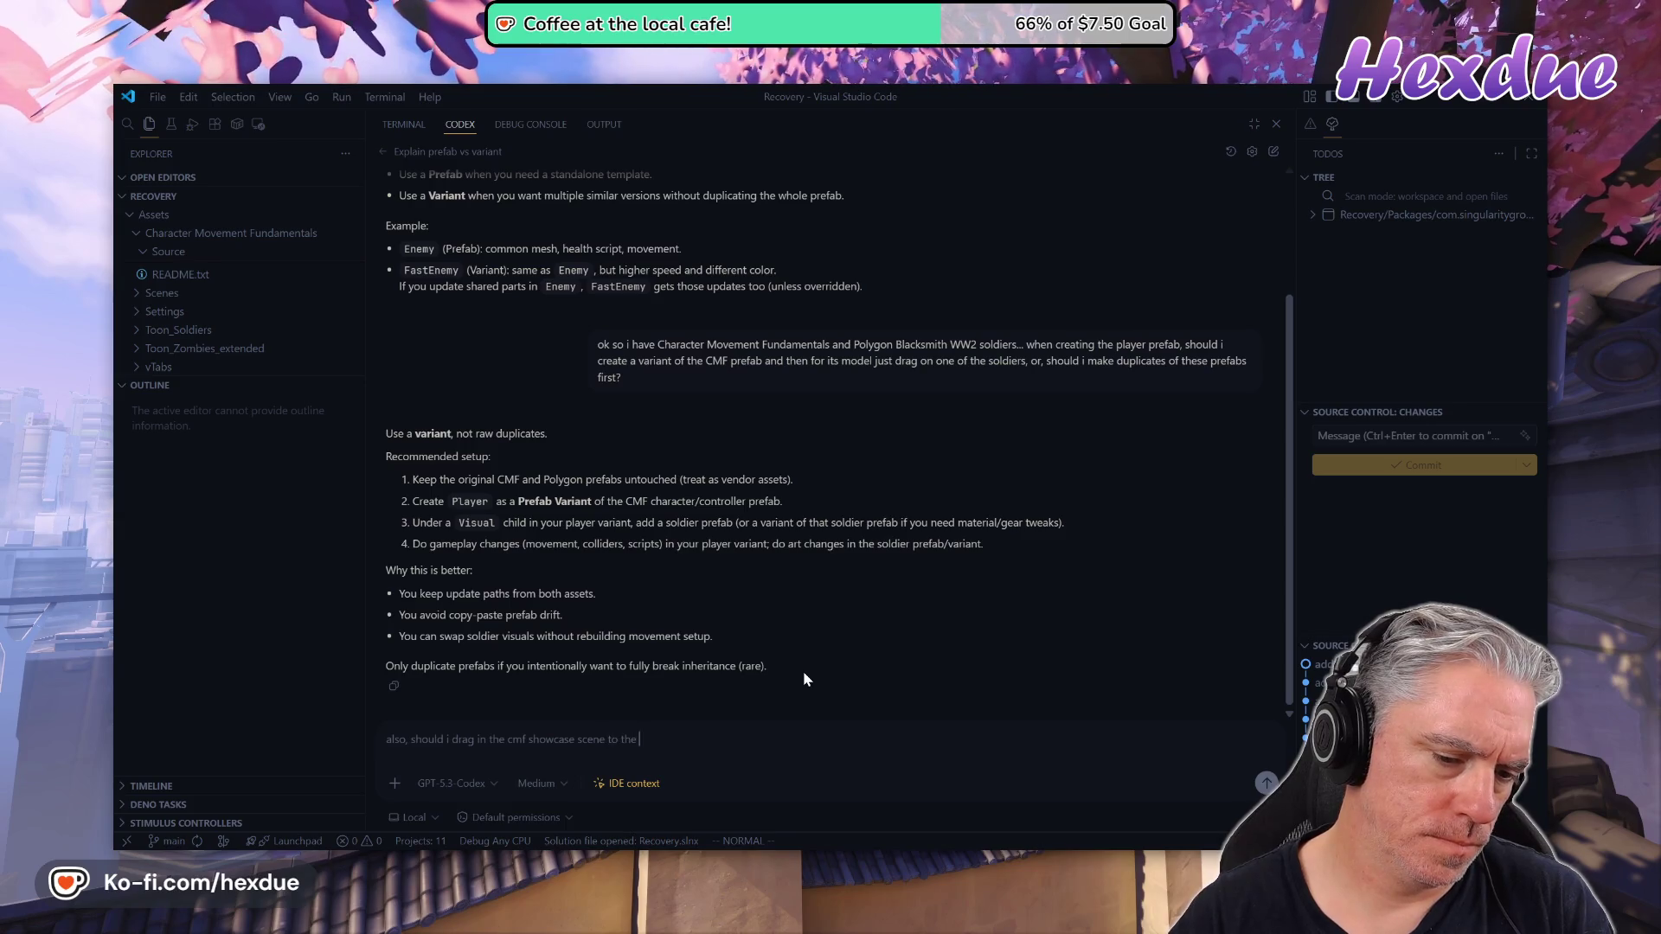
pyautogui.hotkey('alt', 'Tab')
pyautogui.hotkey('alt', 'Tab')
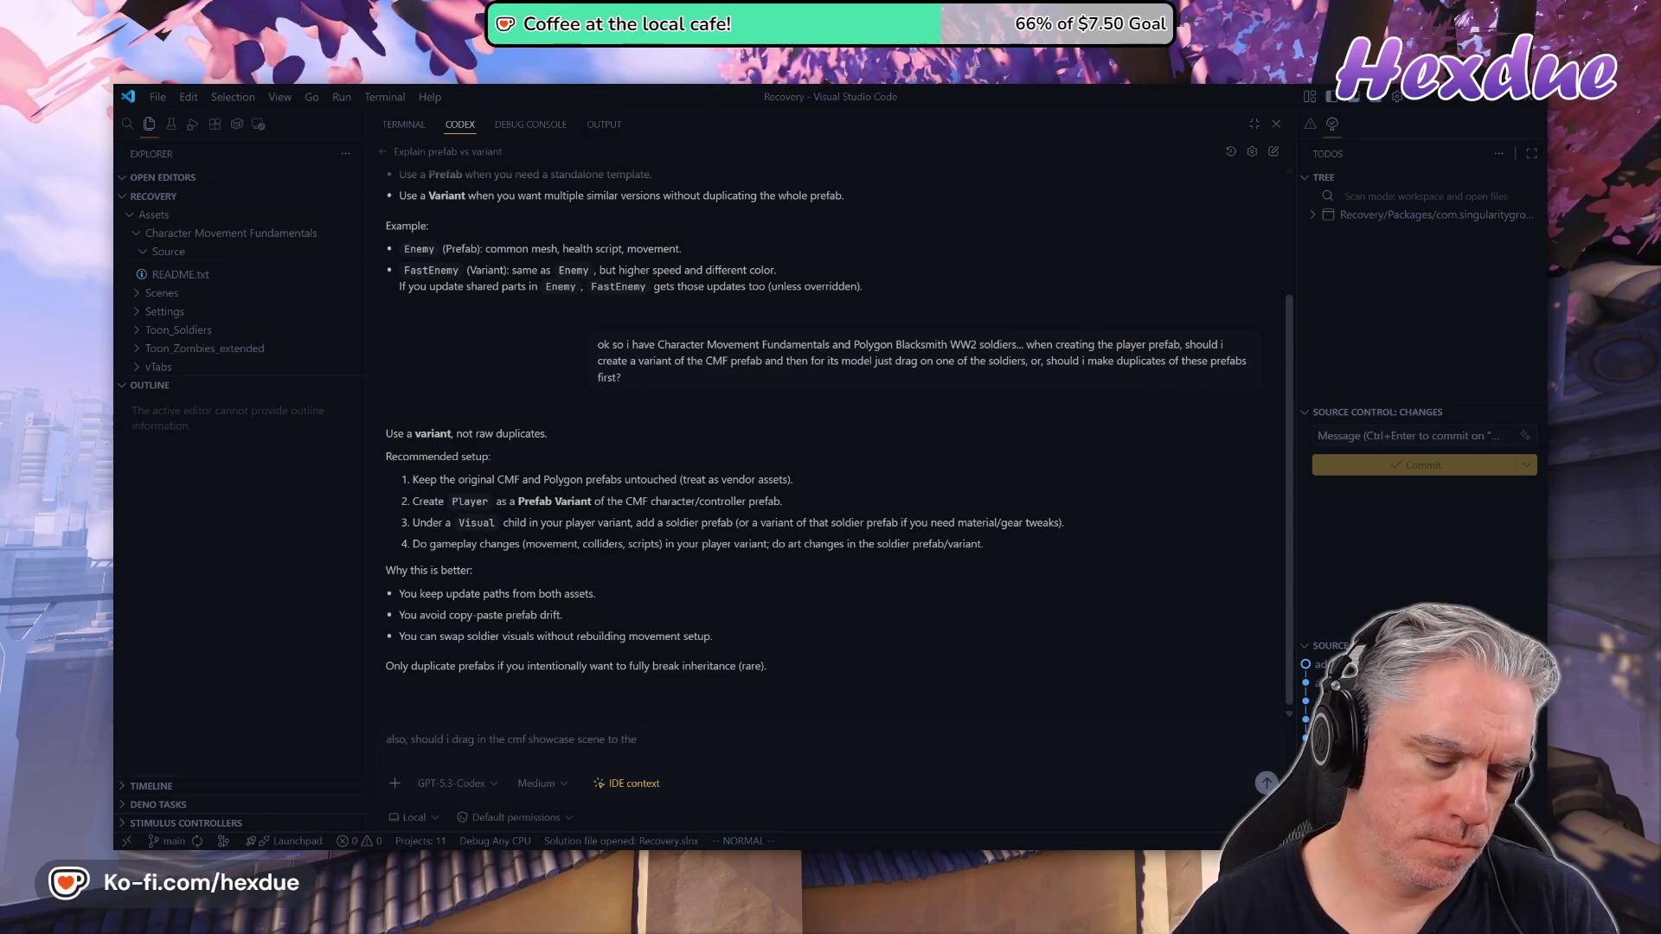
pyautogui.write(' samplescene')
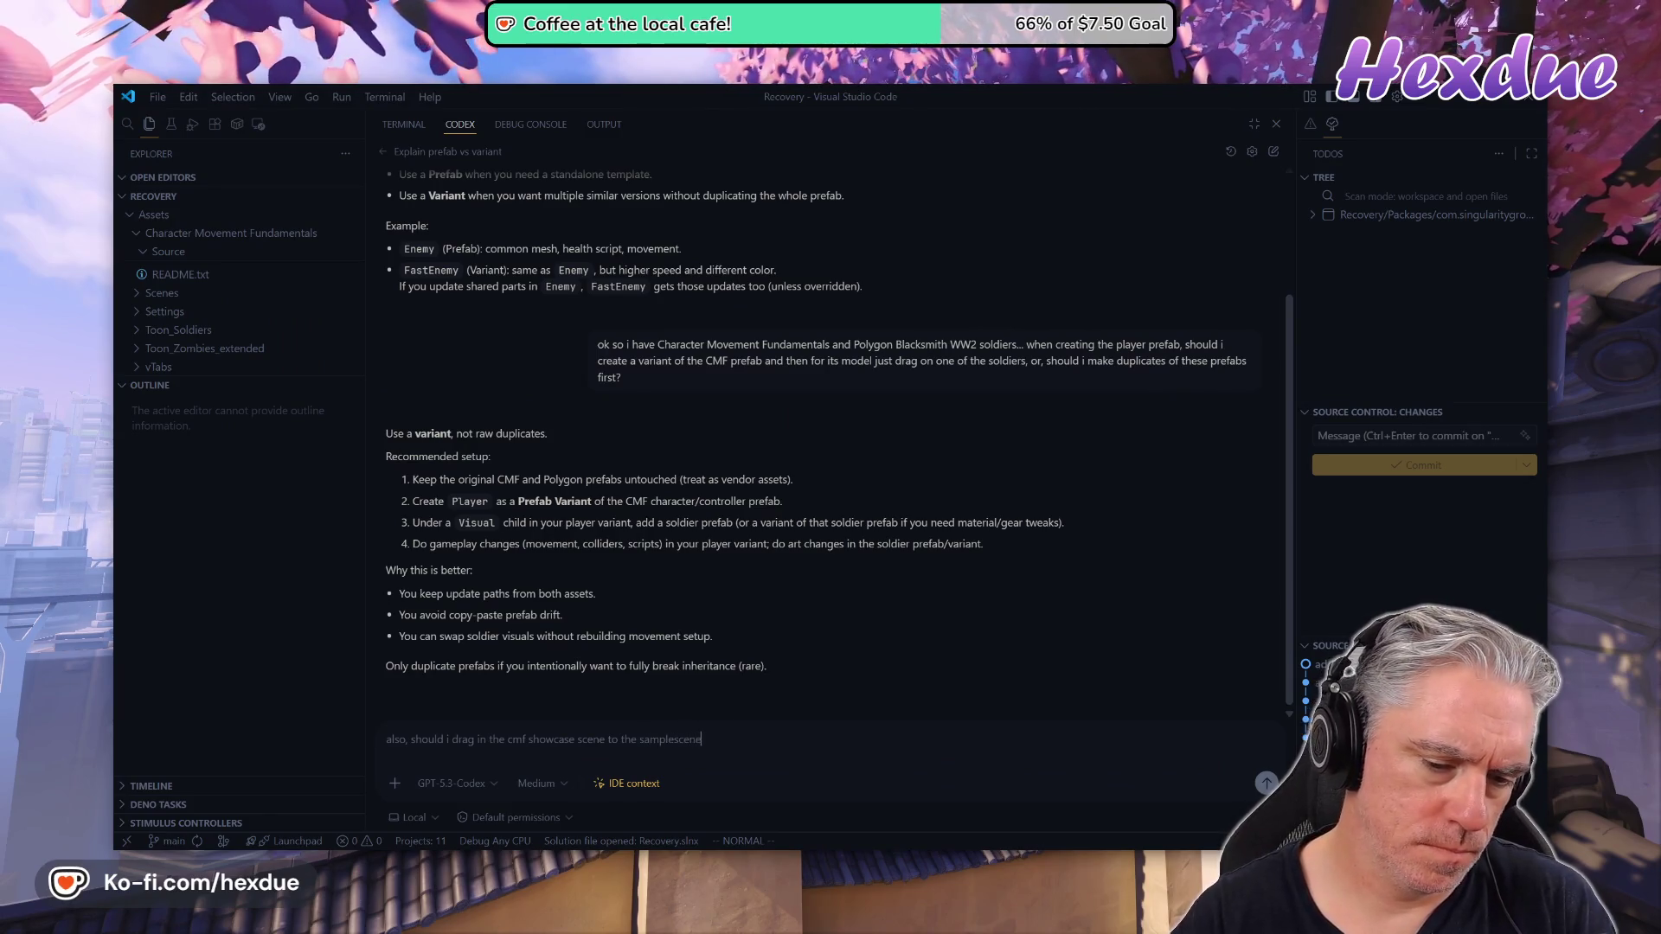
pyautogui.write(' hierarchy ')
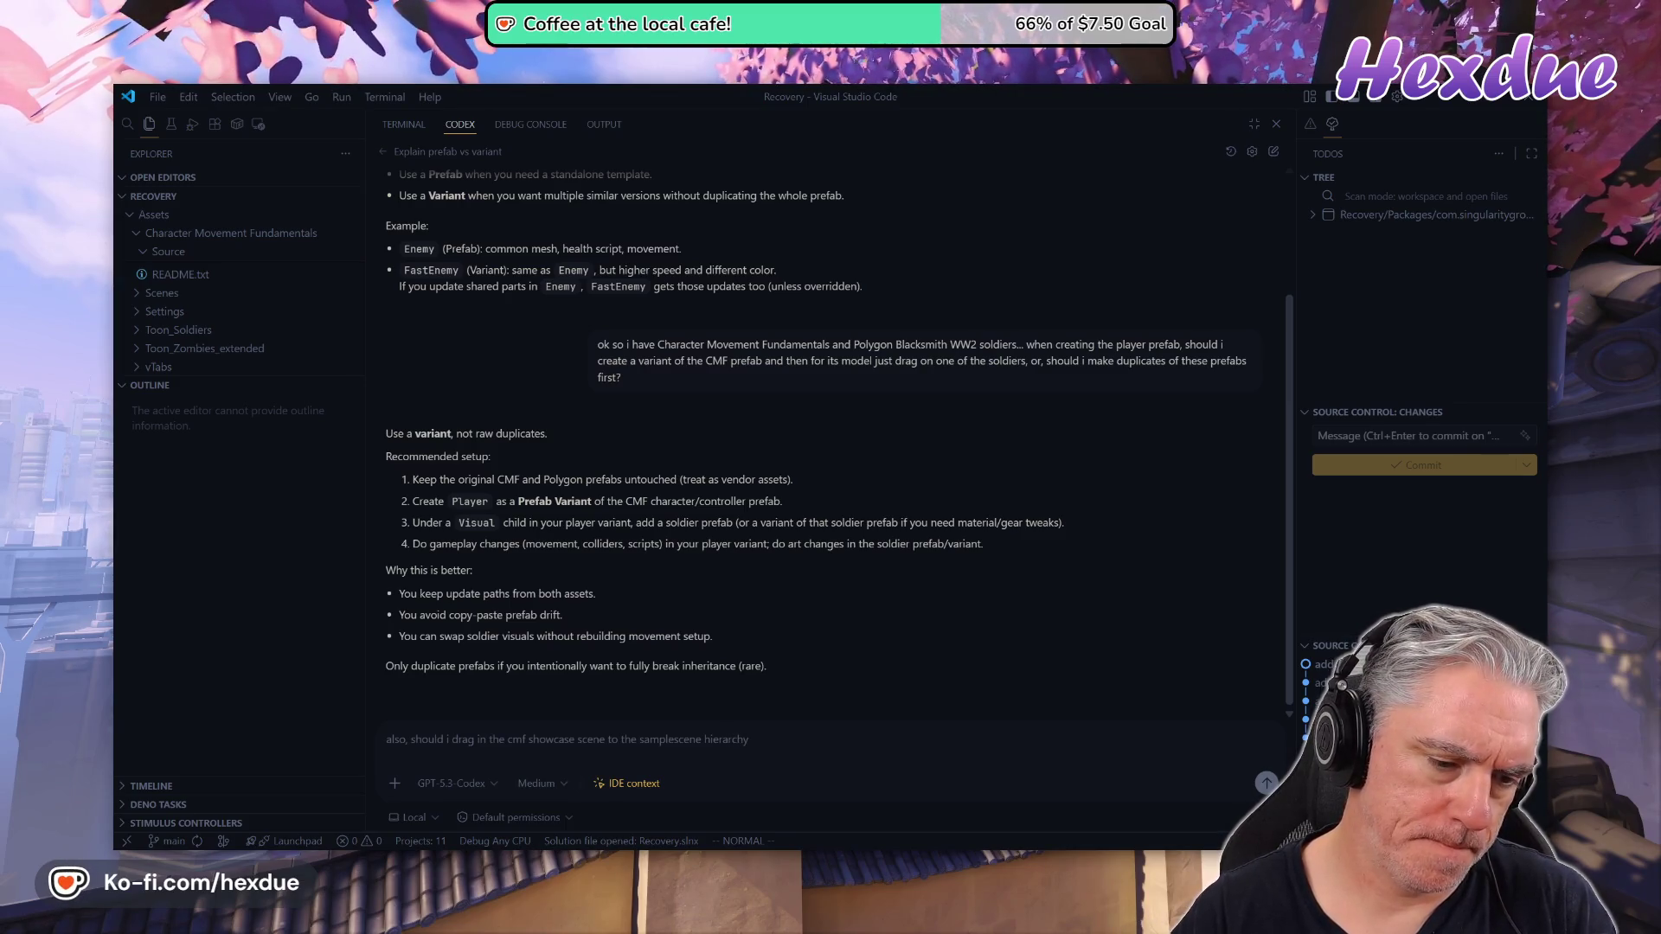
pyautogui.write('i')
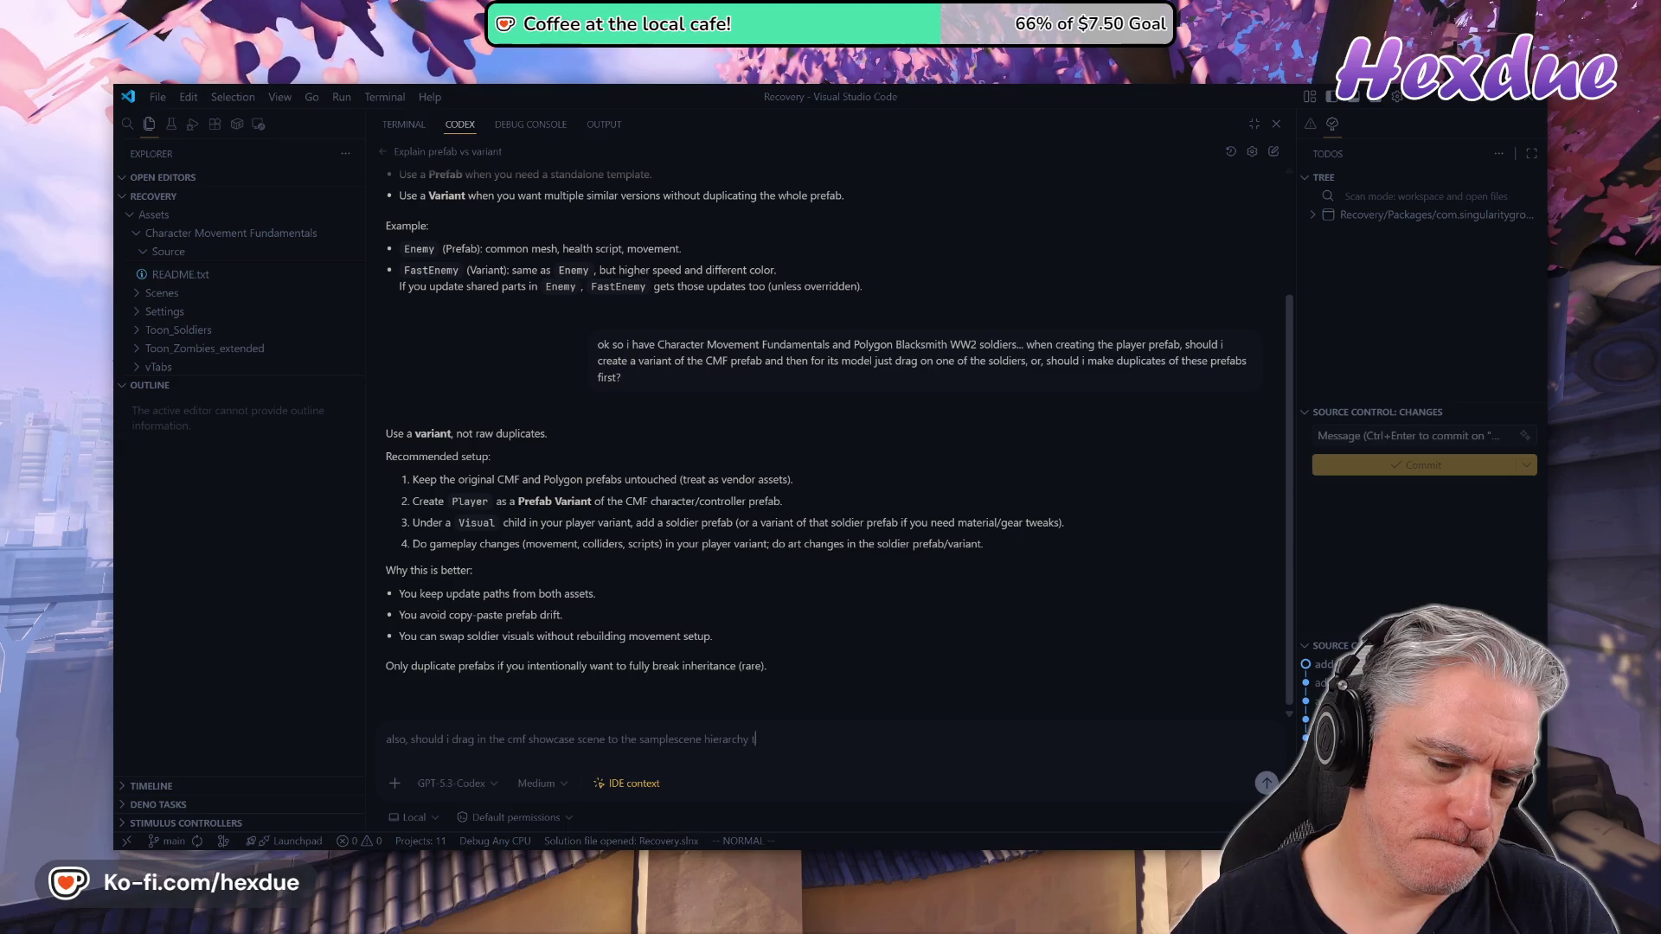
pyautogui.write('merge" them or s')
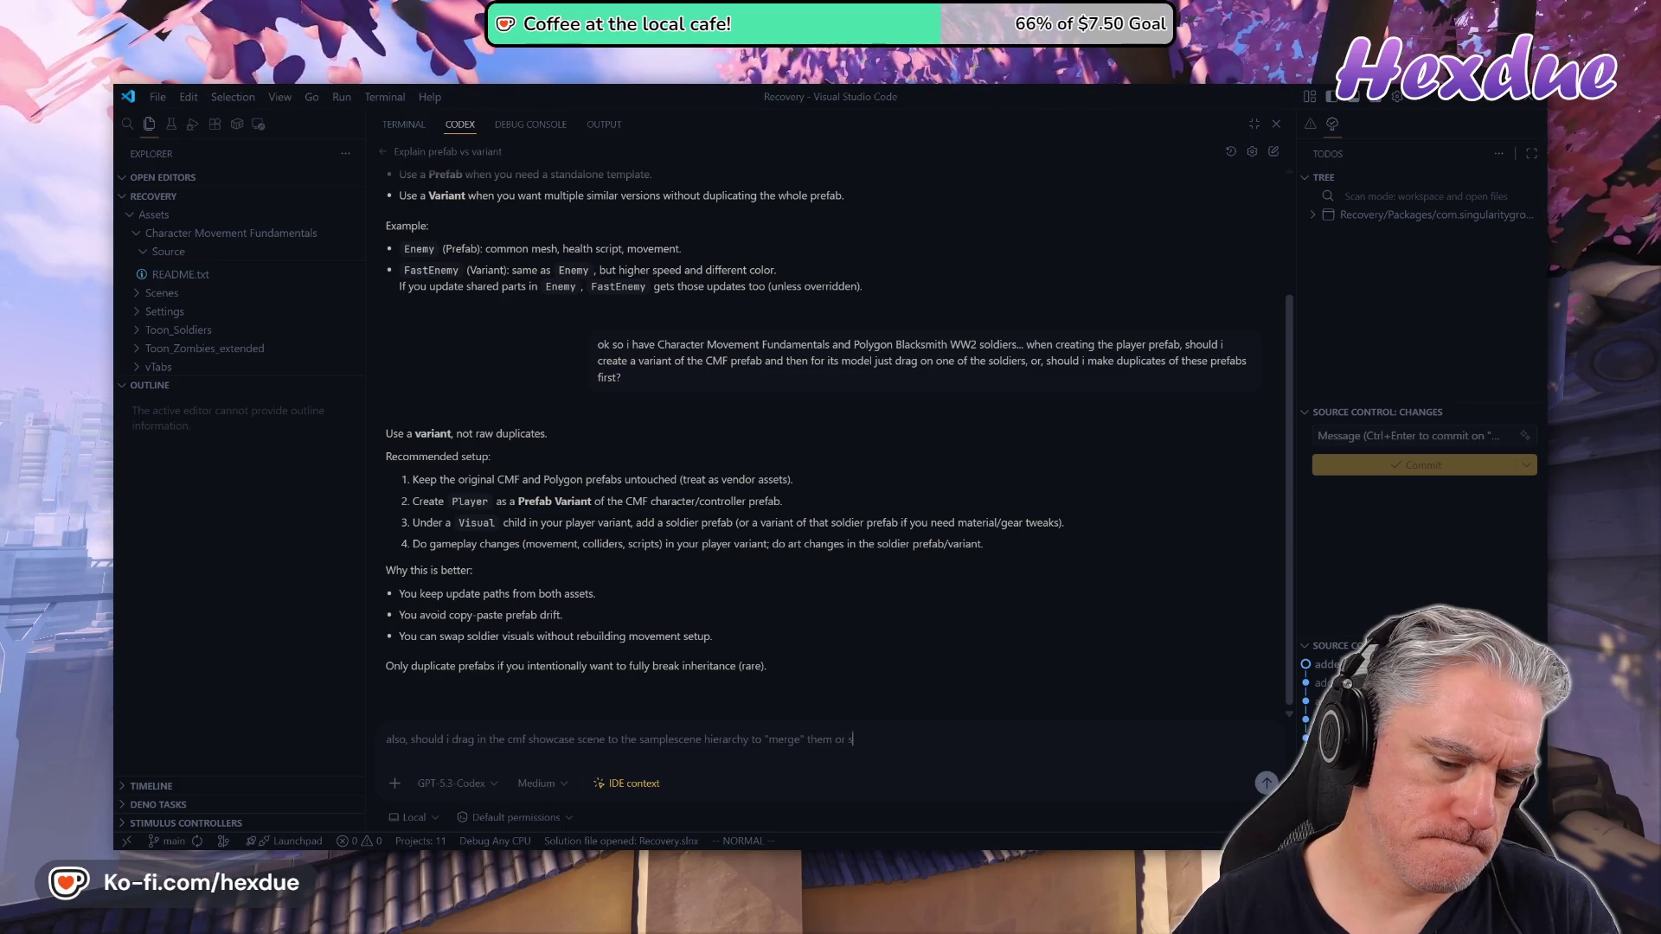
pyautogui.write('hould i copy the')
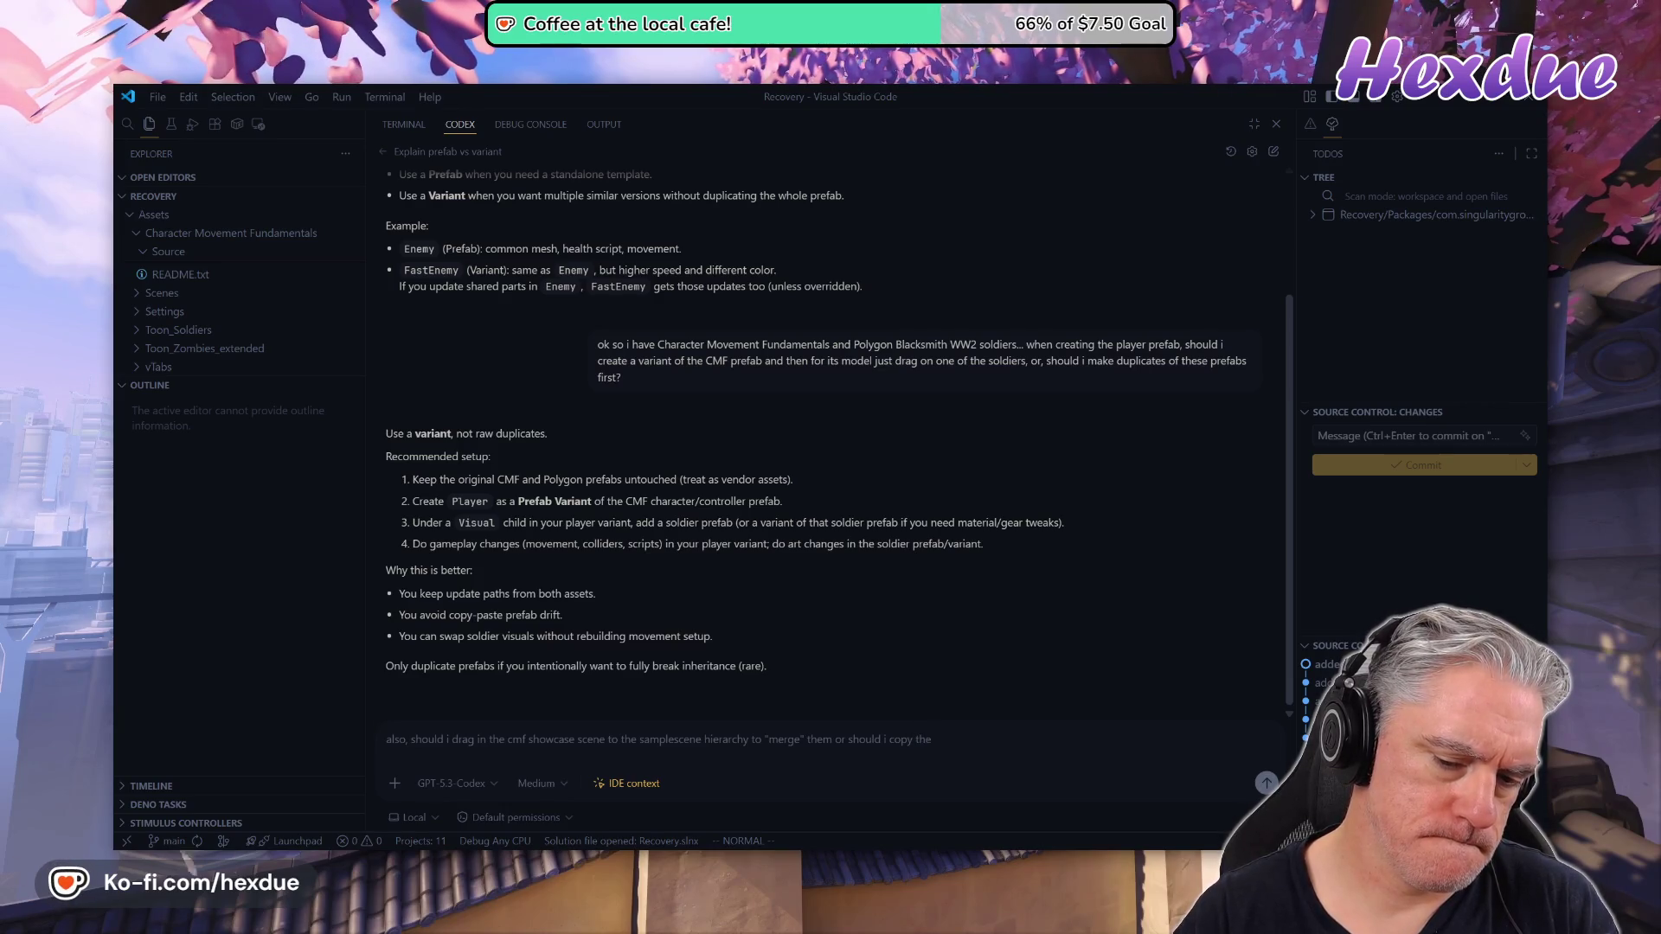
pyautogui.write(' showcase')
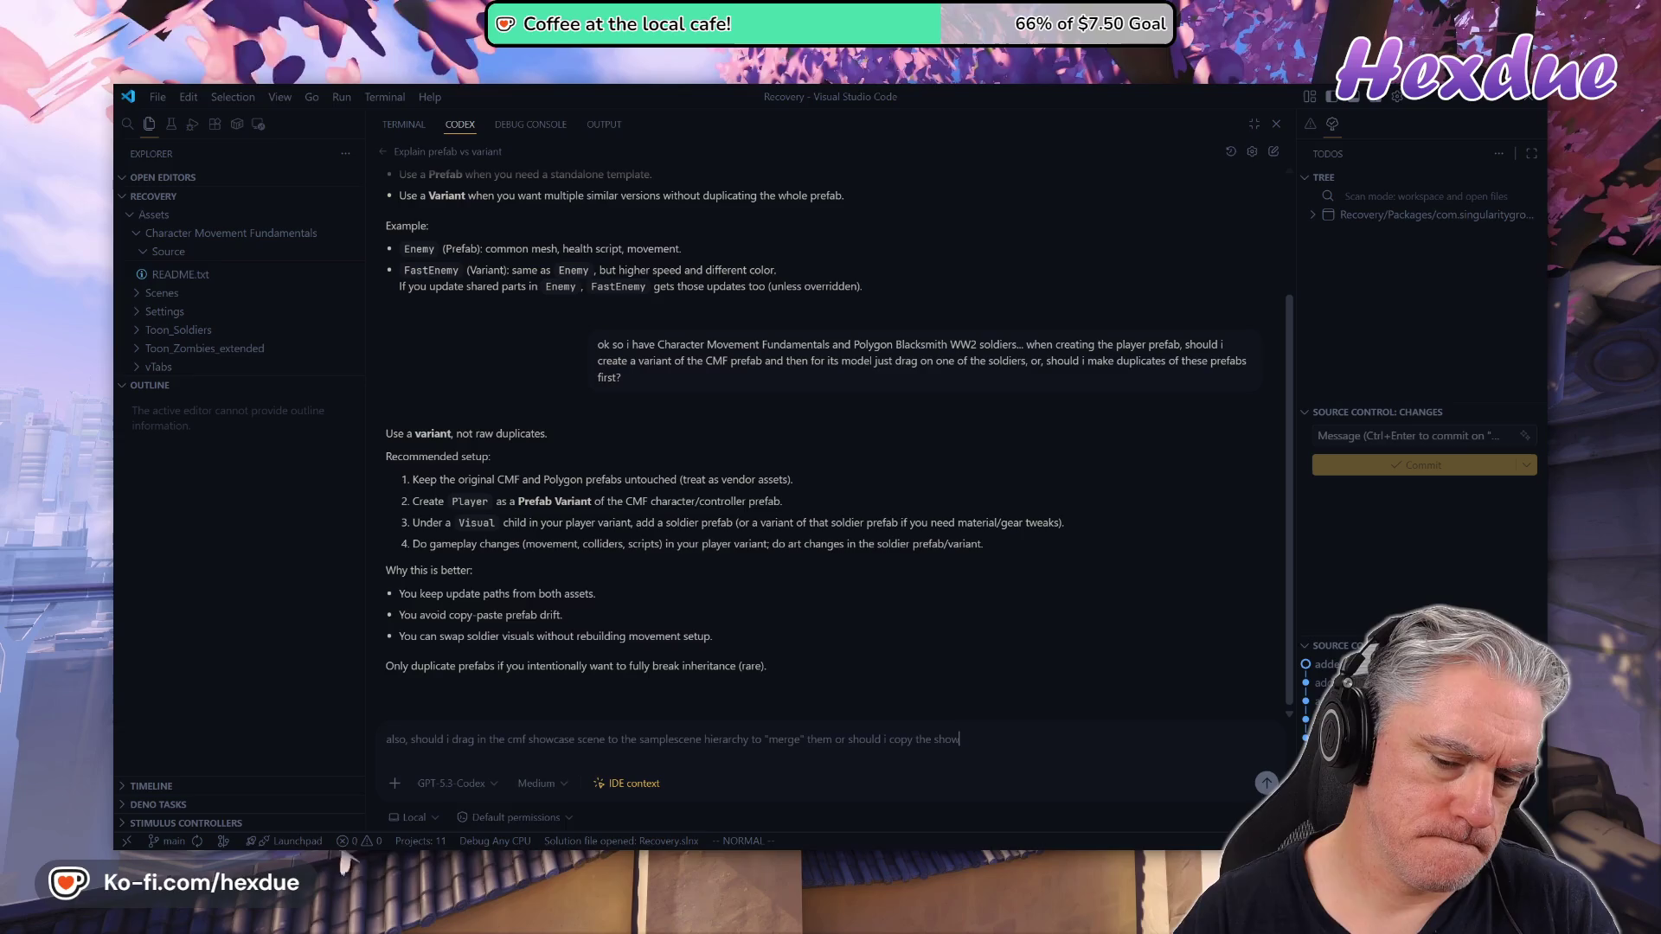
pyautogui.write(" scene if i'm going to use that ")
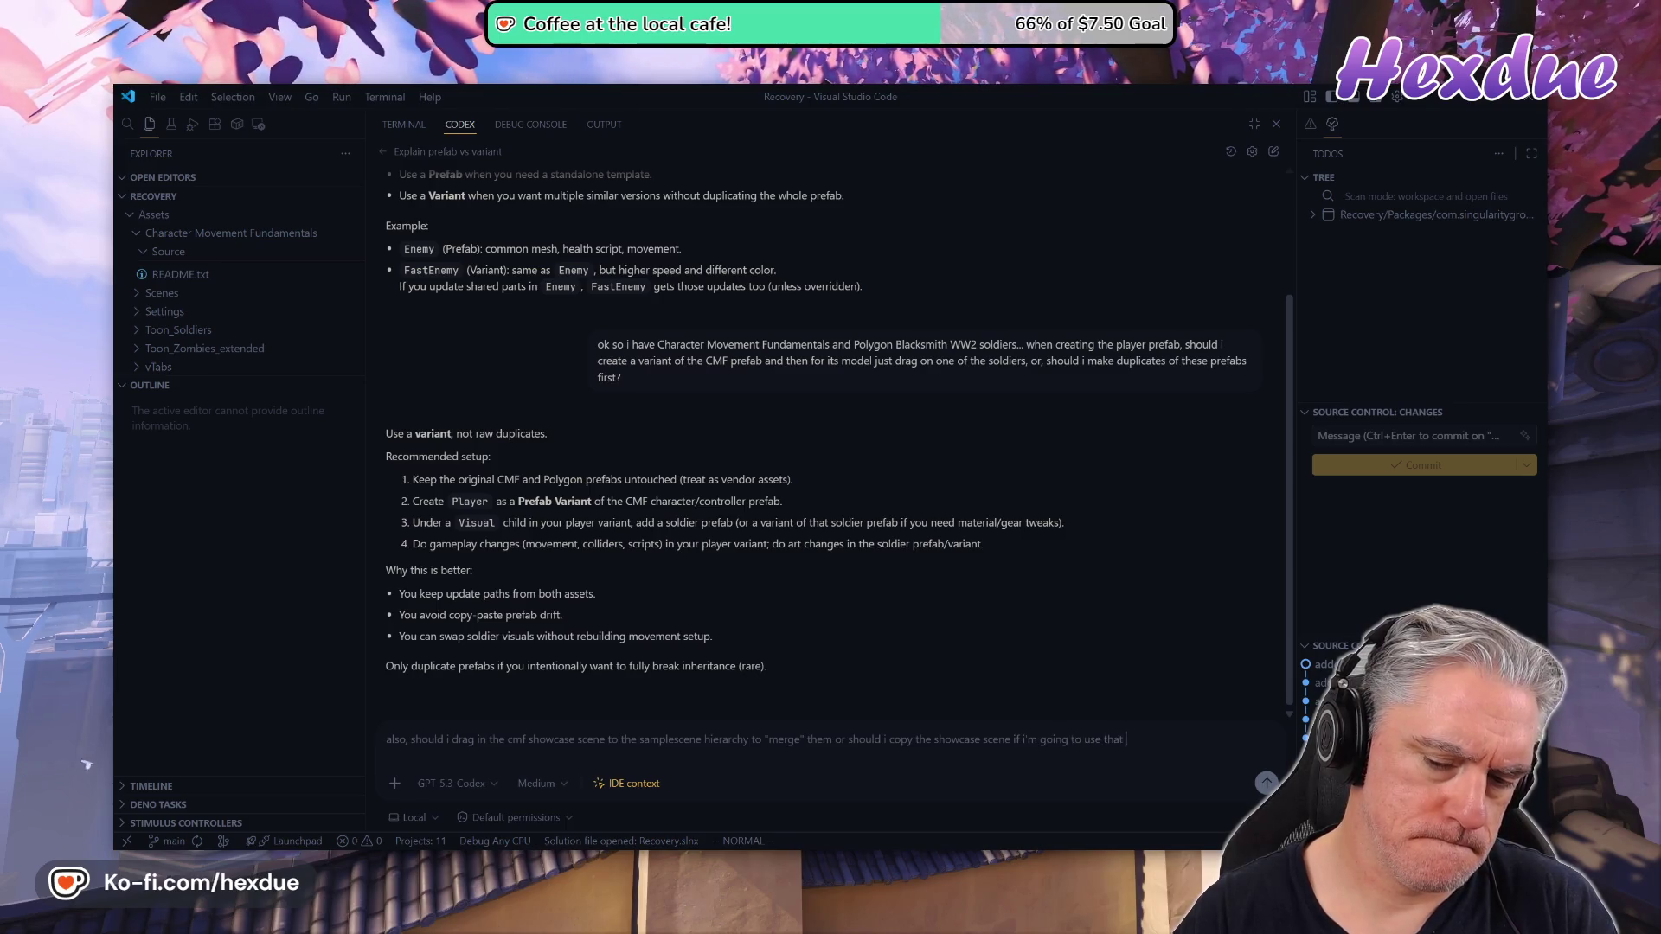
pyautogui.write('as the basis for')
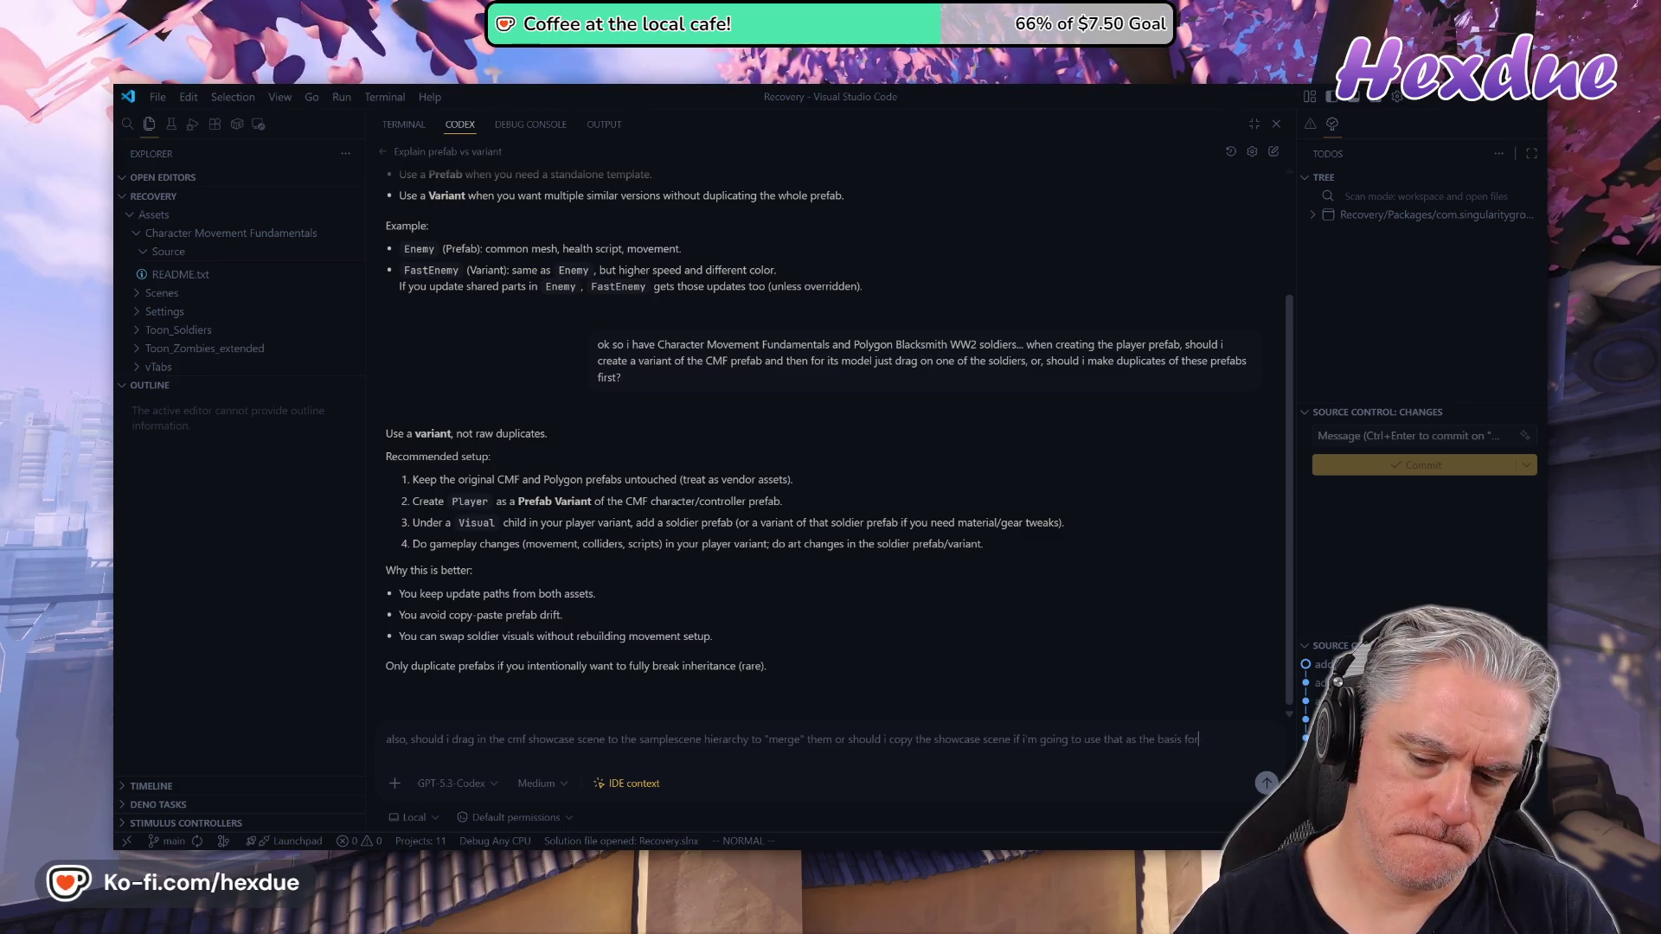
pyautogui.write(' my testing')
pyautogui.press('Return')
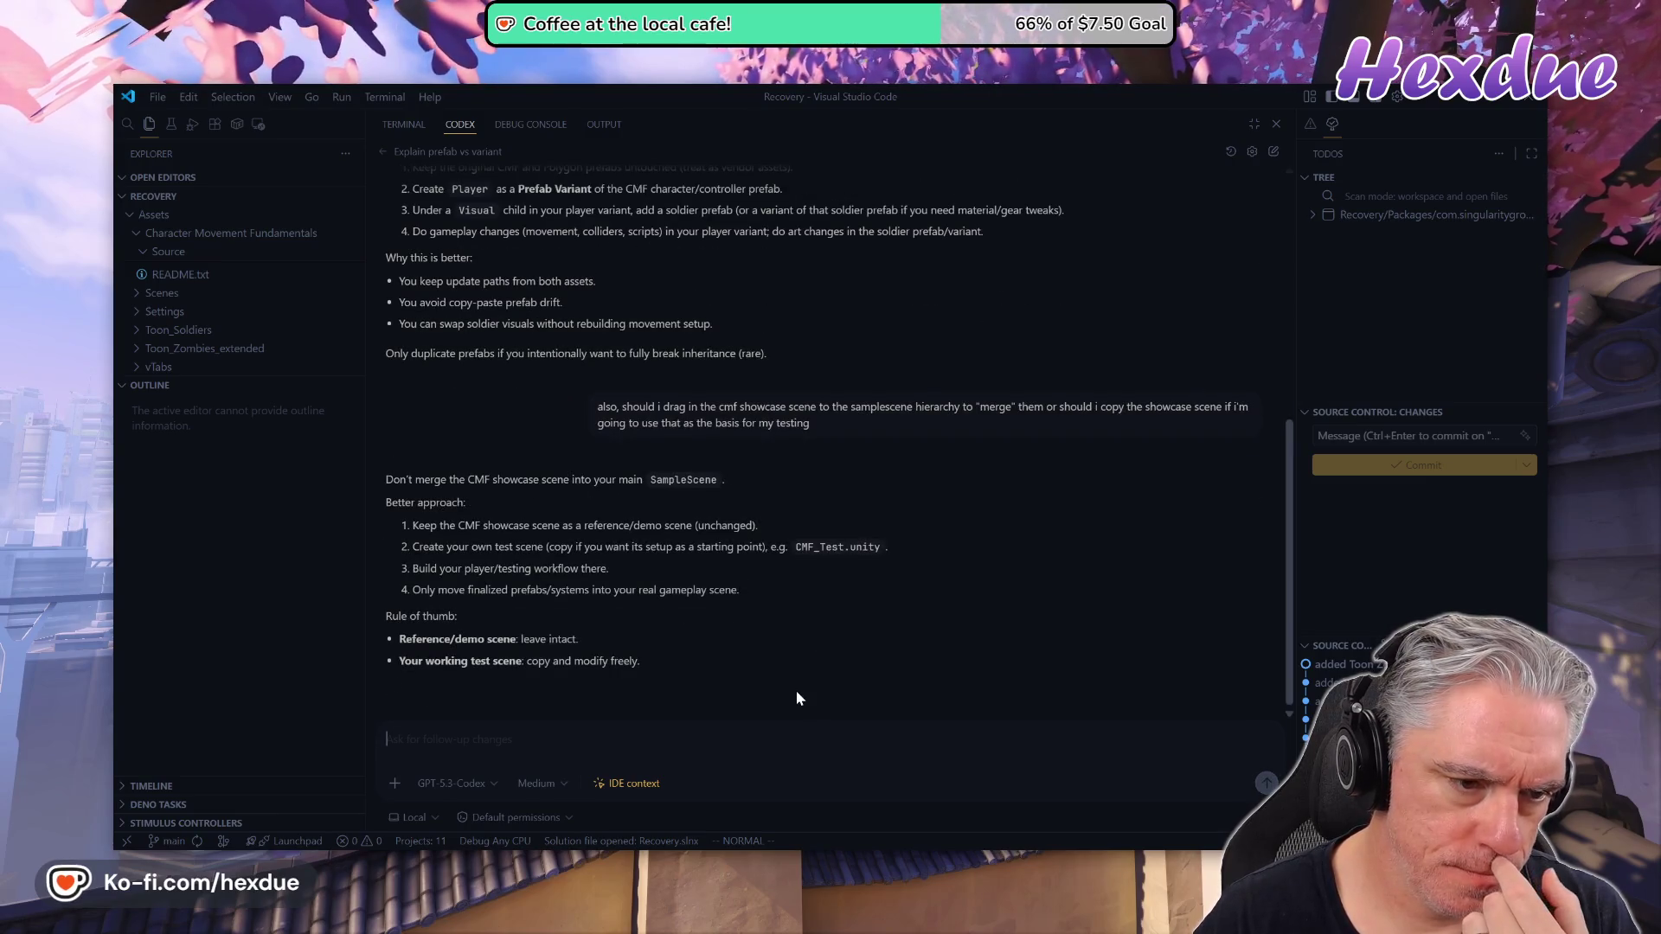
# Read Codex's advice to copy the showcase scene into a separate test scene, then return to Unity
pyautogui.moveTo(810, 668)
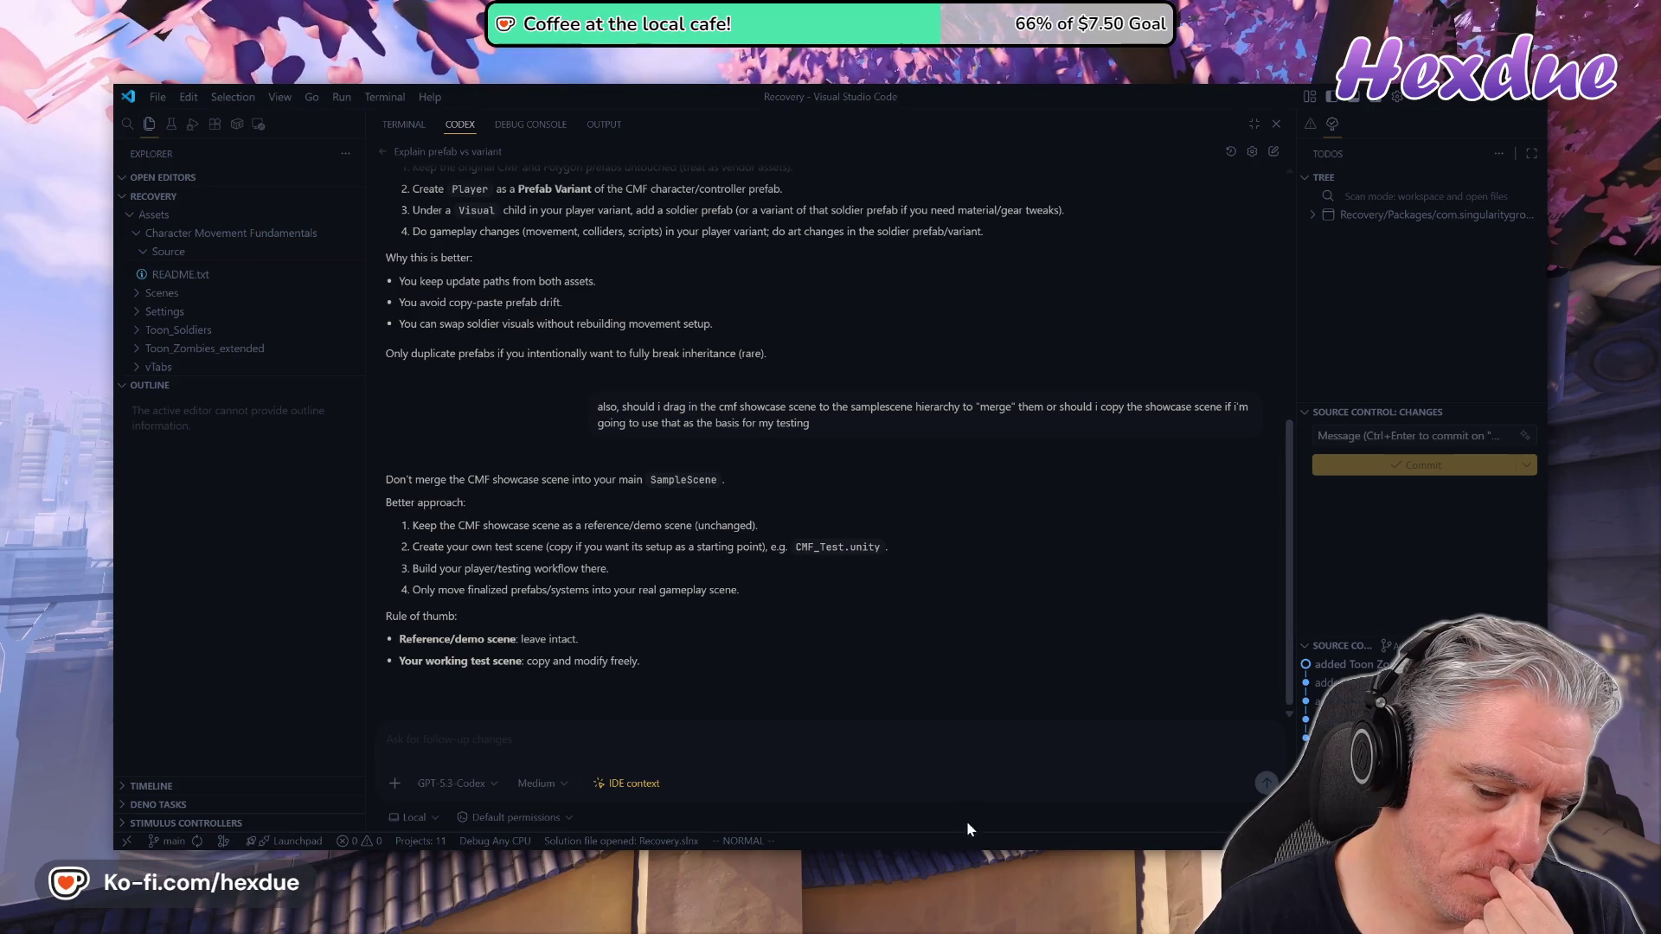
pyautogui.hotkey('alt', 'Tab')
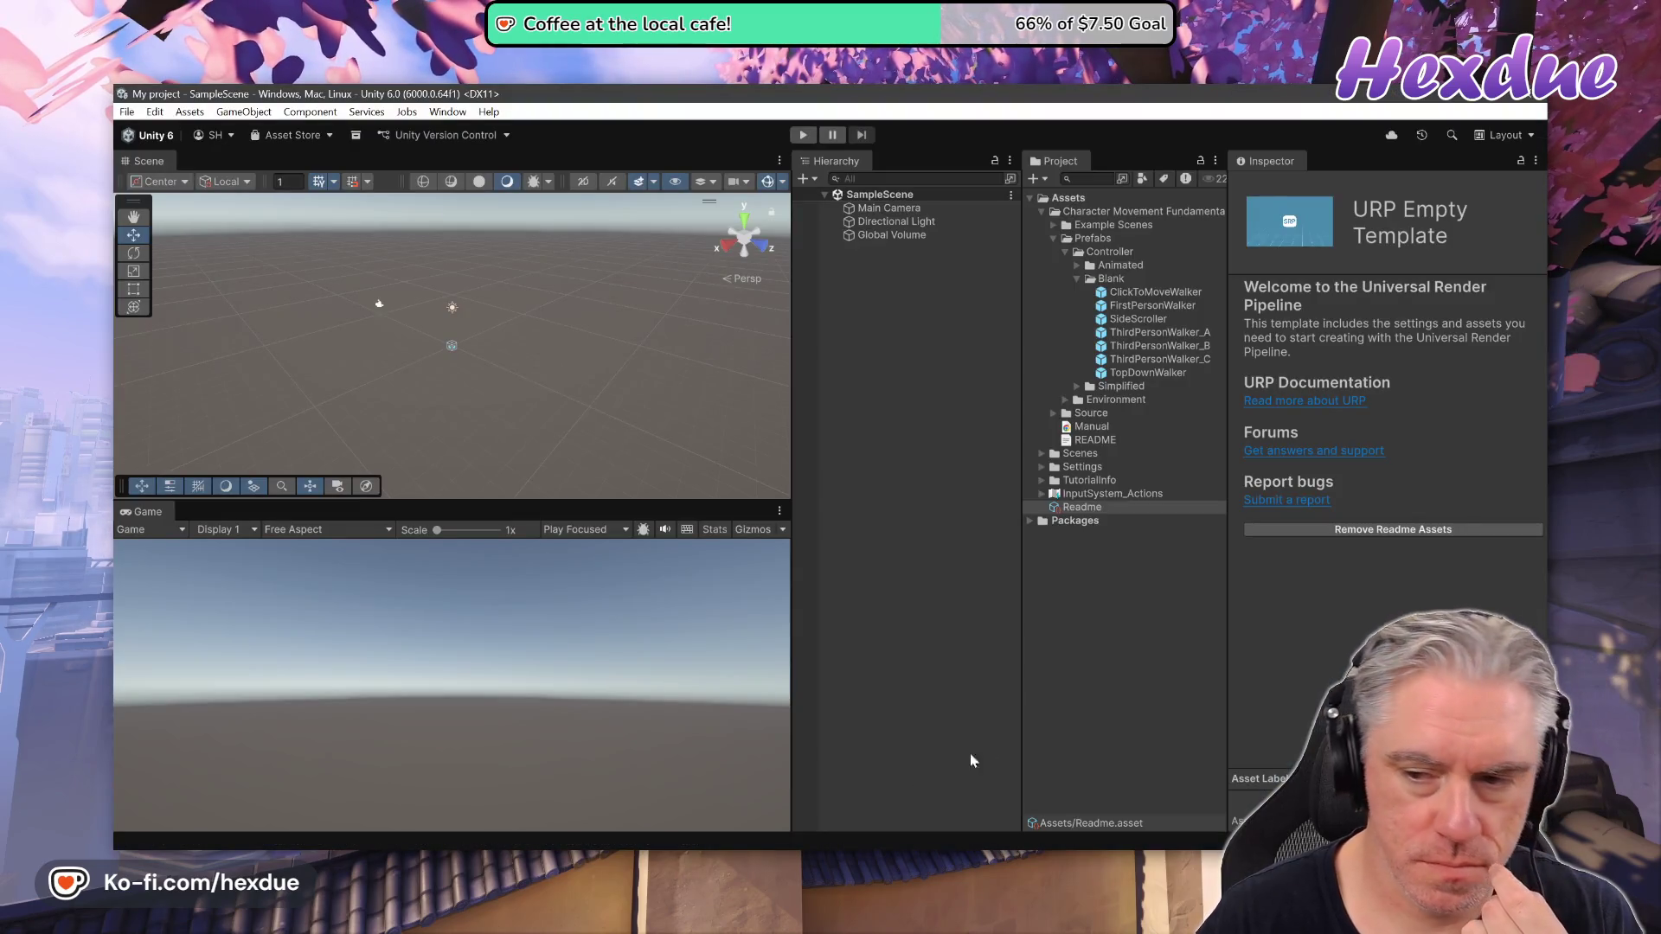
# Create a new folder named _Scenes under Assets
pyautogui.click(1079, 467)
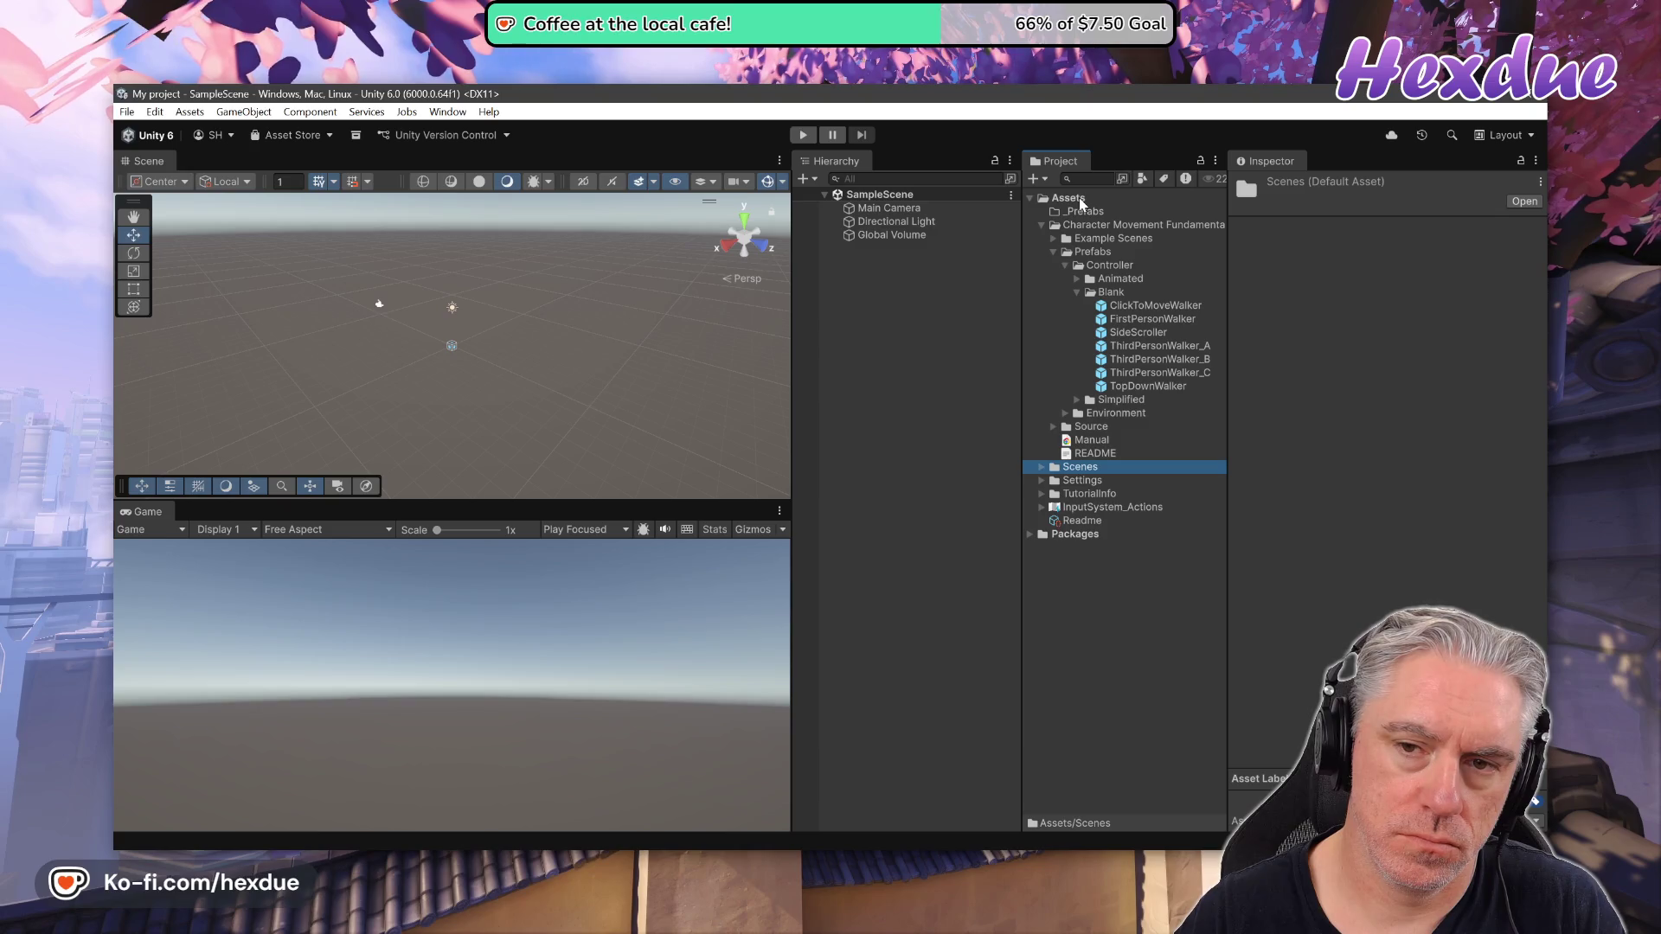
pyautogui.rightClick(1080, 202)
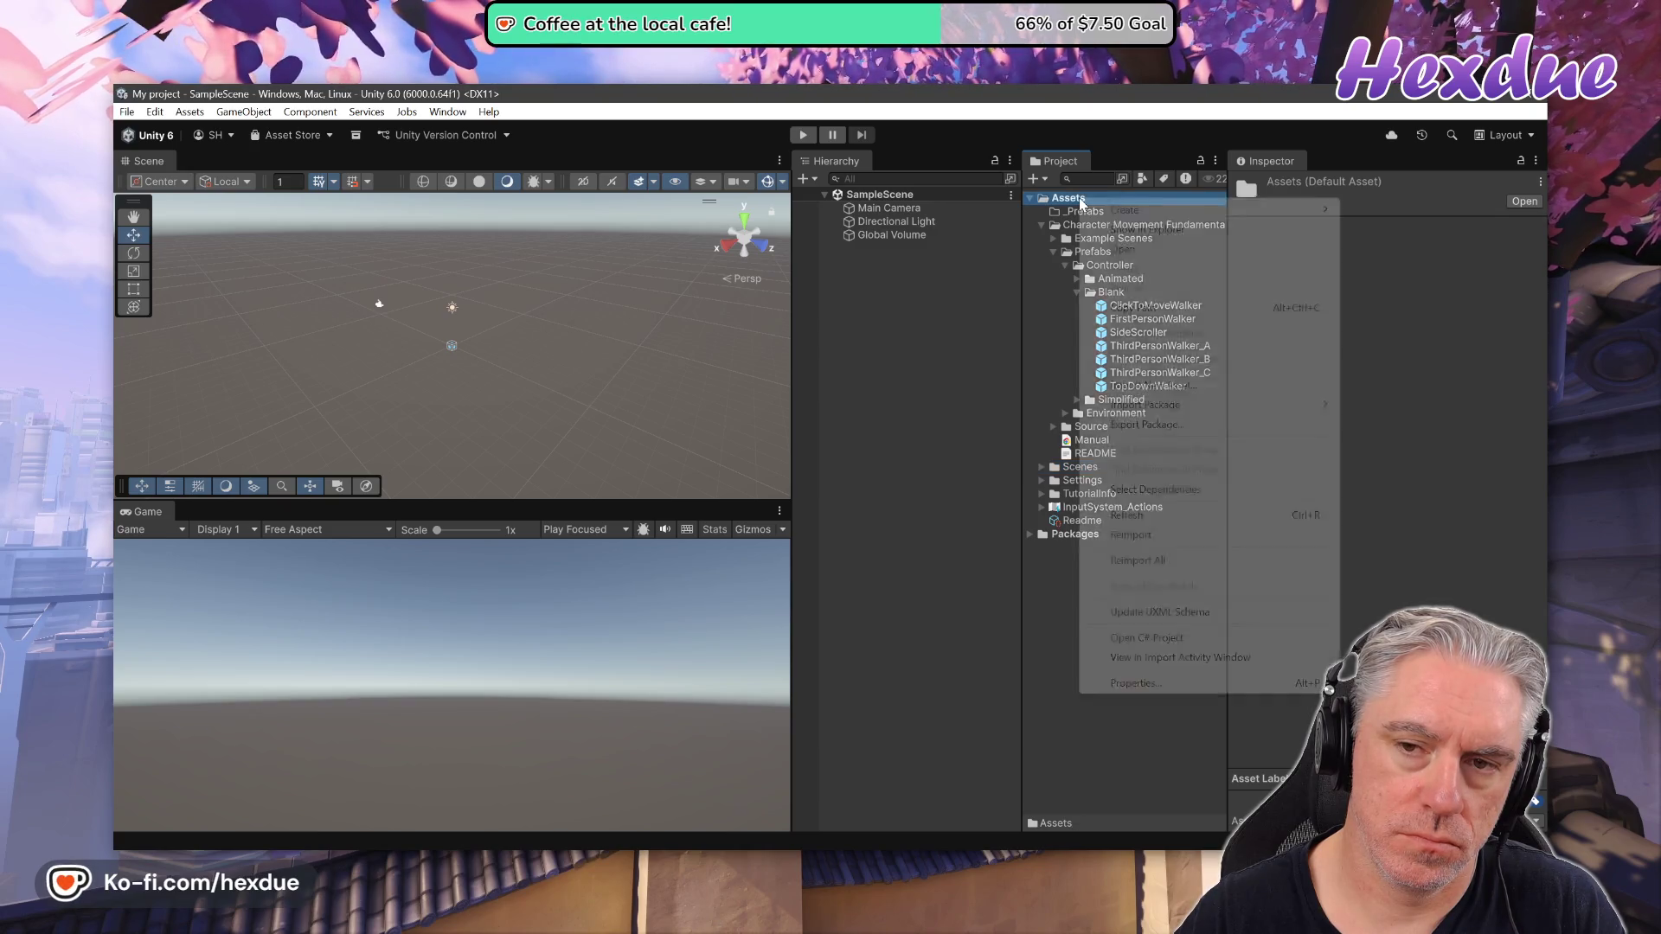
pyautogui.moveTo(1131, 217)
pyautogui.click(1385, 211)
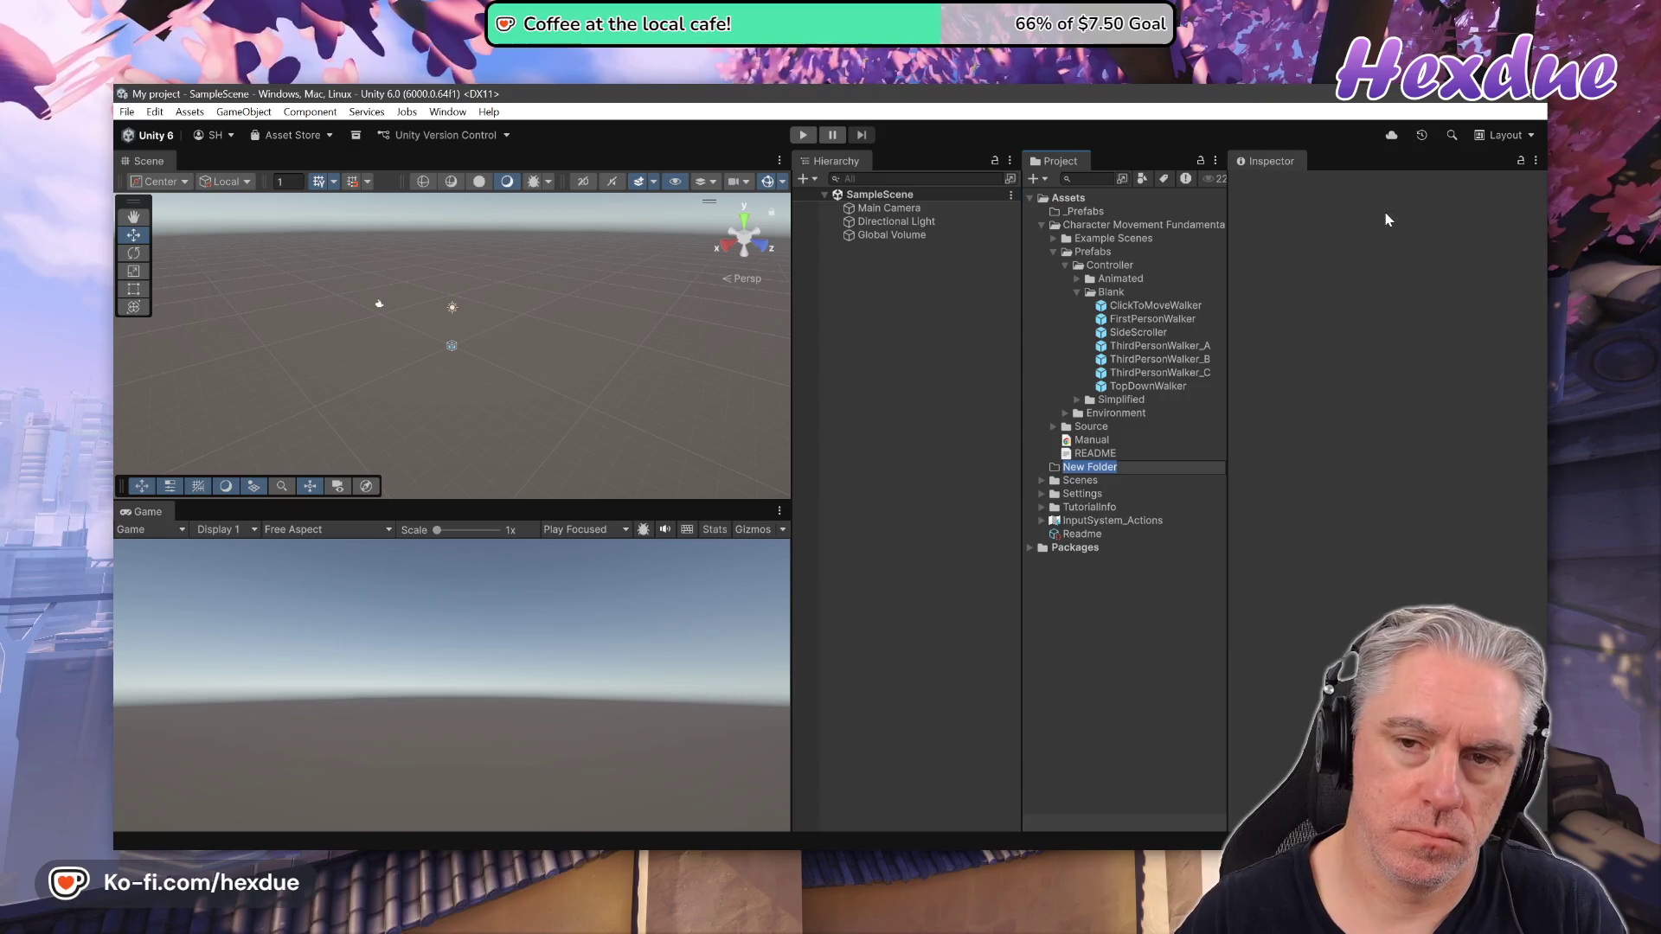
pyautogui.write('_Scenes')
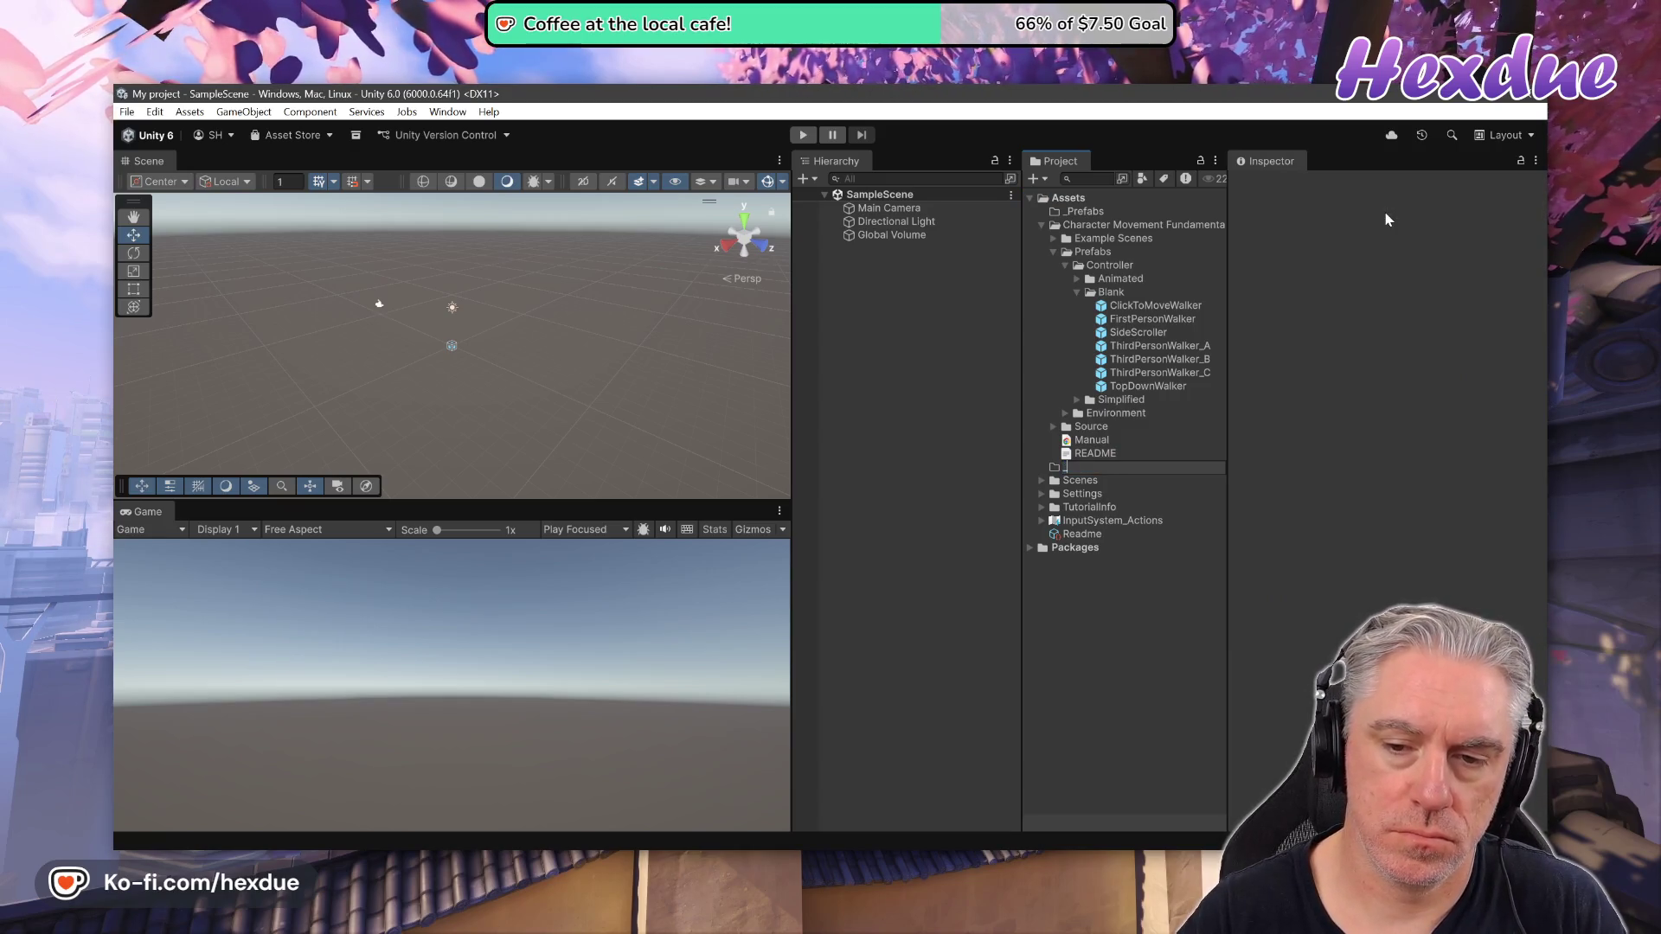
pyautogui.press('Return')
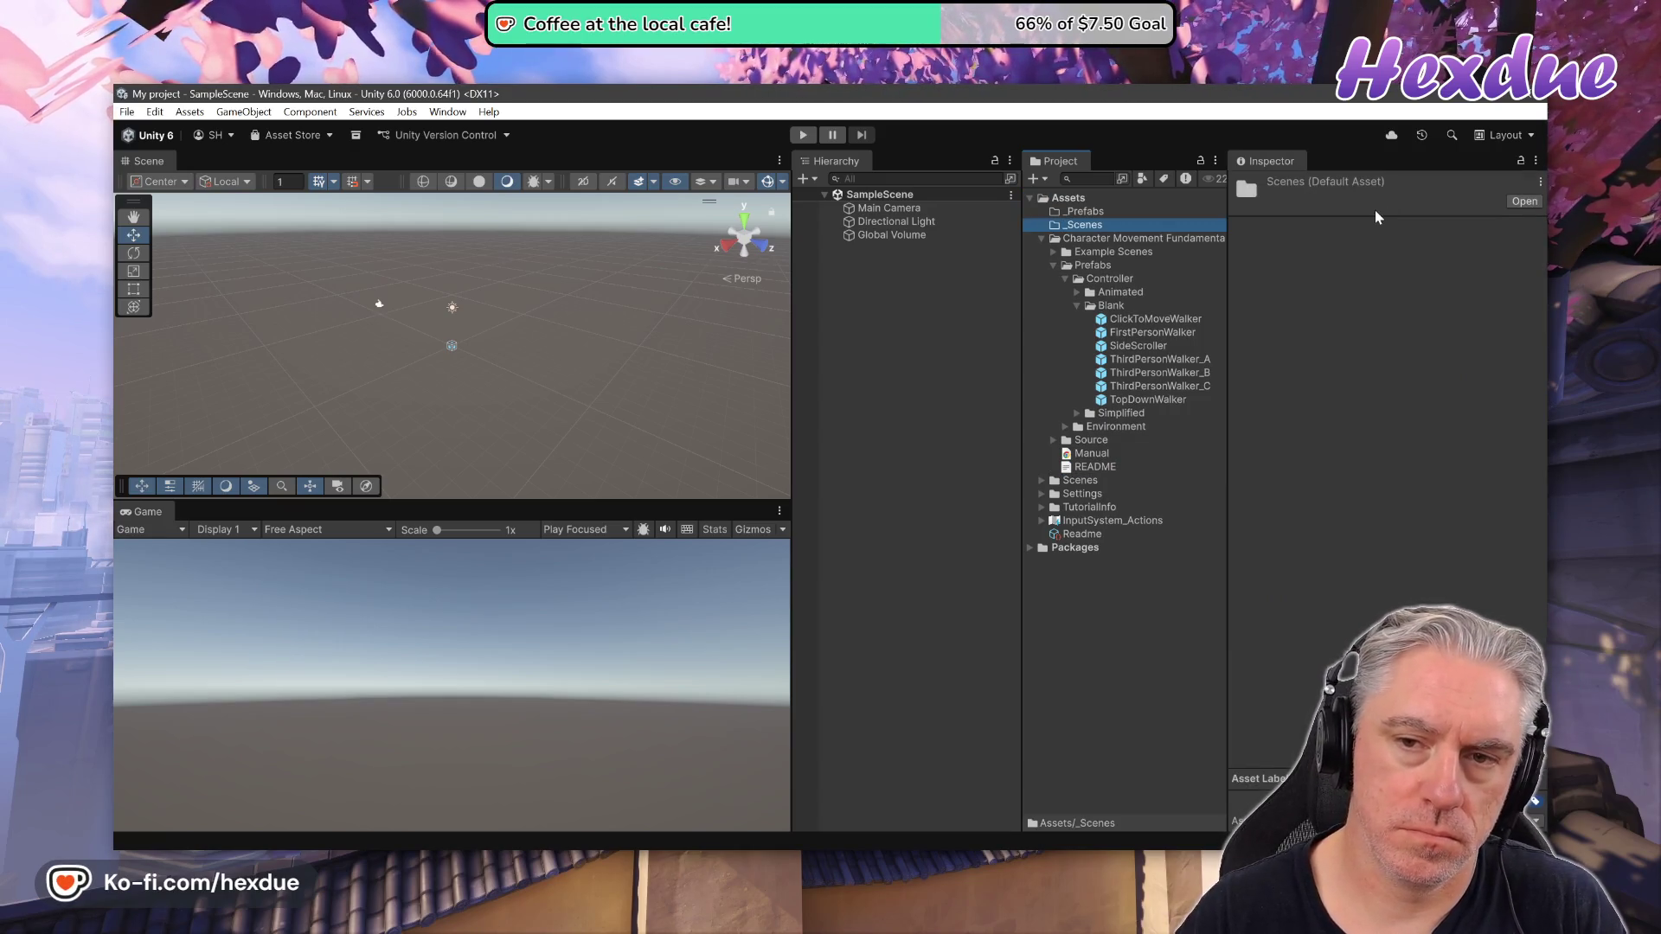
# Expand the Example Scenes and Showcase folders to reveal the showcase scenes
pyautogui.rightClick(1067, 201)
pyautogui.moveTo(1116, 208)
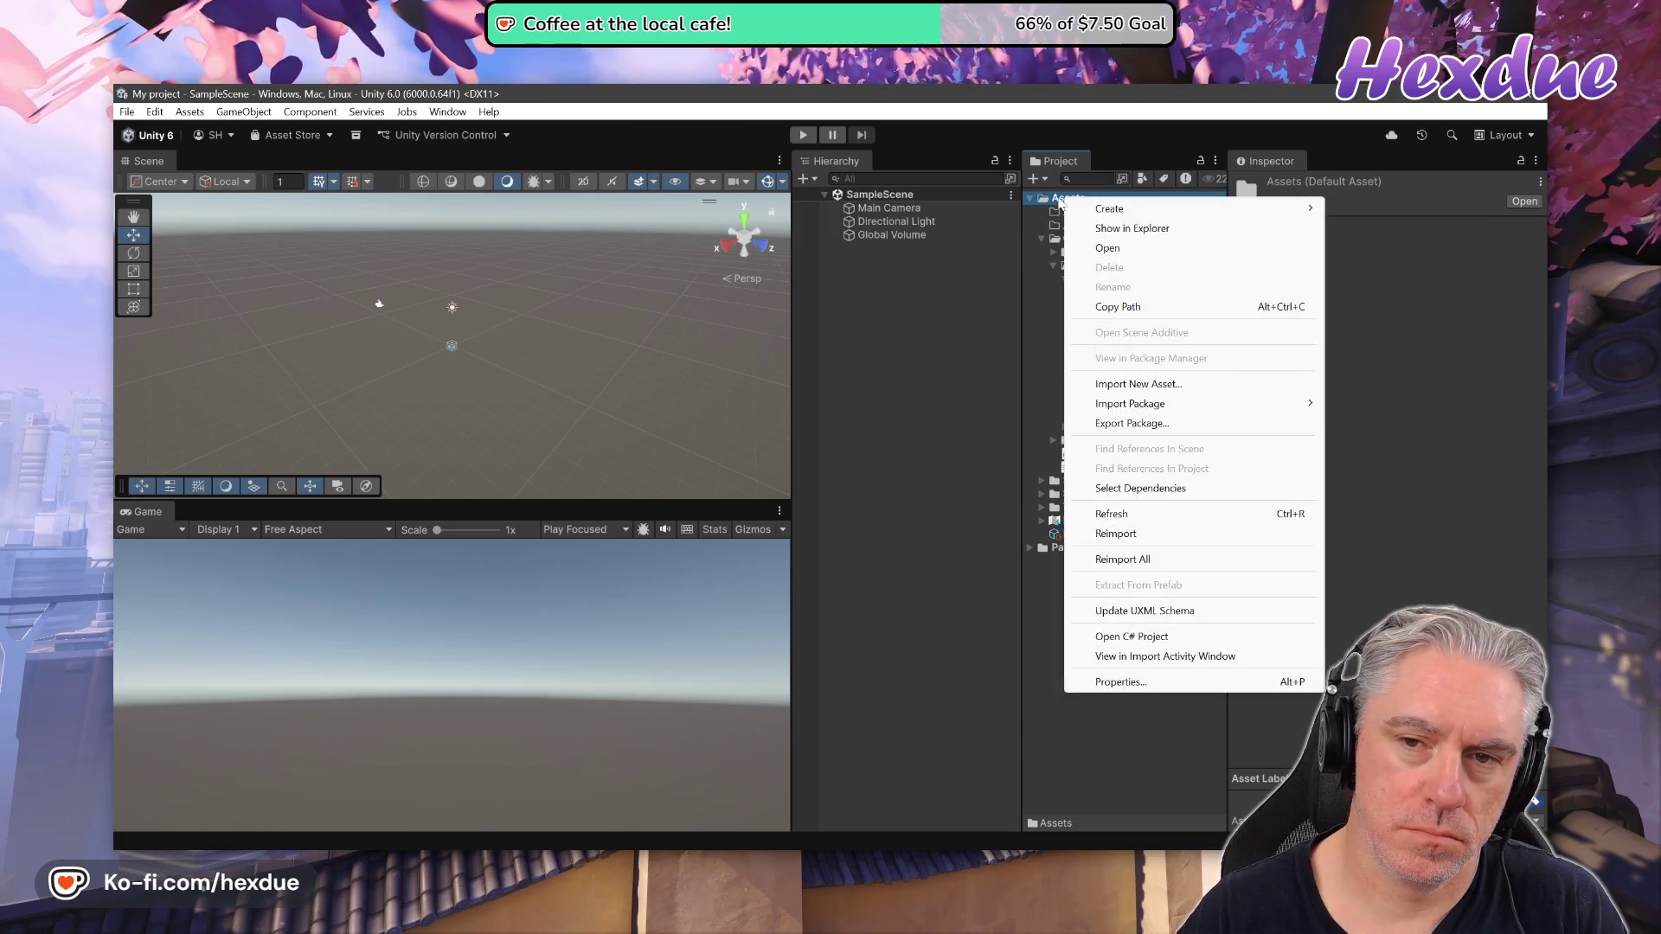
pyautogui.click(1060, 203)
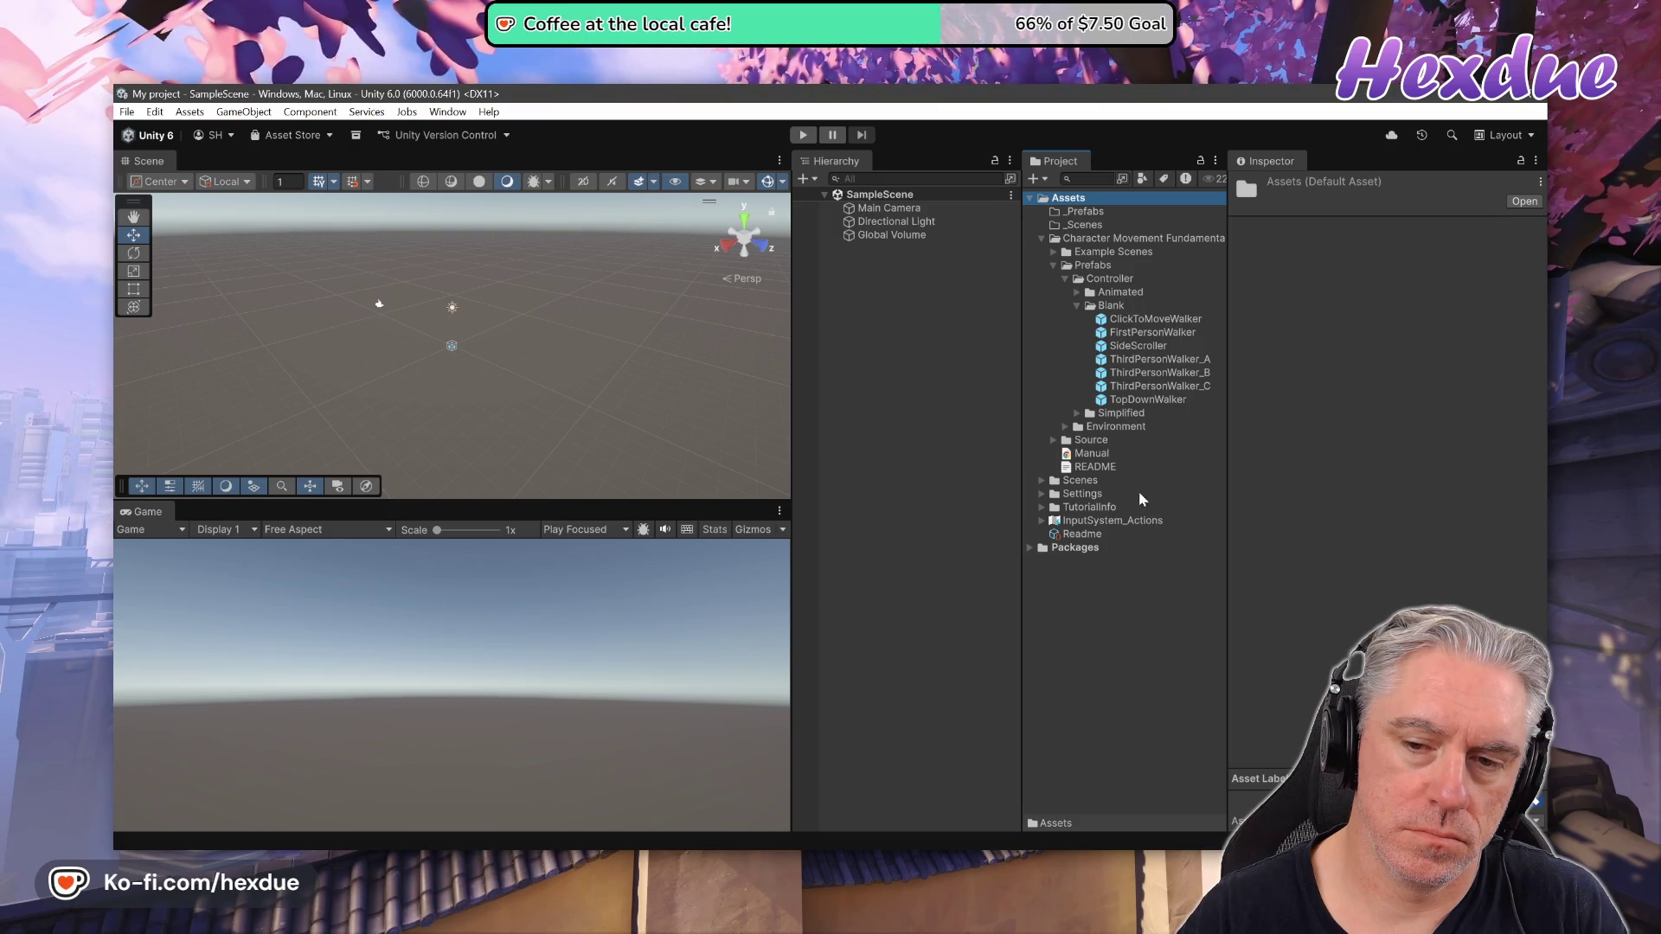
pyautogui.click(1053, 252)
pyautogui.click(1065, 266)
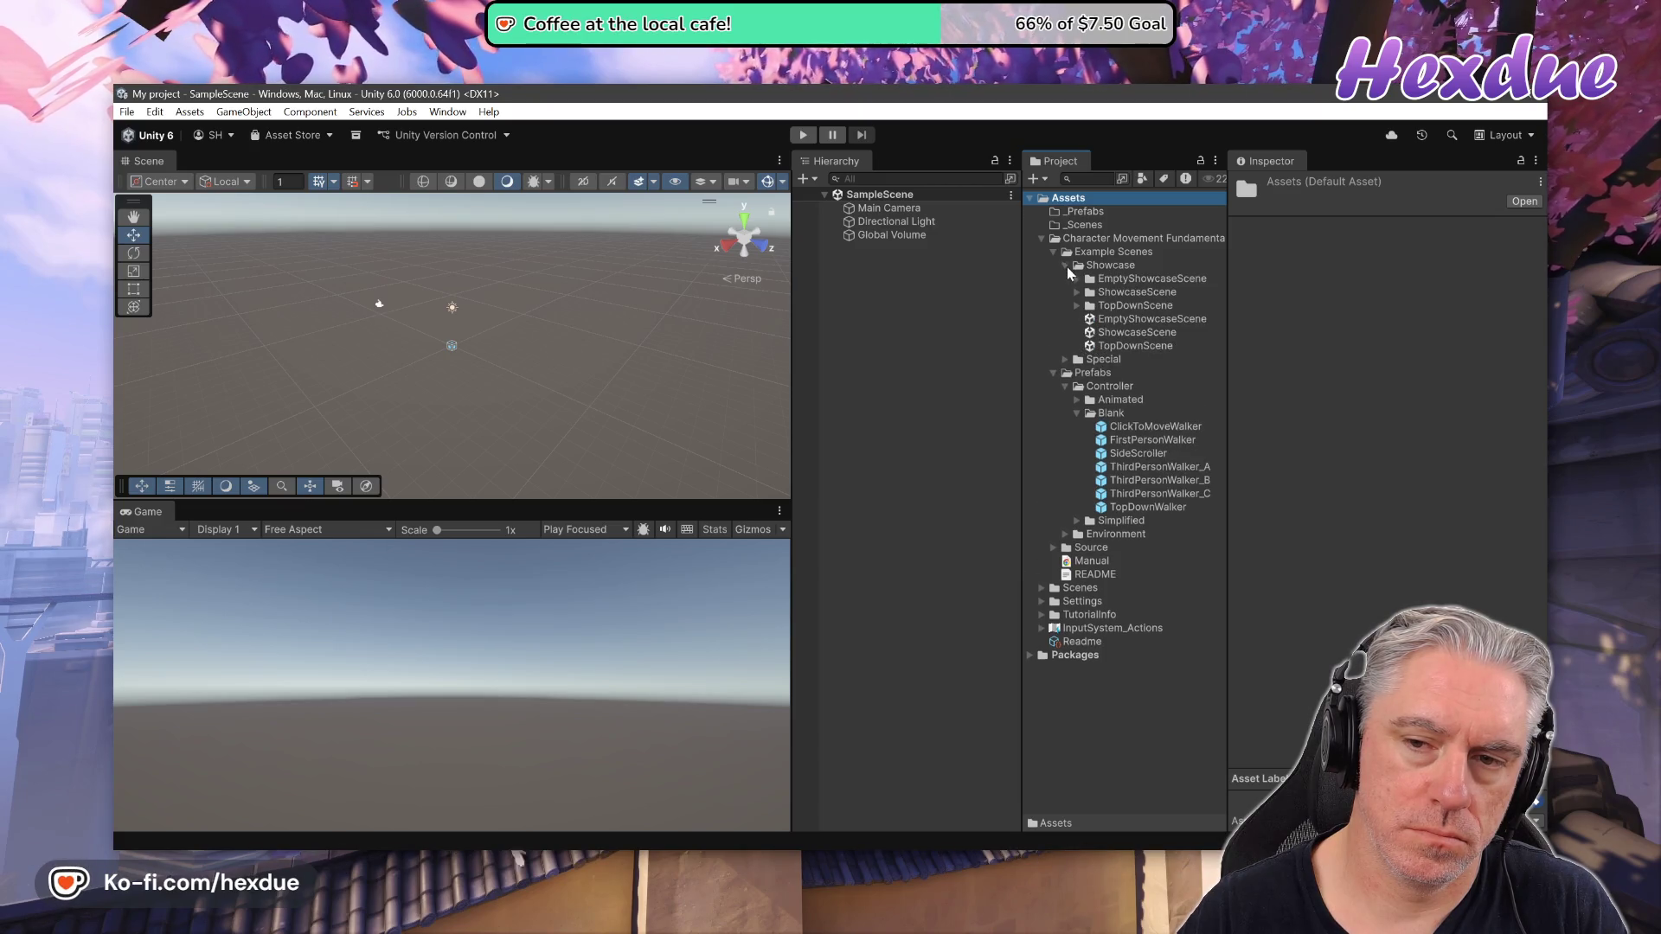
# Duplicate EmptyShowcaseScene into _Scenes, rename the copy to Test, and open it
pyautogui.click(1116, 320)
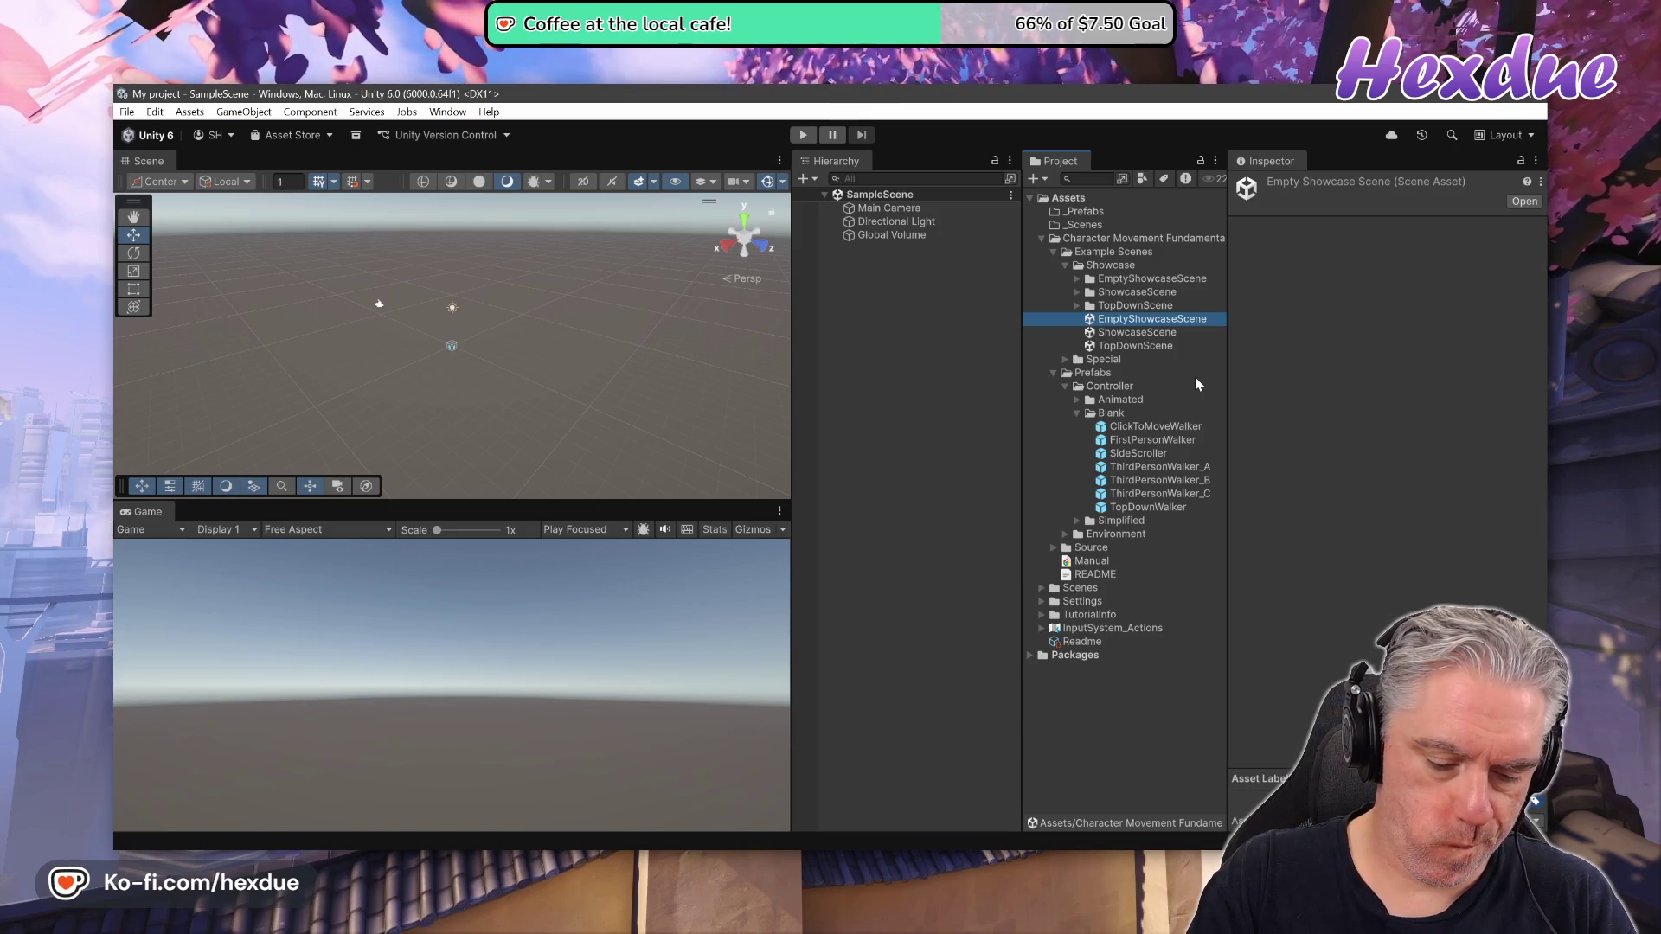
pyautogui.hotkey('ctrl', 'd')
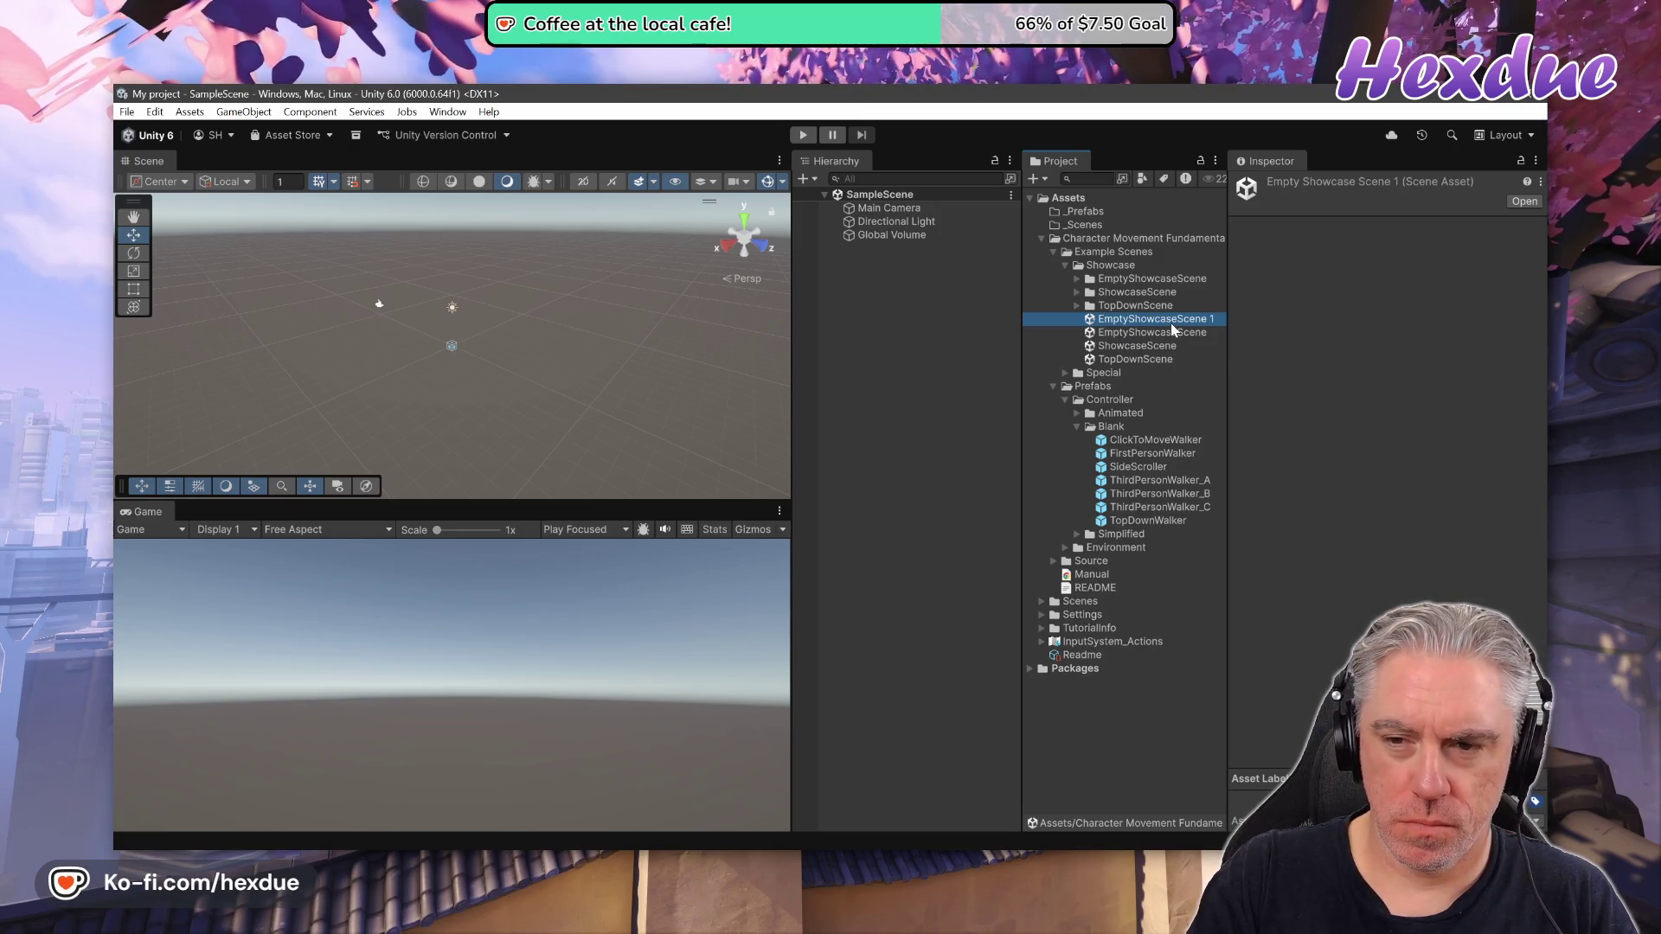
pyautogui.moveTo(1172, 325)
pyautogui.mouseDown()
pyautogui.moveTo(1233, 266)
pyautogui.moveTo(1083, 223)
pyautogui.mouseUp()
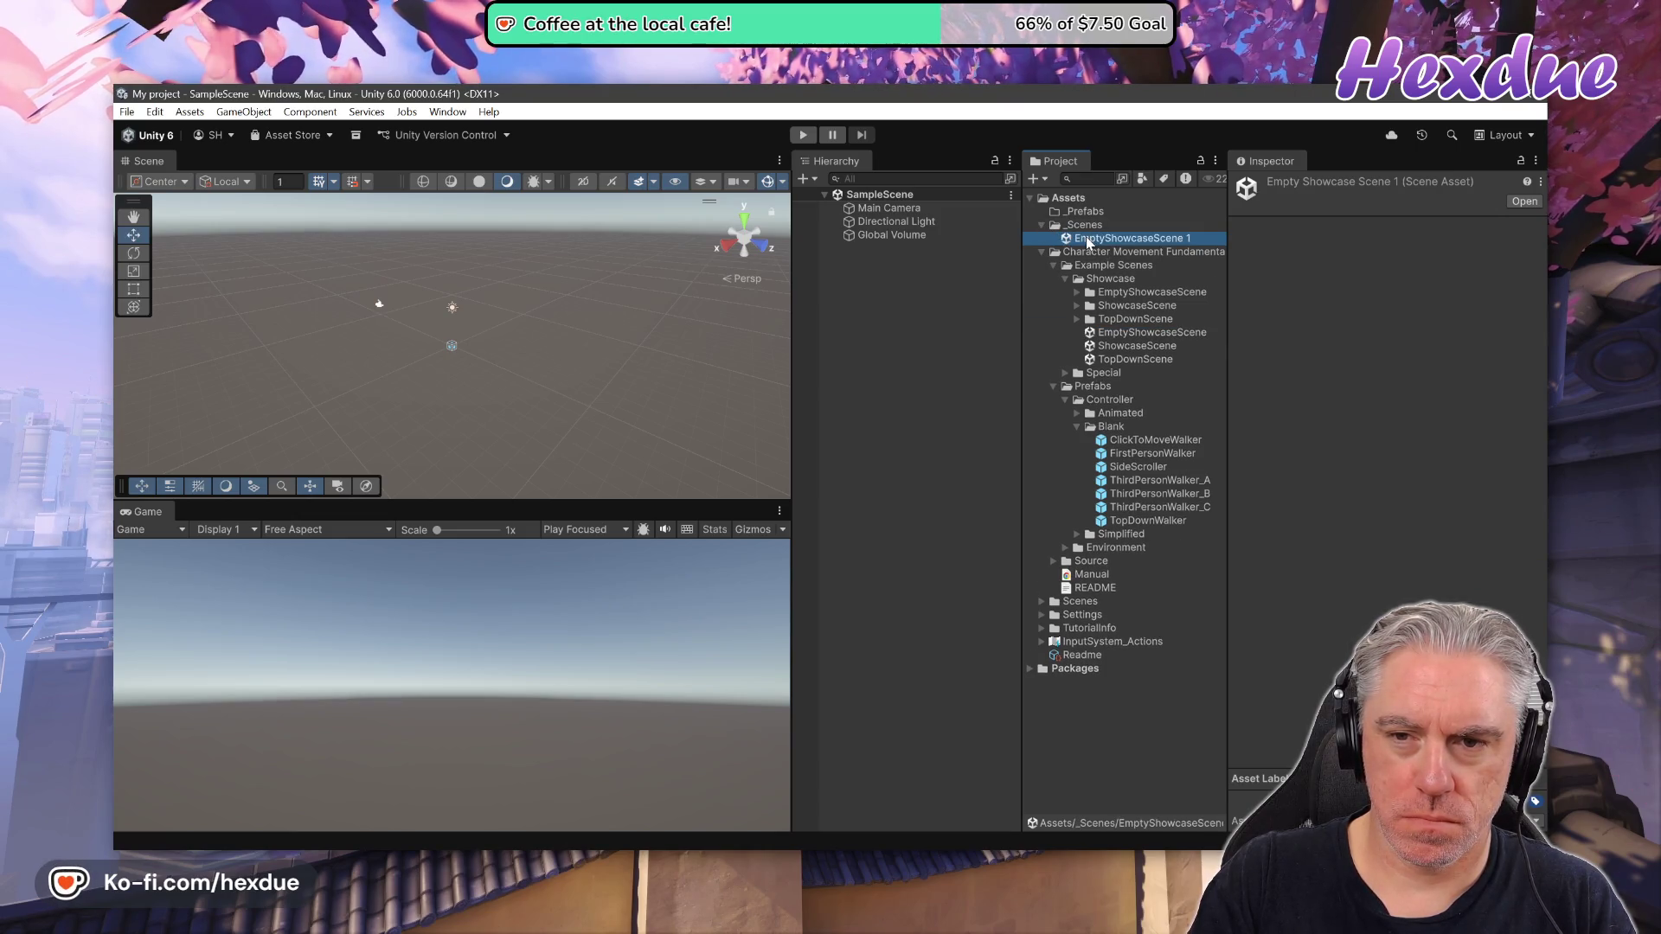
pyautogui.press('F2')
pyautogui.write('Test')
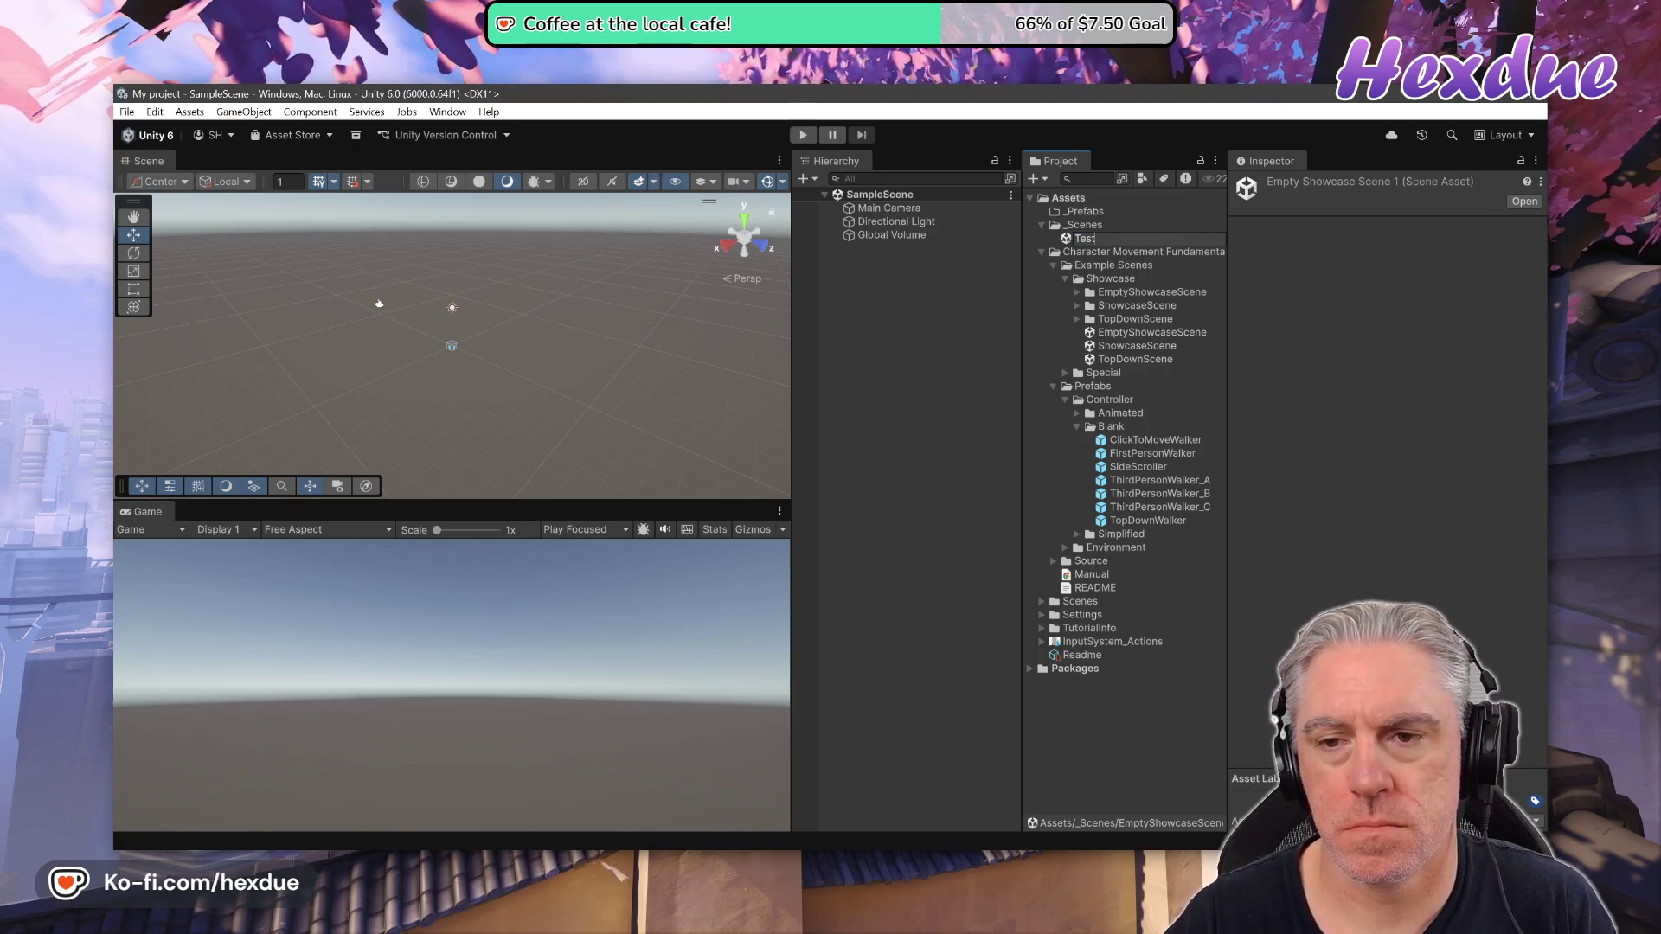
pyautogui.press('Return')
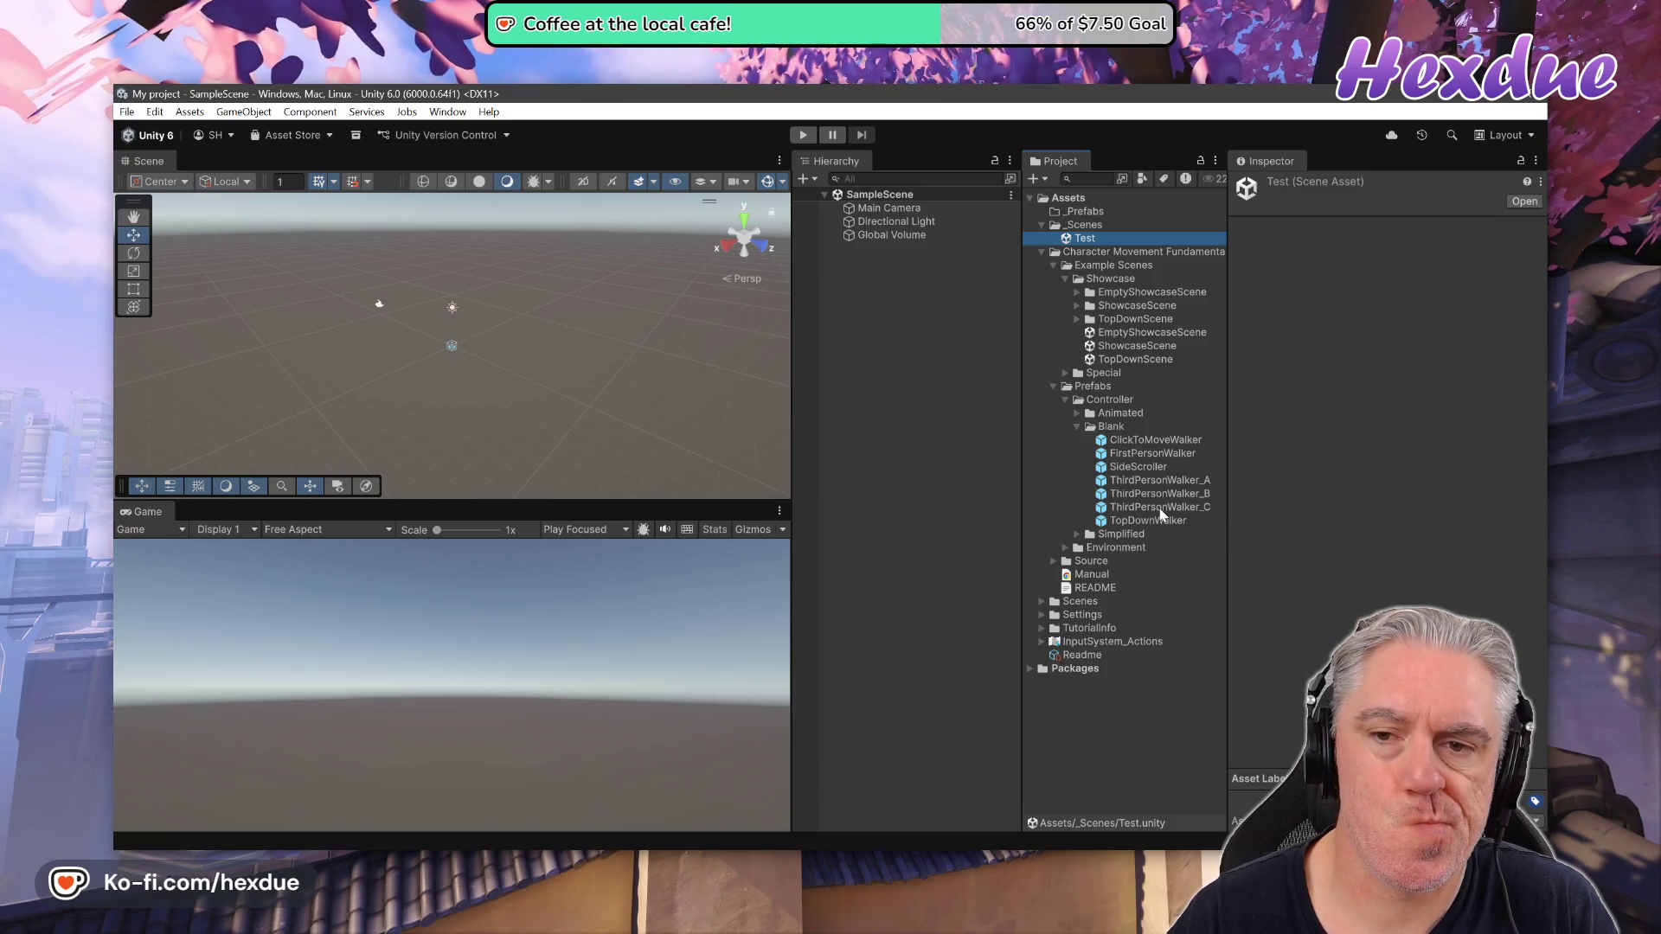
pyautogui.doubleClick(1080, 239)
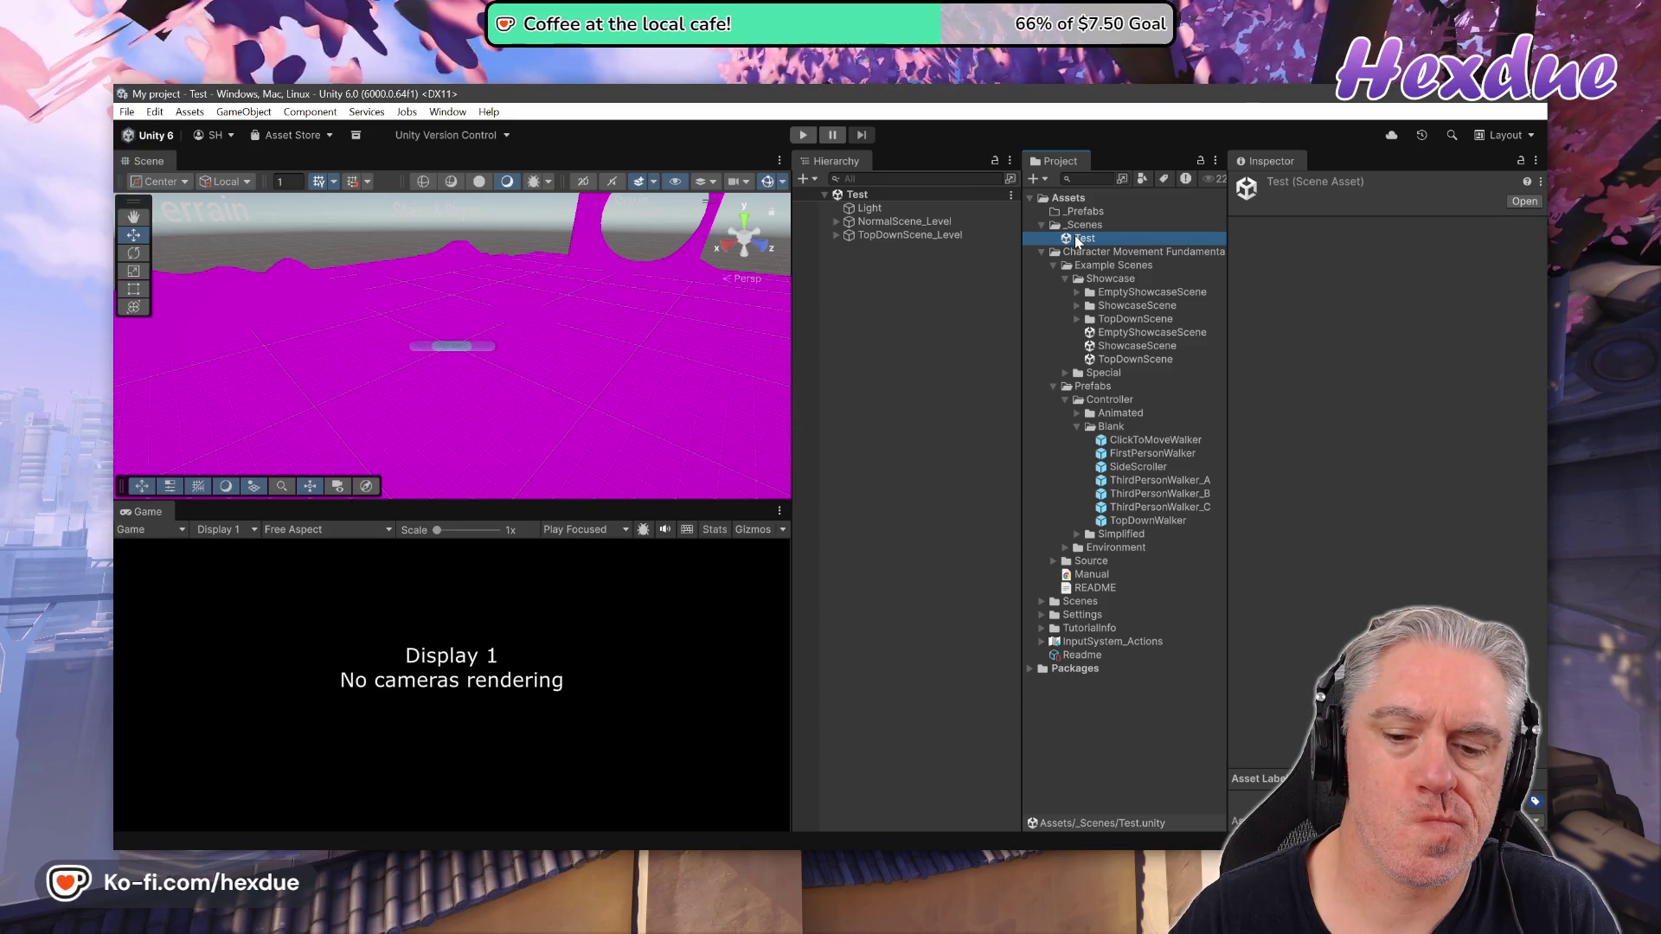
# Check the Codex chat in VS Code, then return to Unity's Window menu
pyautogui.click(776, 778)
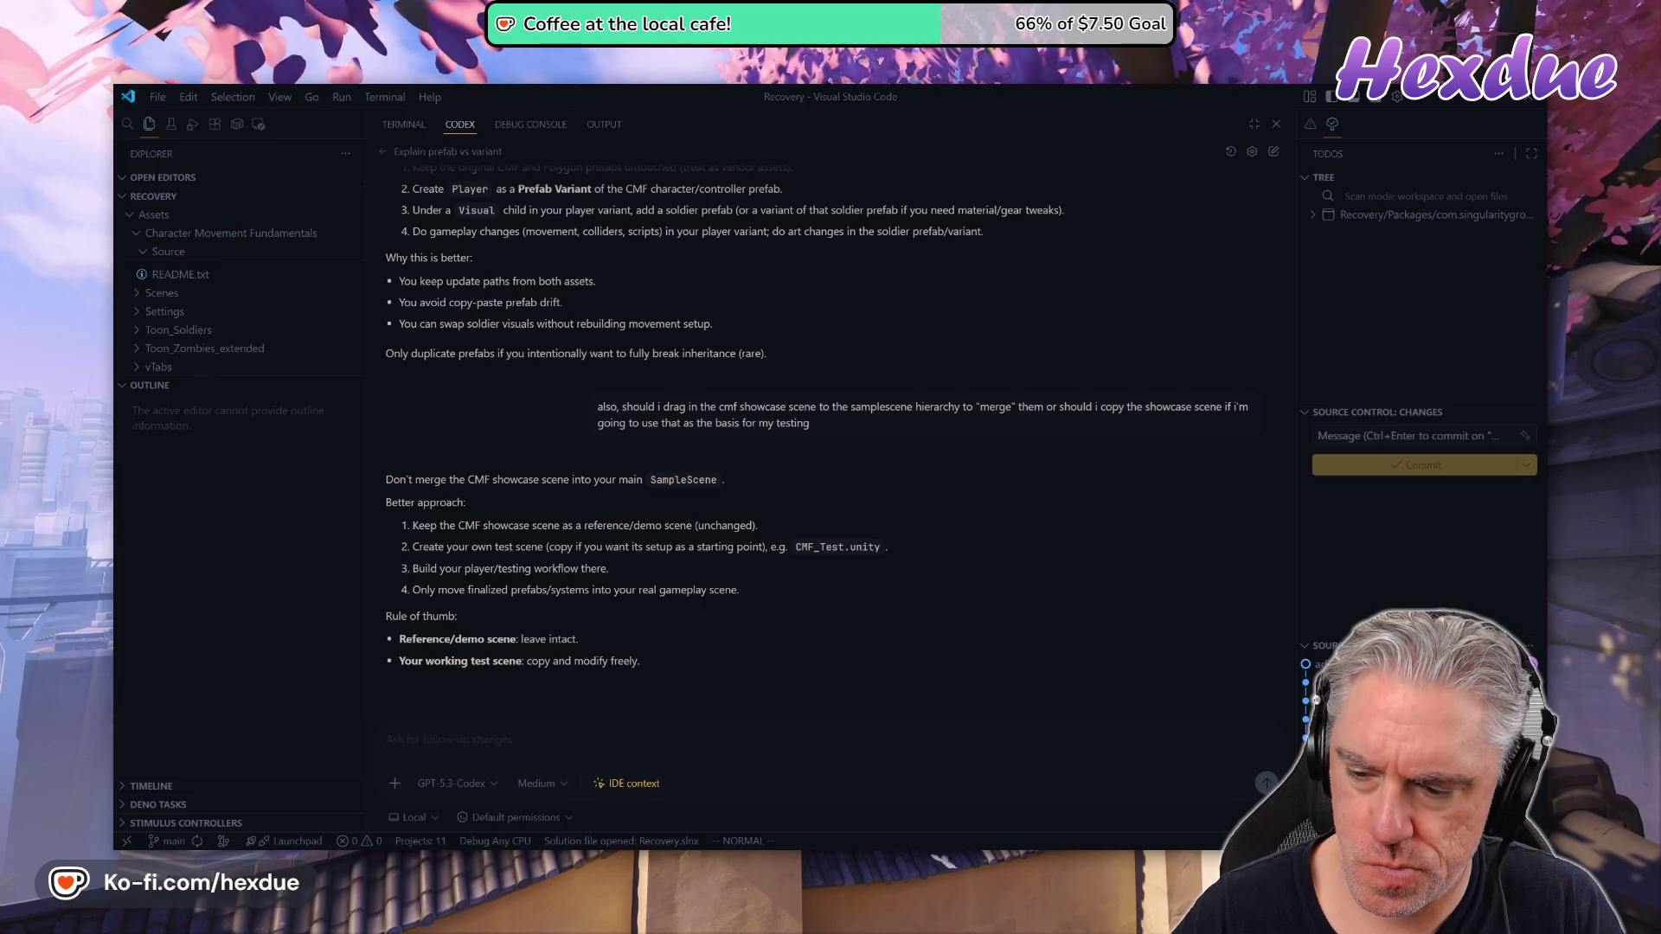
pyautogui.hotkey('alt', 'Tab')
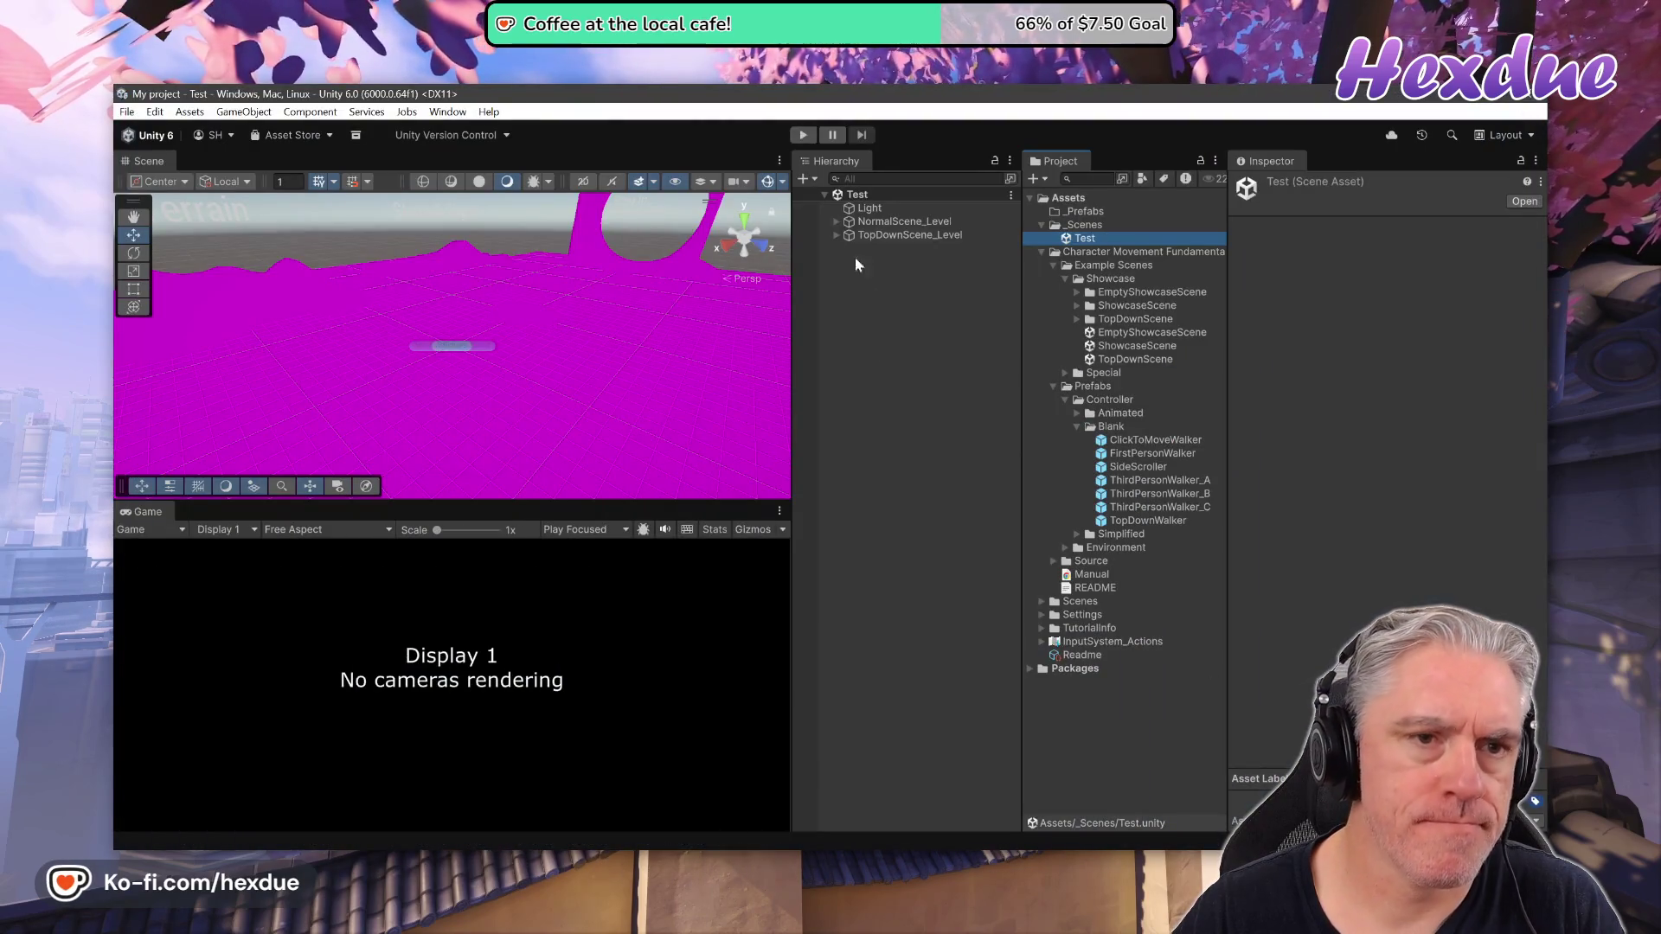
pyautogui.click(447, 112)
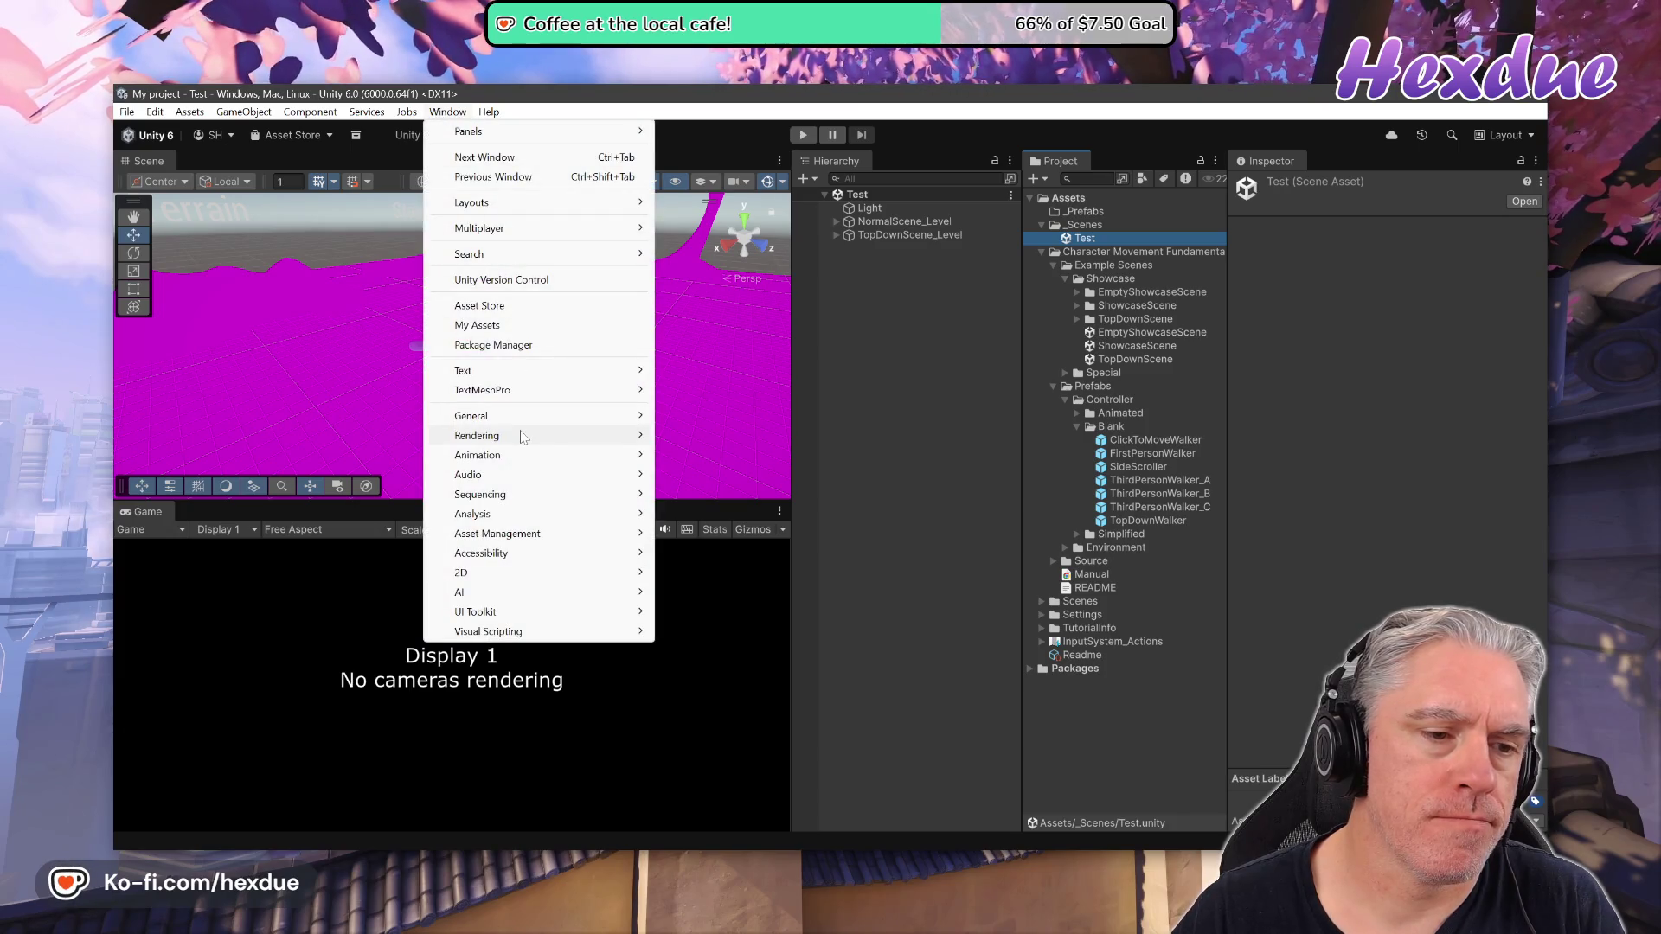
# Convert project materials to URP with Material Upgrade, then add the ThirdPersonWalker_C prefab to the scene
pyautogui.moveTo(523, 437)
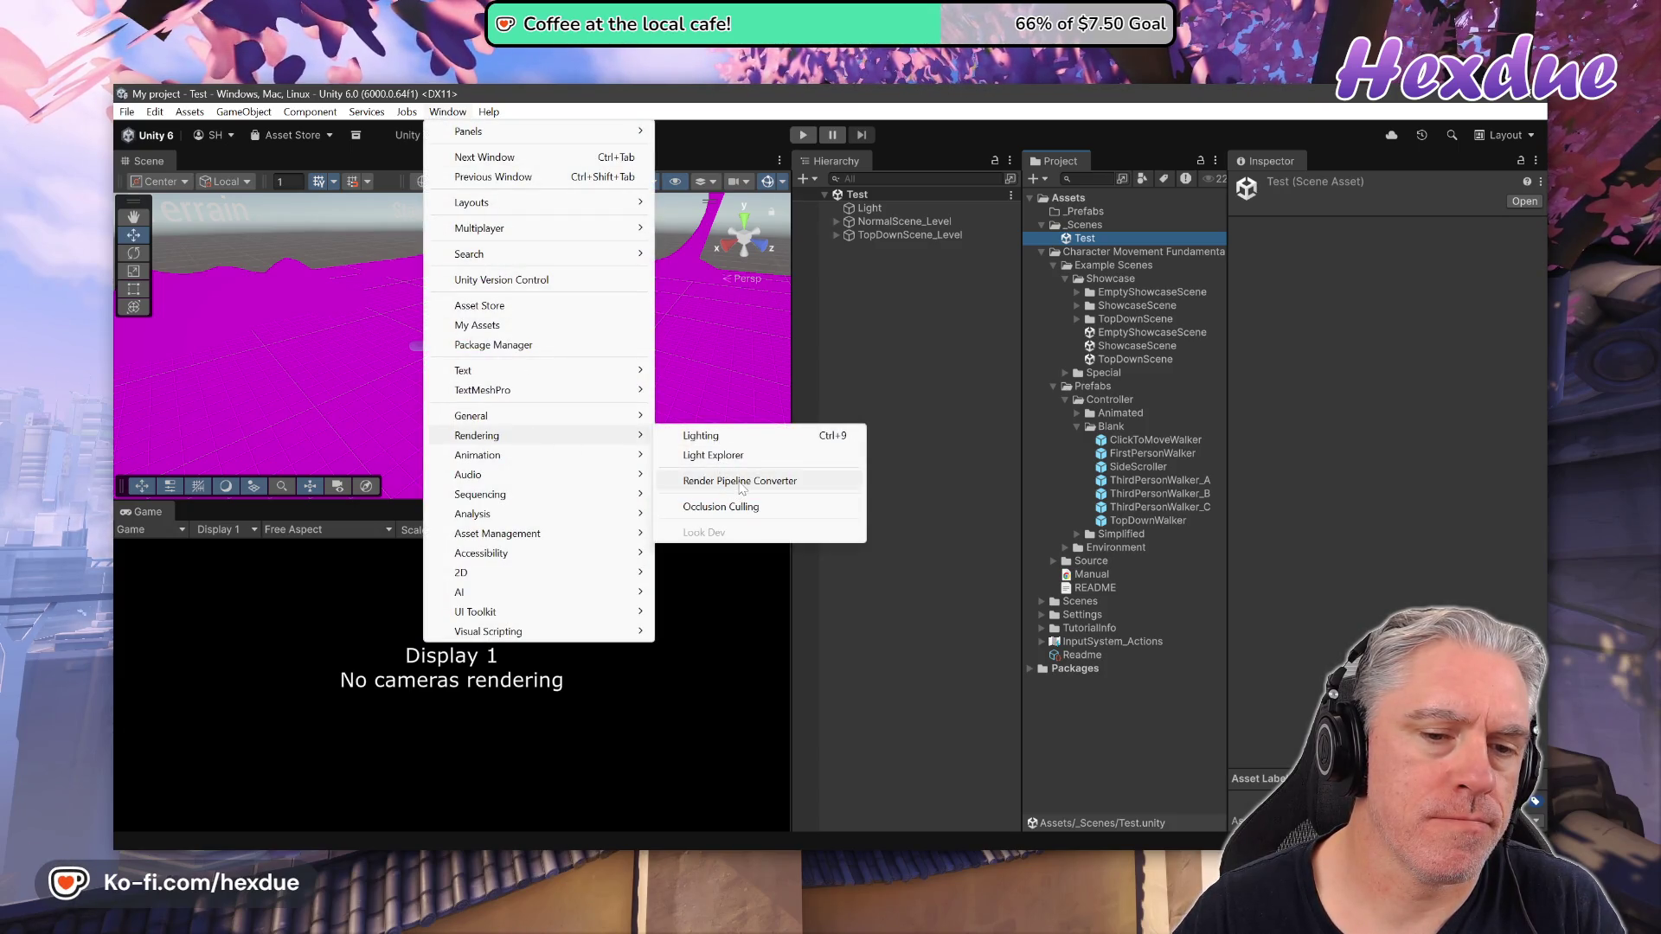
pyautogui.click(742, 481)
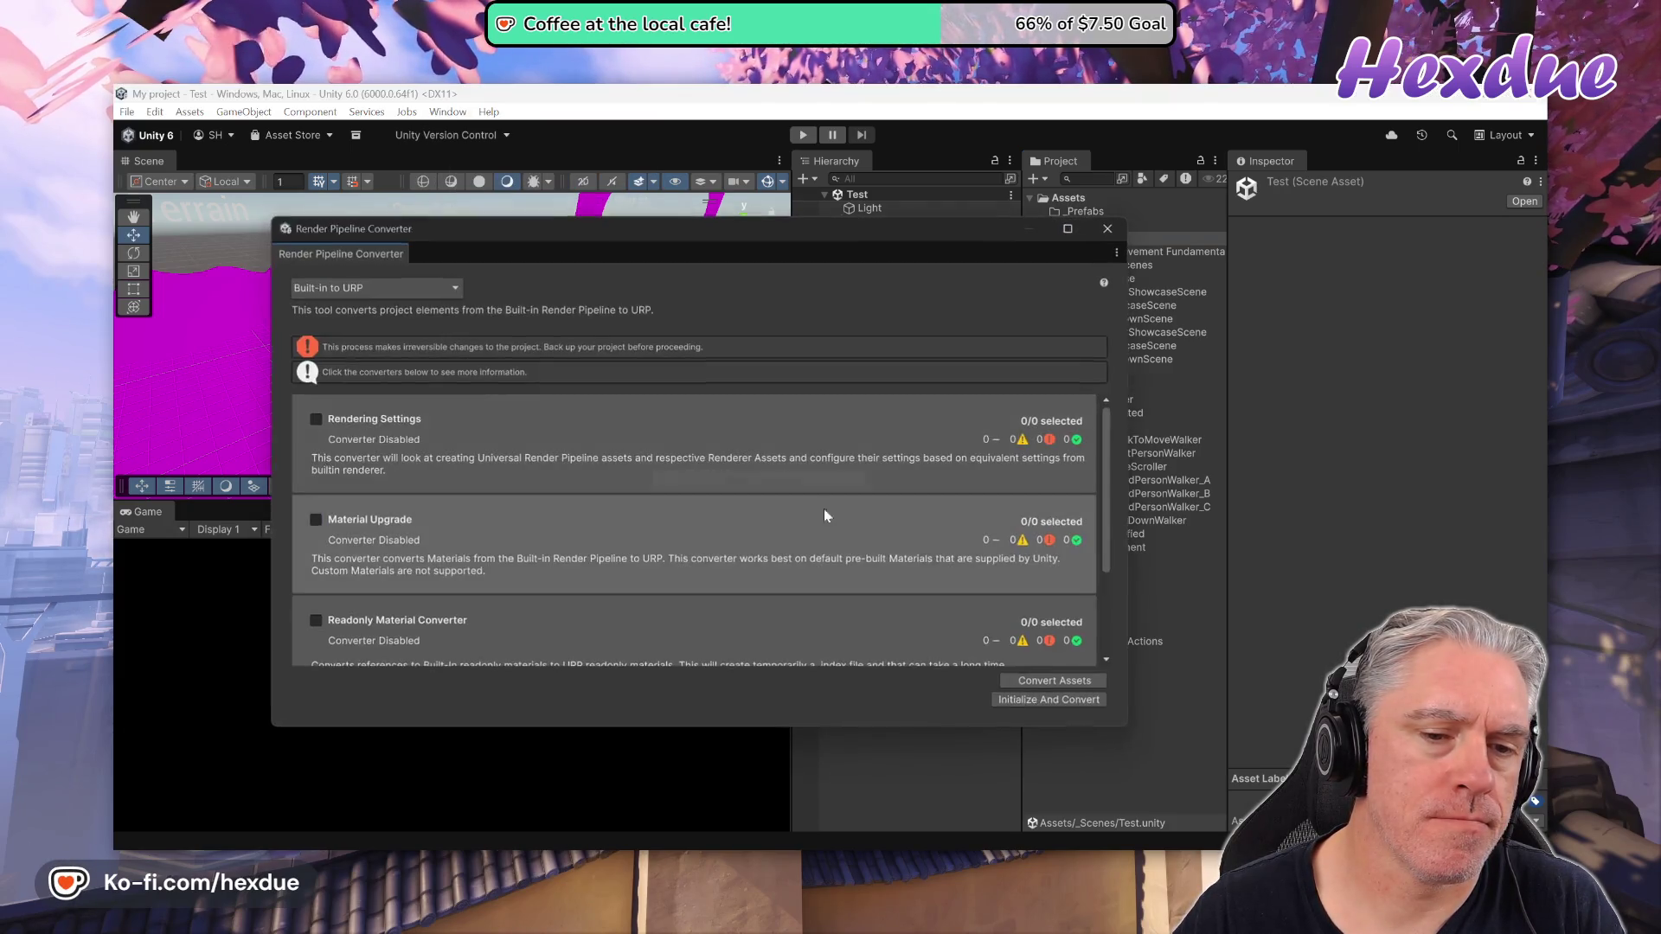
pyautogui.click(315, 520)
pyautogui.click(1070, 702)
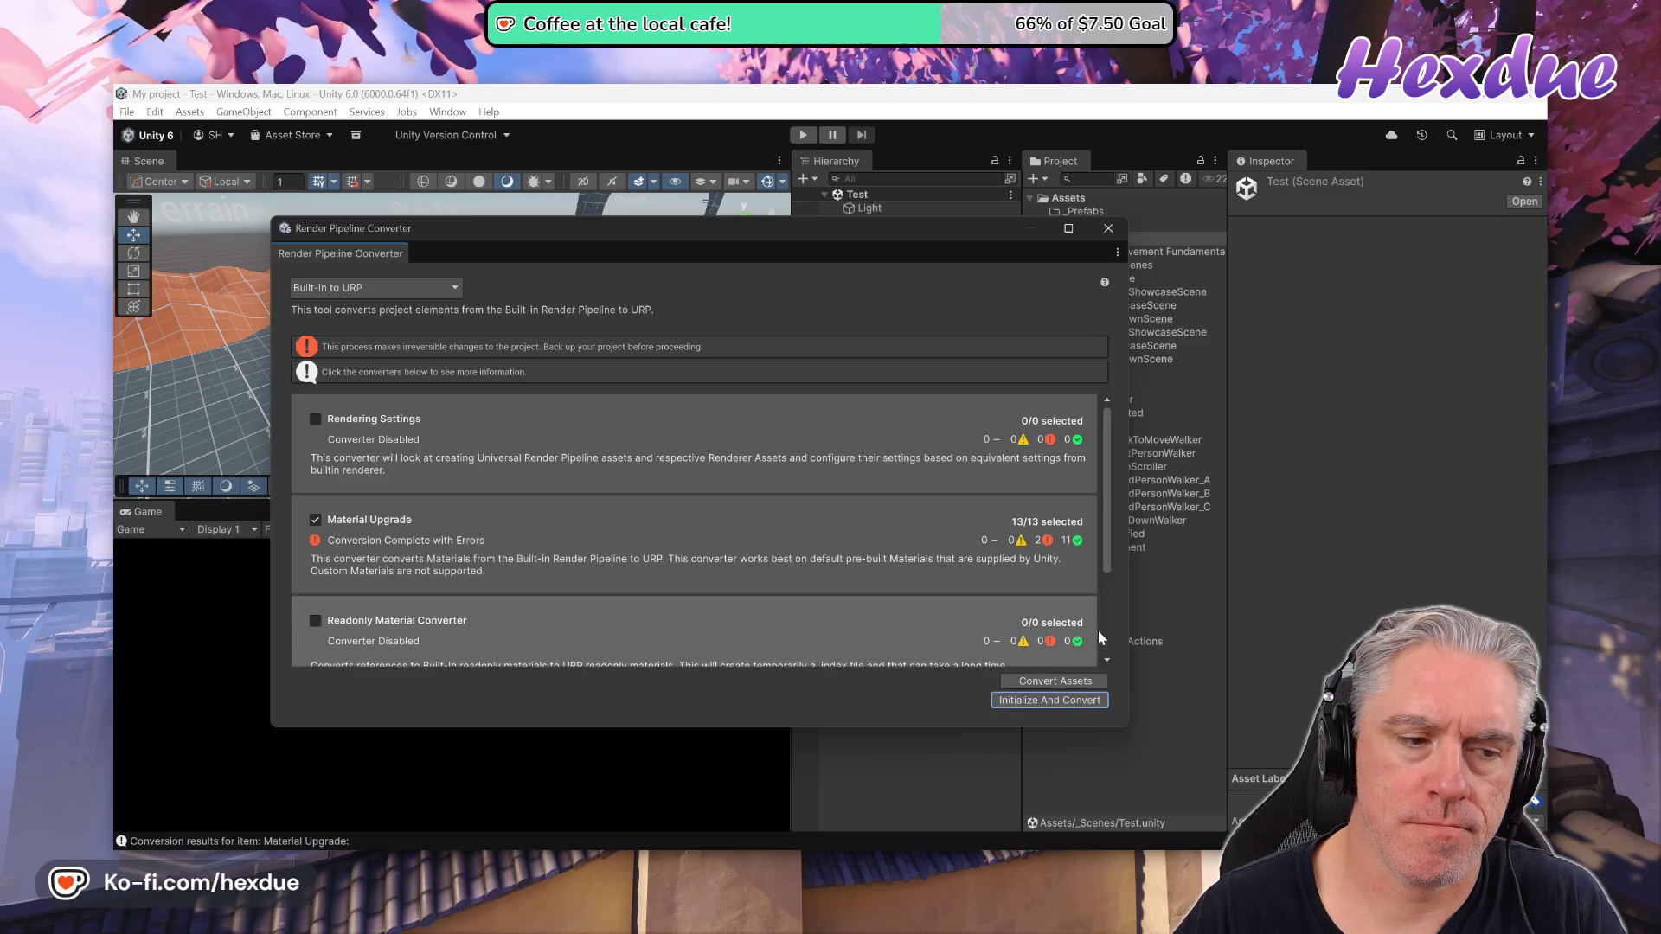
pyautogui.click(1110, 230)
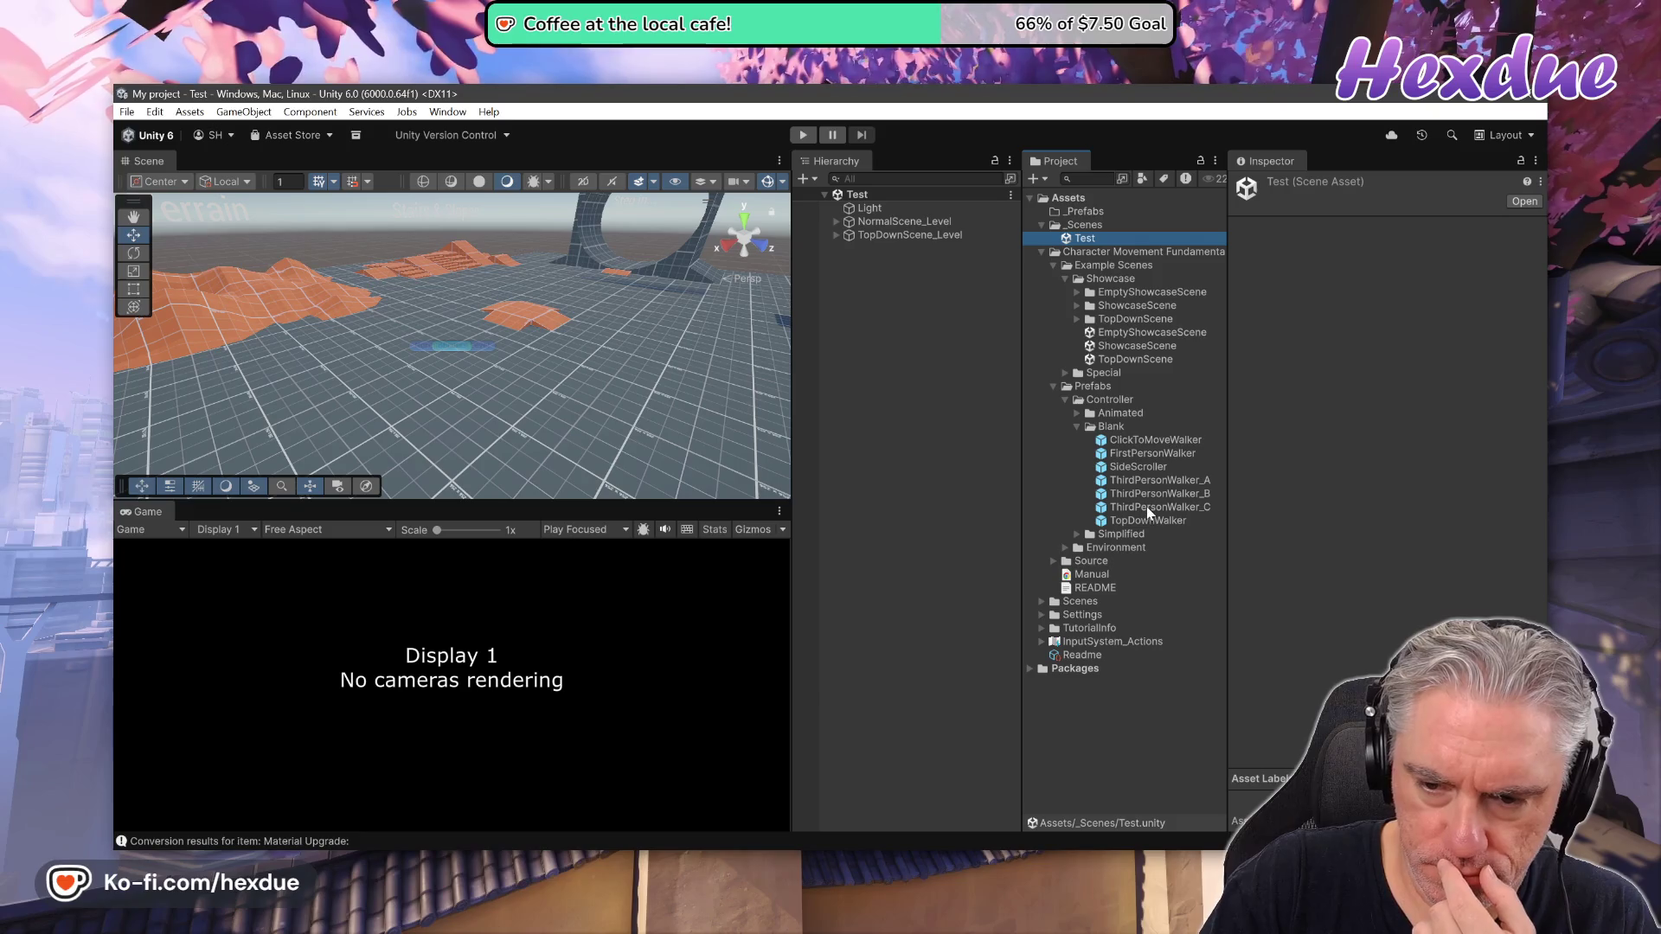
pyautogui.moveTo(1146, 506); pyautogui.dragTo(927, 459)
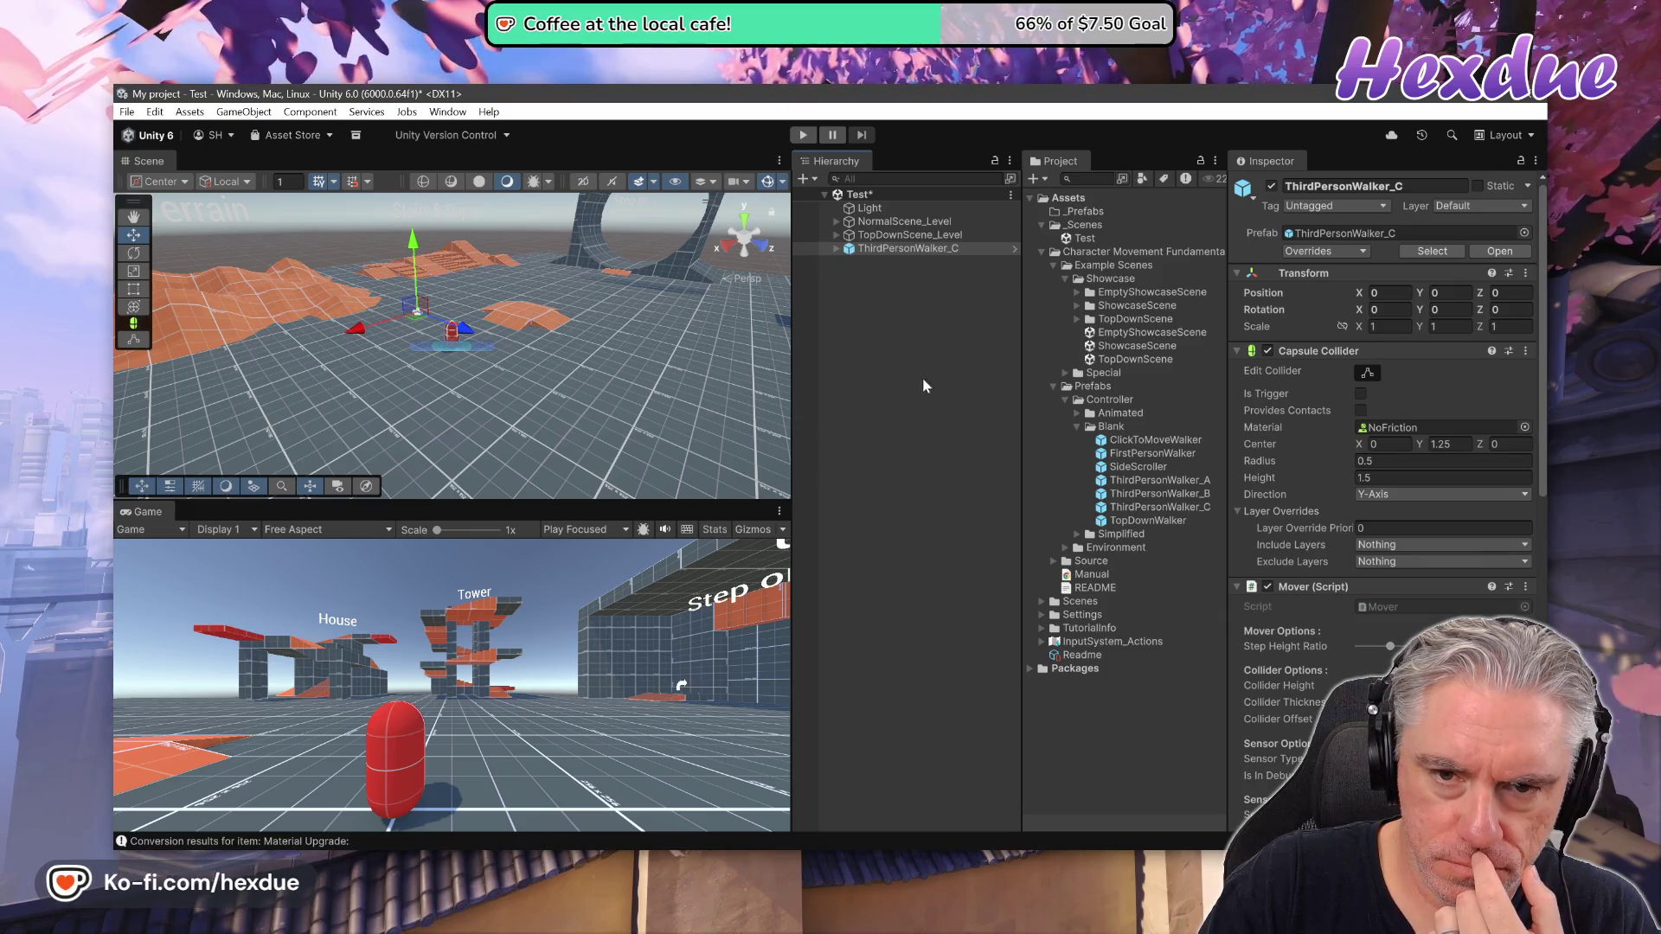
# Rename the ThirdPersonWalker_C instance to Player and drag it onto the _Prefabs folder
pyautogui.rightClick(894, 251)
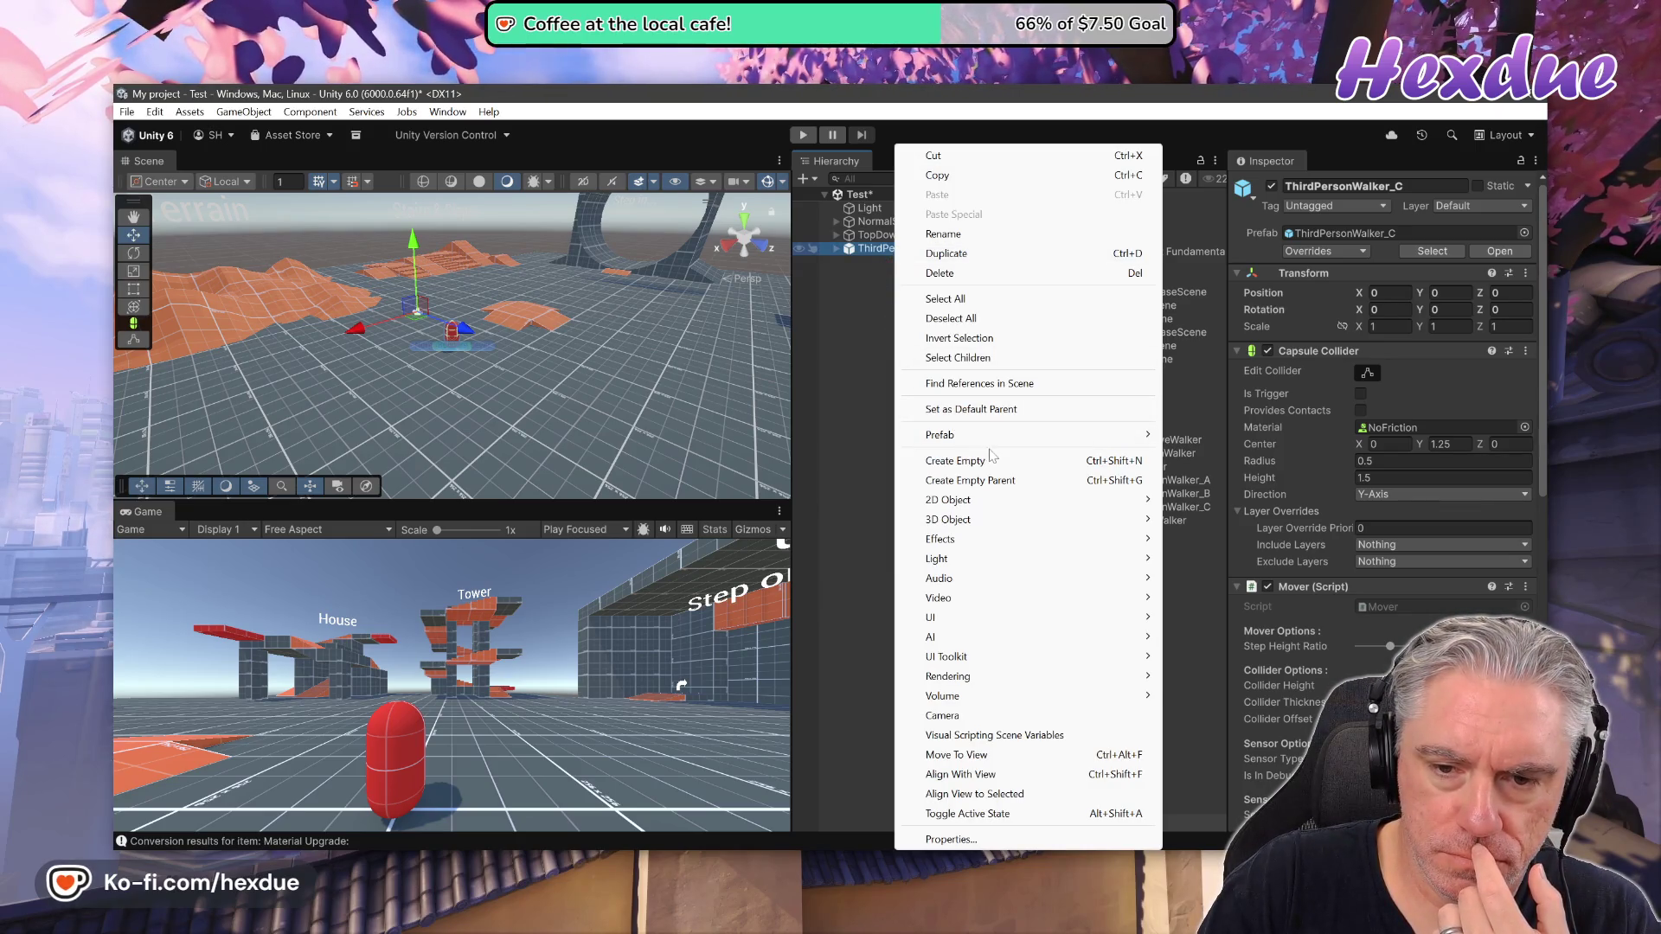
pyautogui.moveTo(996, 444)
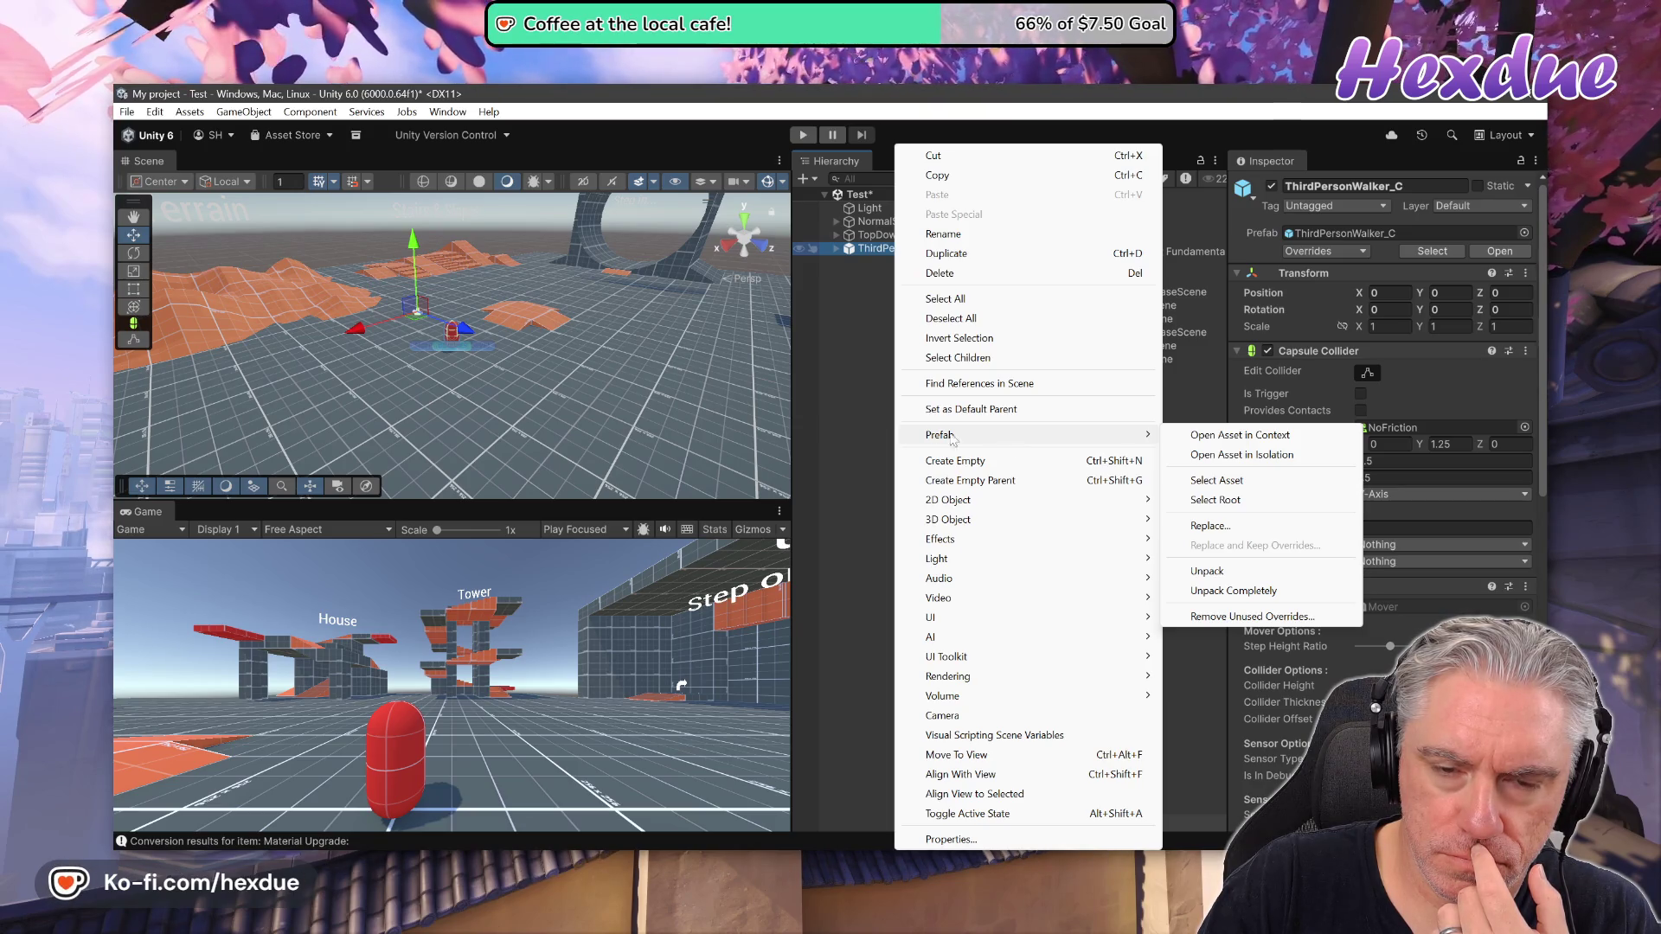
pyautogui.click(837, 400)
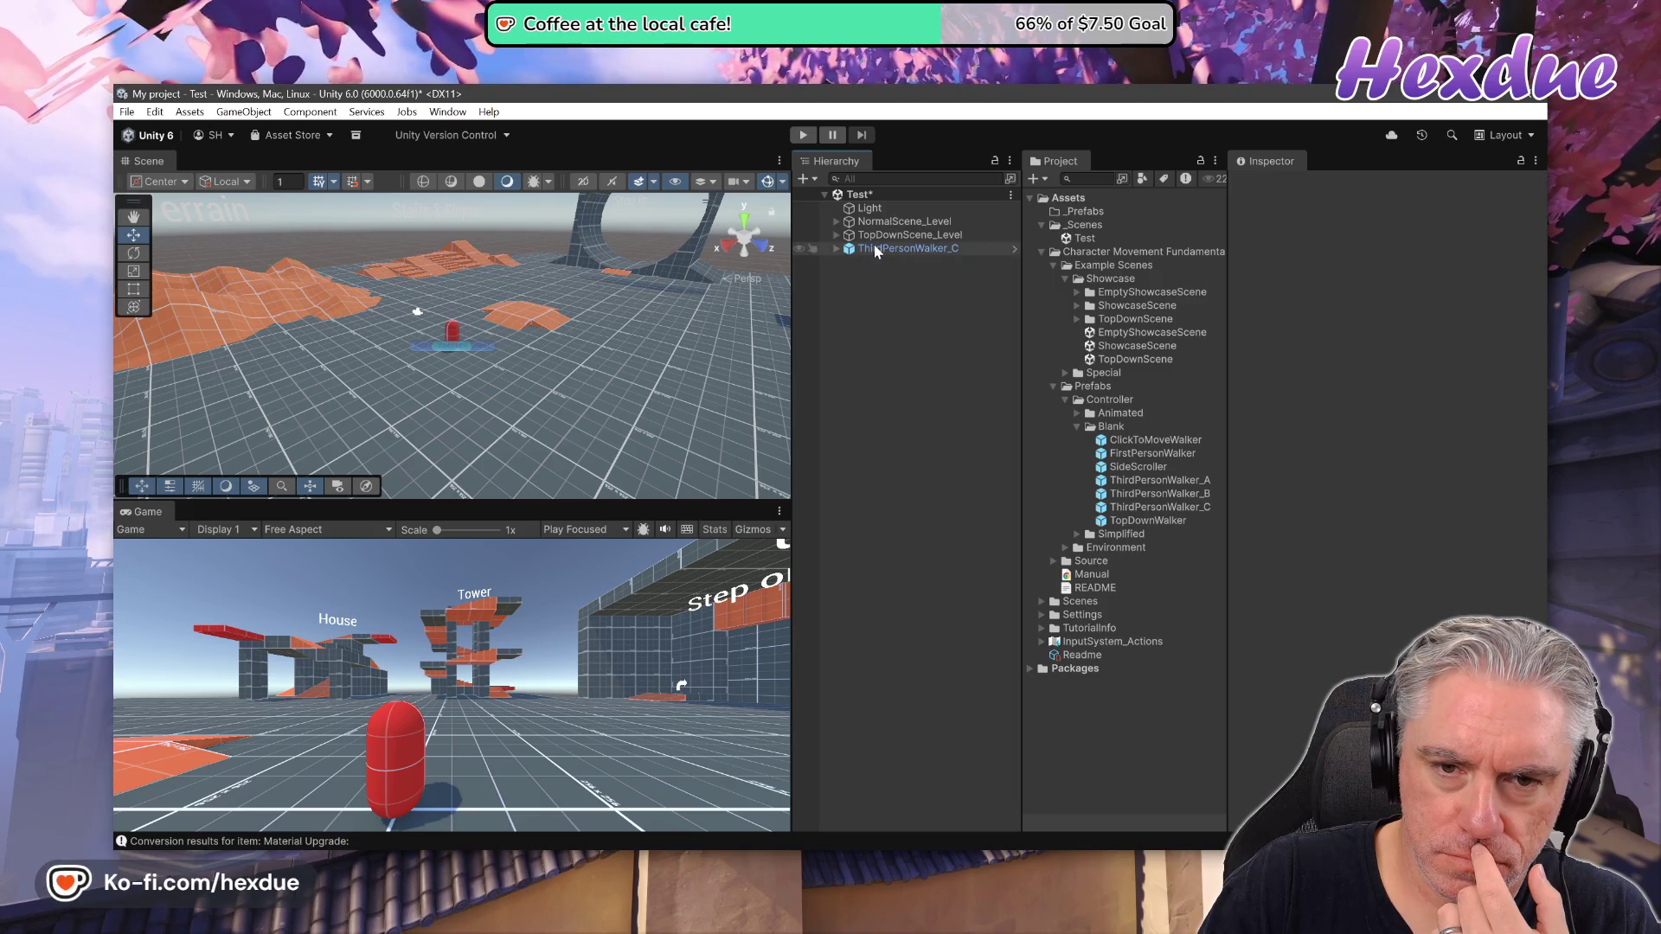
pyautogui.moveTo(904, 248)
pyautogui.mouseDown()
pyautogui.moveTo(1088, 283)
pyautogui.moveTo(1113, 210)
pyautogui.moveTo(950, 261)
pyautogui.moveTo(911, 326)
pyautogui.mouseUp()
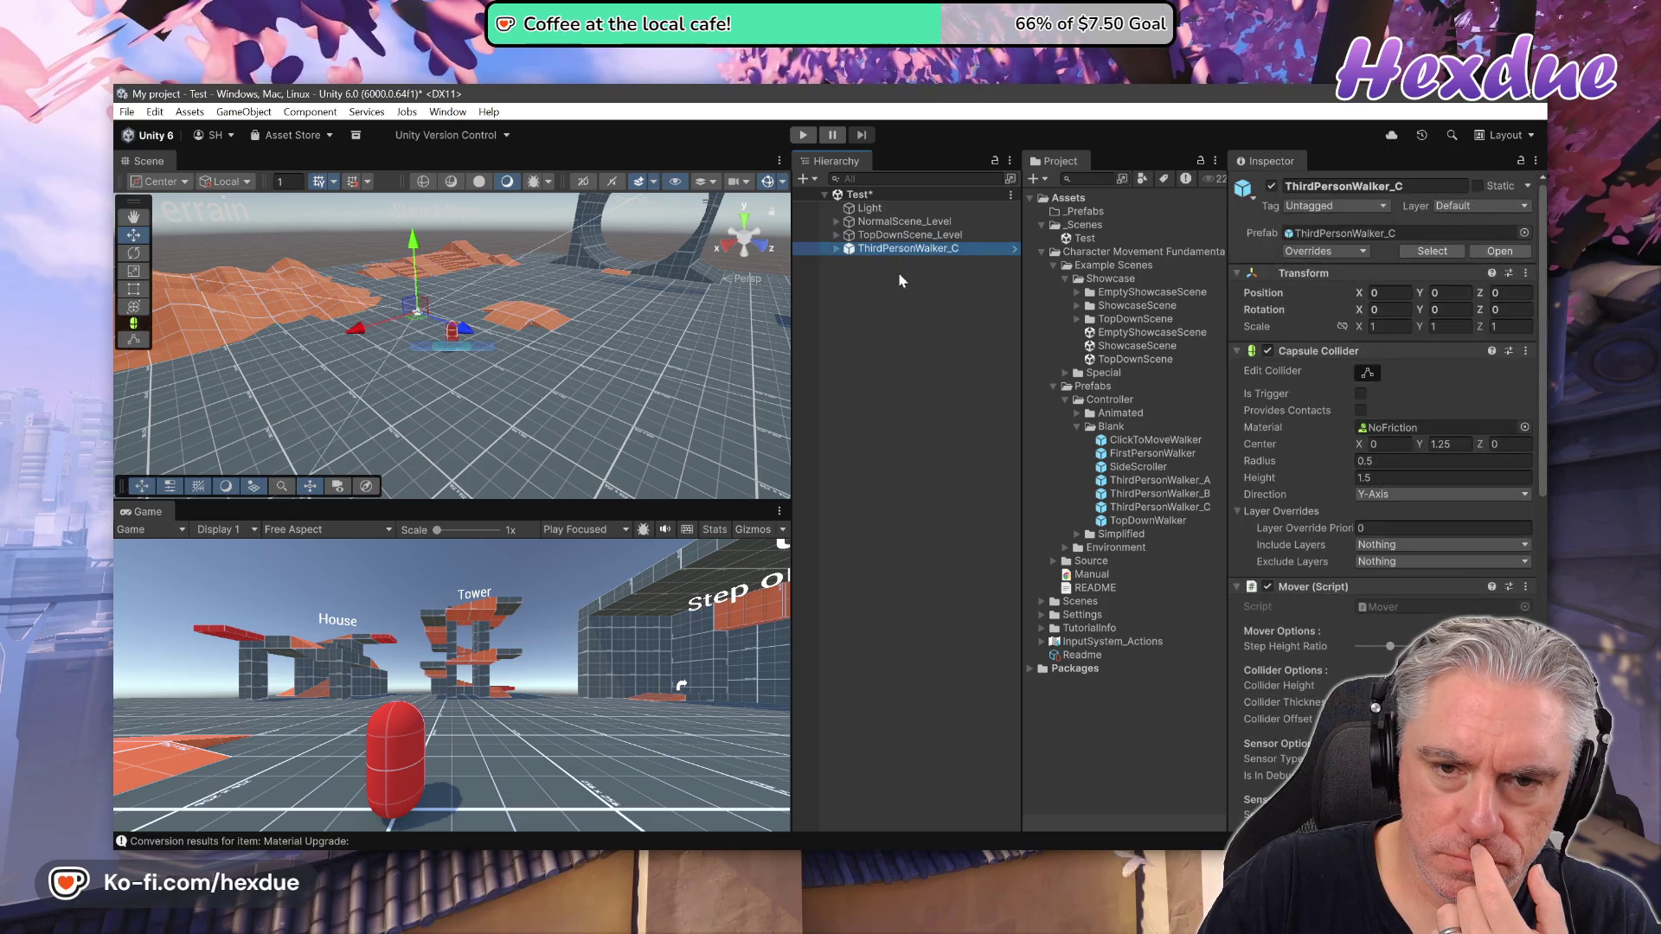
pyautogui.click(894, 250)
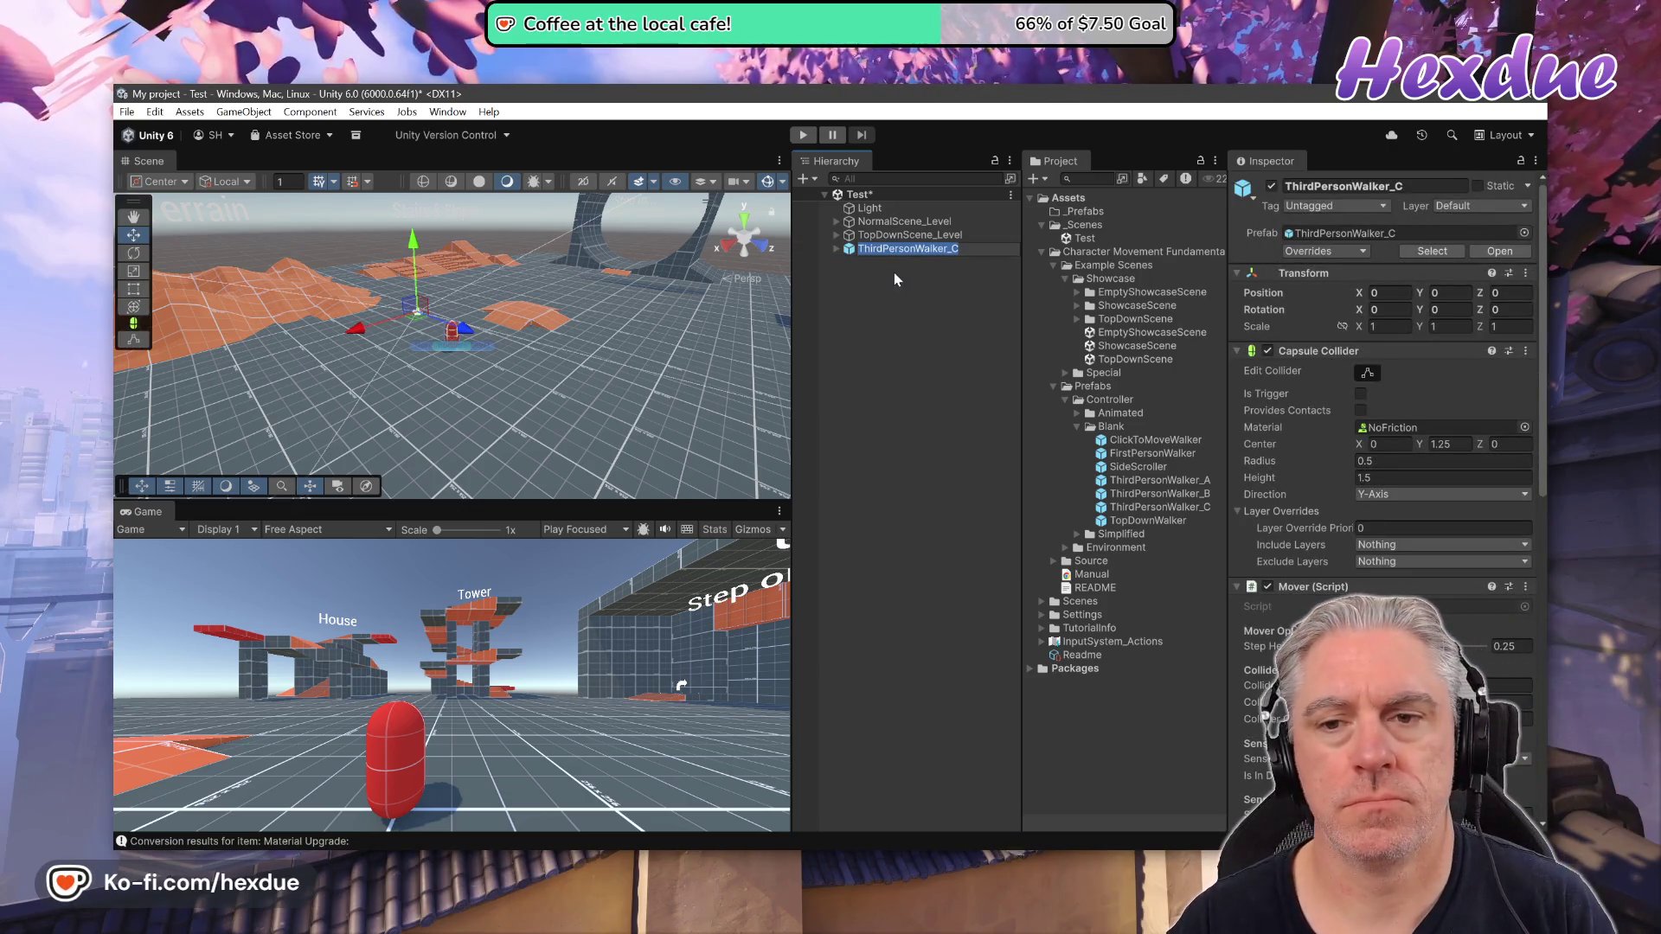
pyautogui.write('Player')
pyautogui.press('Return')
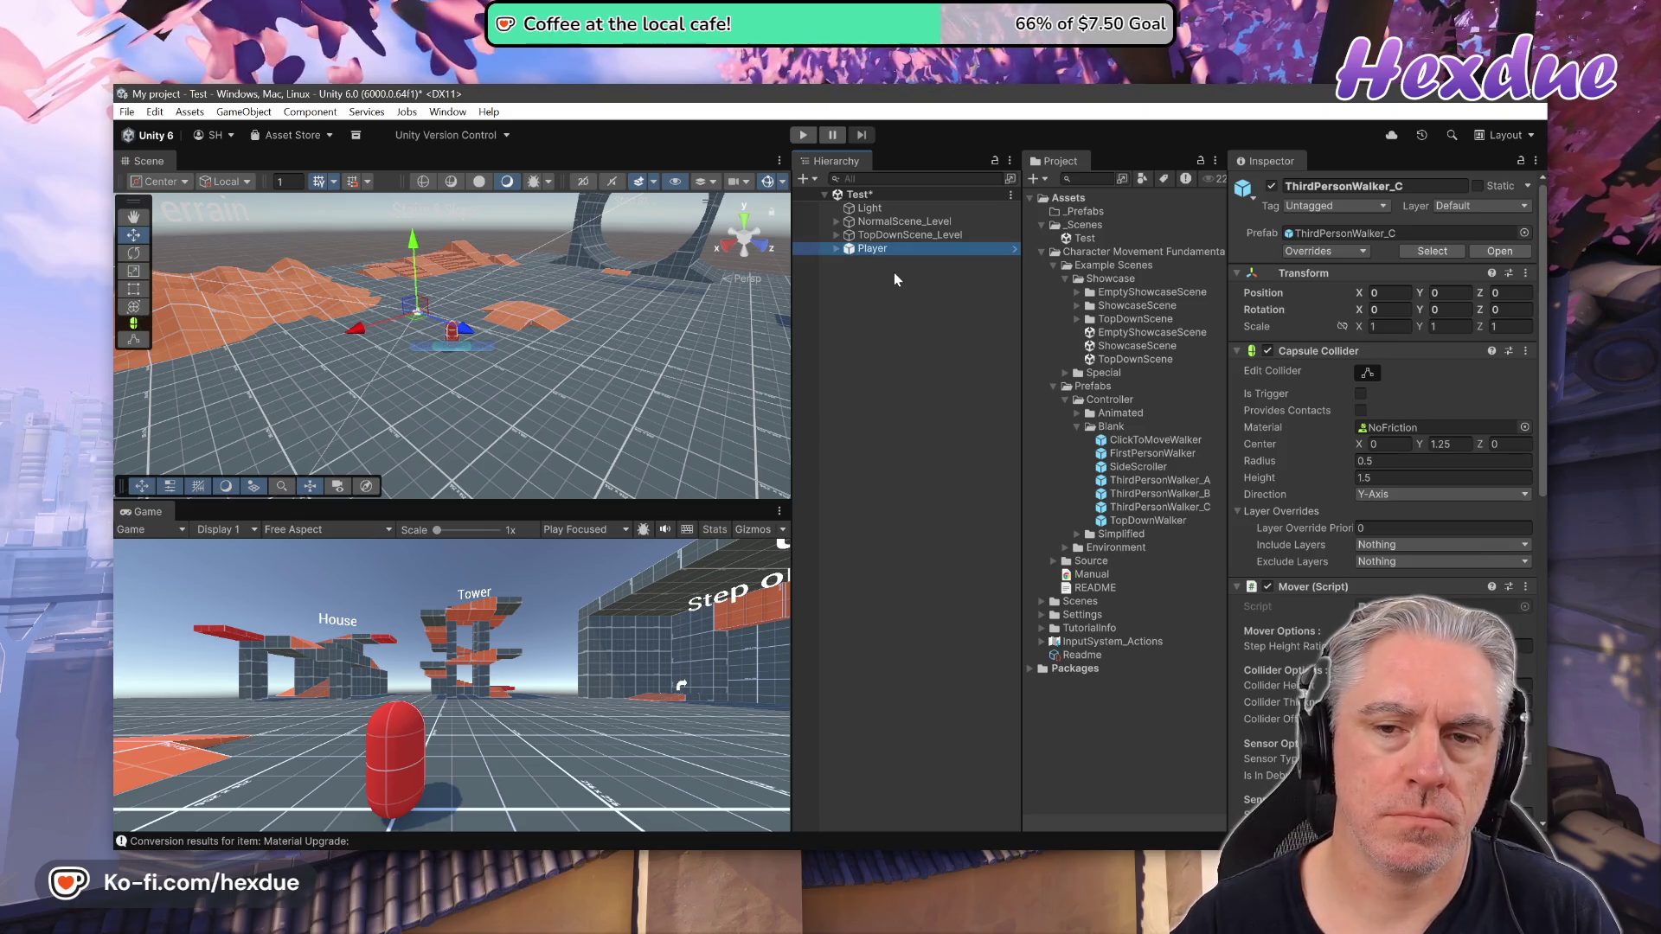
pyautogui.moveTo(872, 253); pyautogui.dragTo(1092, 221)
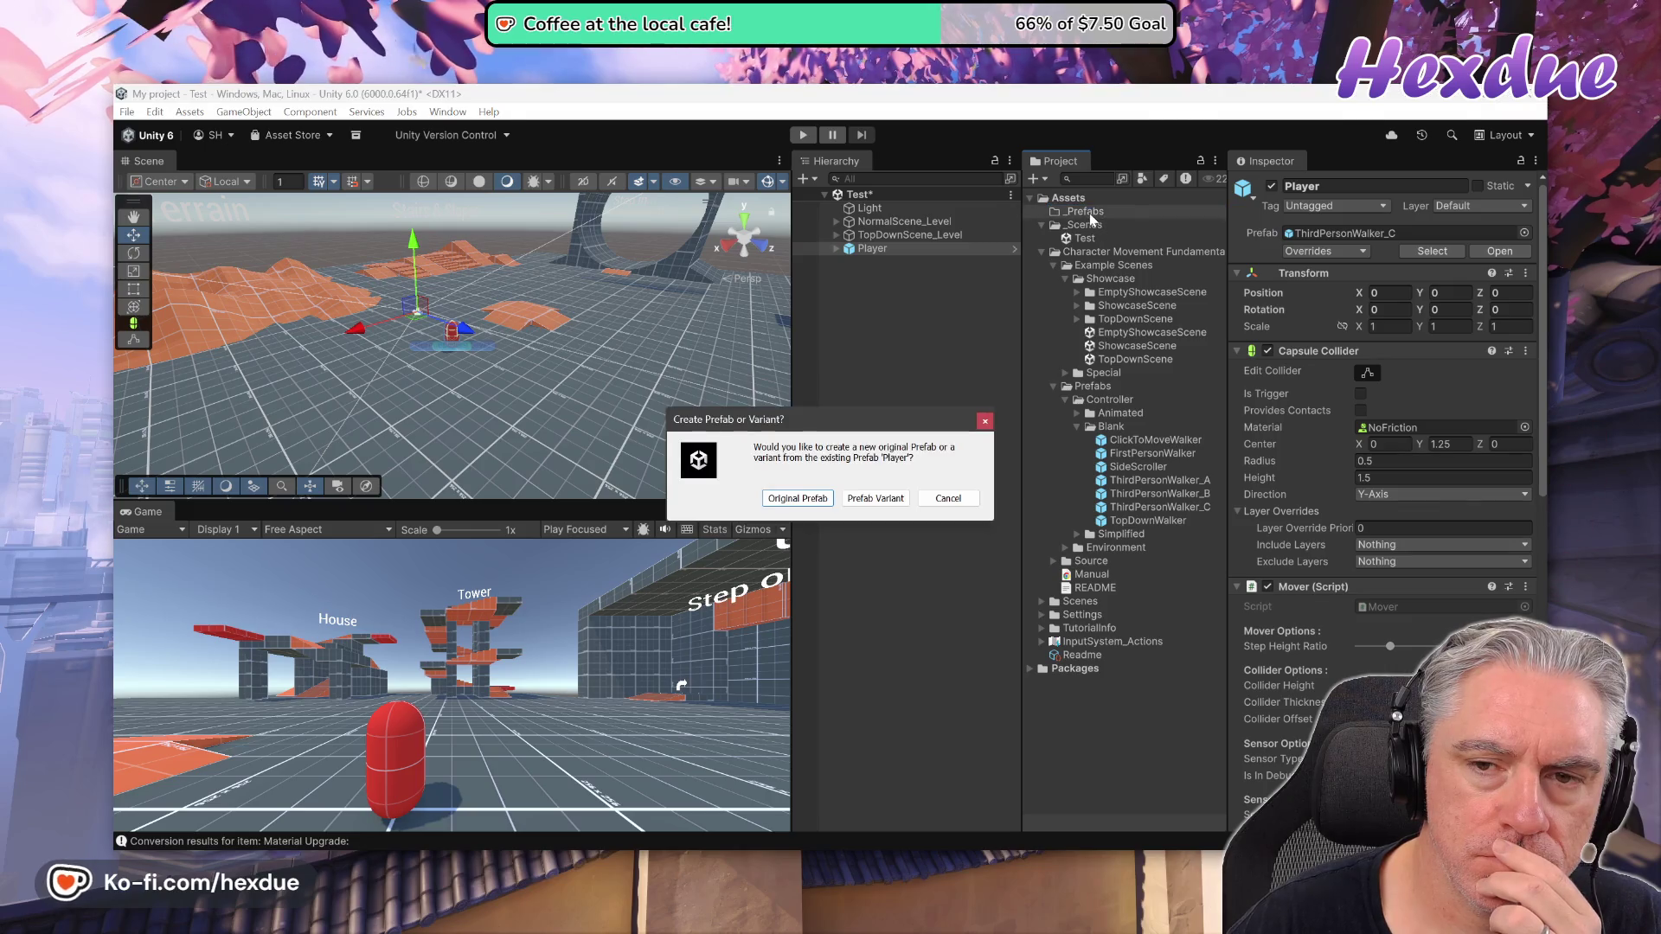
# Save Player as a Prefab Variant, then delete Player from the Test scene
pyautogui.click(886, 500)
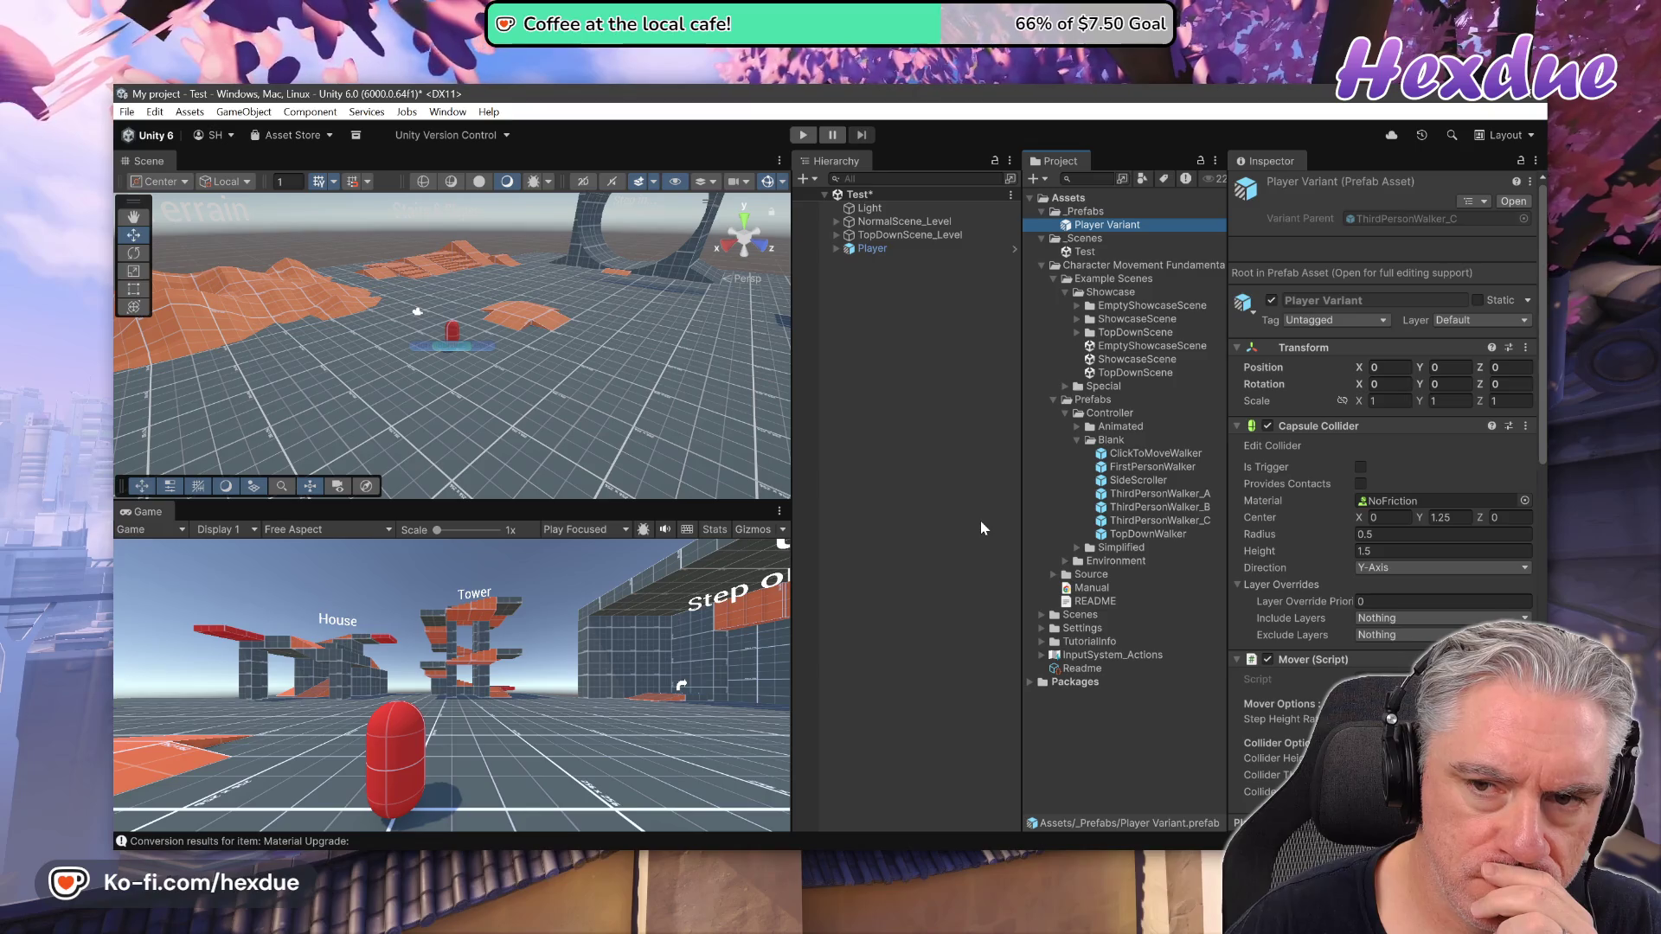
pyautogui.click(859, 255)
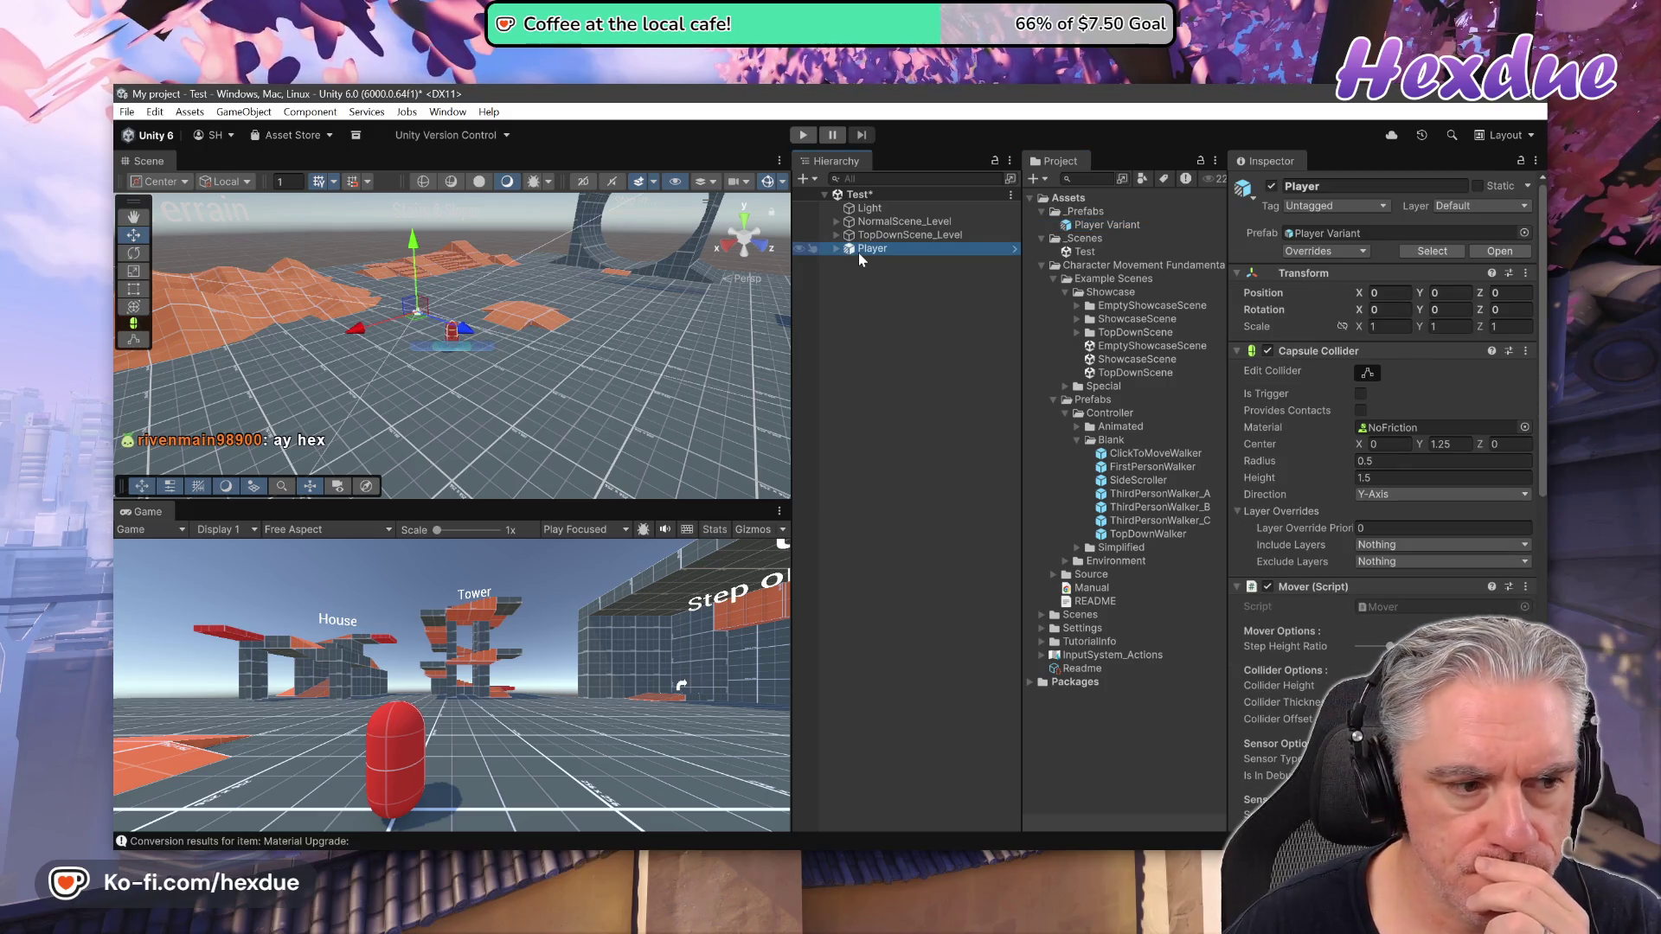
pyautogui.press('Delete')
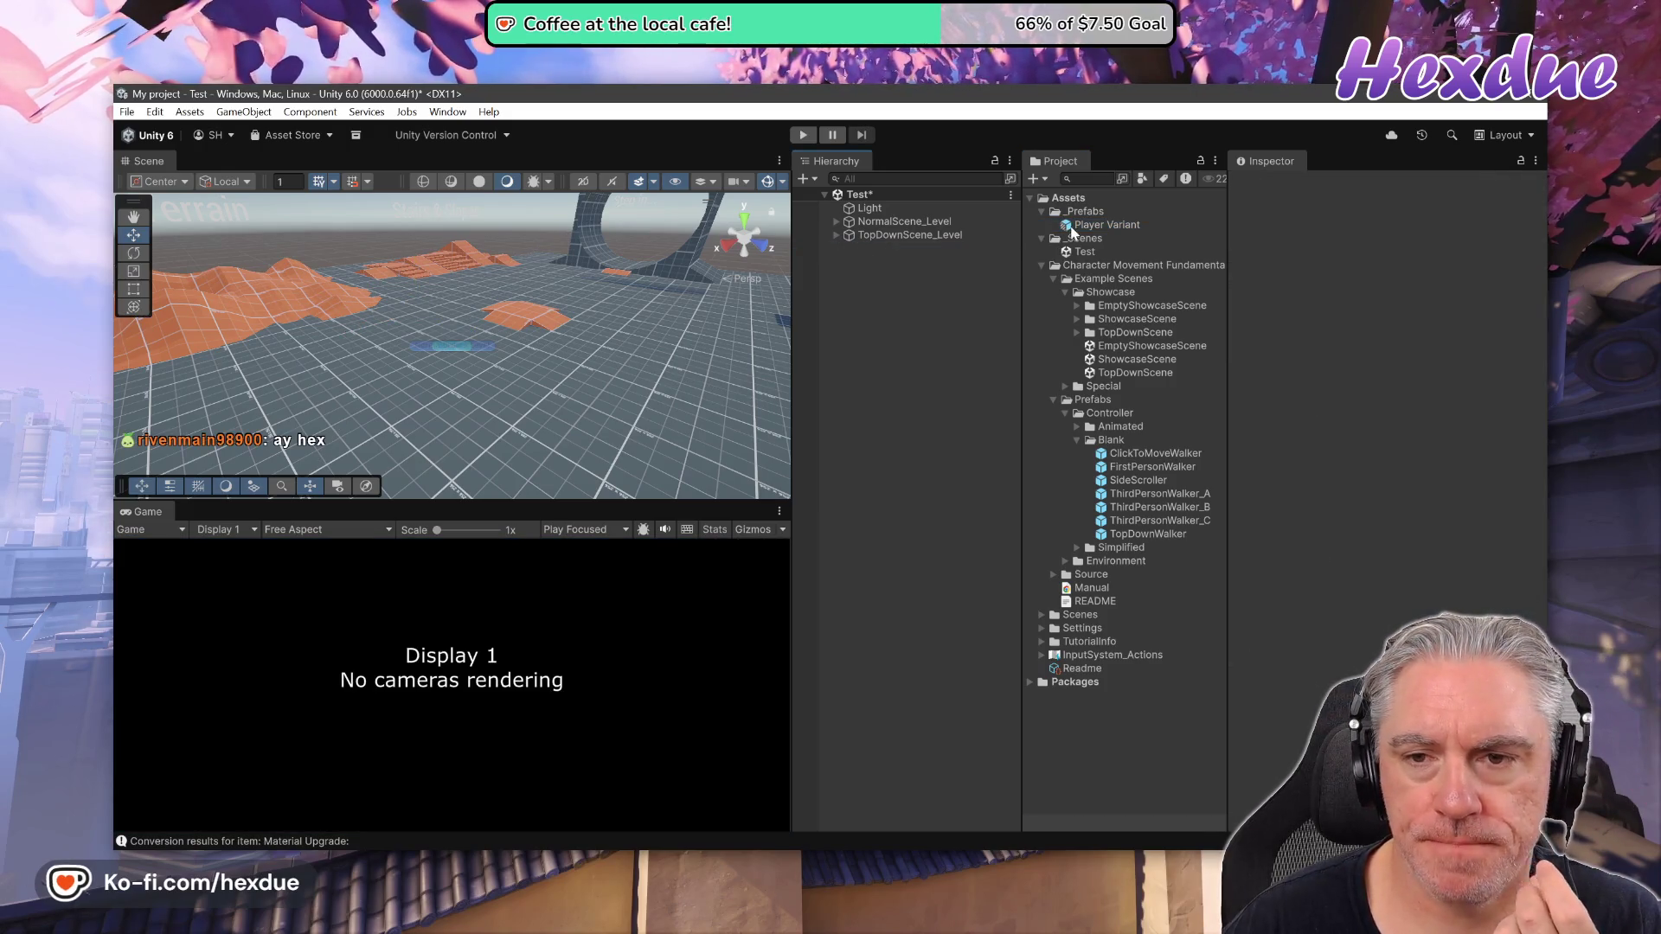
# Select the Player Variant prefab in _Prefabs and rename it Player
pyautogui.click(1090, 225)
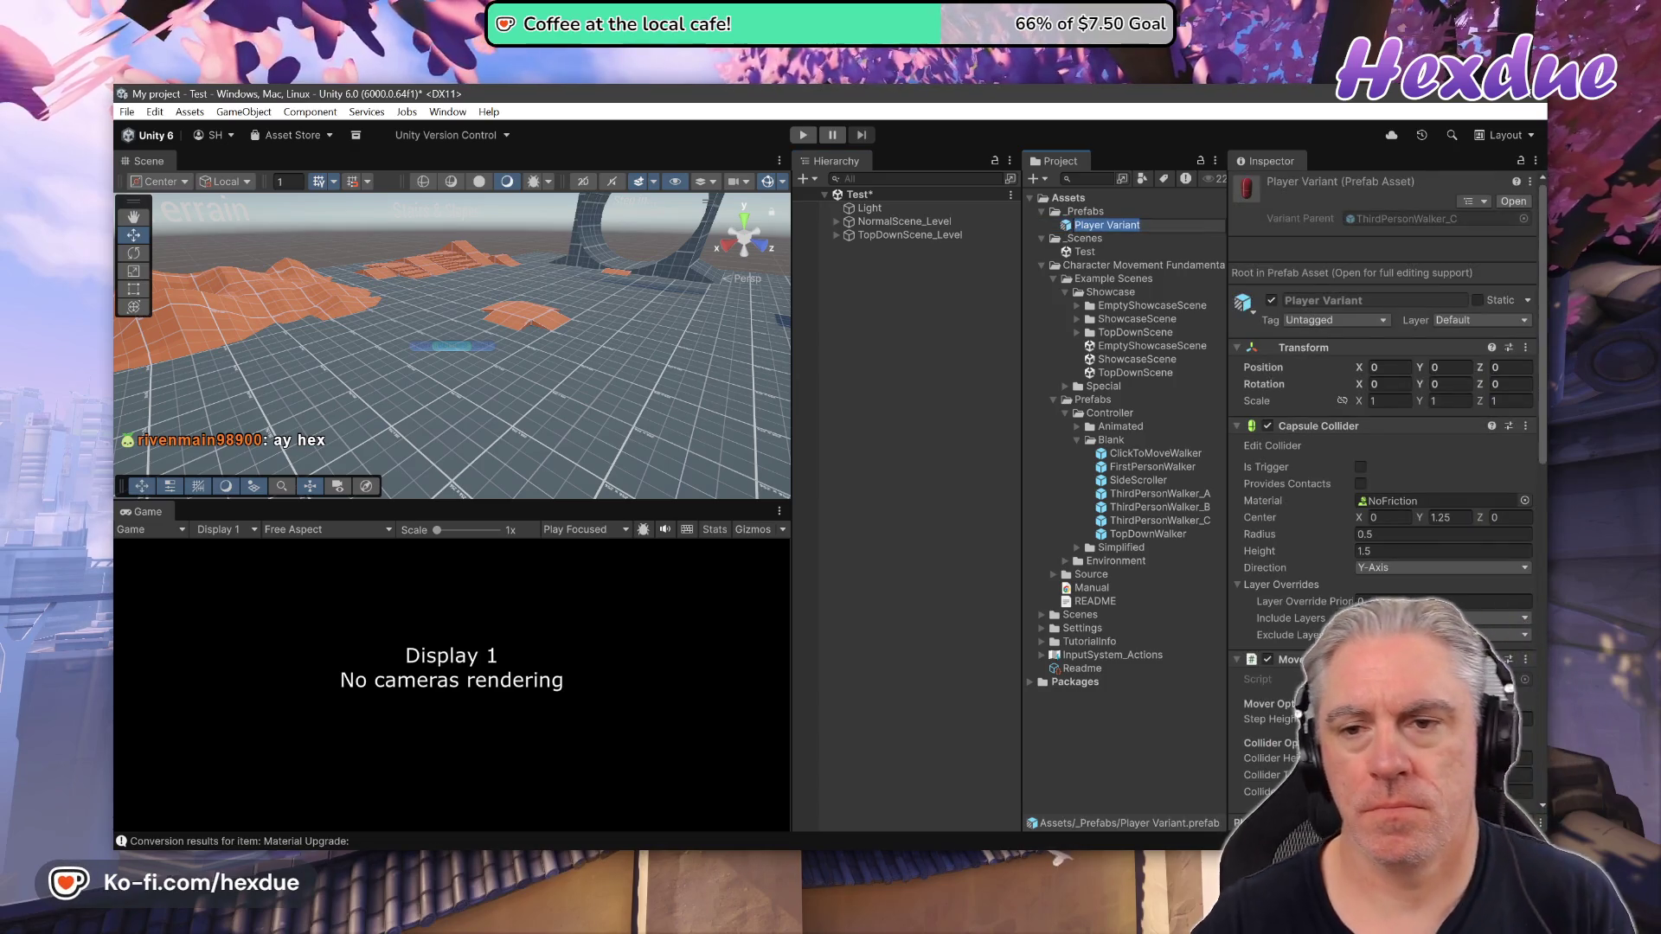
pyautogui.press('F2')
pyautogui.write('Player')
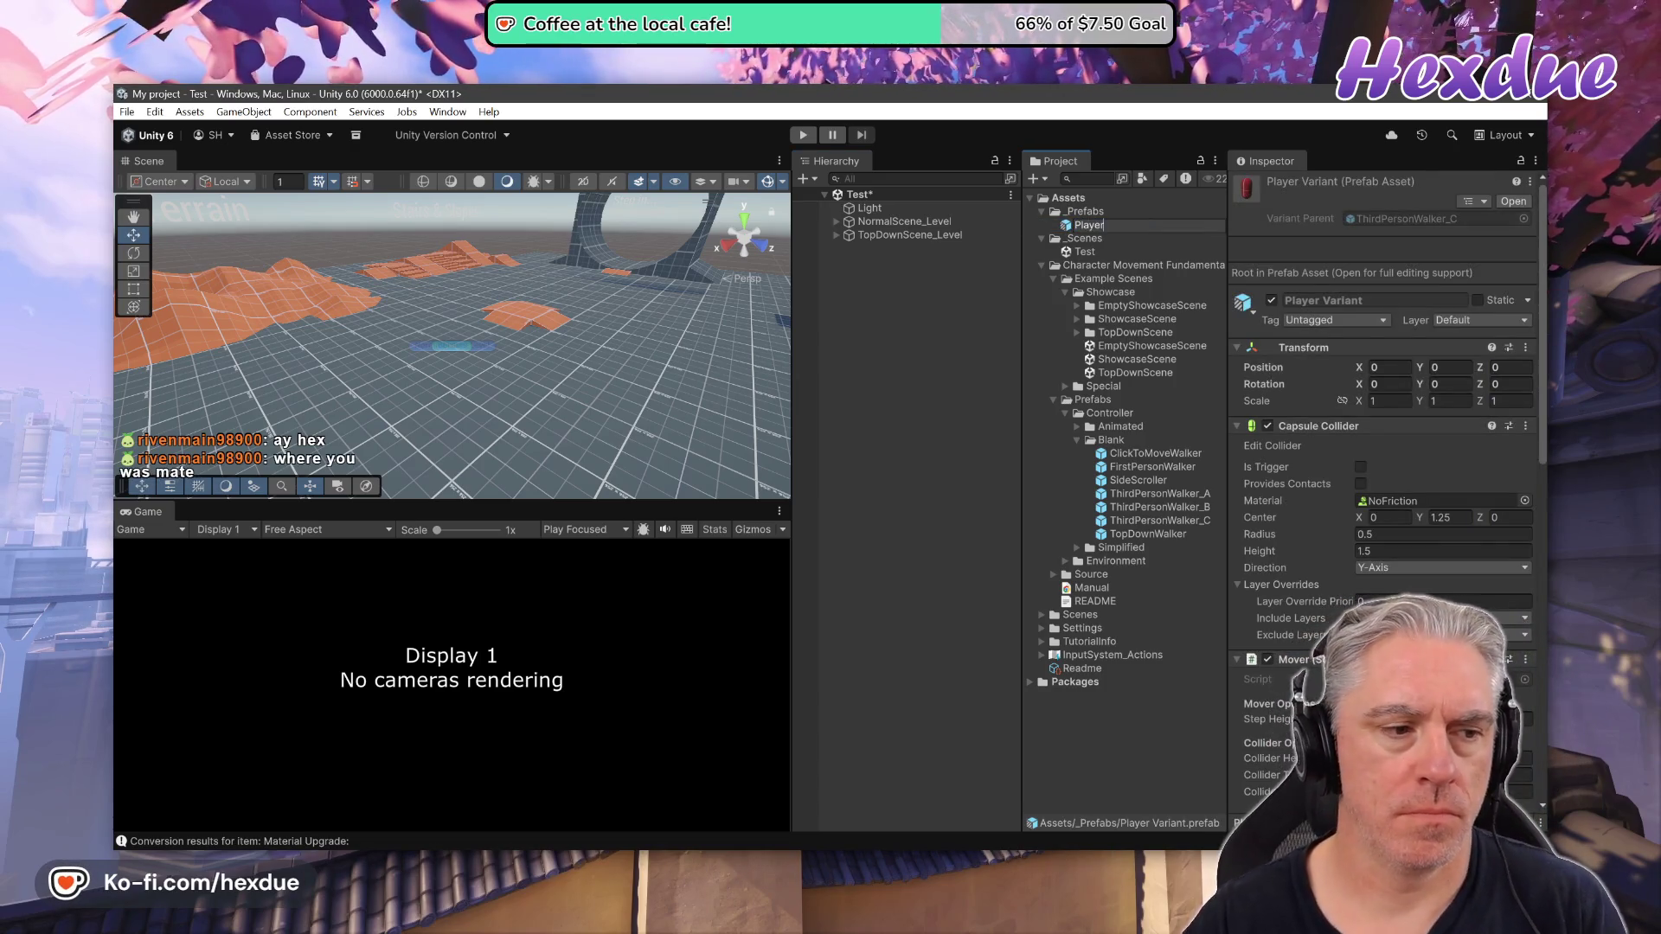
pyautogui.press('Return')
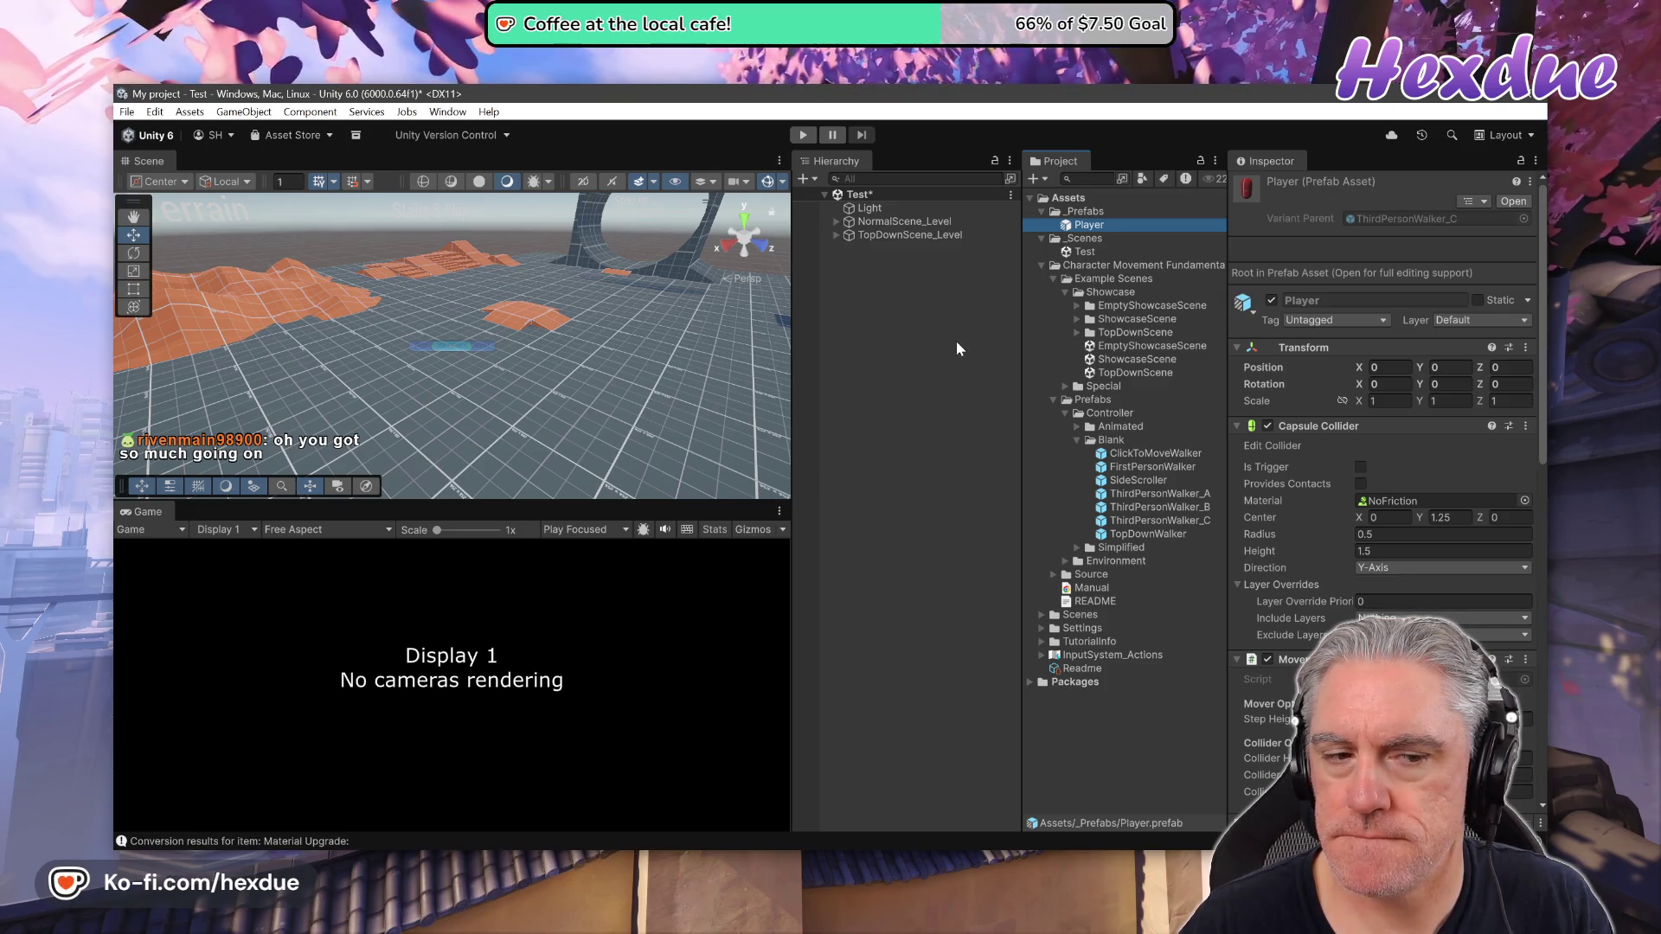
# Drop the Player prefab into the Test scene, then run and stop Play mode
pyautogui.moveTo(1089, 224); pyautogui.dragTo(943, 308)
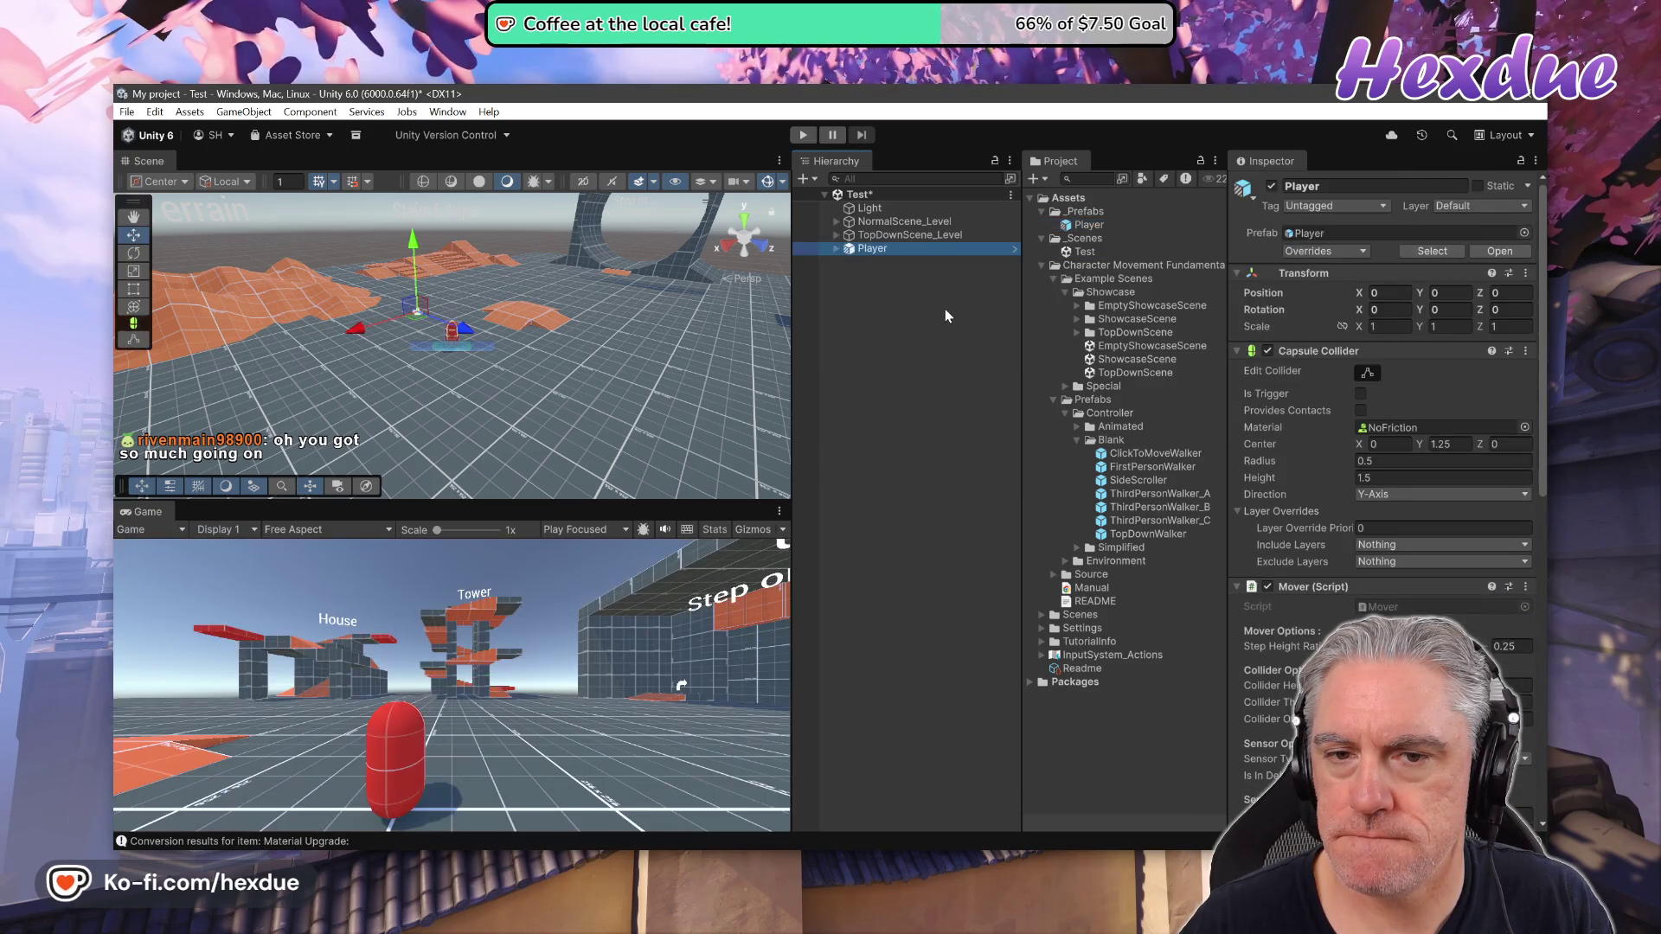
pyautogui.click(803, 136)
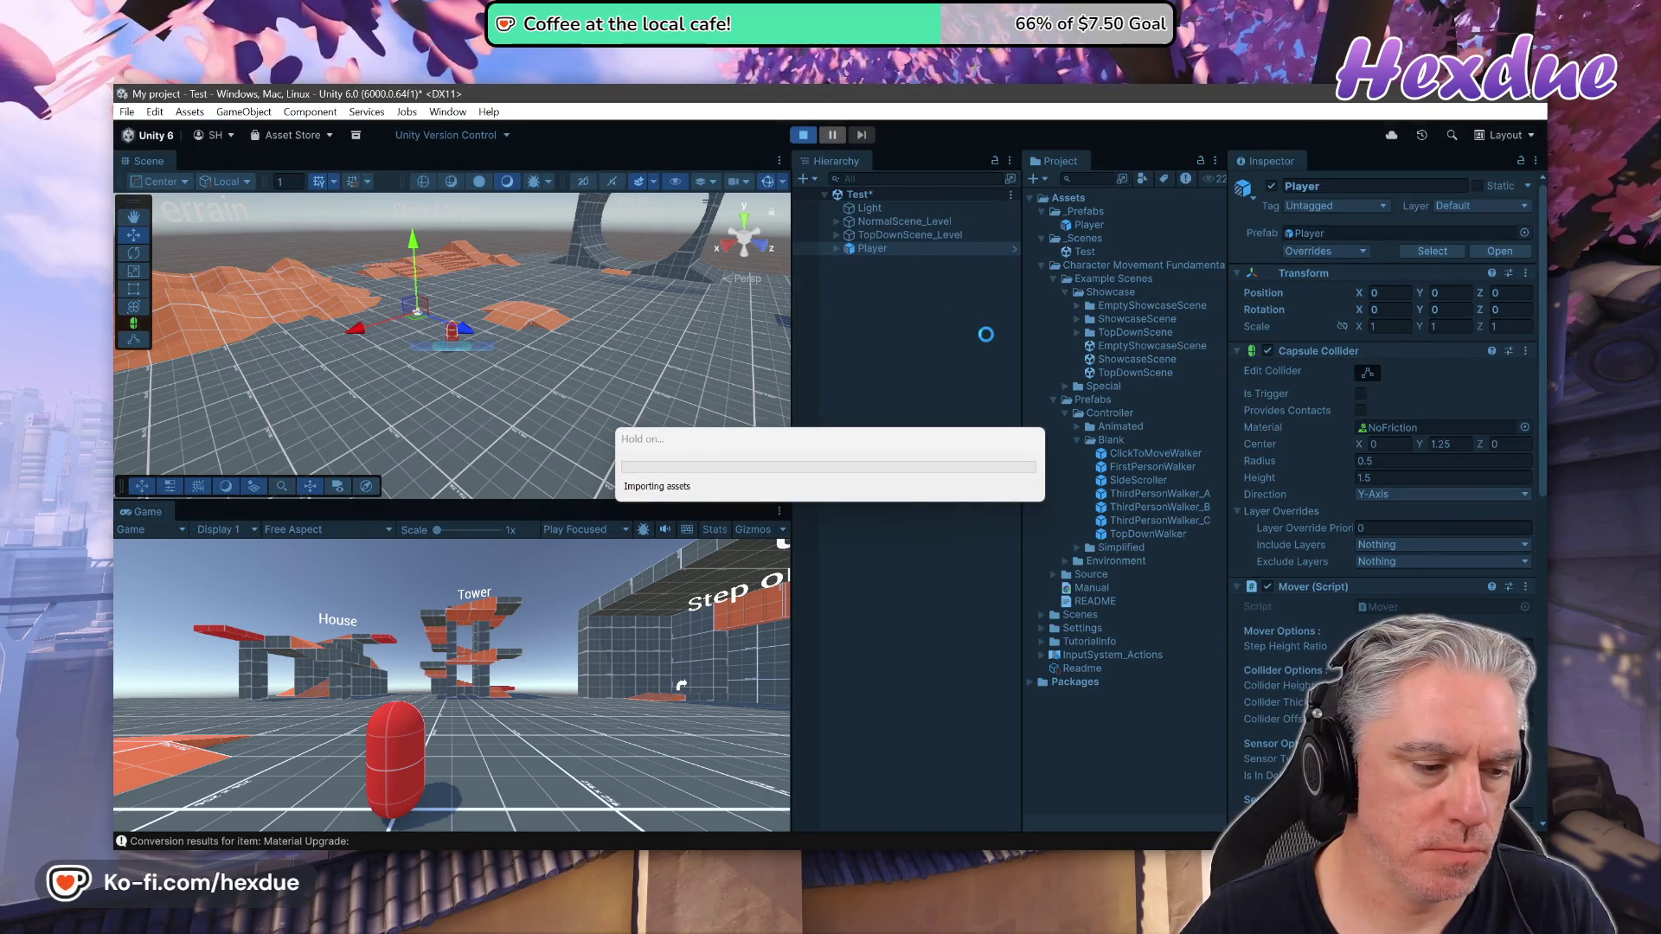
pyautogui.hotkey('ctrl', 'p')
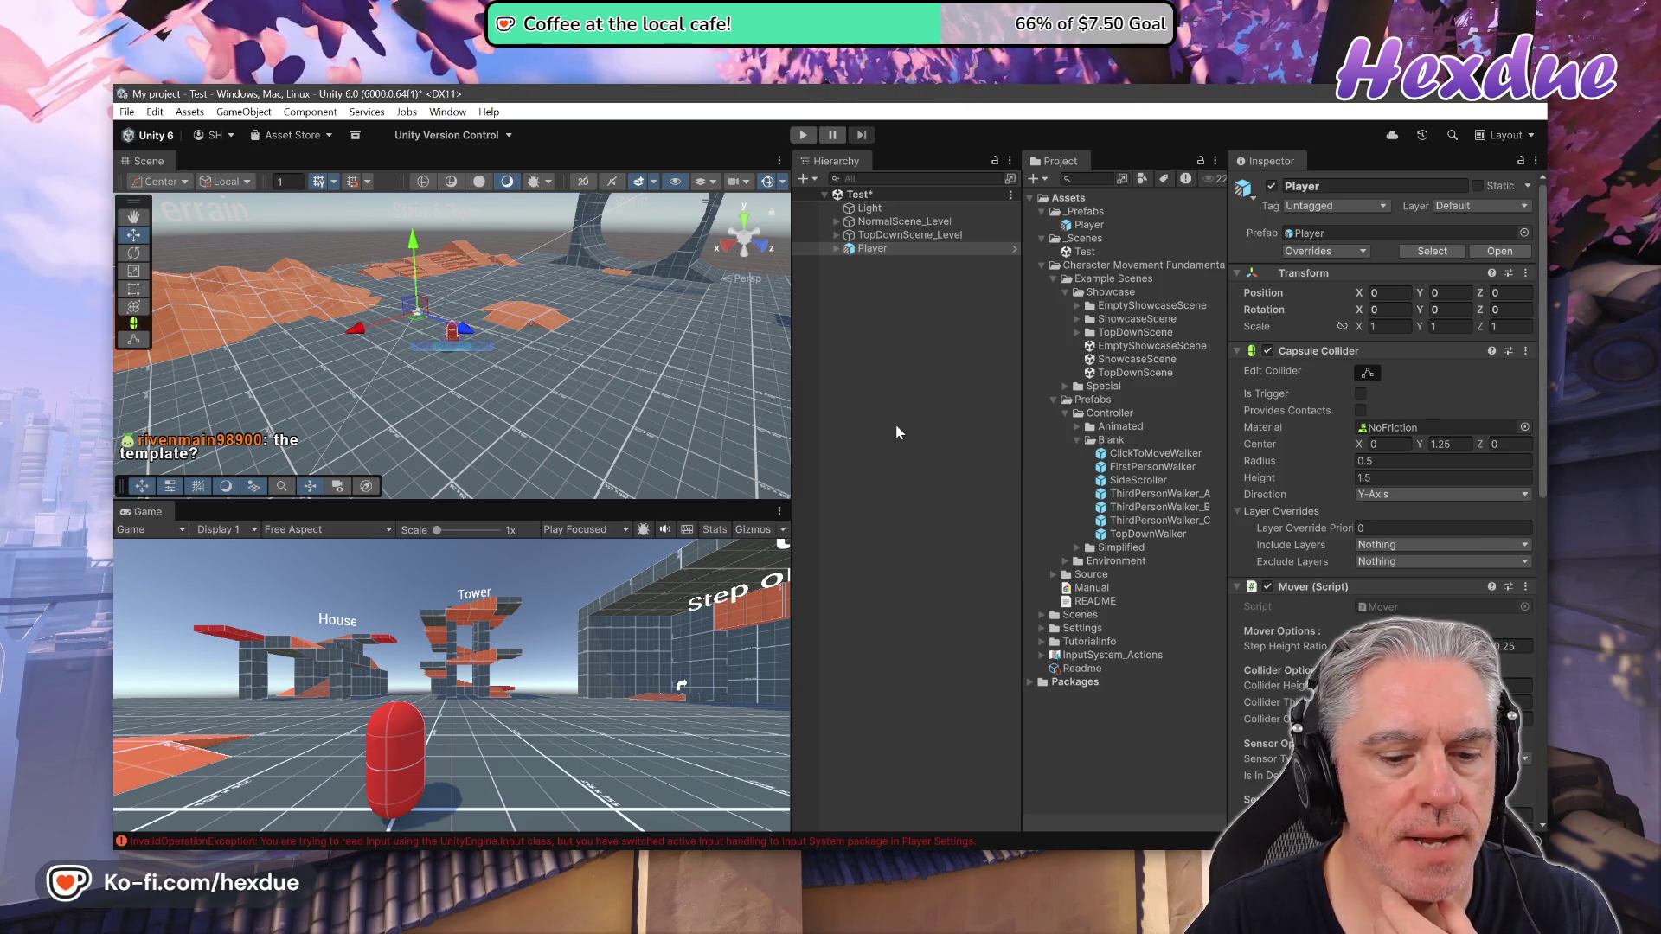
# View the MVP list from the Asset Store Lists page in a new tab, then return to Unity
pyautogui.hotkey('alt', 'Tab')
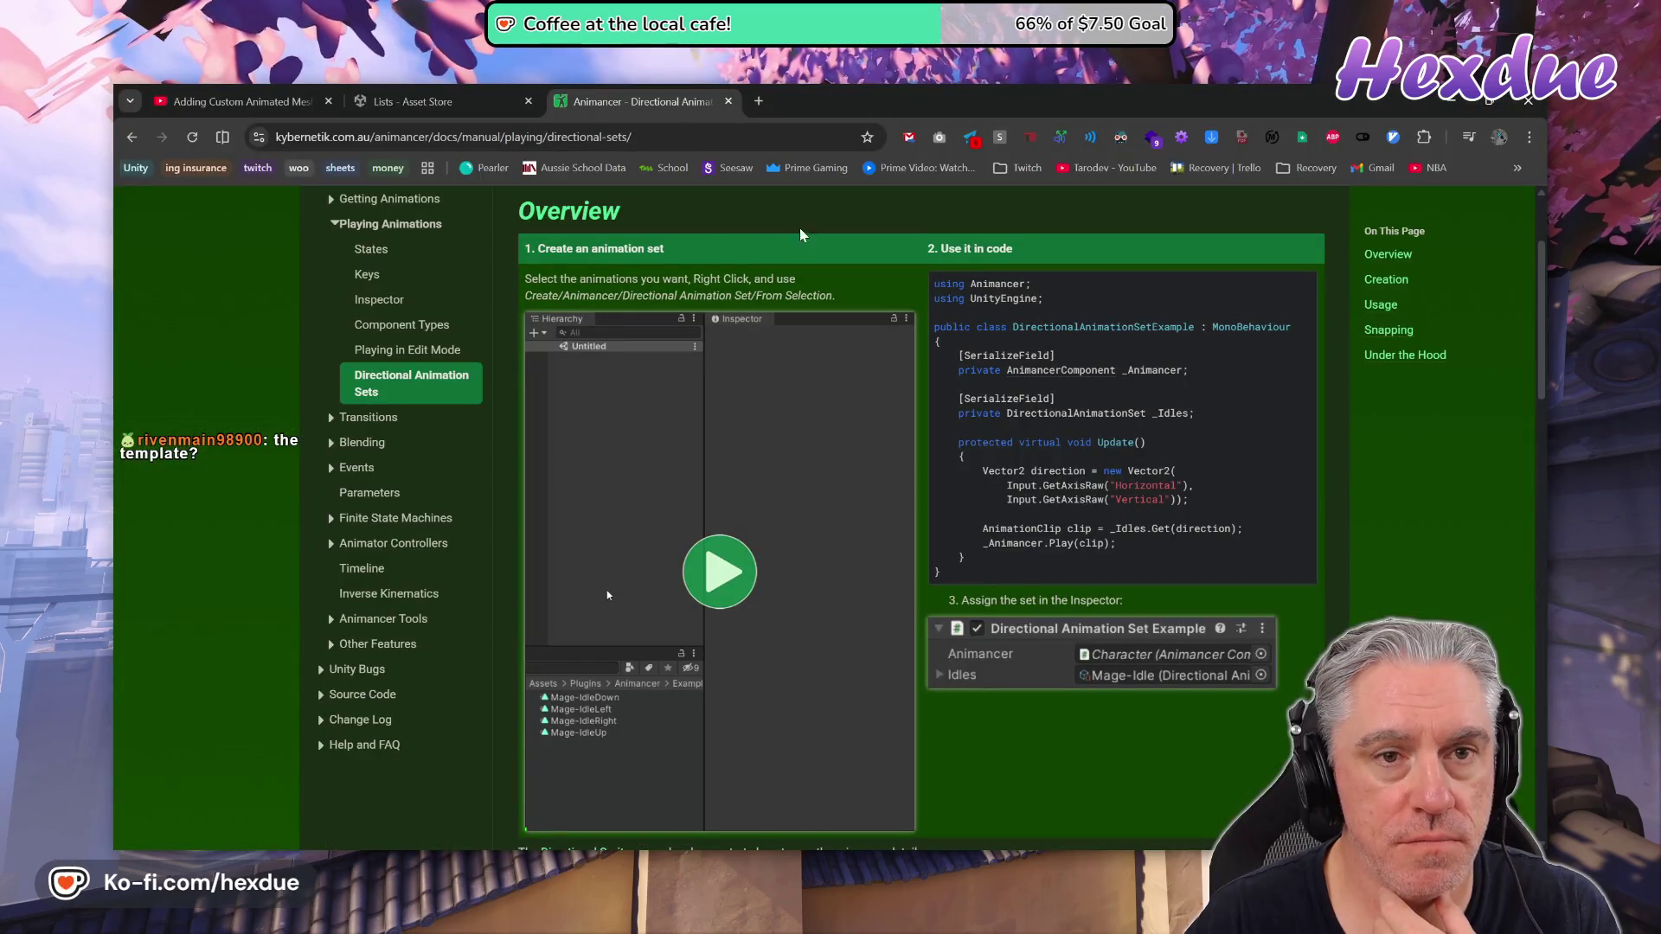
pyautogui.click(448, 100)
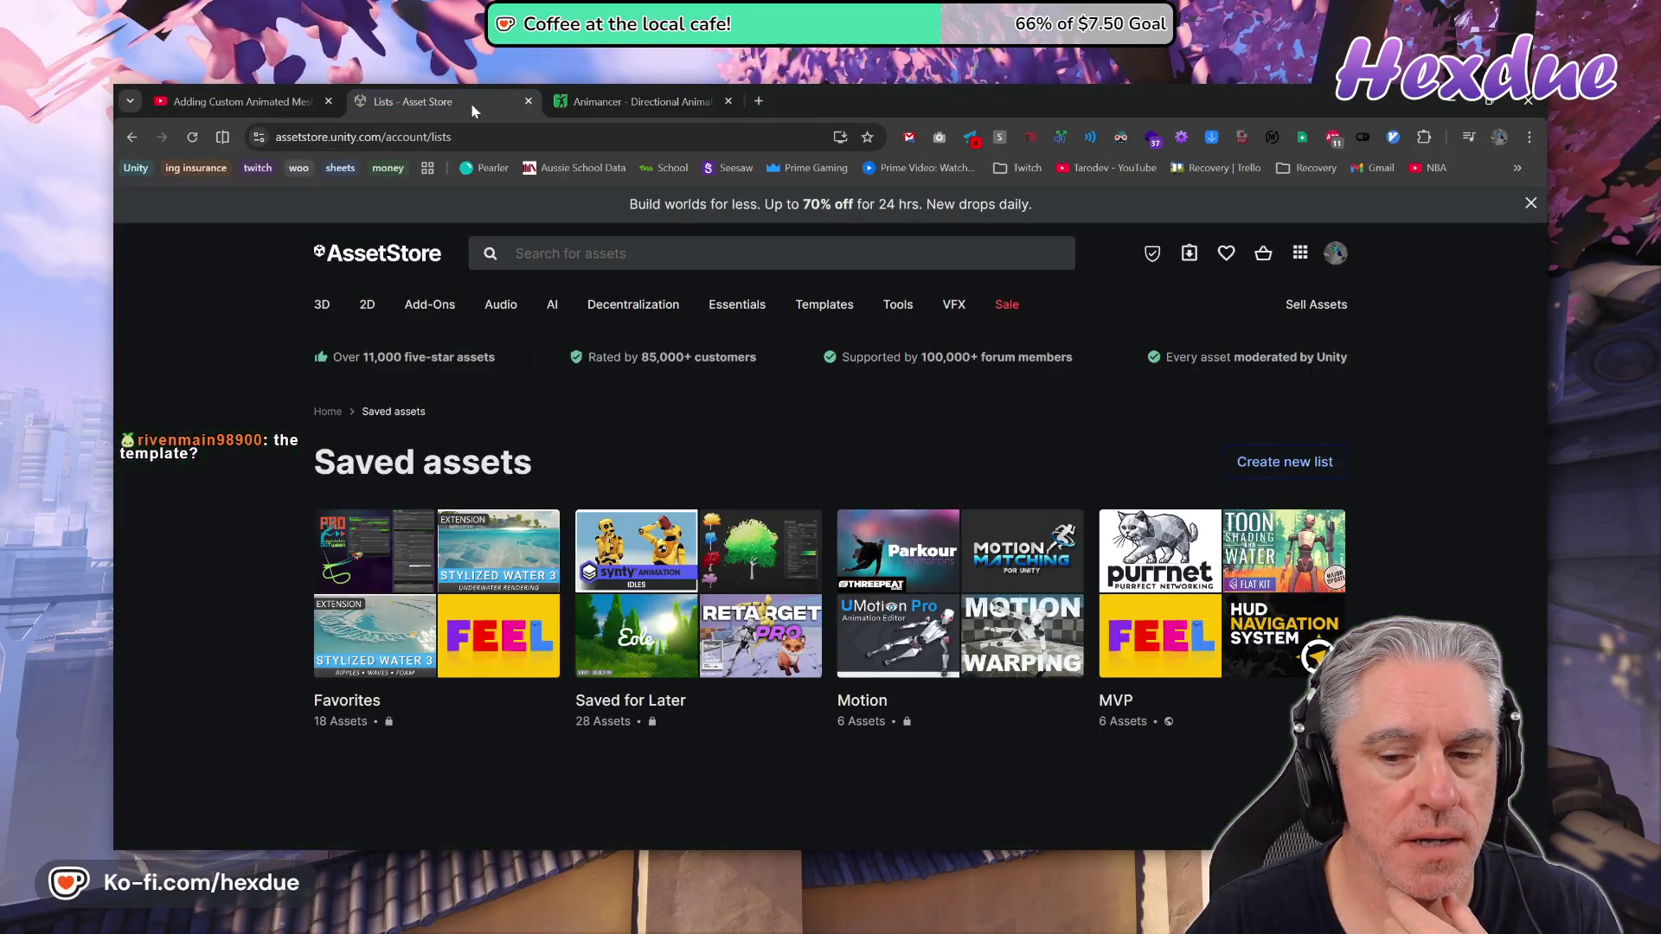
pyautogui.middleClick(1181, 560)
pyautogui.click(640, 99)
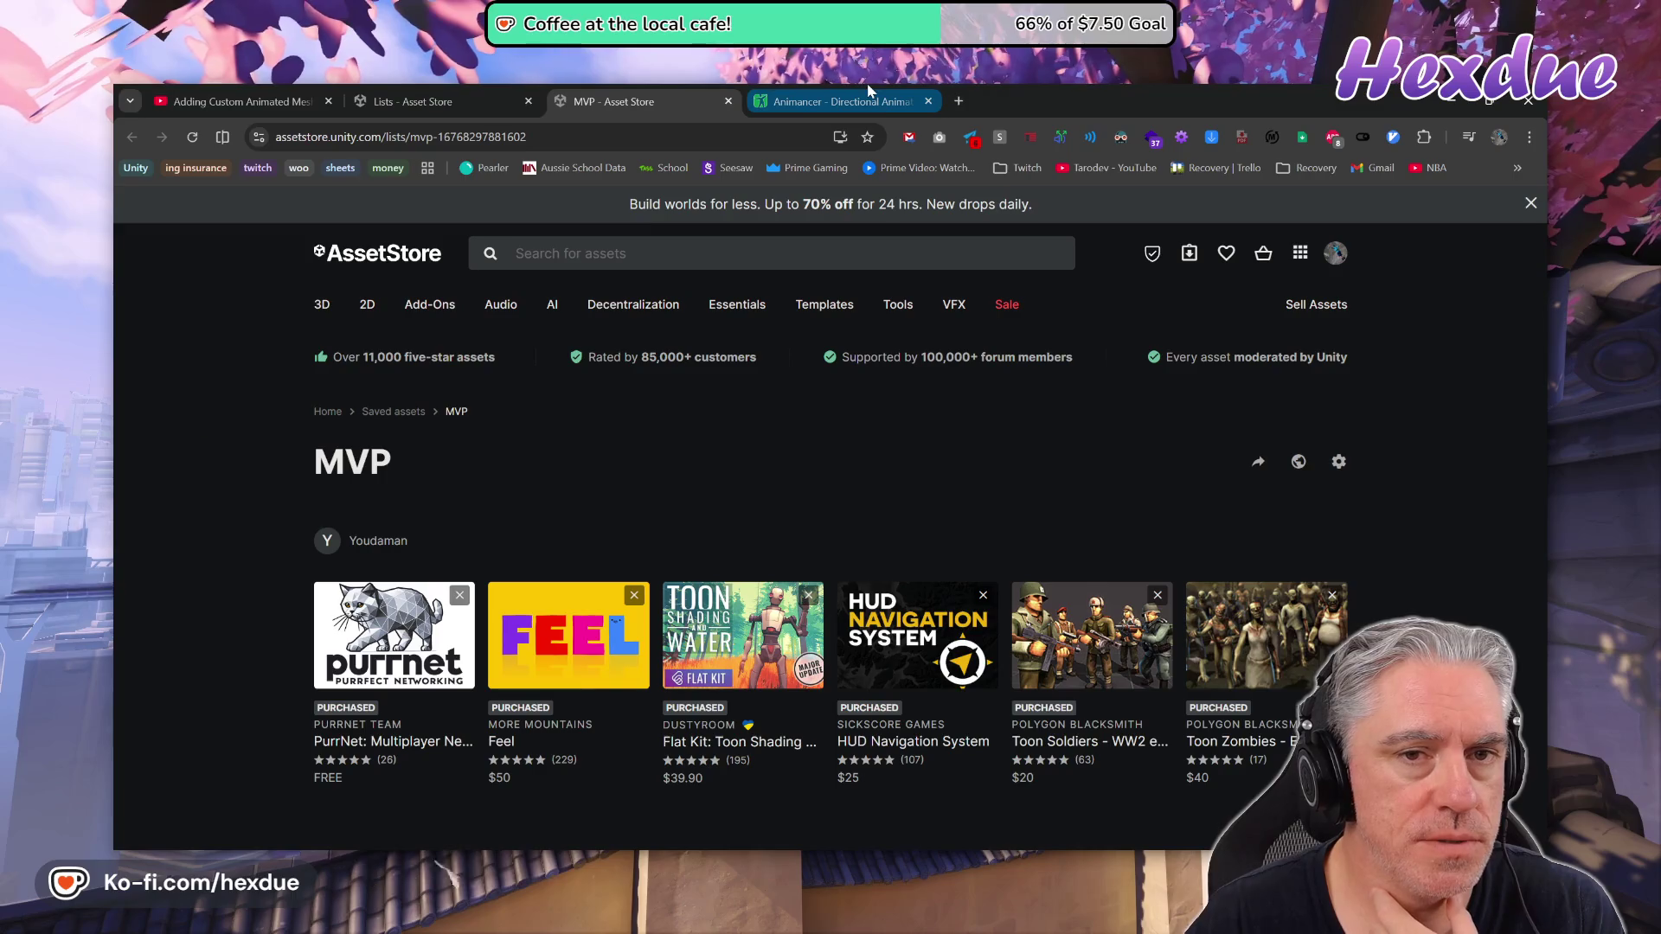
pyautogui.click(425, 92)
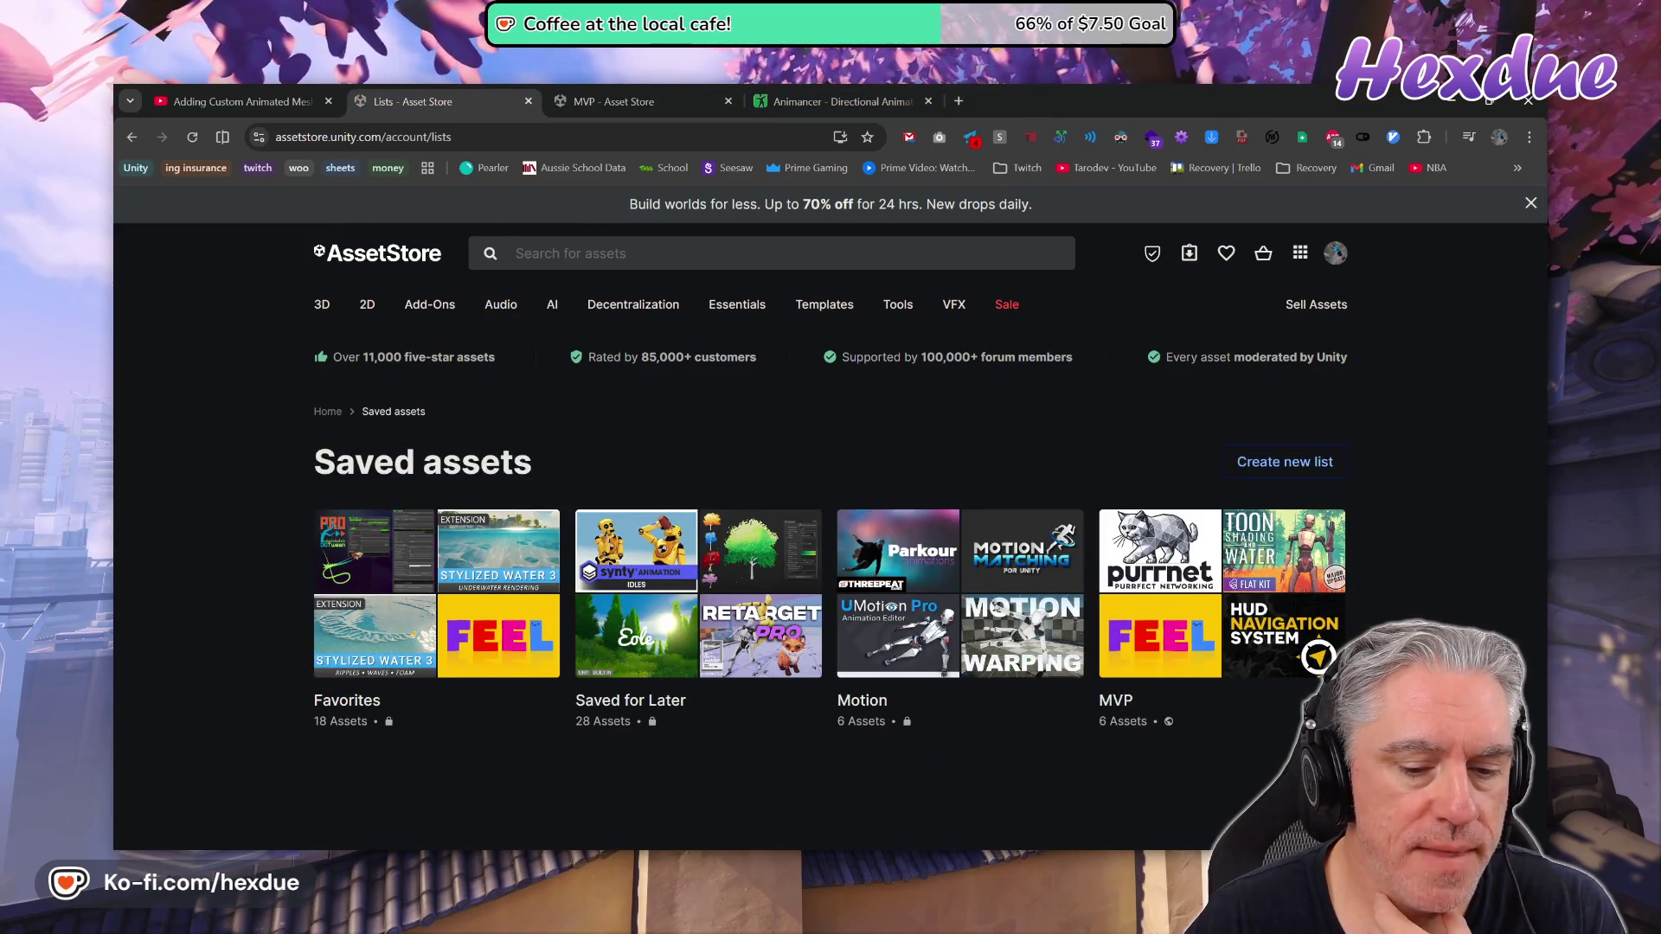
pyautogui.moveTo(849, 865)
pyautogui.hotkey('alt', 'Tab')
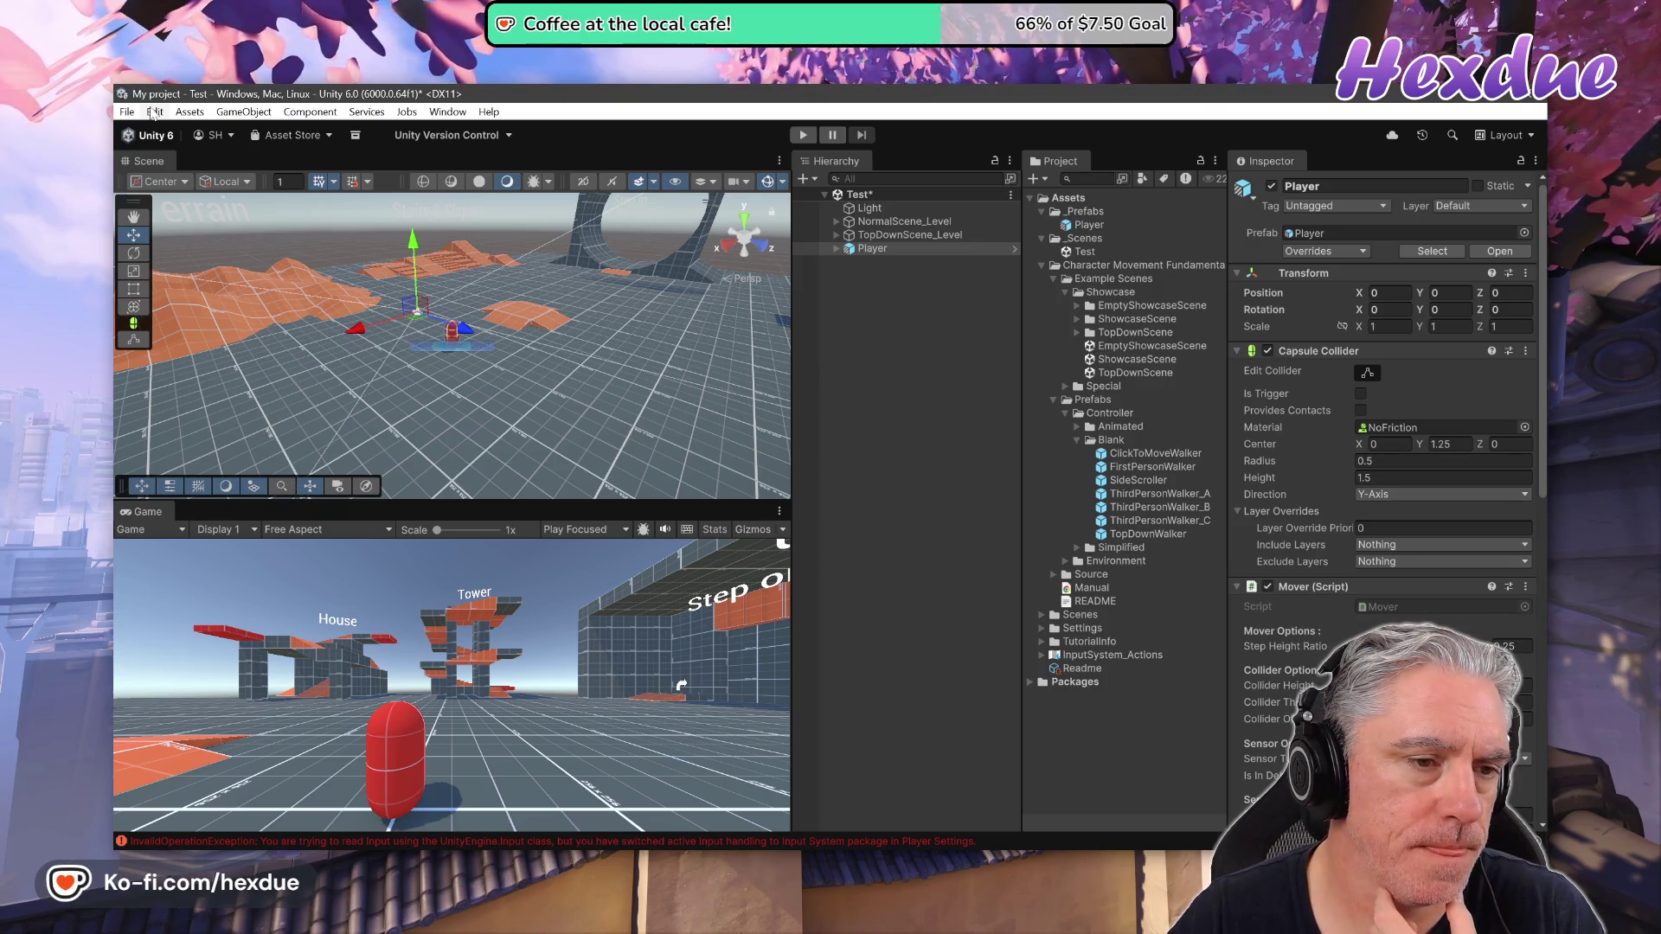
# Open the editor Preferences window from the Edit menu, then close it
pyautogui.click(153, 112)
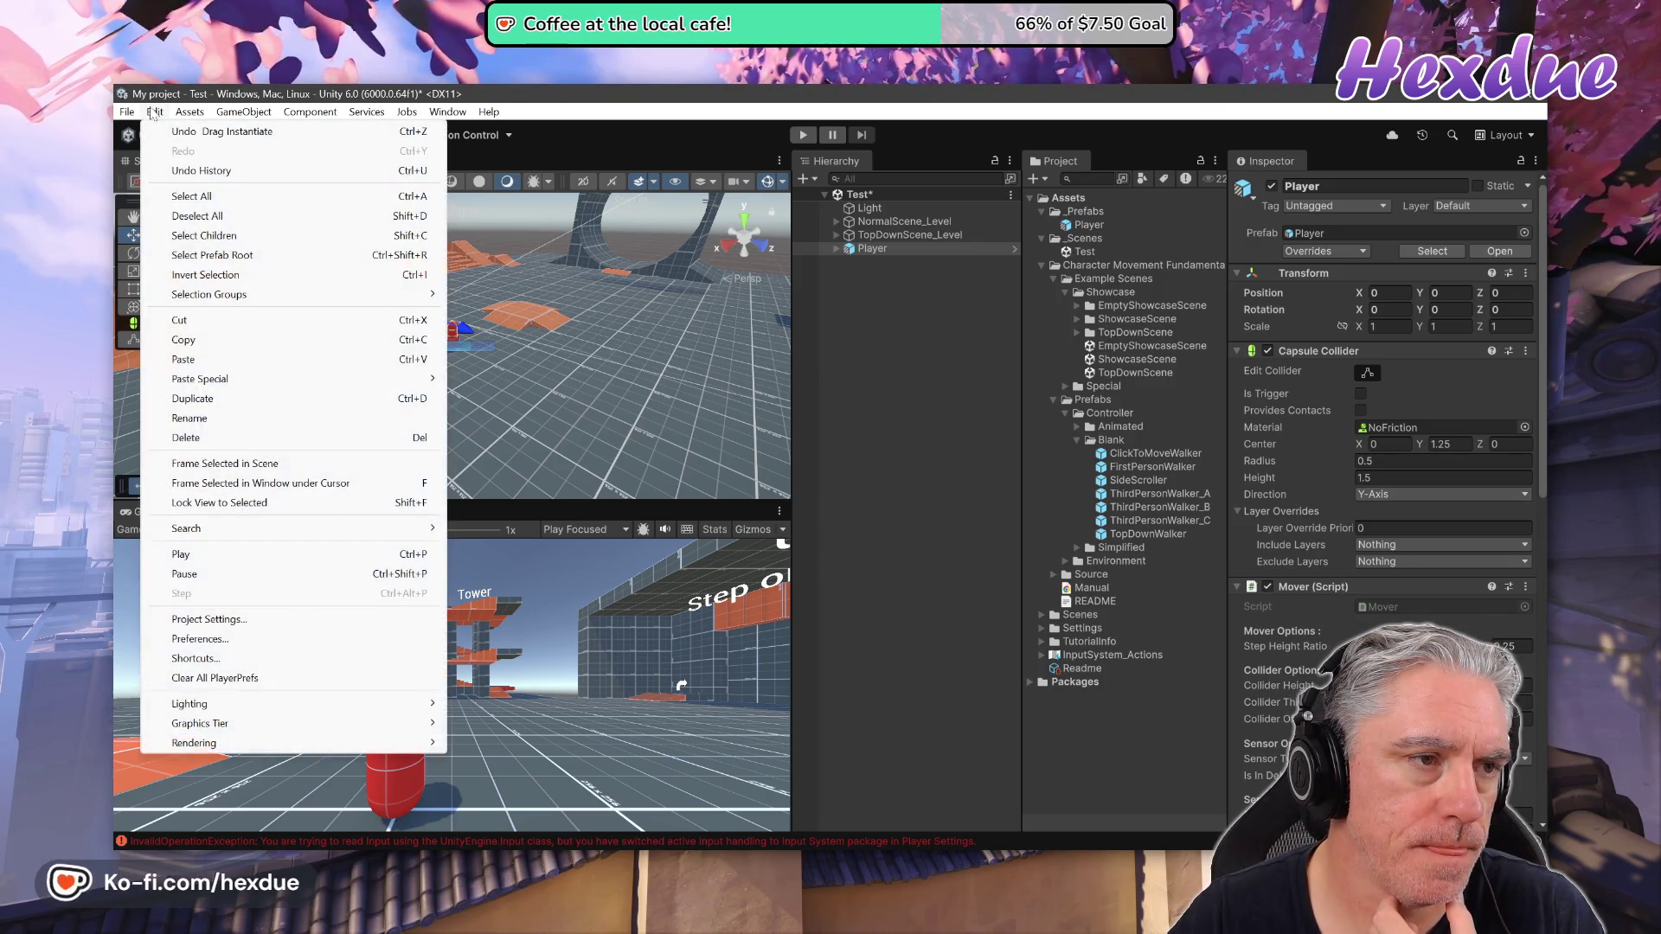
pyautogui.click(299, 638)
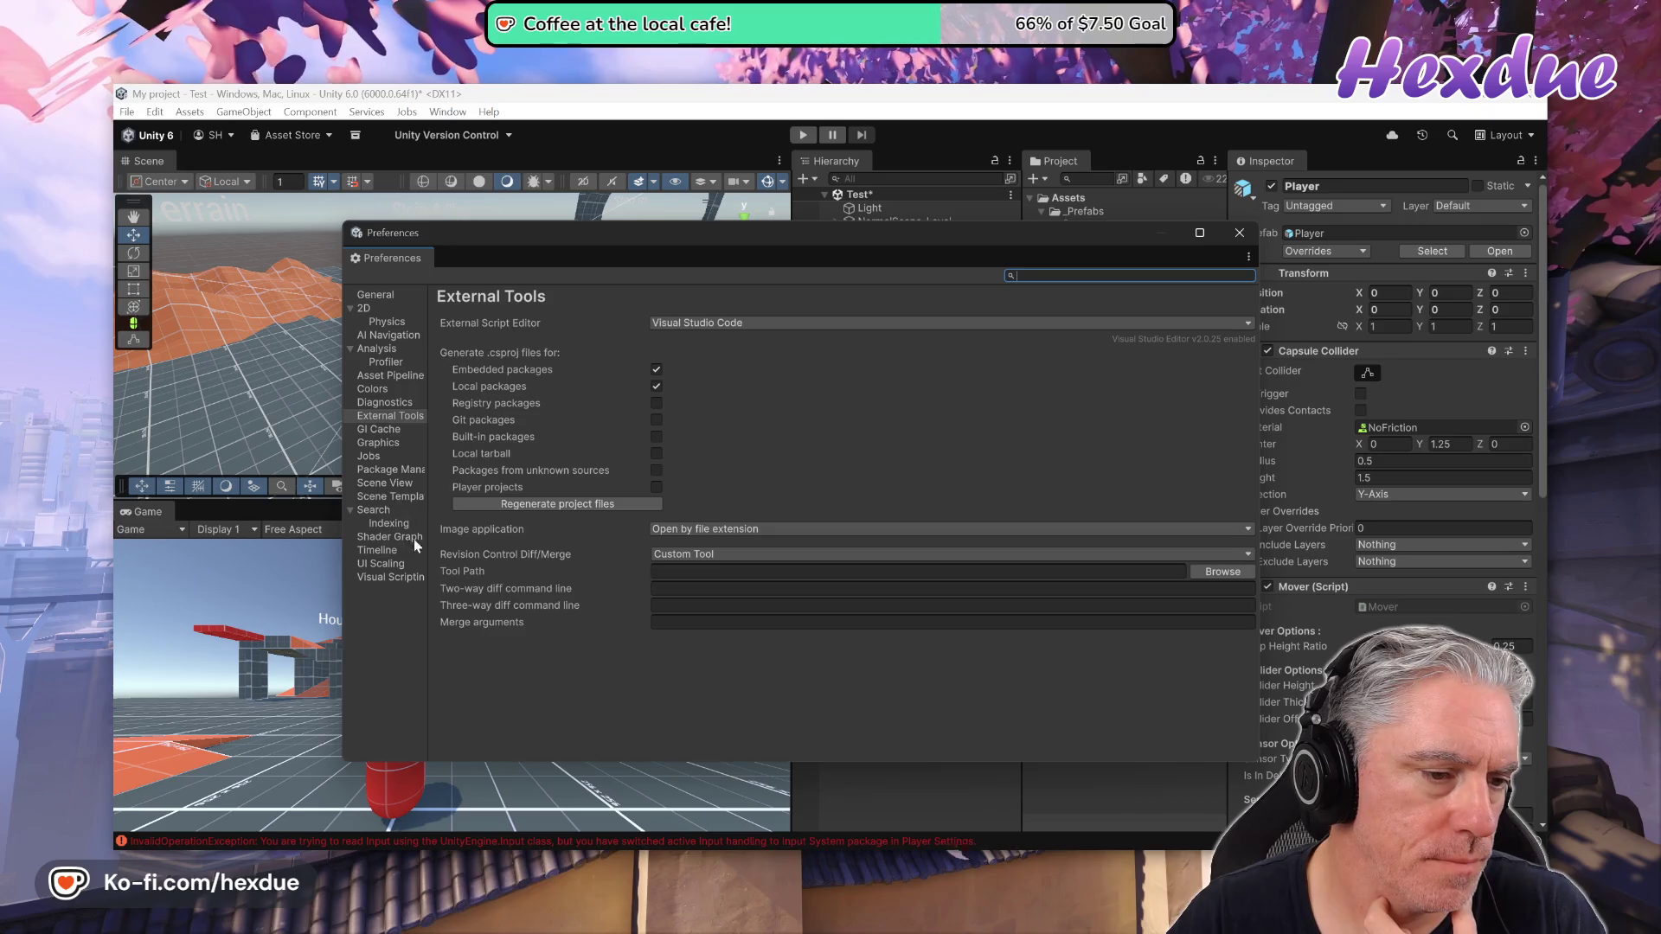
pyautogui.click(1241, 233)
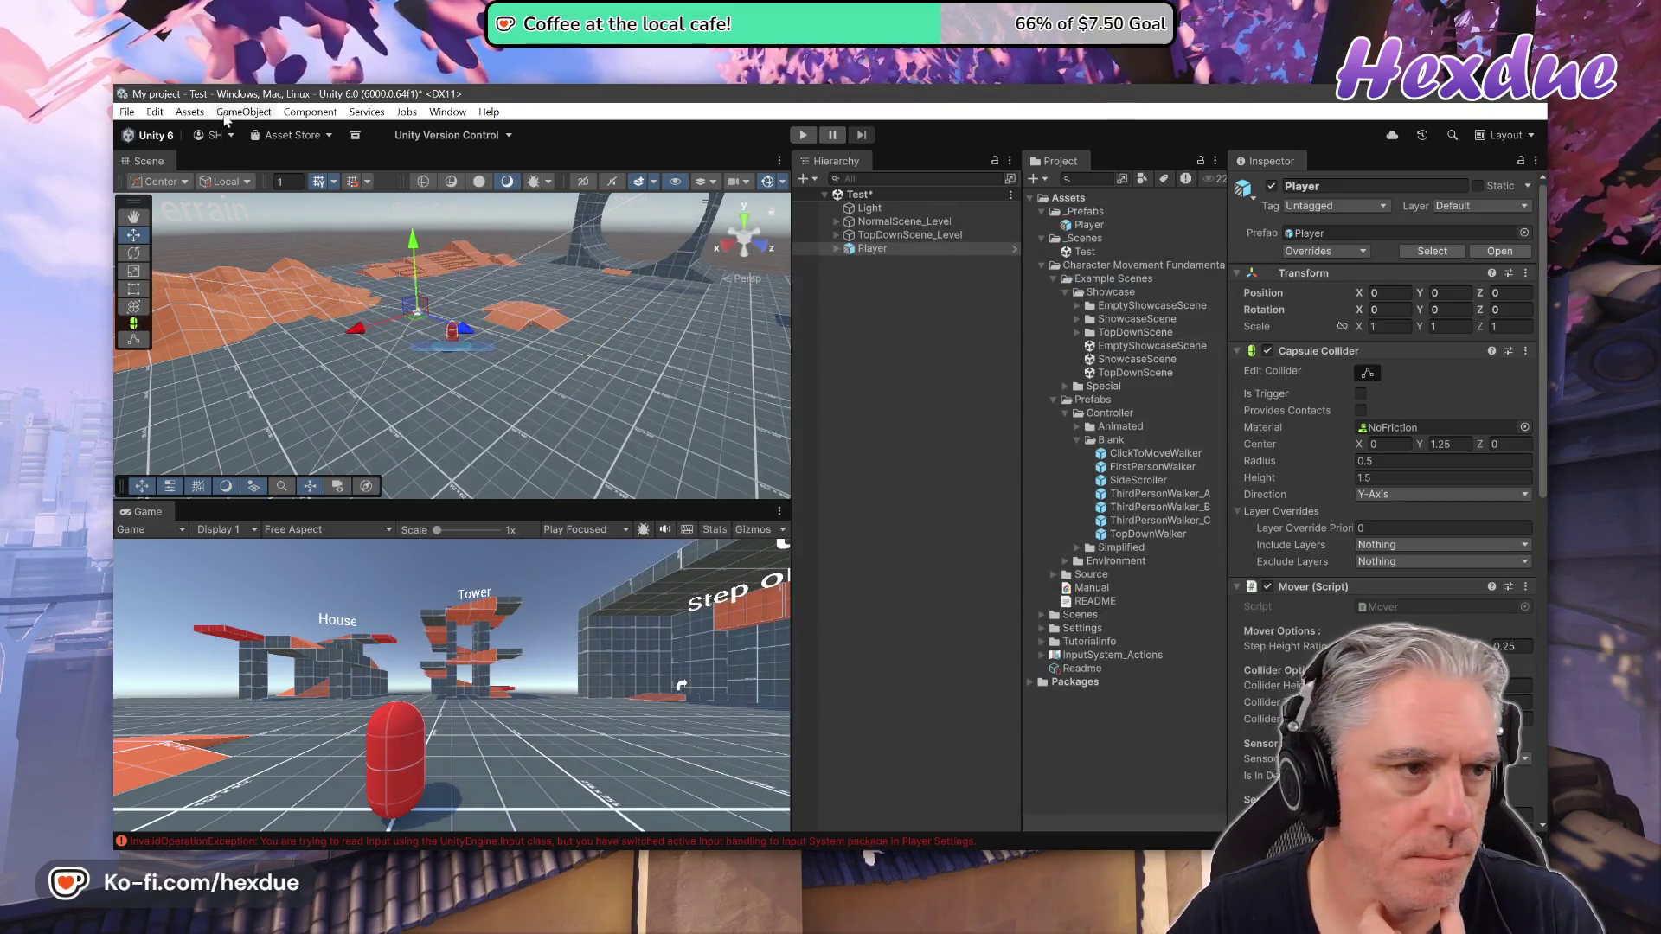
# Show Project Settings on the Player page, scrolled to the Active Input Handling configuration
pyautogui.click(156, 113)
pyautogui.click(233, 616)
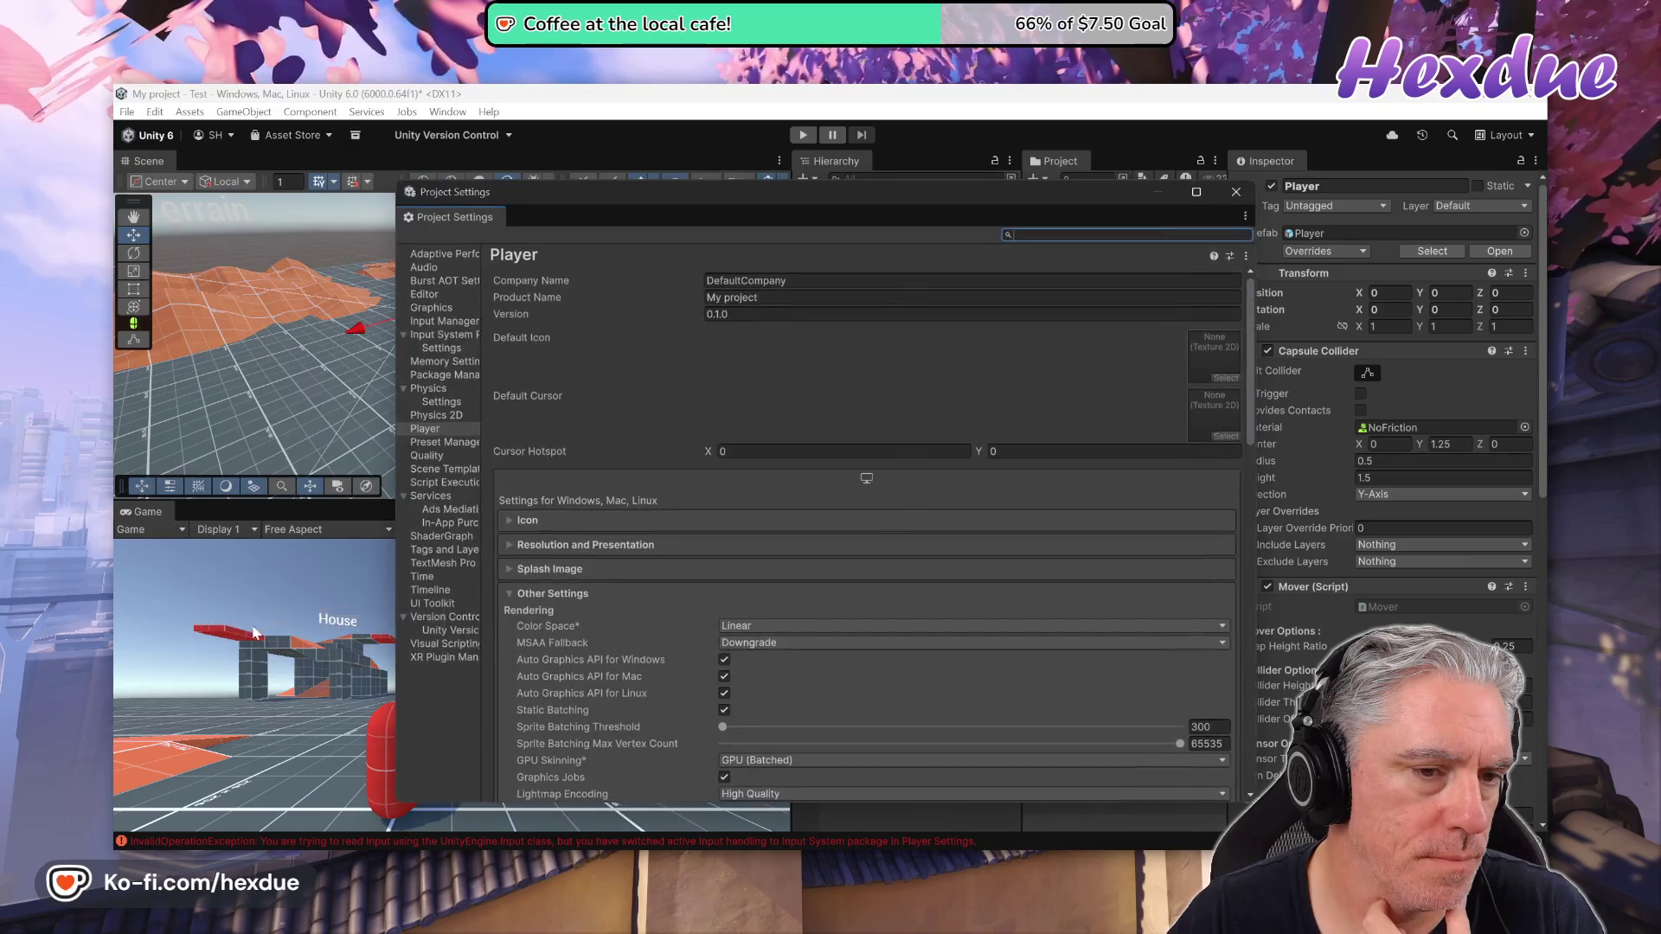
pyautogui.scroll(-10, 753, 576)
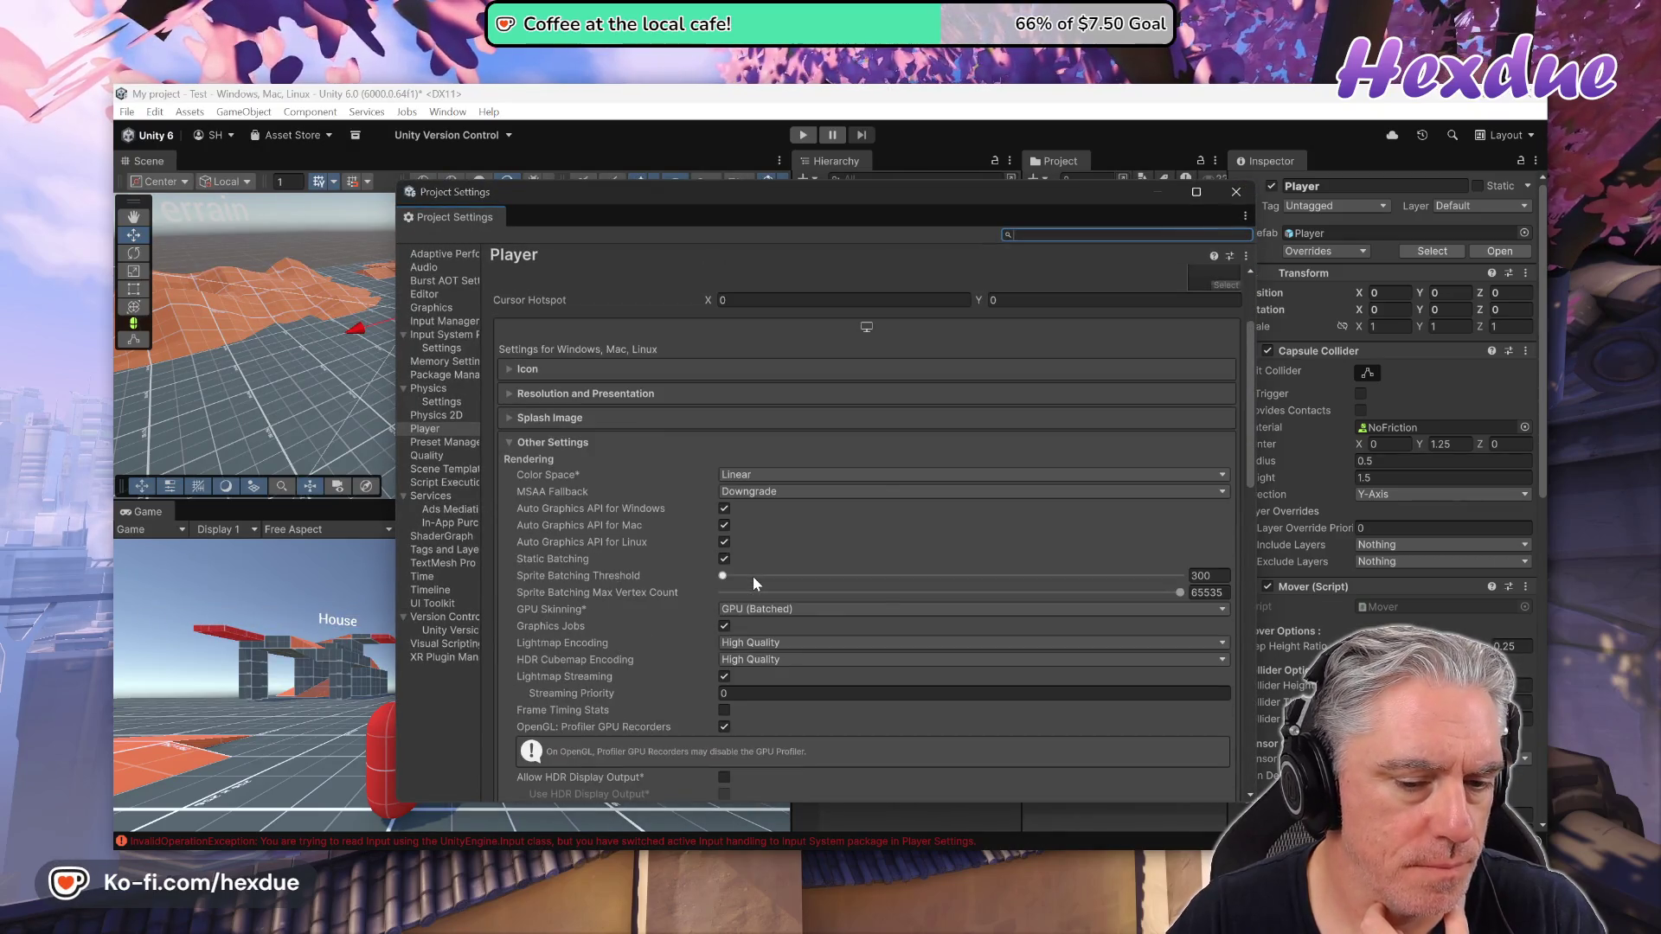
pyautogui.scroll(-10, 684, 661)
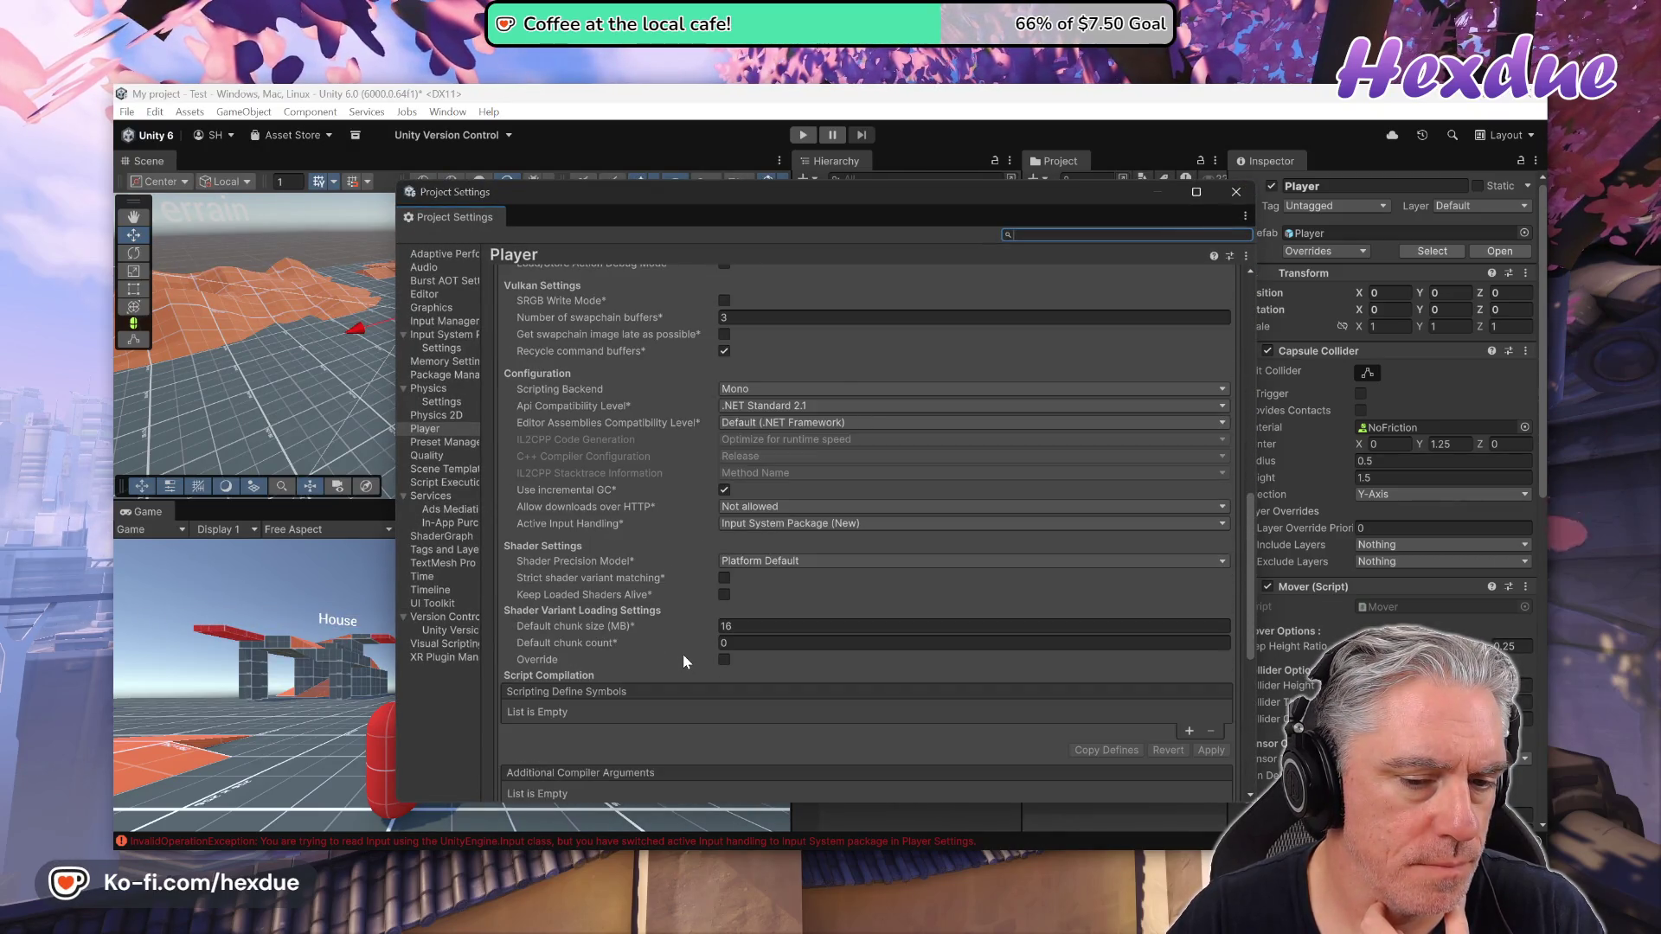
pyautogui.scroll(-3, 683, 654)
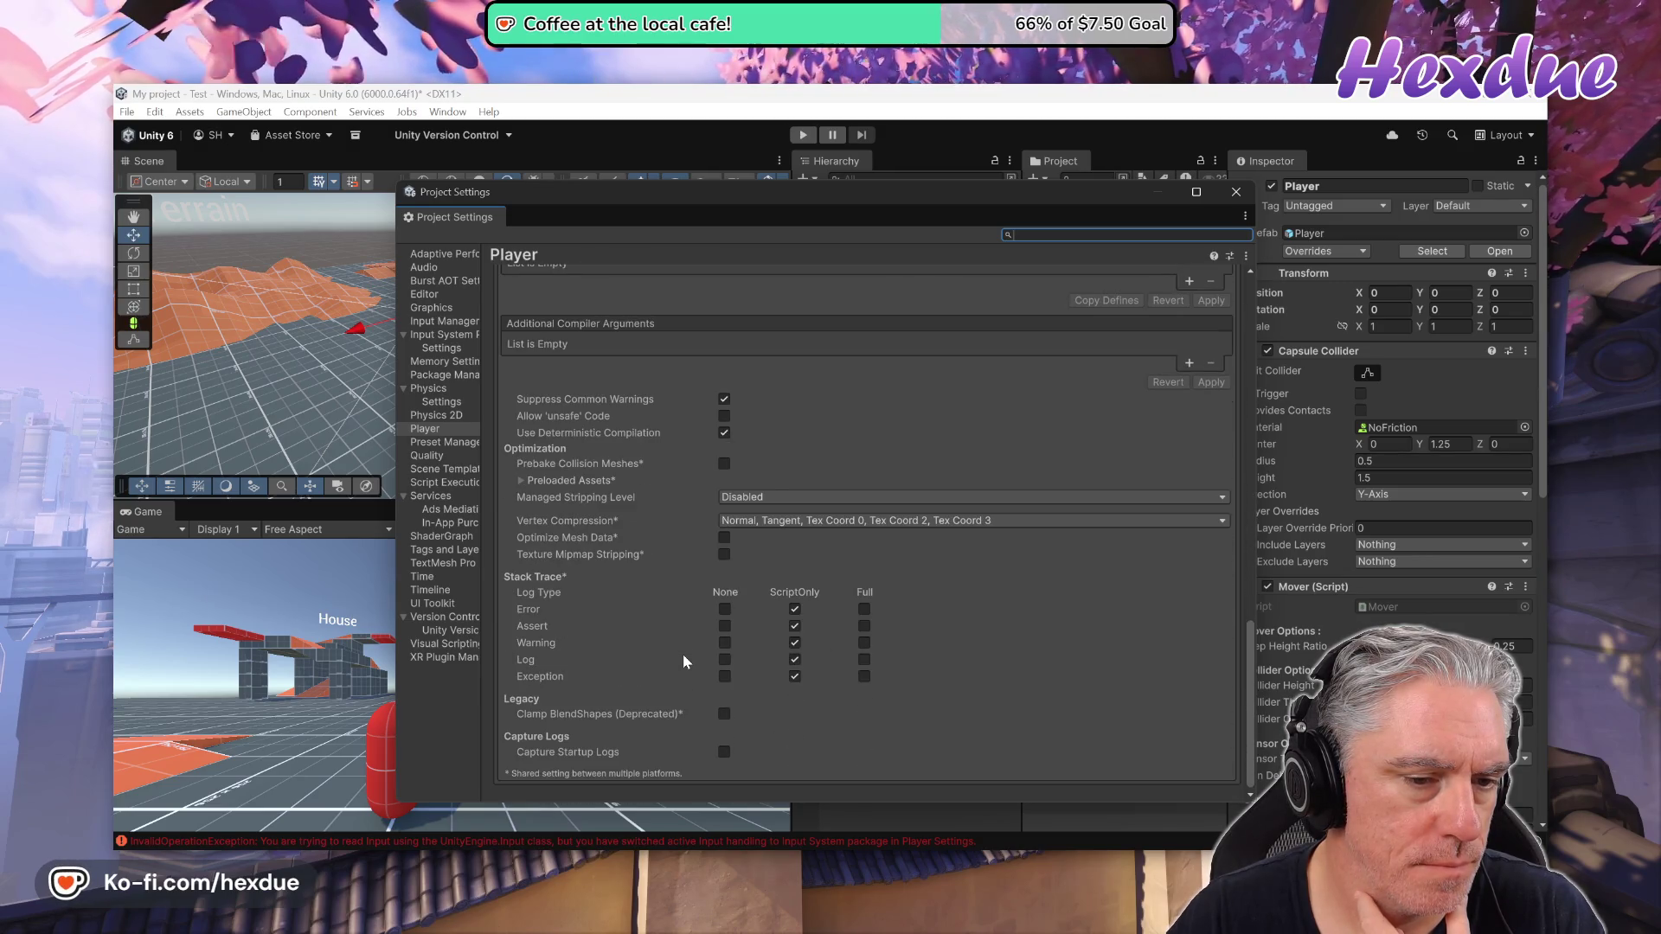
pyautogui.scroll(8, 684, 662)
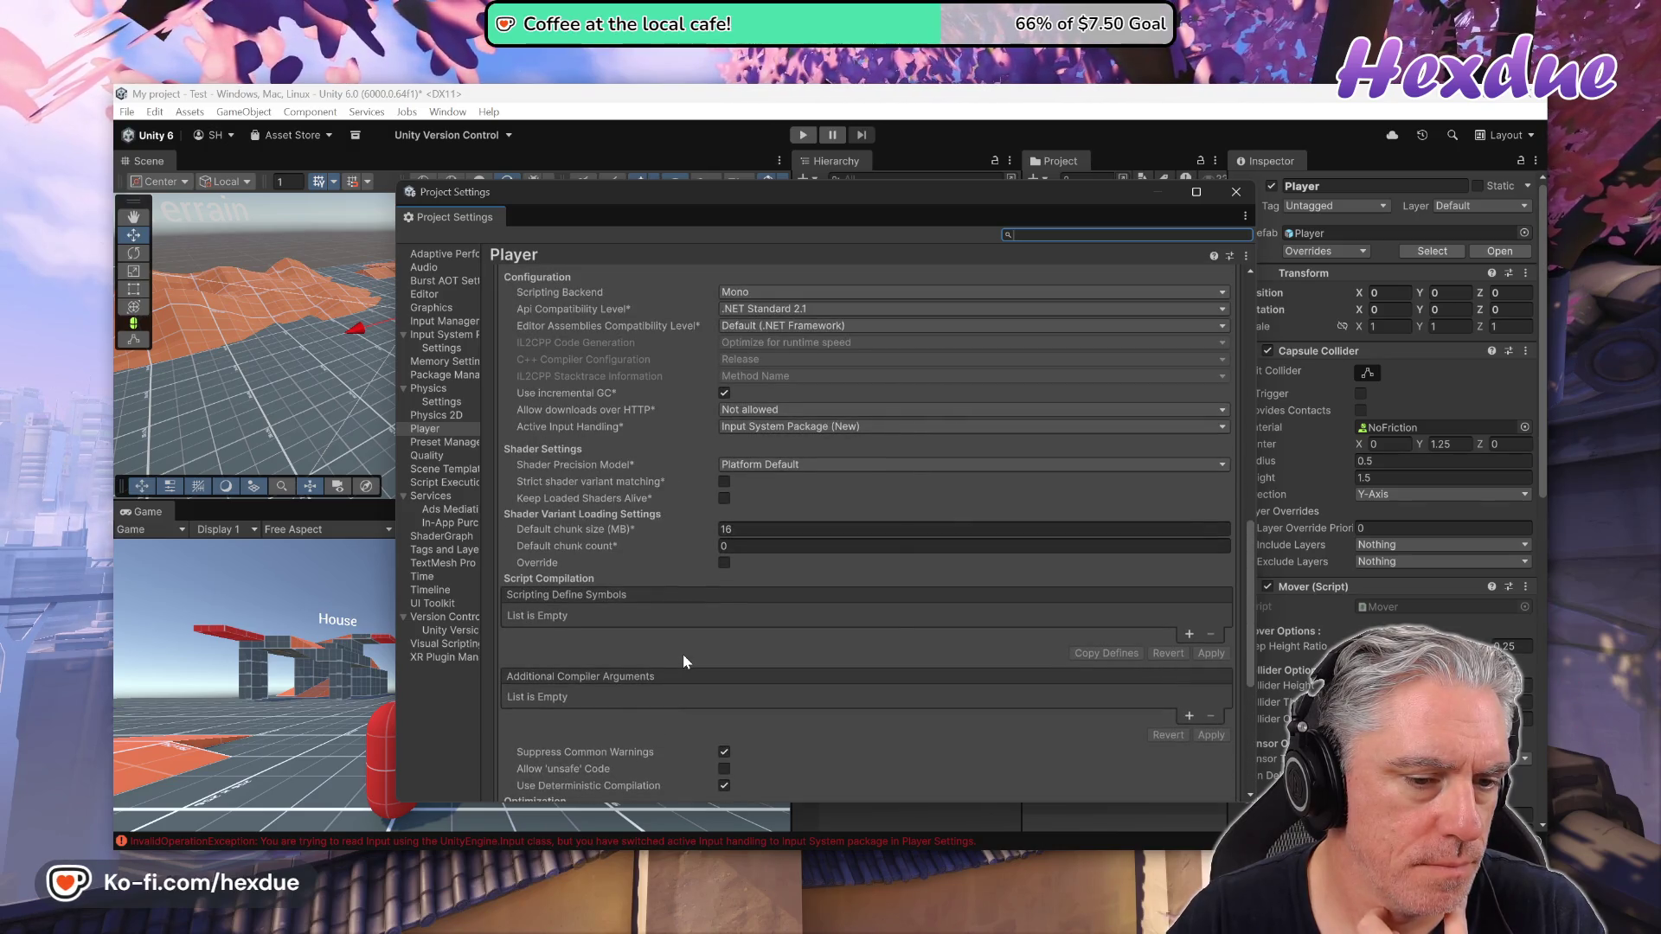
pyautogui.scroll(-8, 683, 662)
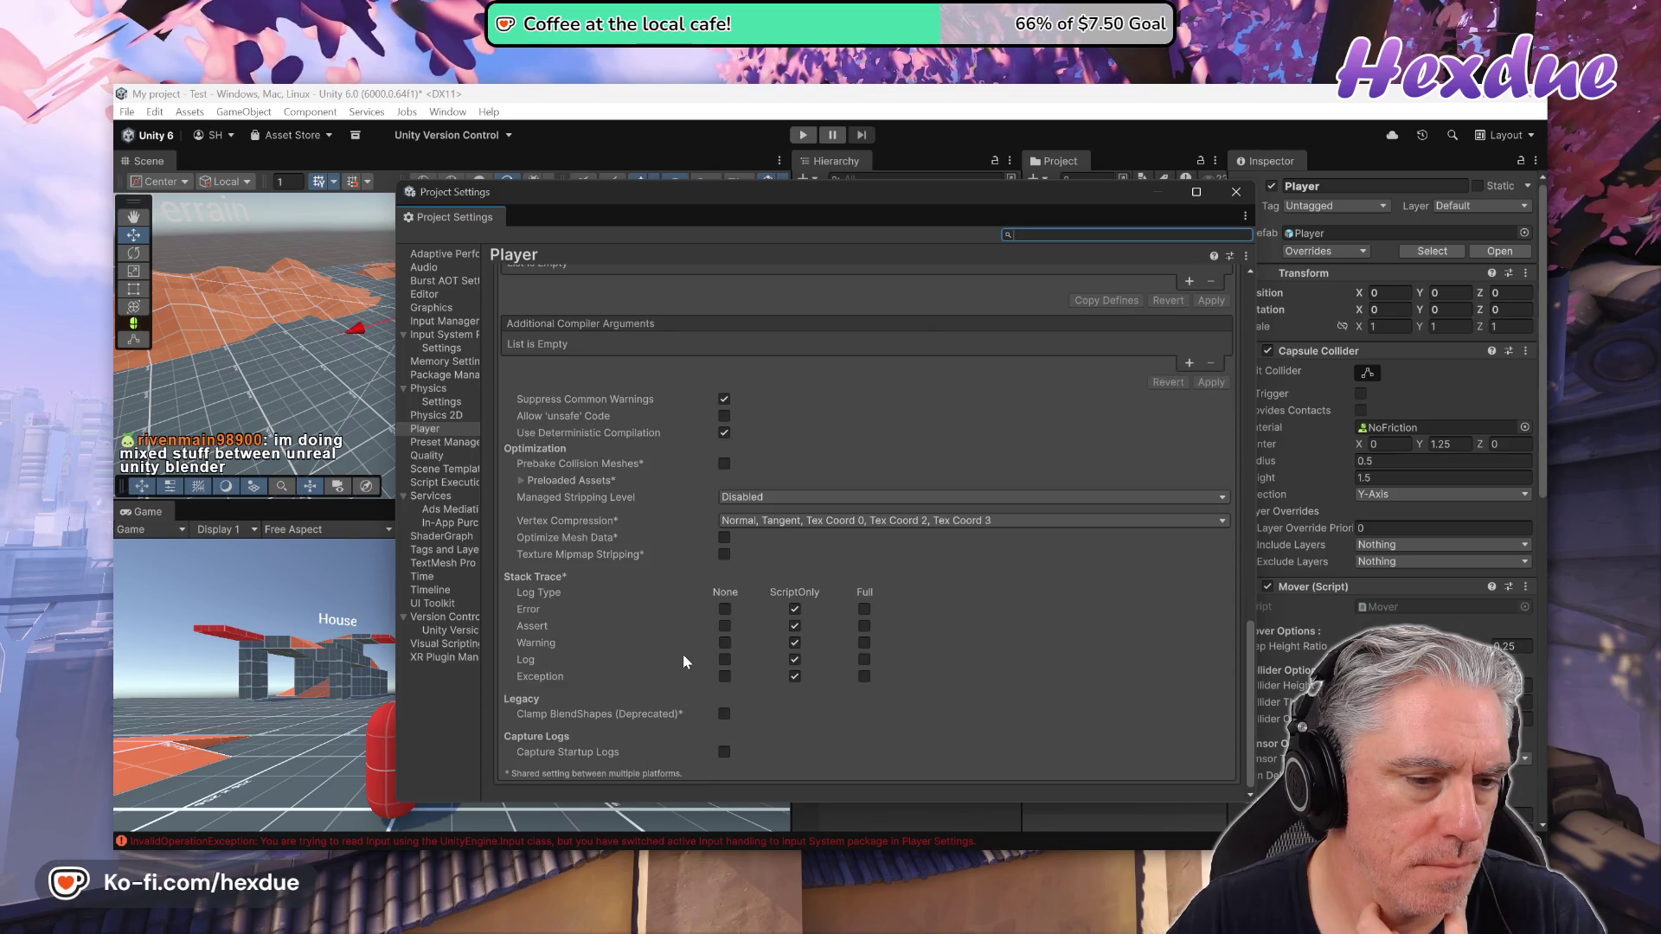
pyautogui.scroll(8, 682, 655)
pyautogui.scroll(3, 680, 654)
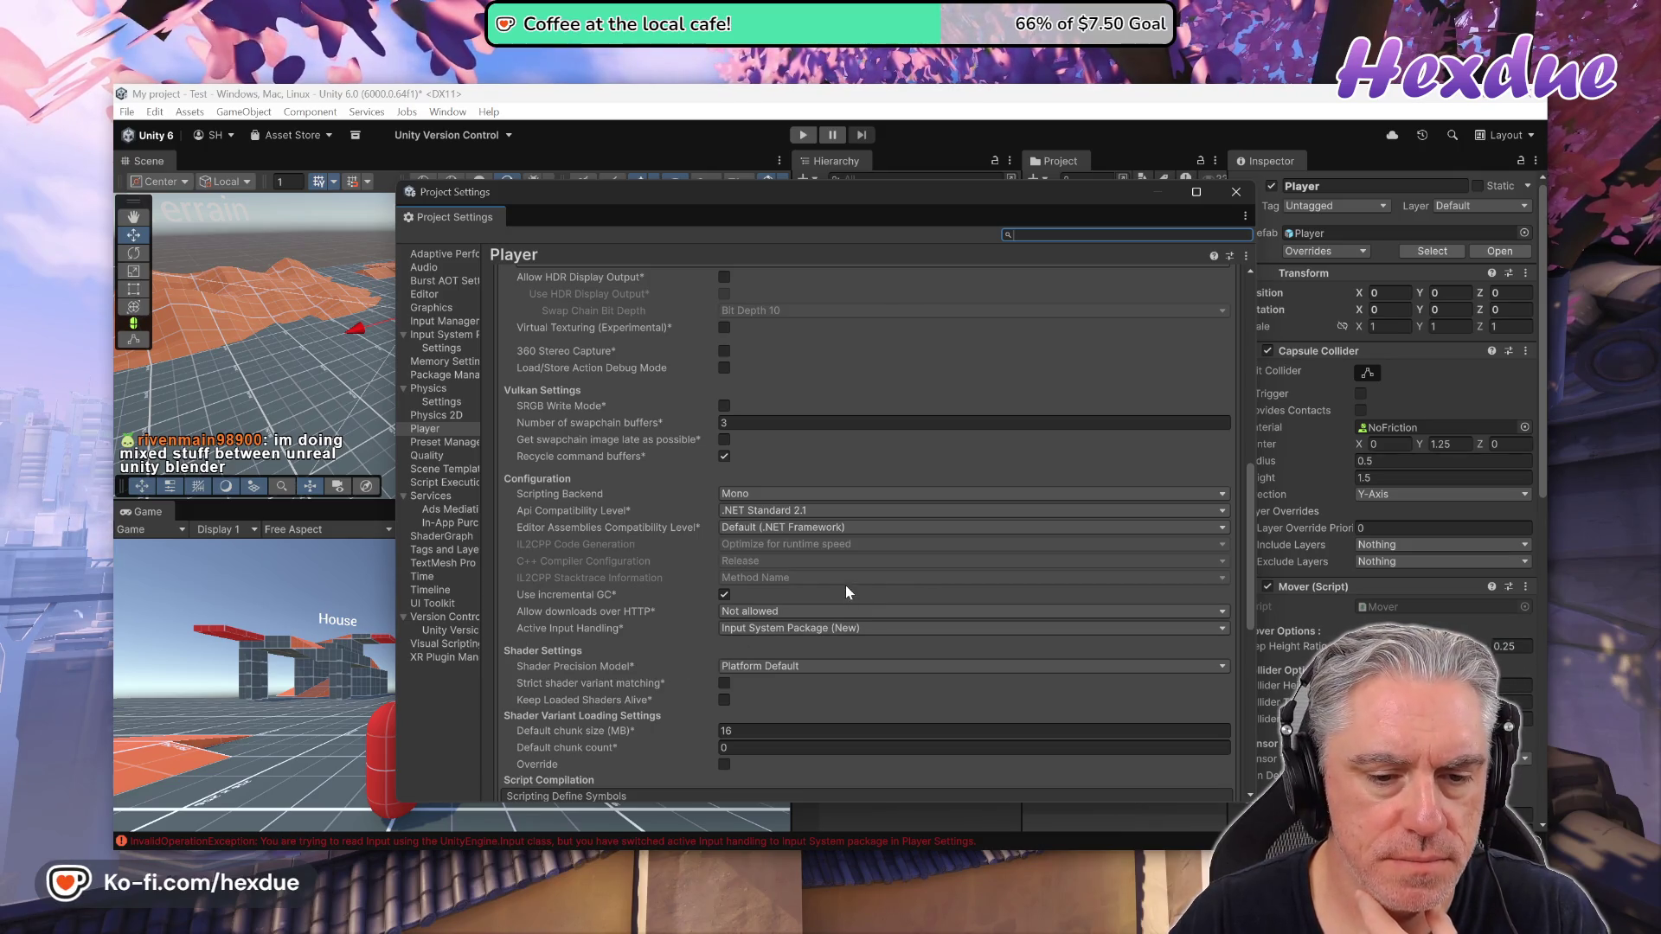
# Change Active Input Handling to Both, accept the editor restart, and save the modified scenes
pyautogui.click(746, 626)
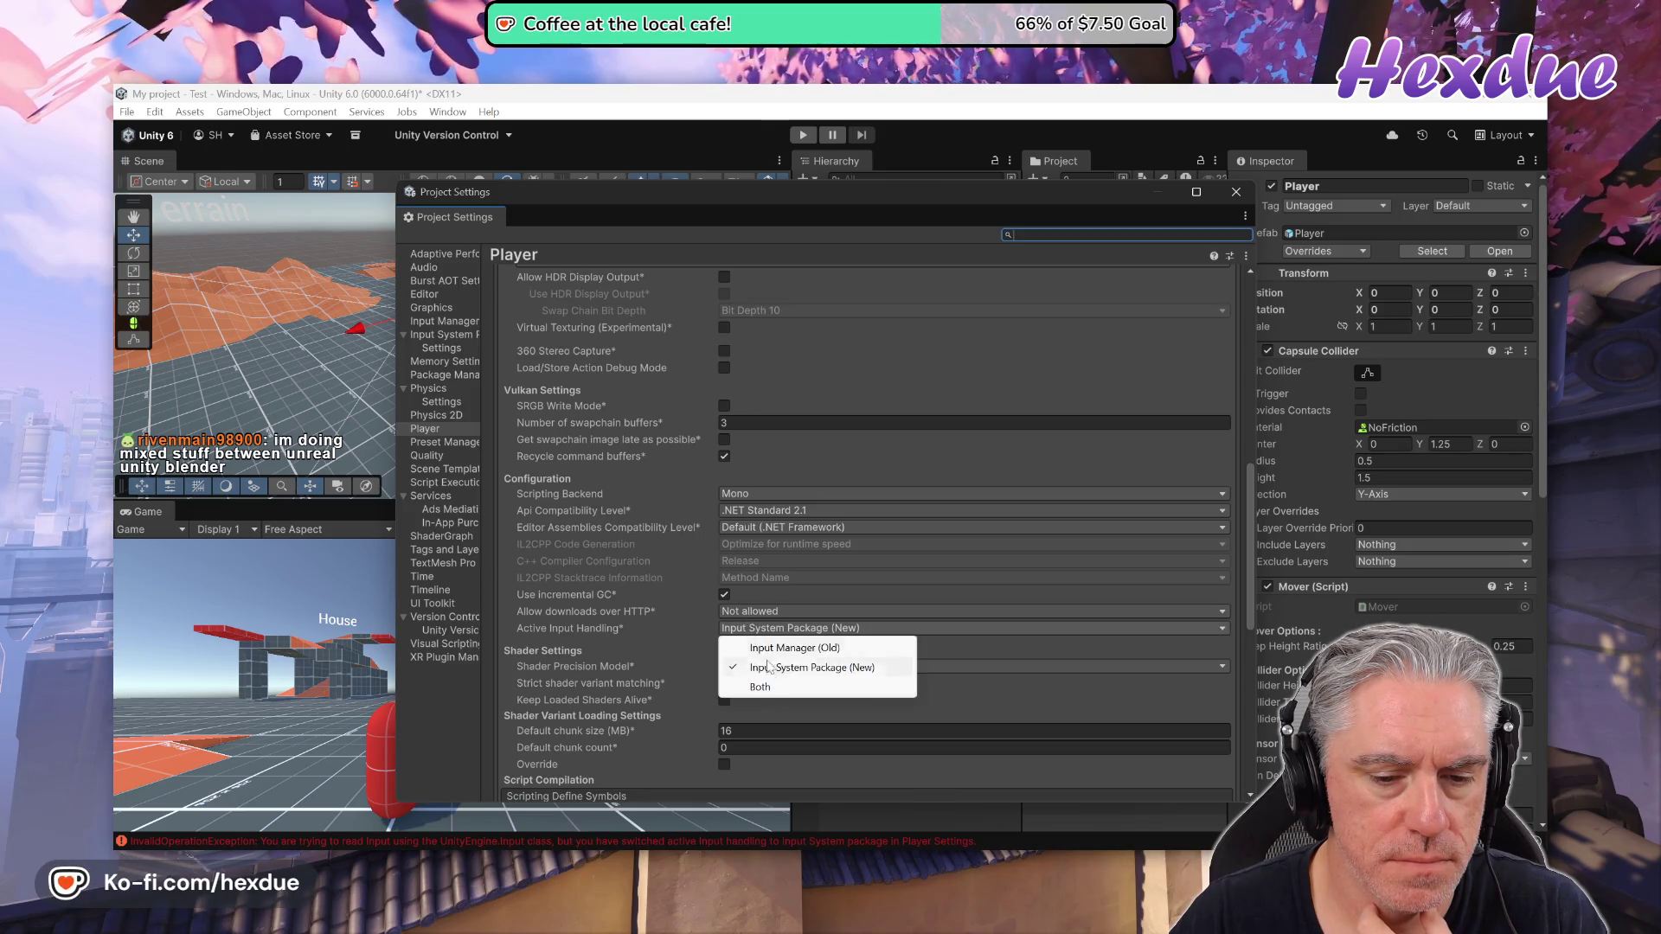
pyautogui.click(761, 688)
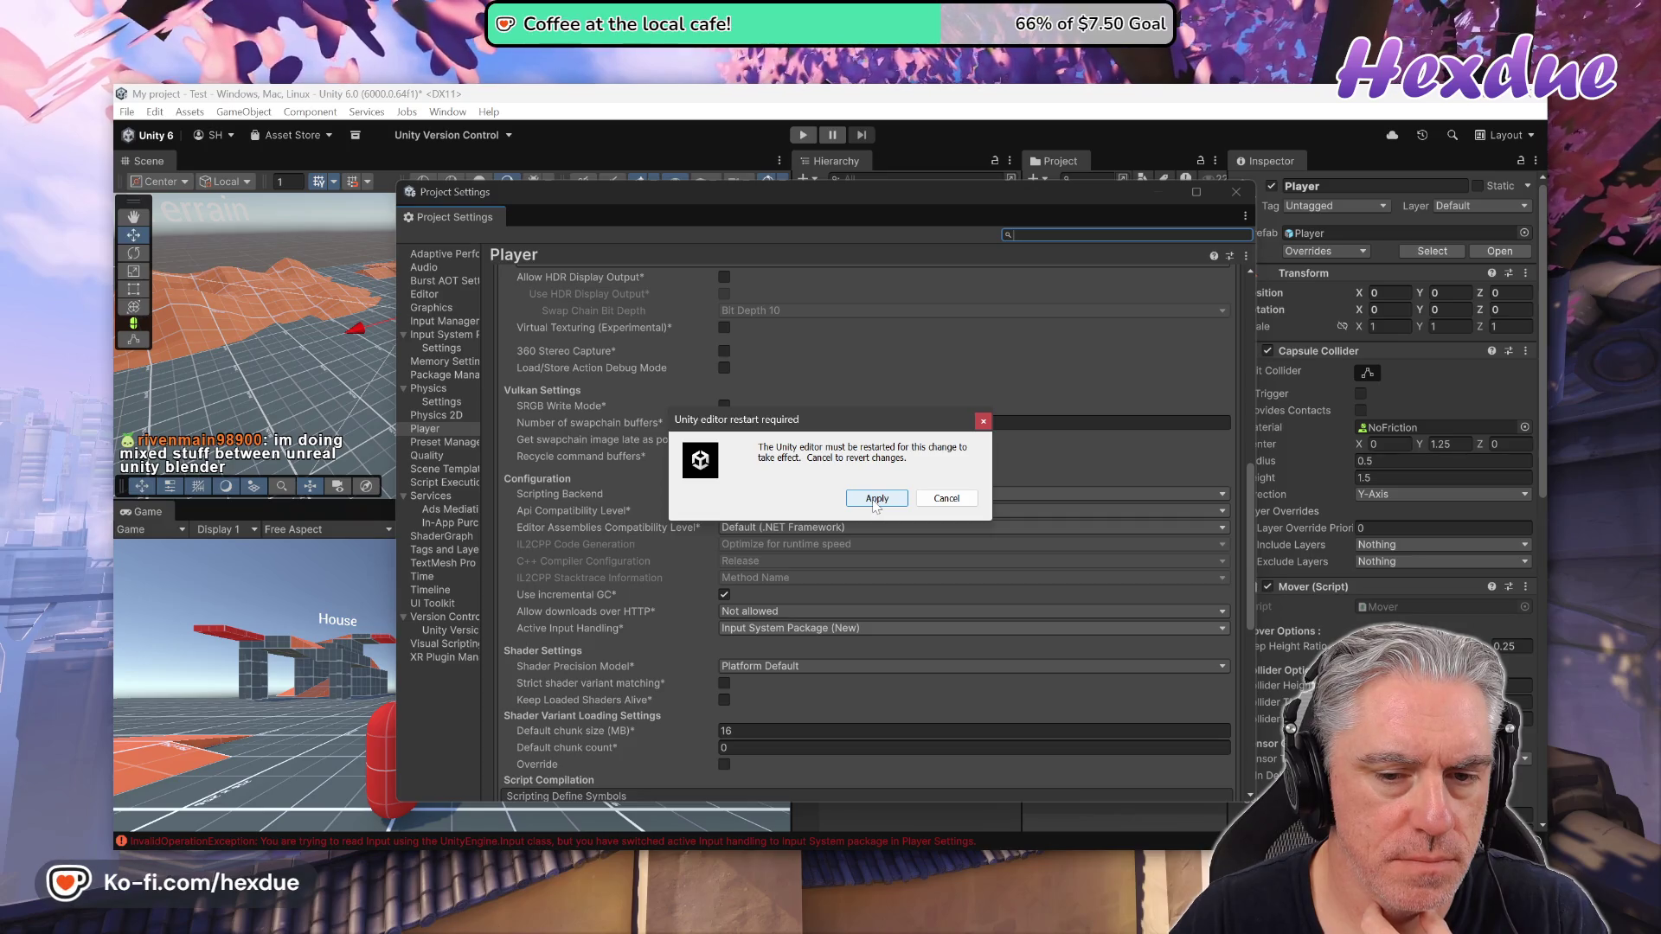
pyautogui.click(877, 500)
pyautogui.click(796, 517)
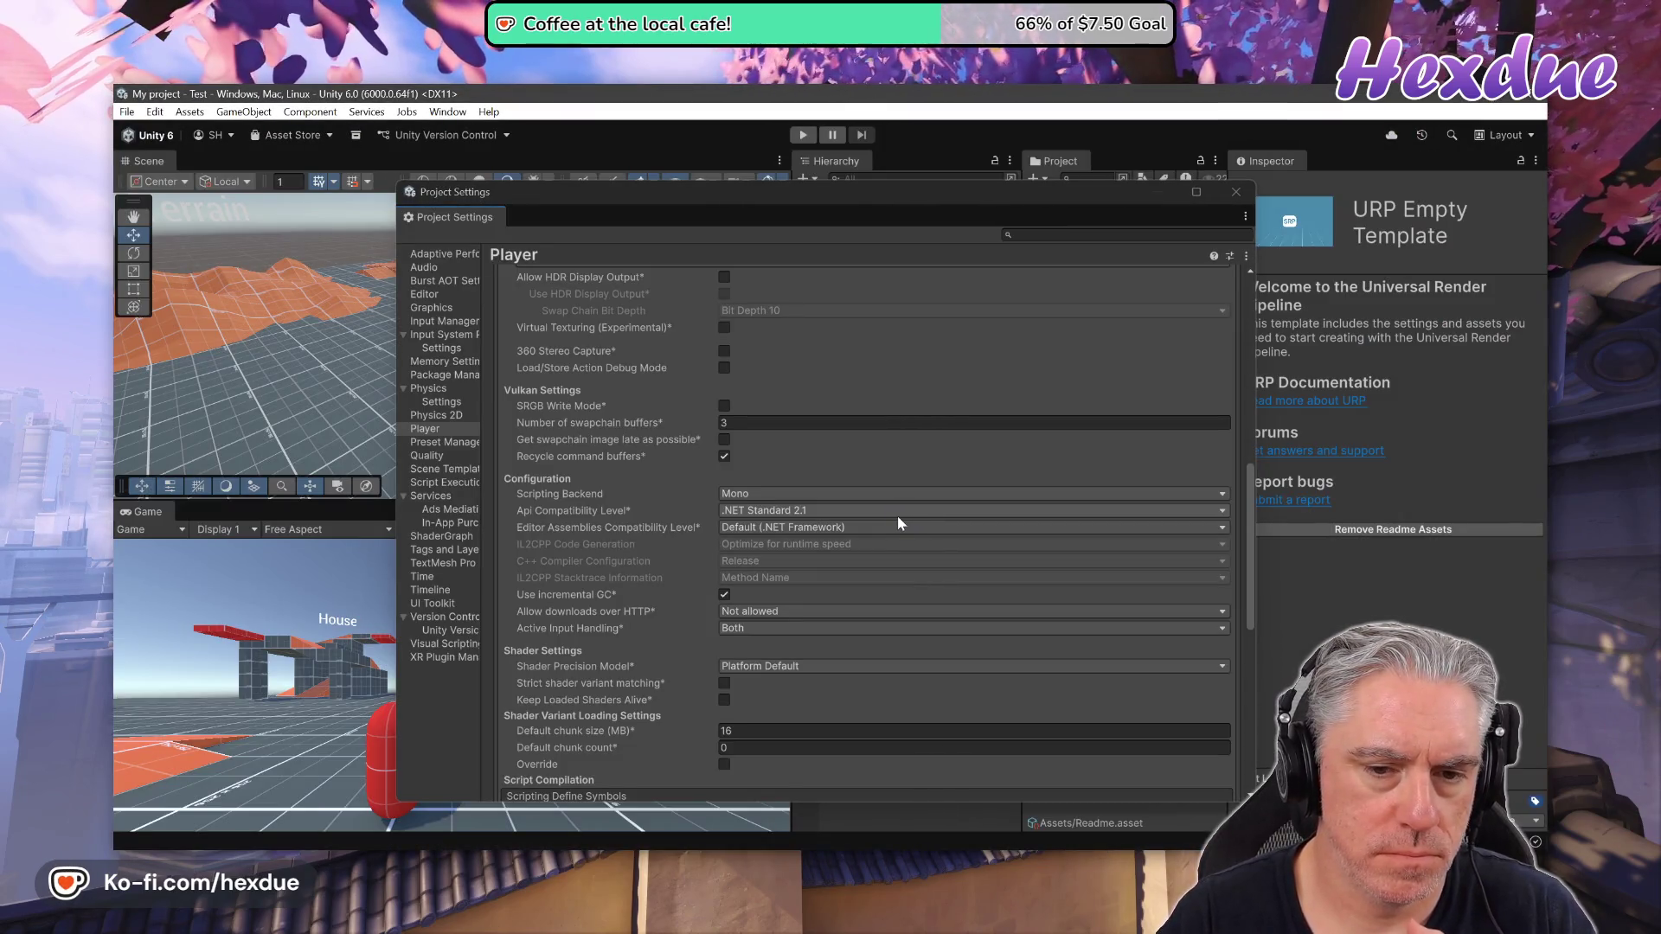
# Close Project Settings and test the Player capsule in Play mode by walking with W
pyautogui.click(1246, 193)
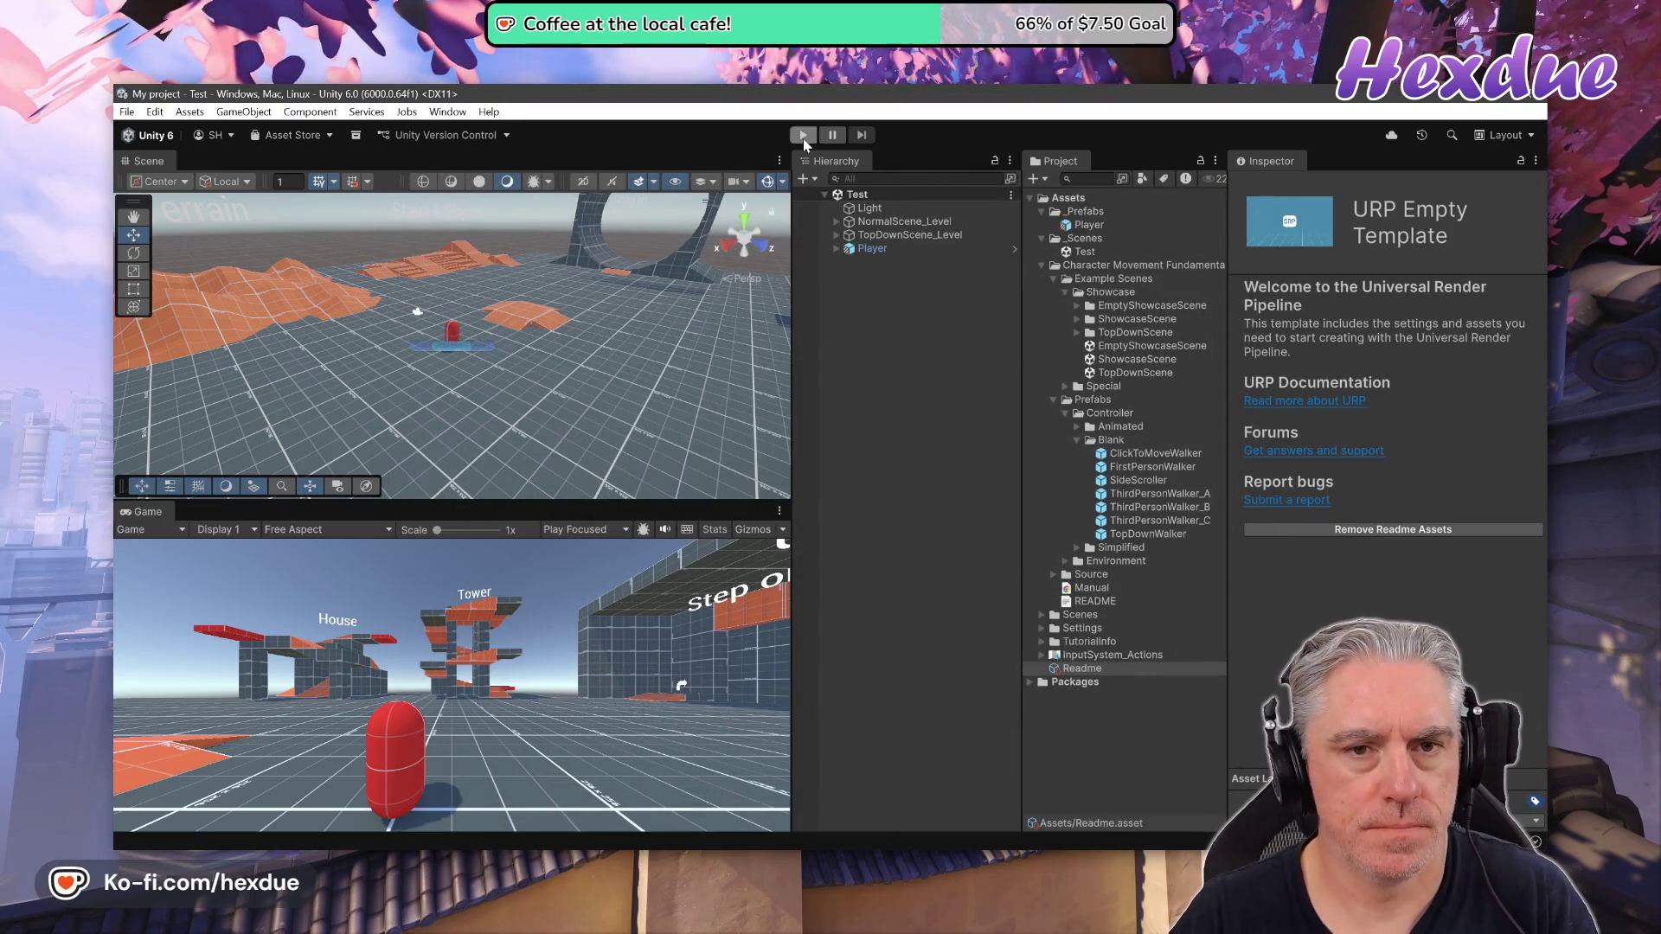
pyautogui.click(803, 136)
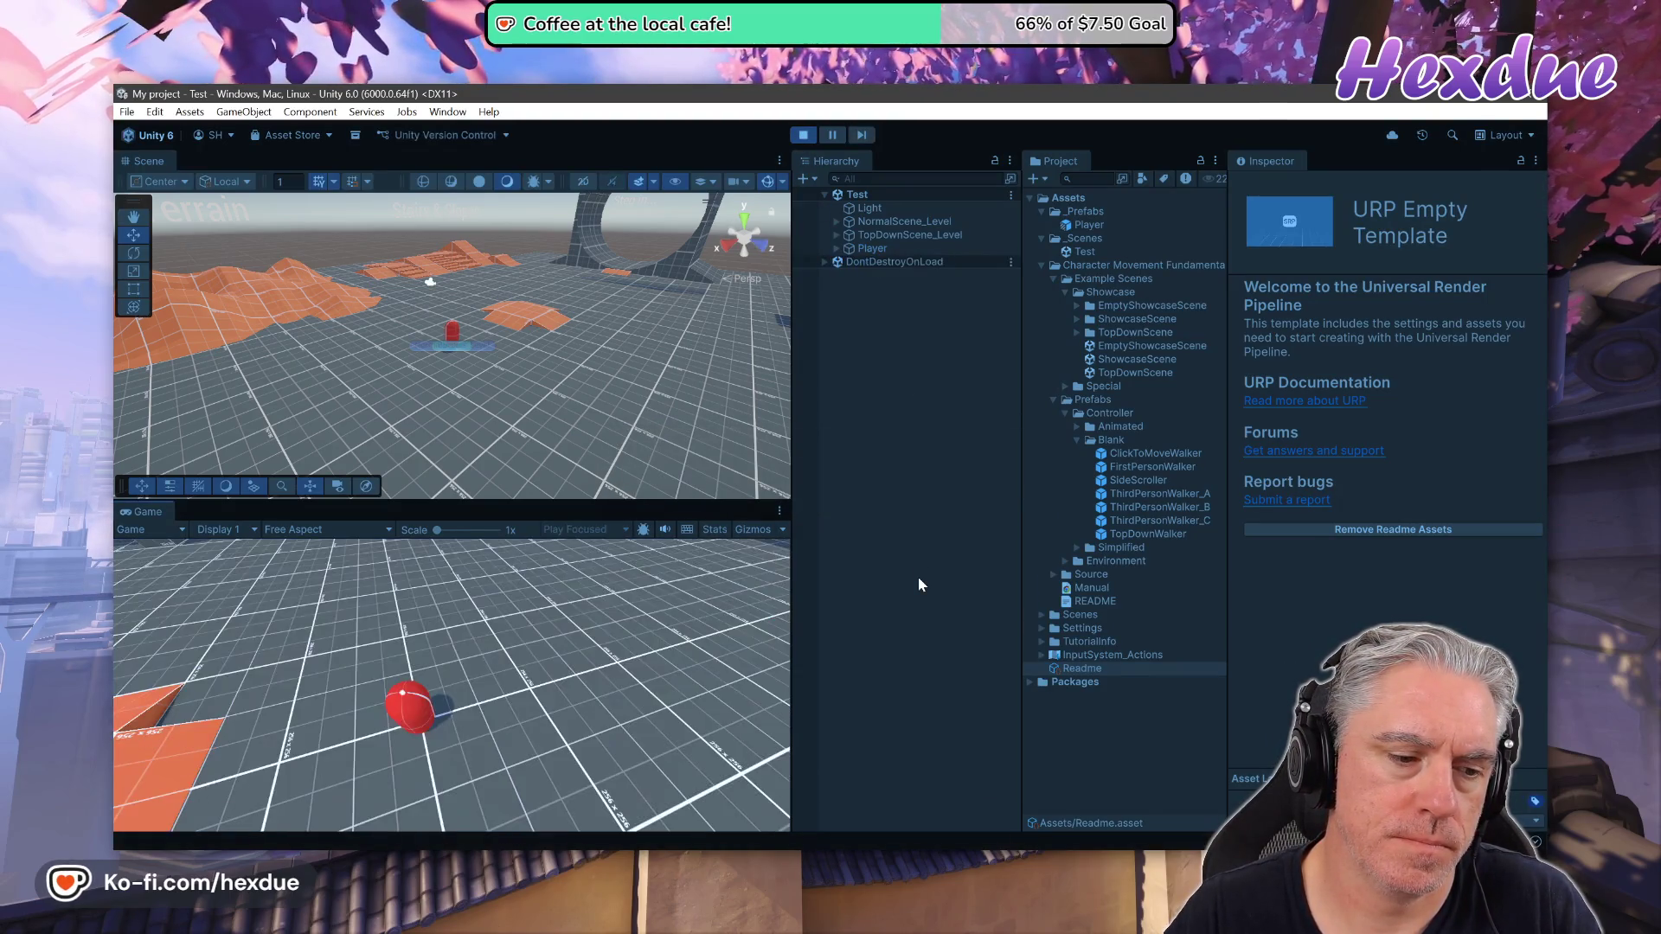
pyautogui.press('w')
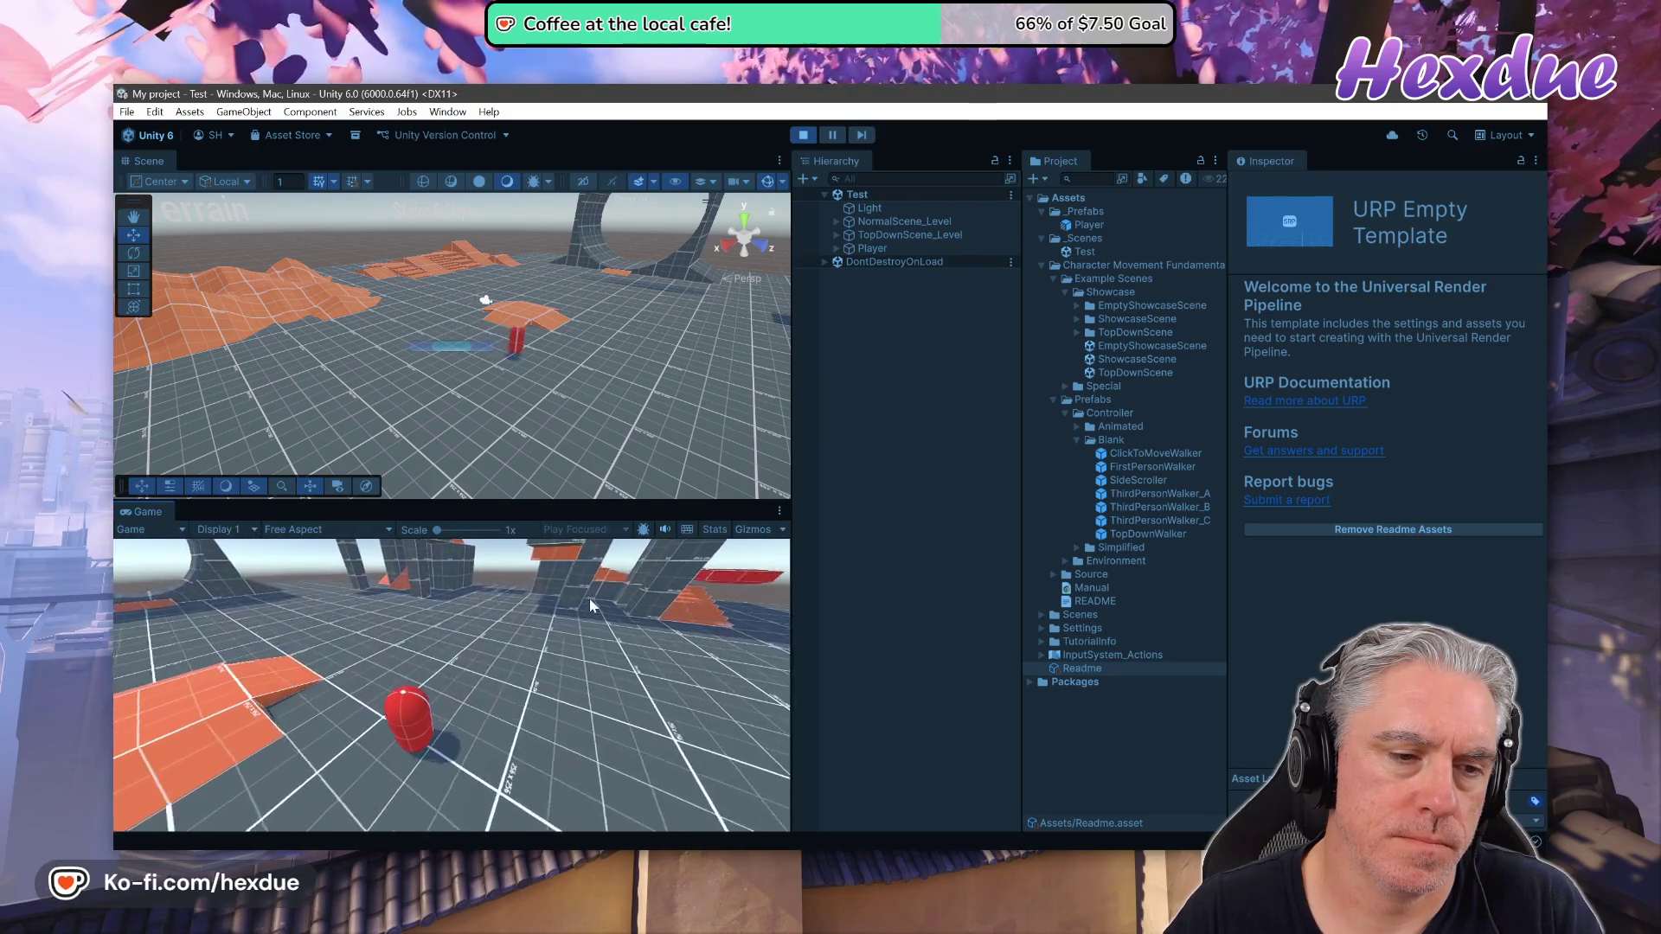
pyautogui.click(803, 133)
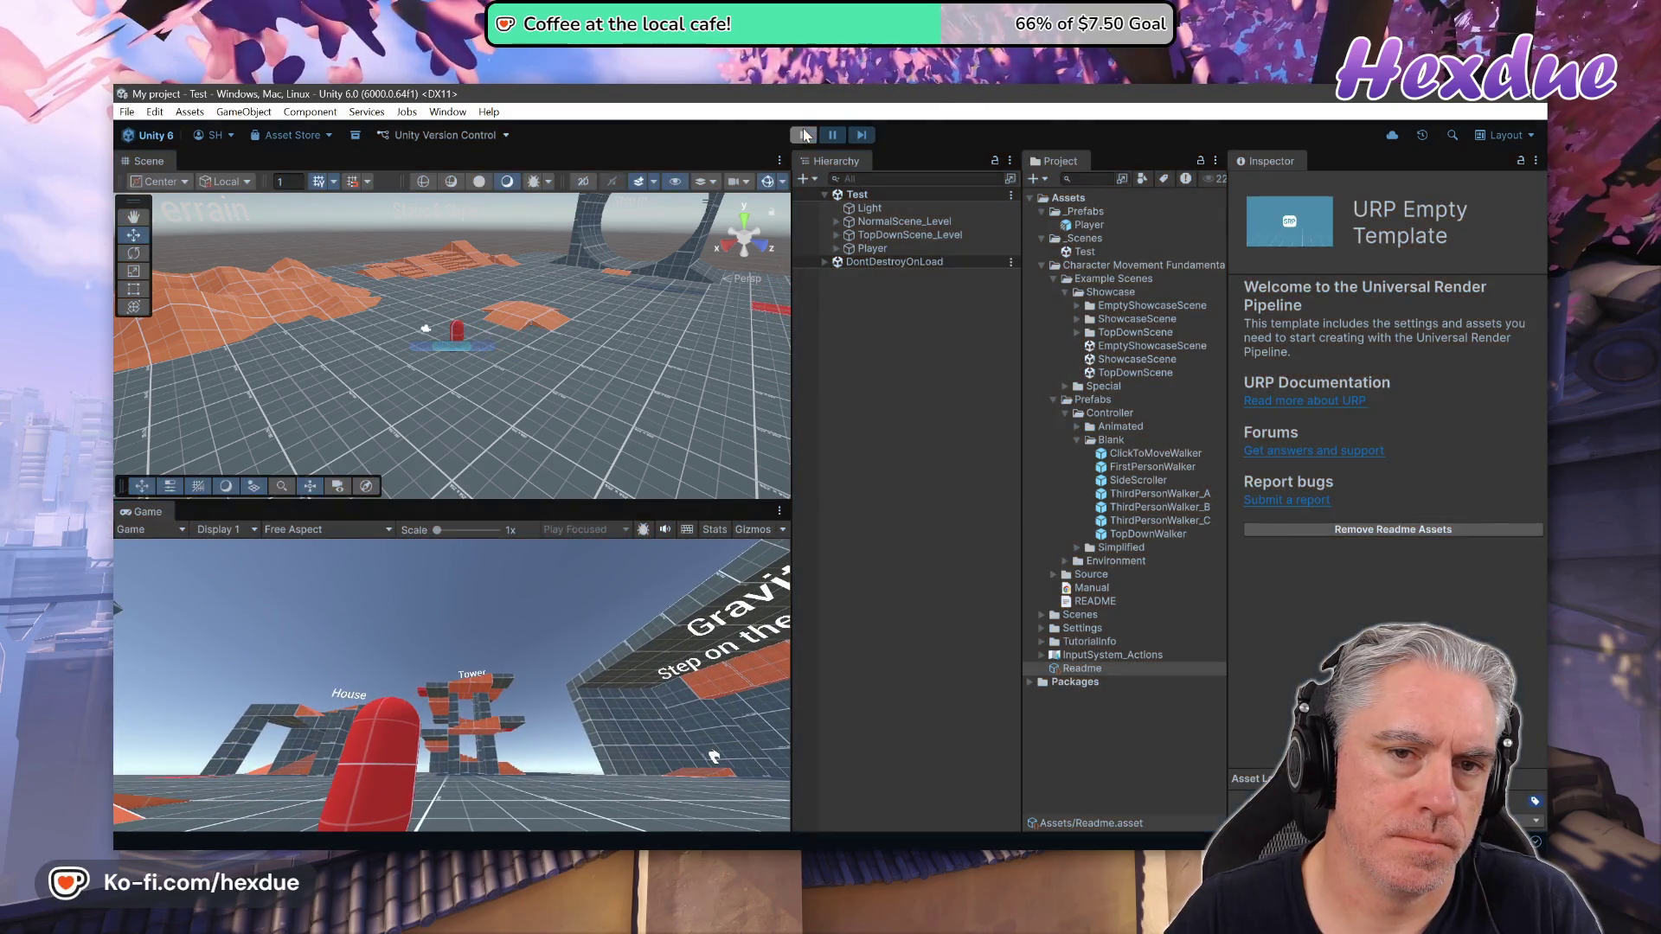
# Look through the editor's menu bar menus
pyautogui.click(447, 111)
pyautogui.moveTo(374, 113)
pyautogui.click(448, 112)
pyautogui.click(334, 116)
pyautogui.moveTo(488, 111)
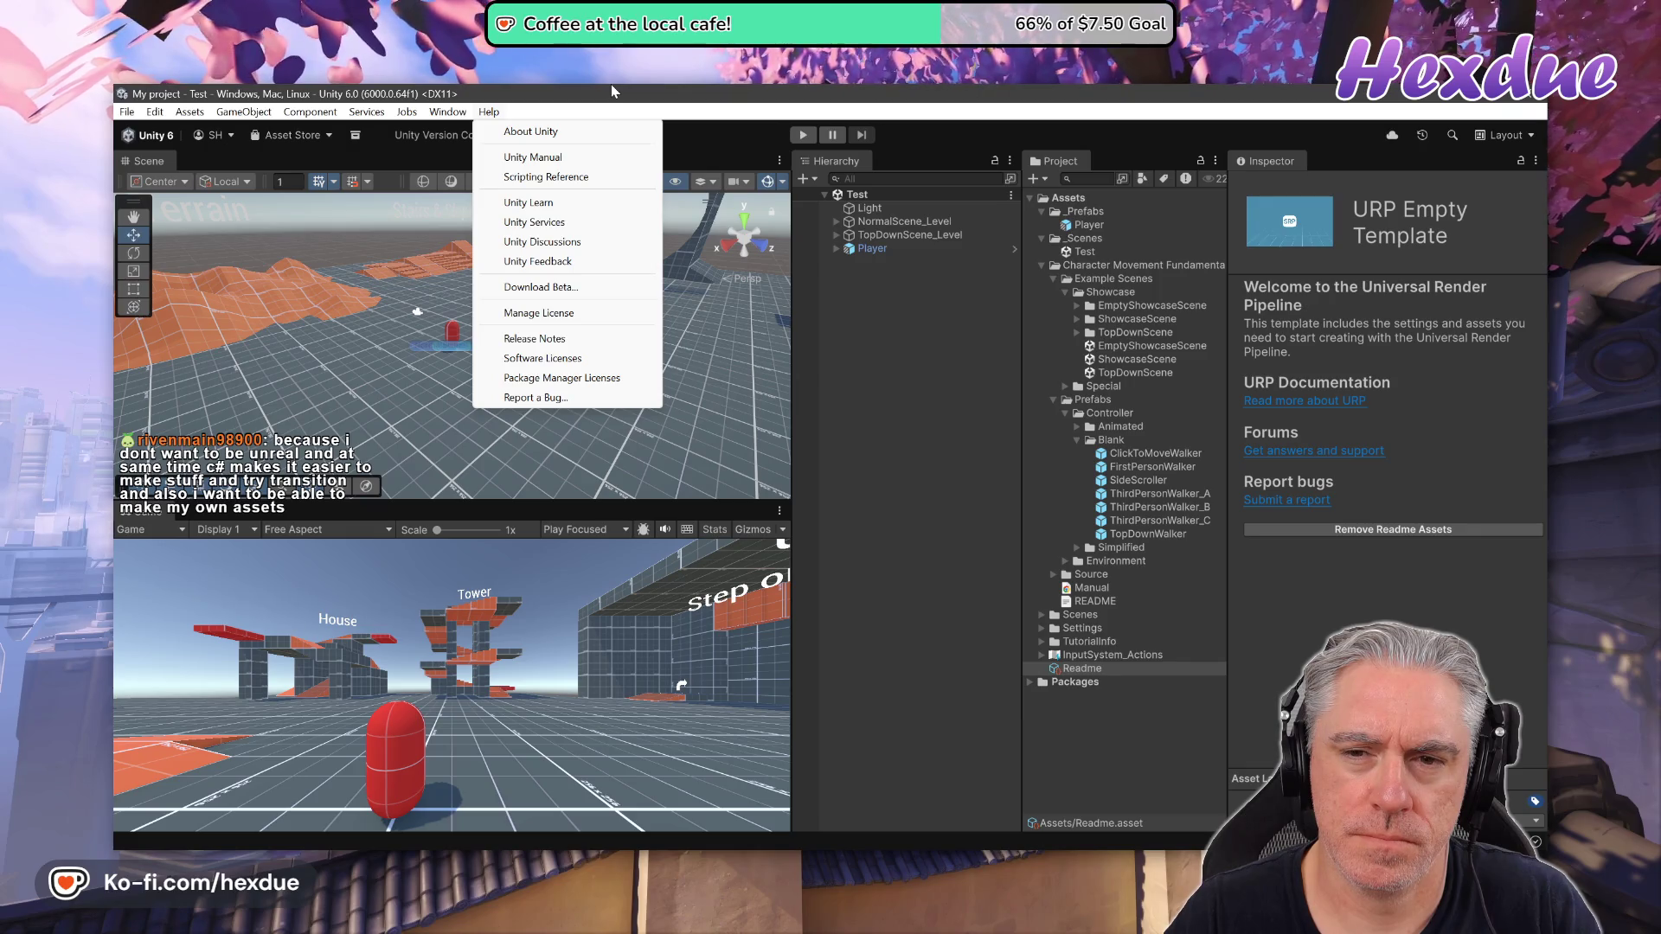
pyautogui.press('Escape')
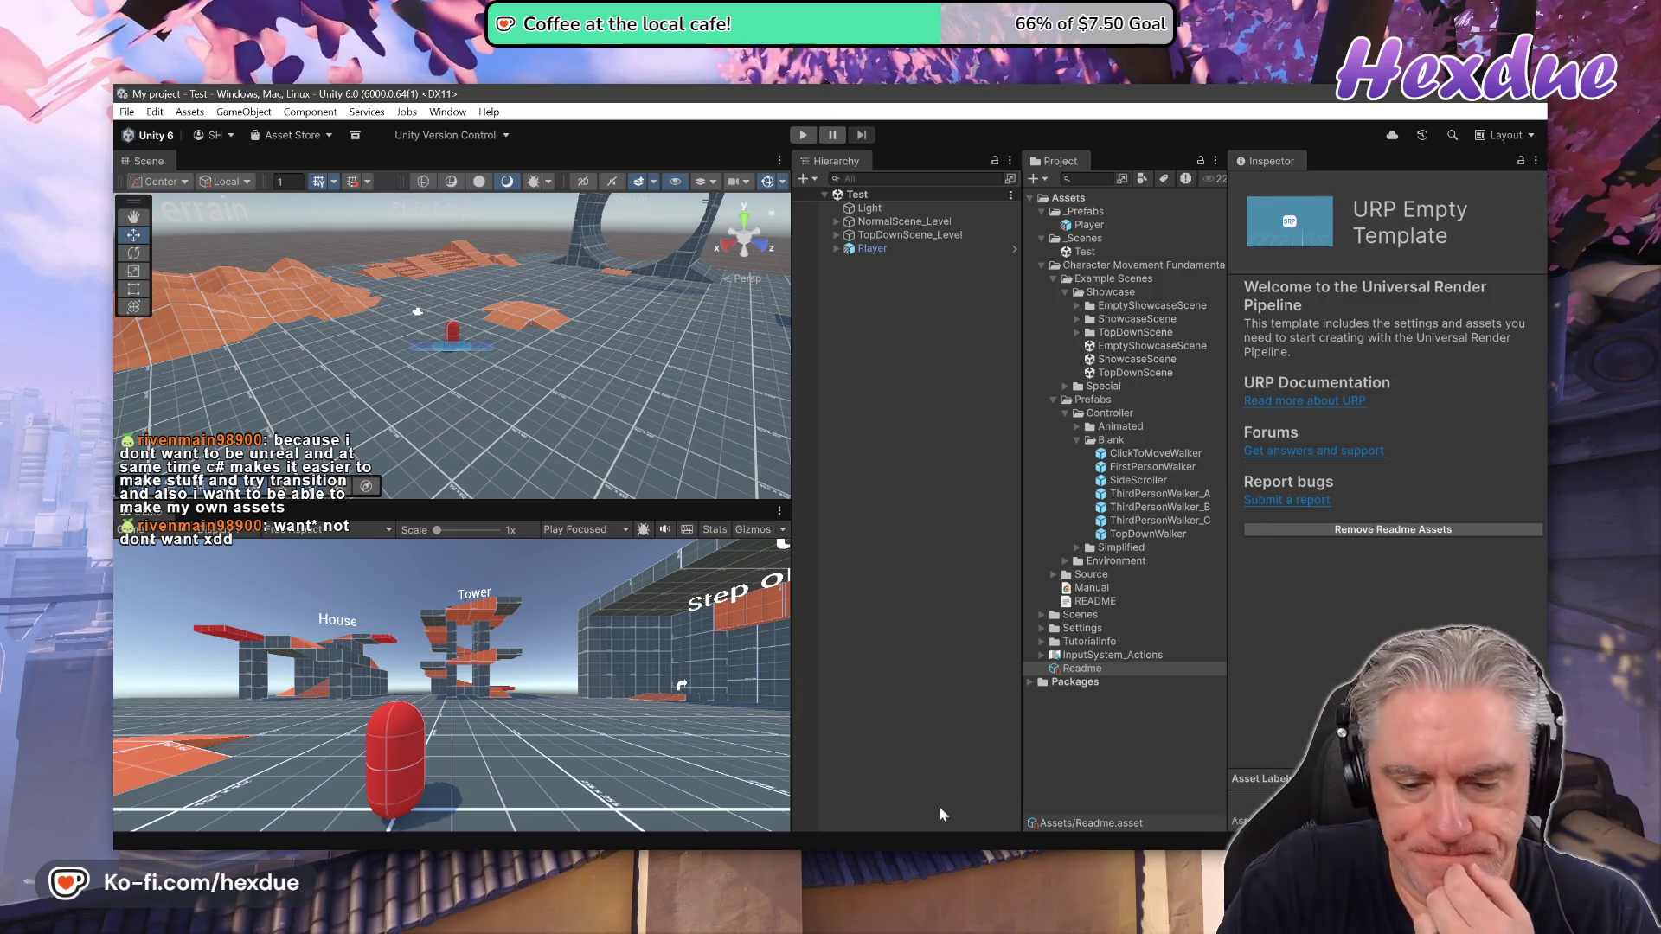
pyautogui.moveTo(776, 844)
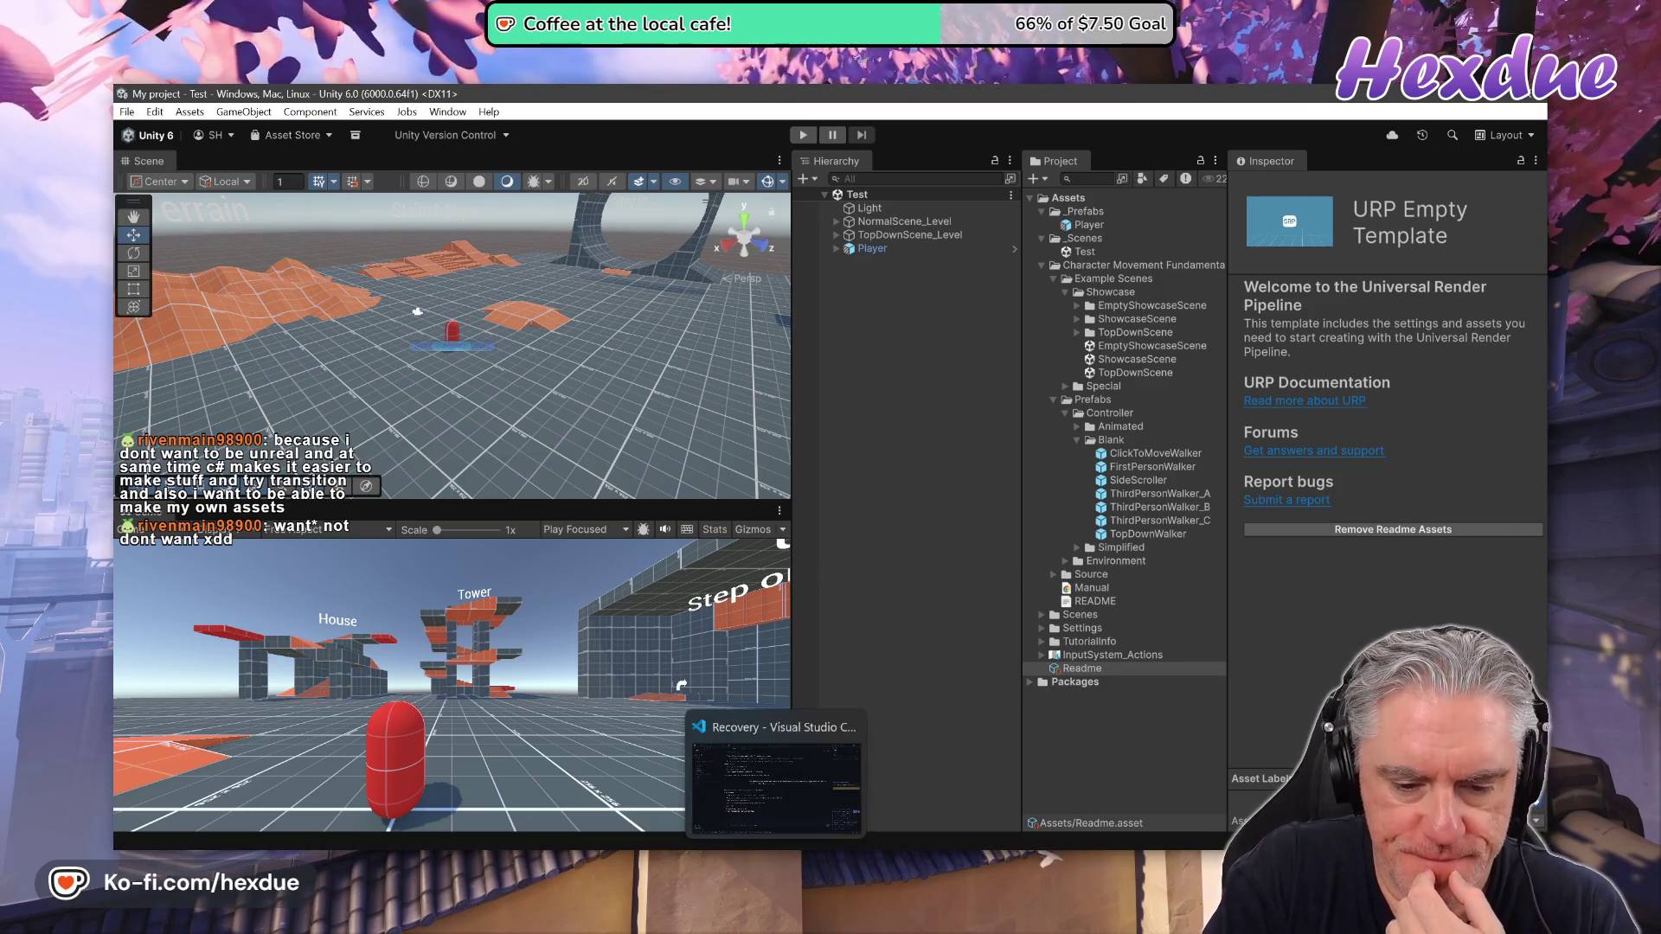
# Bring VS Code forward and show the terminal with Recovery's git clean and log output
pyautogui.click(776, 778)
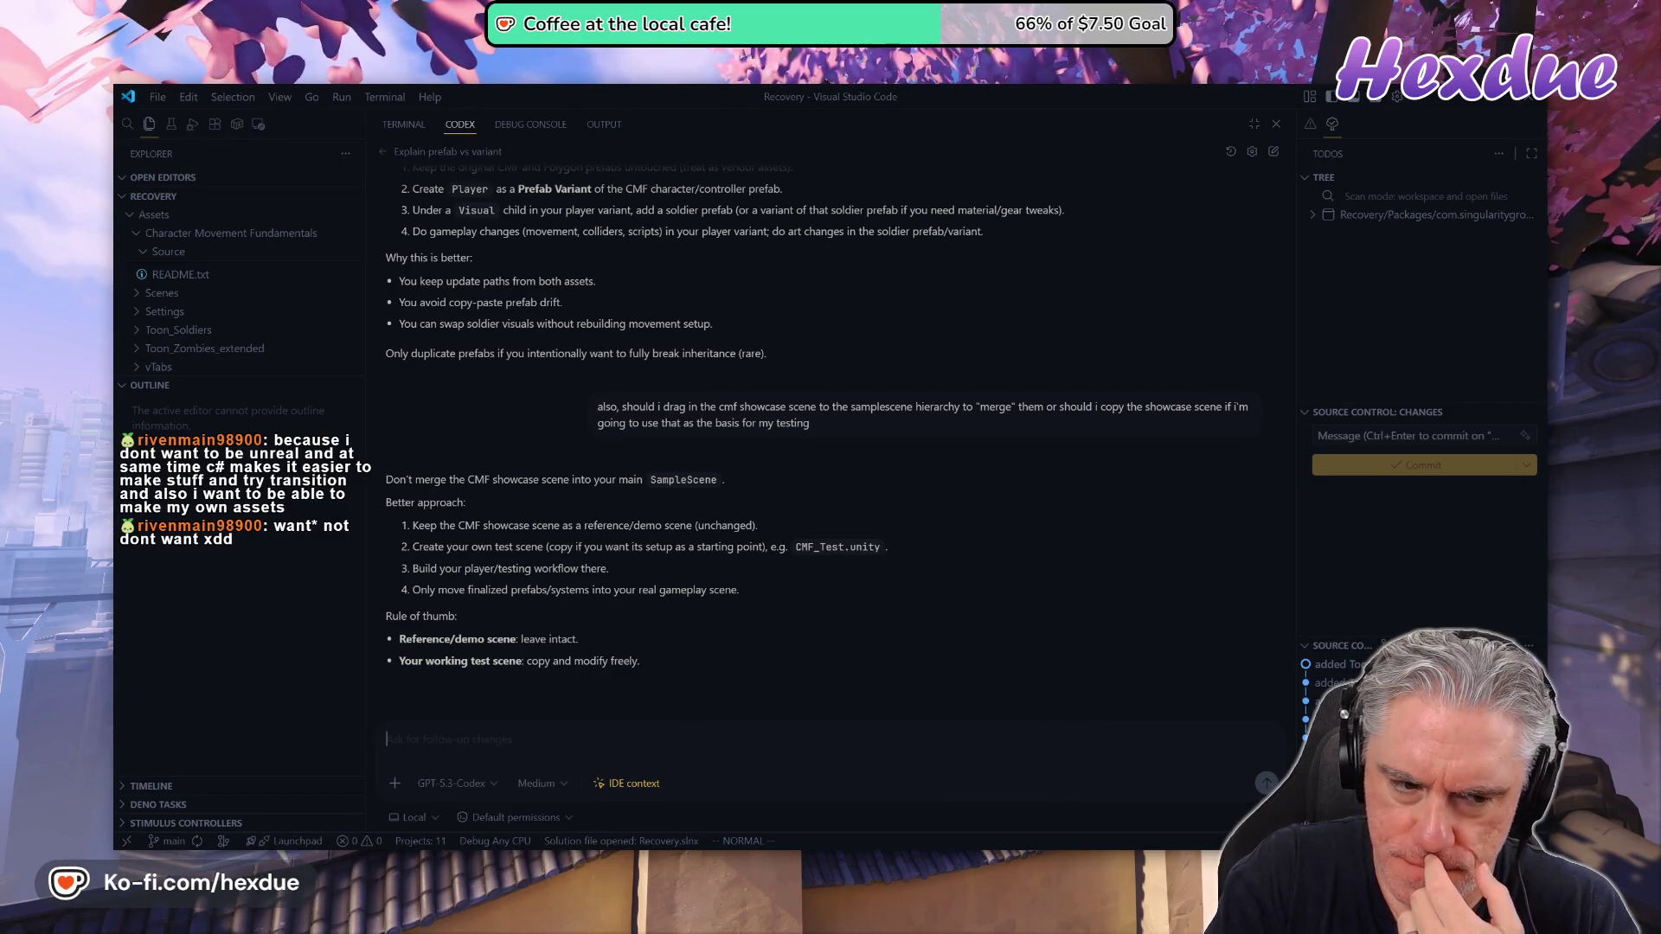
pyautogui.hotkey('ctrl', '`')
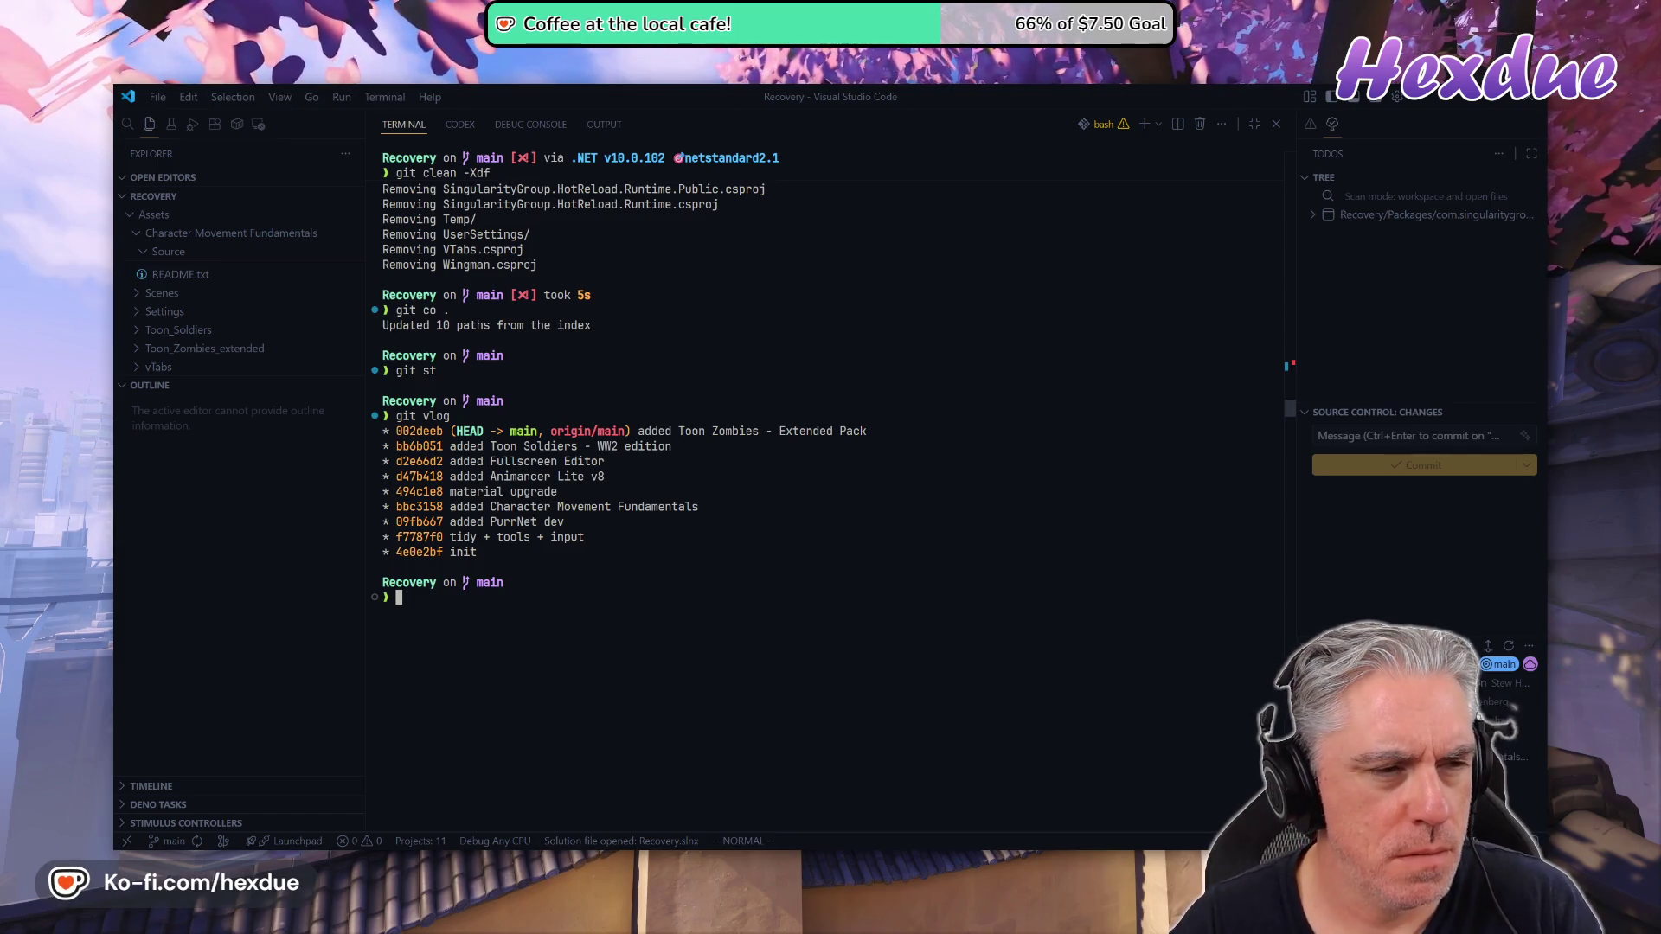
# Expand Toon_Soldiers to reveal the WW2 animation and models folders, then return to Unity
pyautogui.click(177, 330)
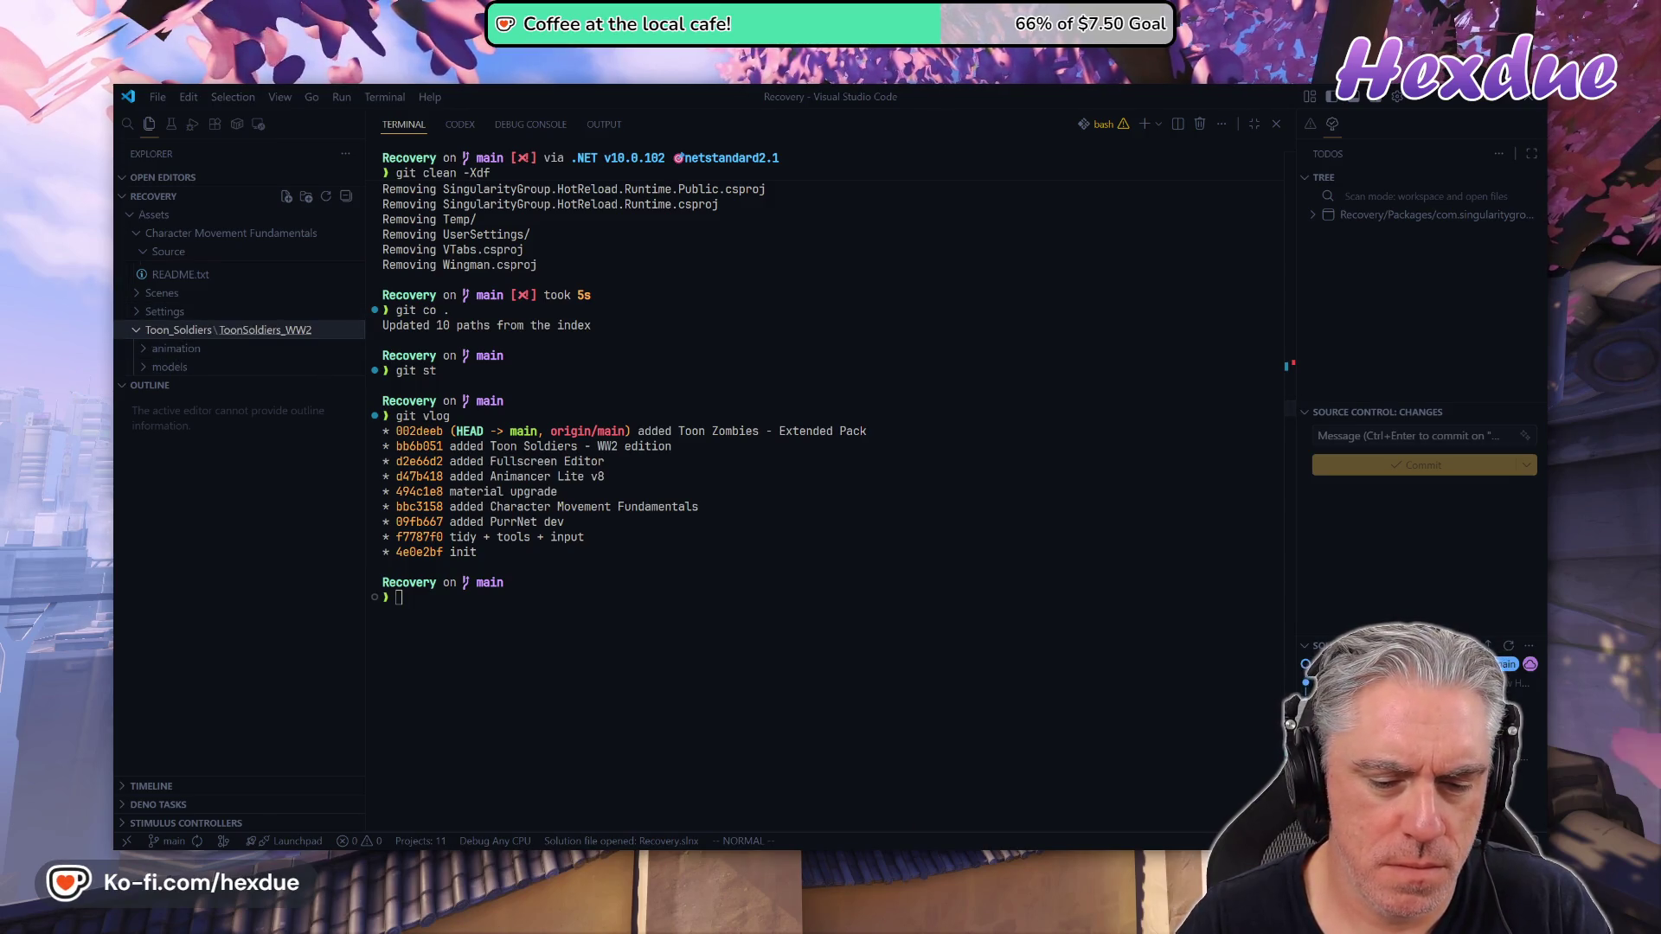
pyautogui.hotkey('alt', 'Tab')
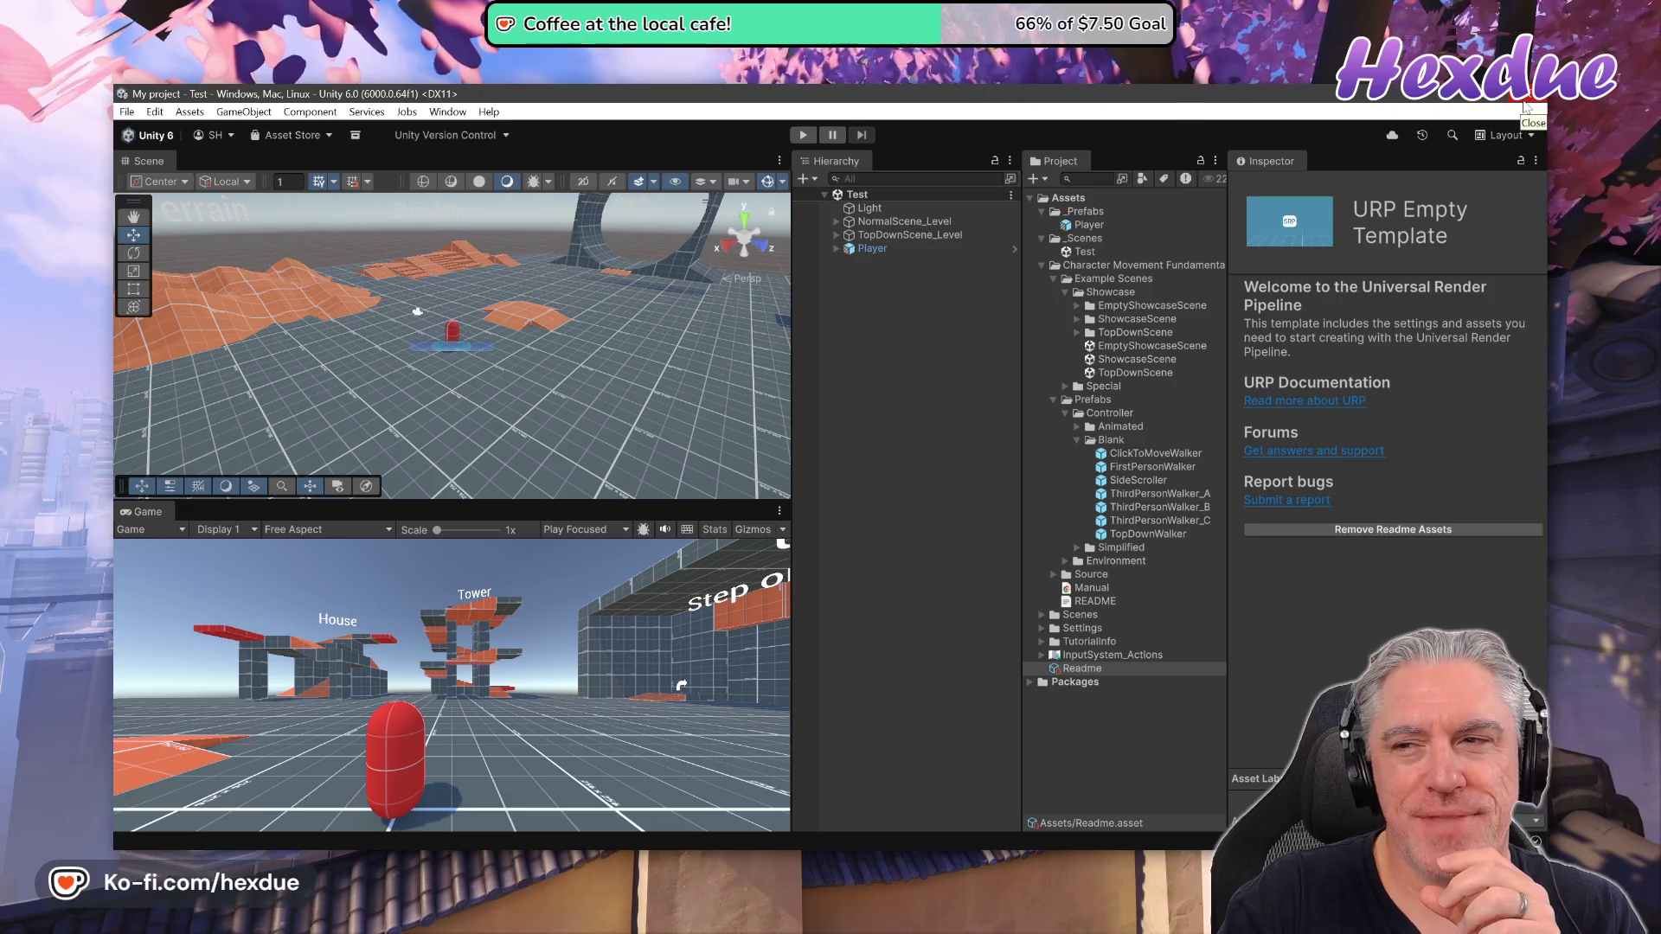
# Switch away from the Unity editor to the next window
pyautogui.hotkey('alt', 'Tab')
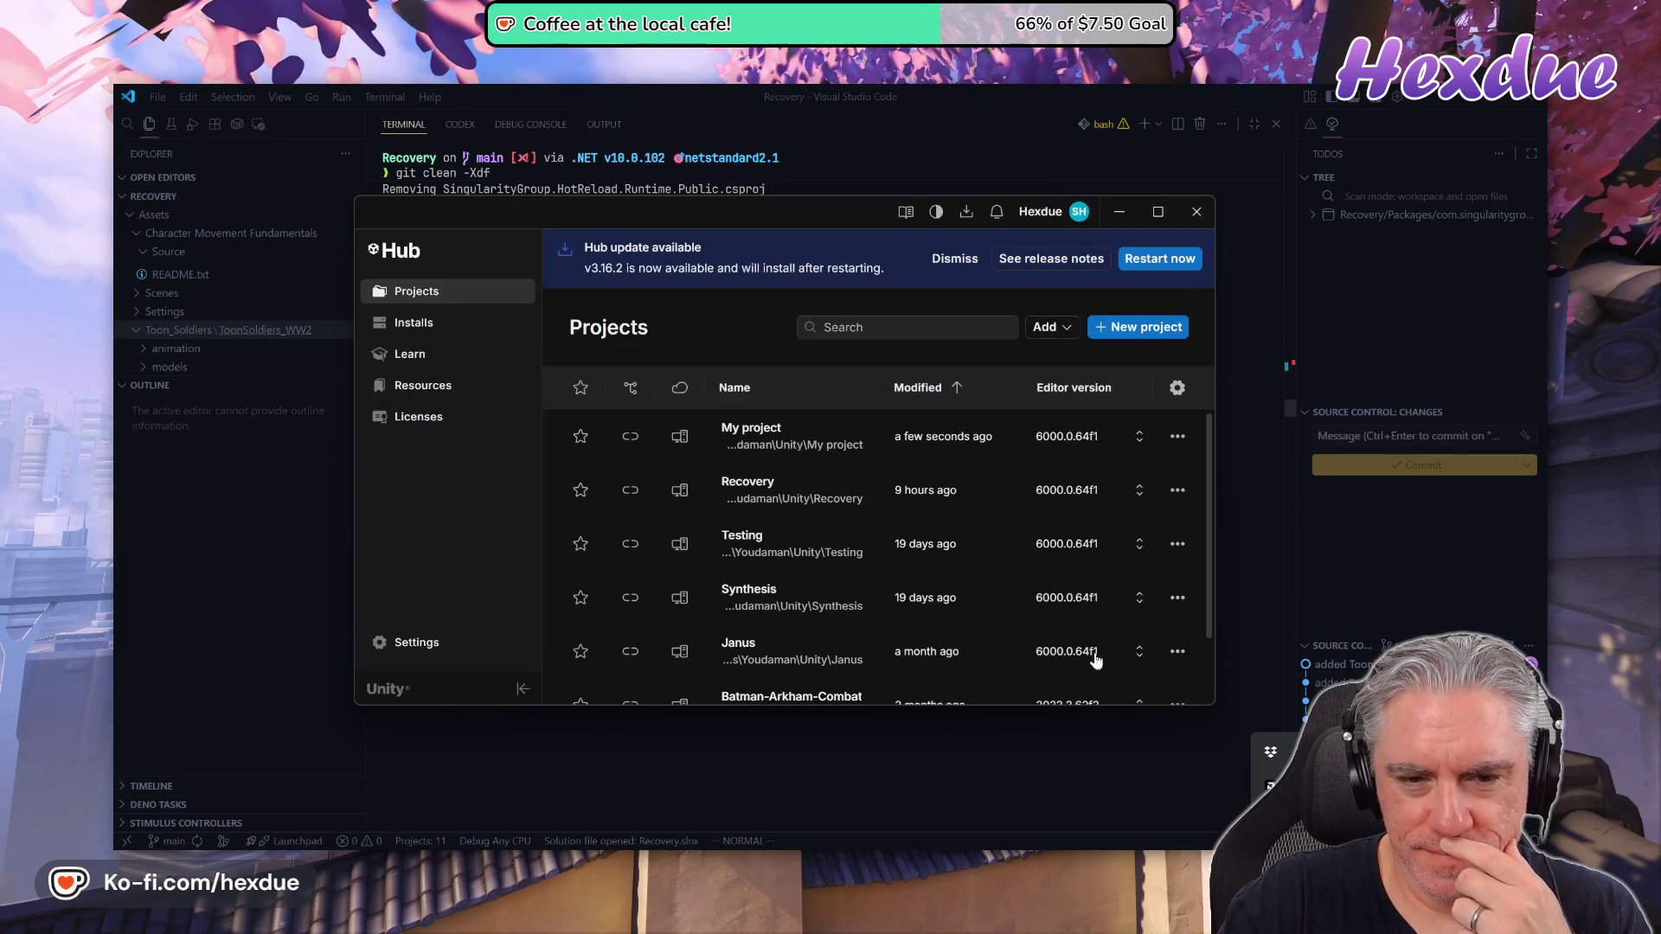
# Remove My project from the Unity Hub list and open the Recovery project
pyautogui.click(1178, 437)
pyautogui.click(1051, 631)
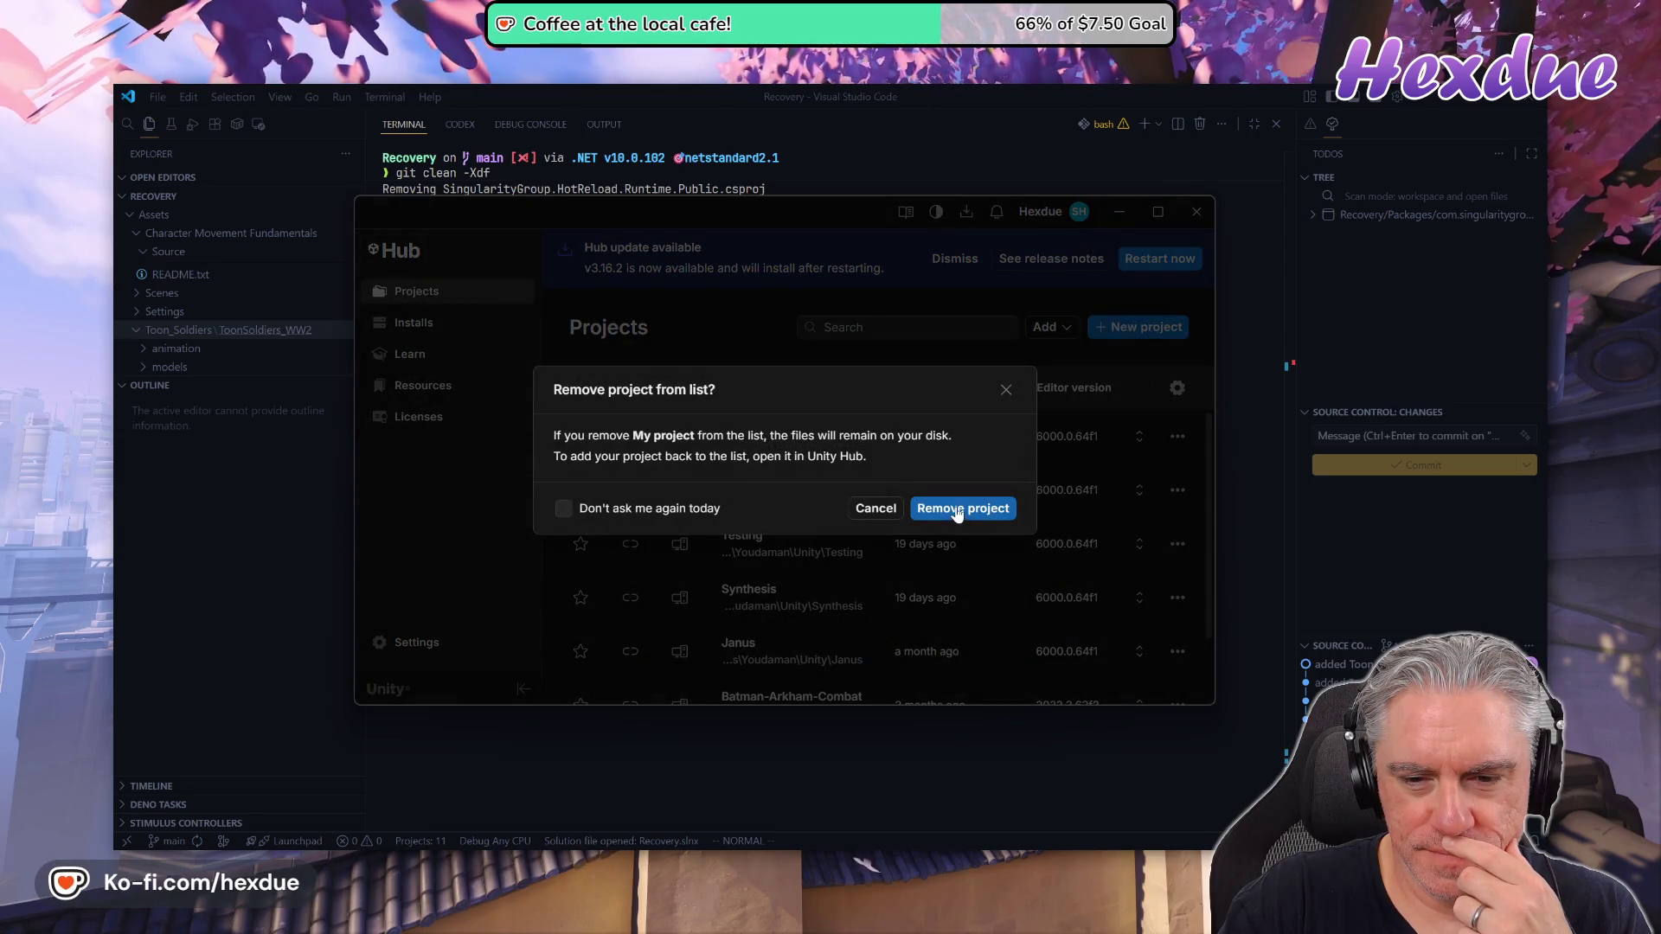
pyautogui.click(958, 517)
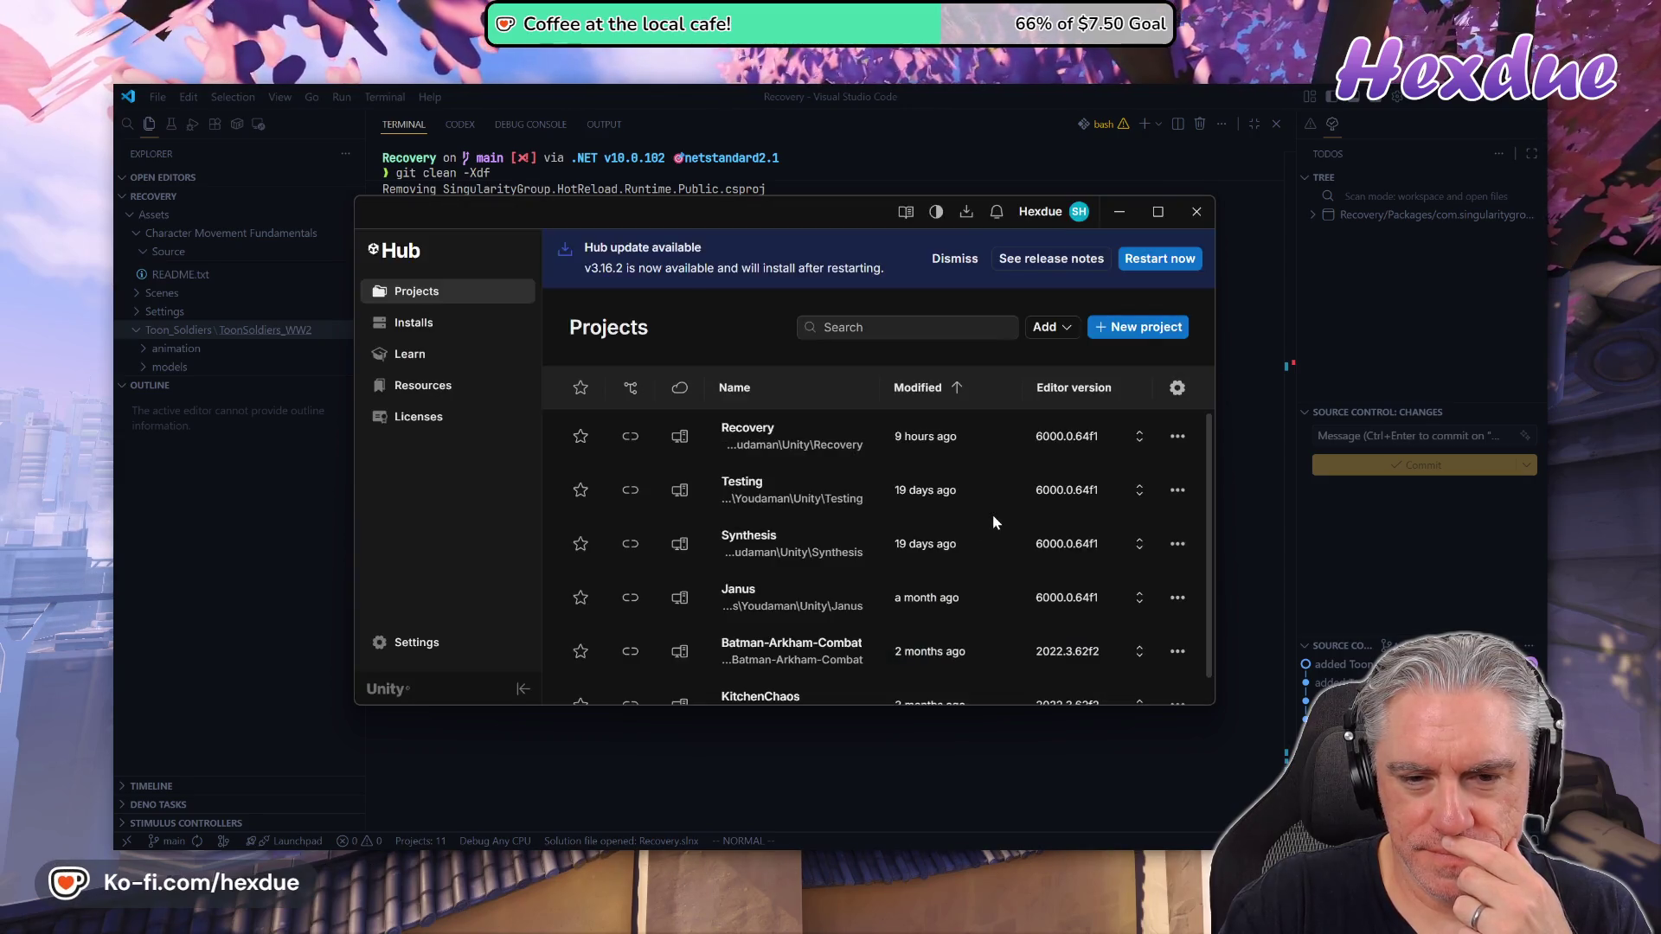
pyautogui.click(811, 440)
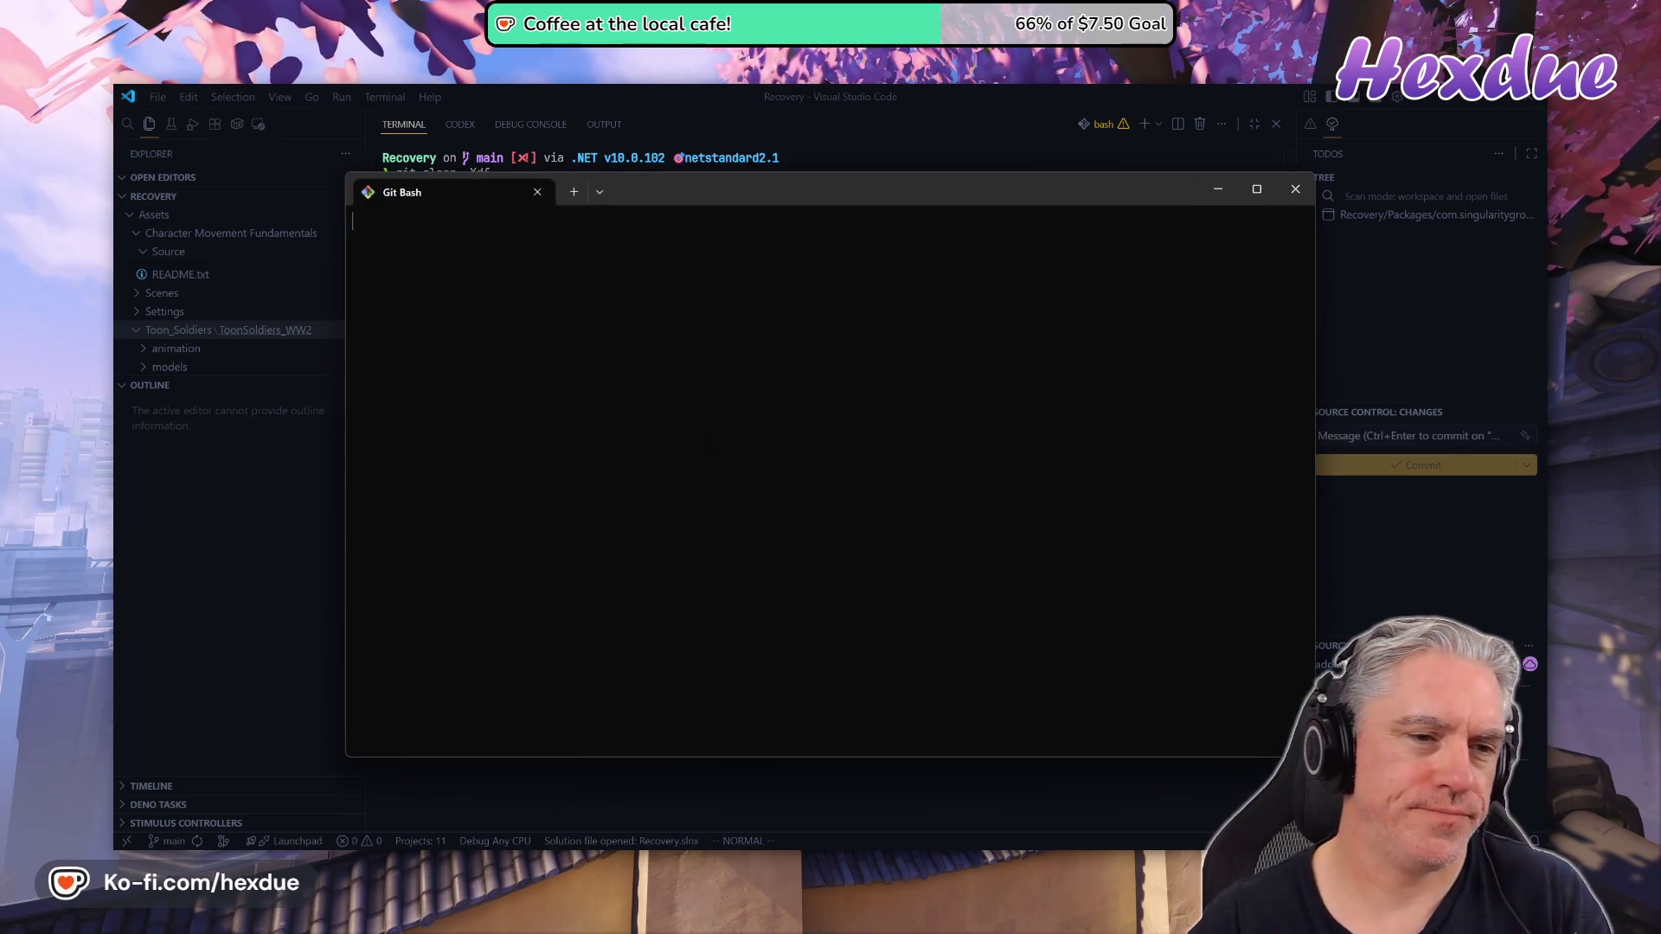
# In a new Git Bash terminal, run cd Unity/ and rm -rf My\ project/, then close it and go to the browser
pyautogui.hotkey('ctrl', 'alt', 't')
pyautogui.write('cd Unity/')
pyautogui.press('Return')
pyautogui.write('rm -rf My\\ project/')
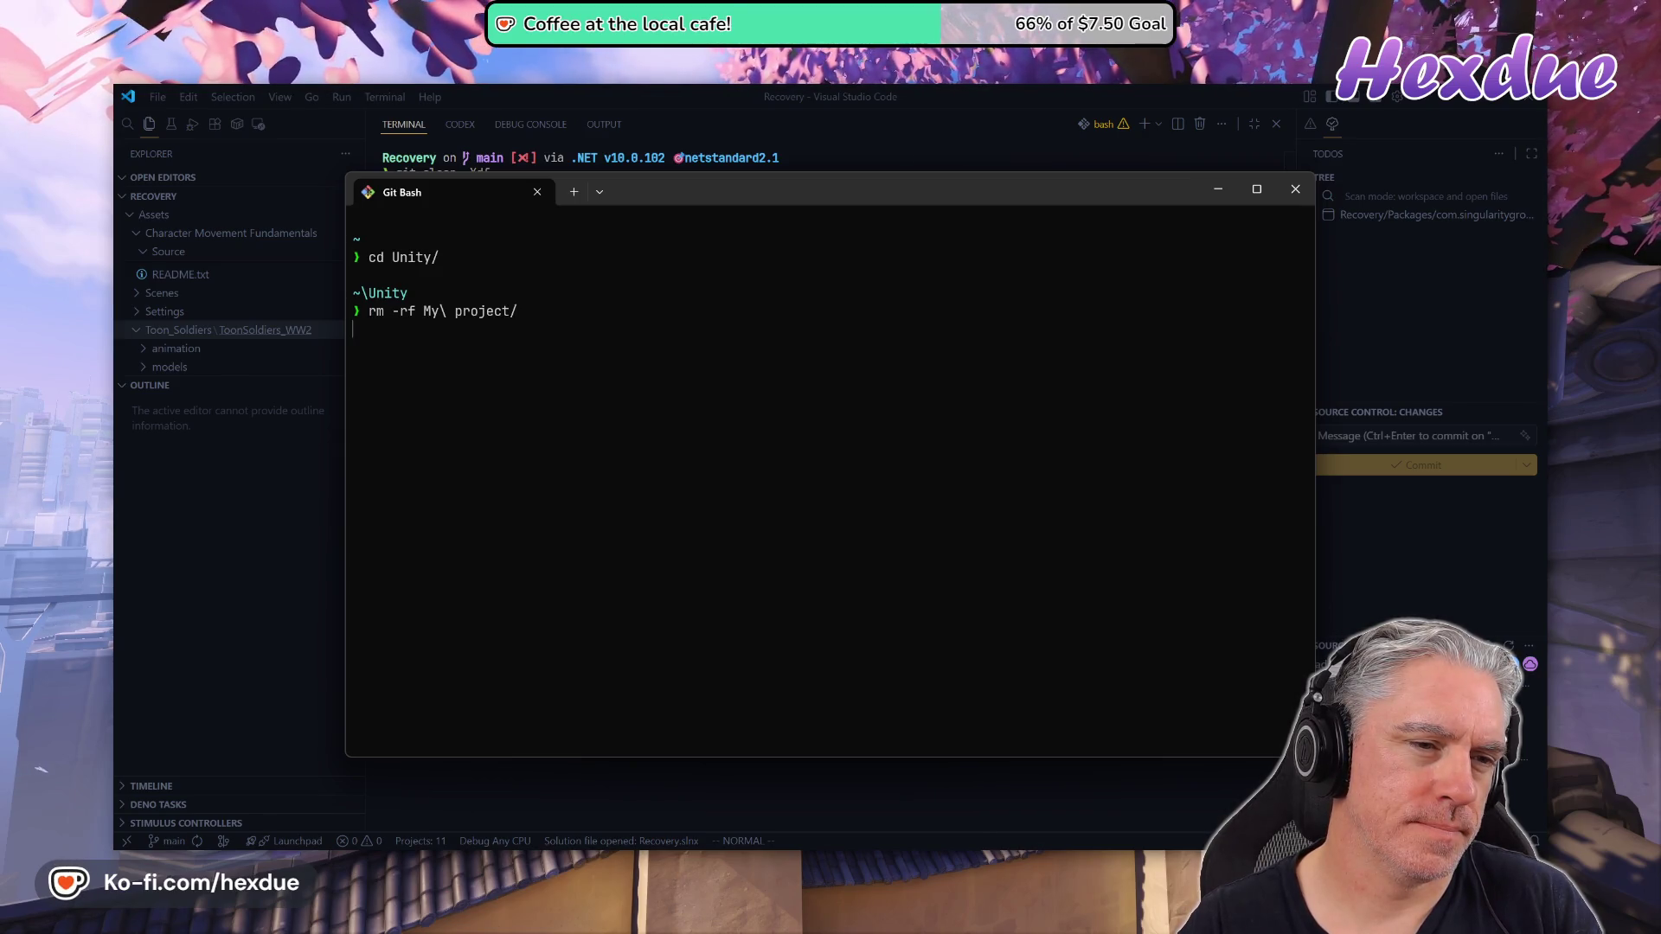
pyautogui.press('Return')
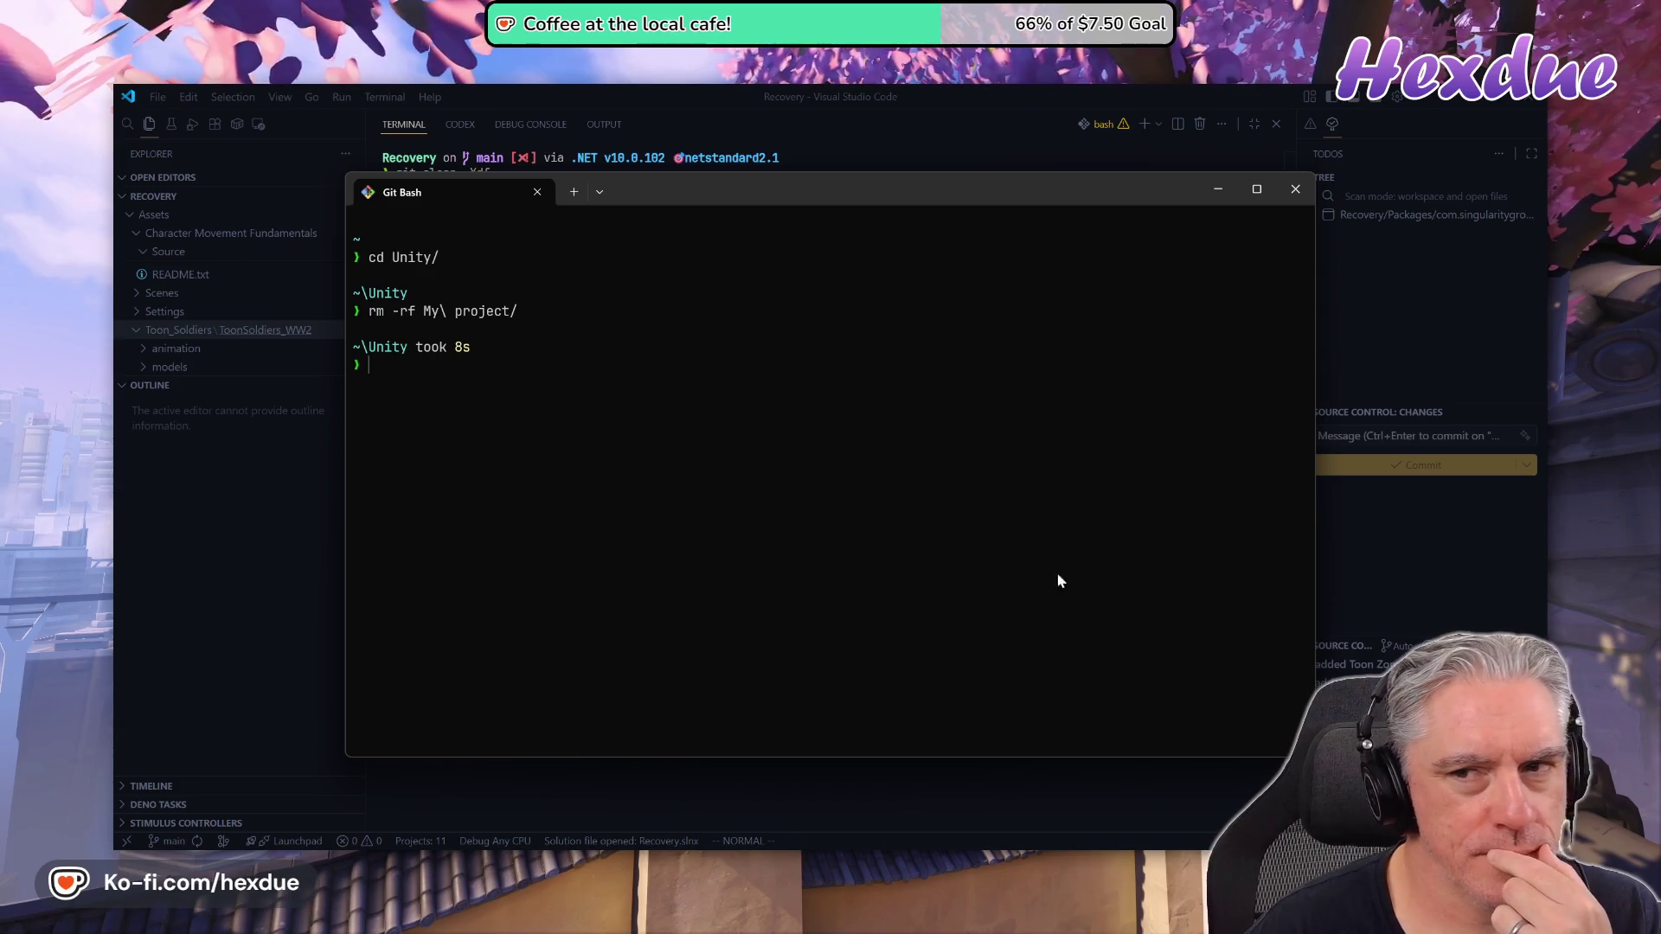
pyautogui.click(1295, 189)
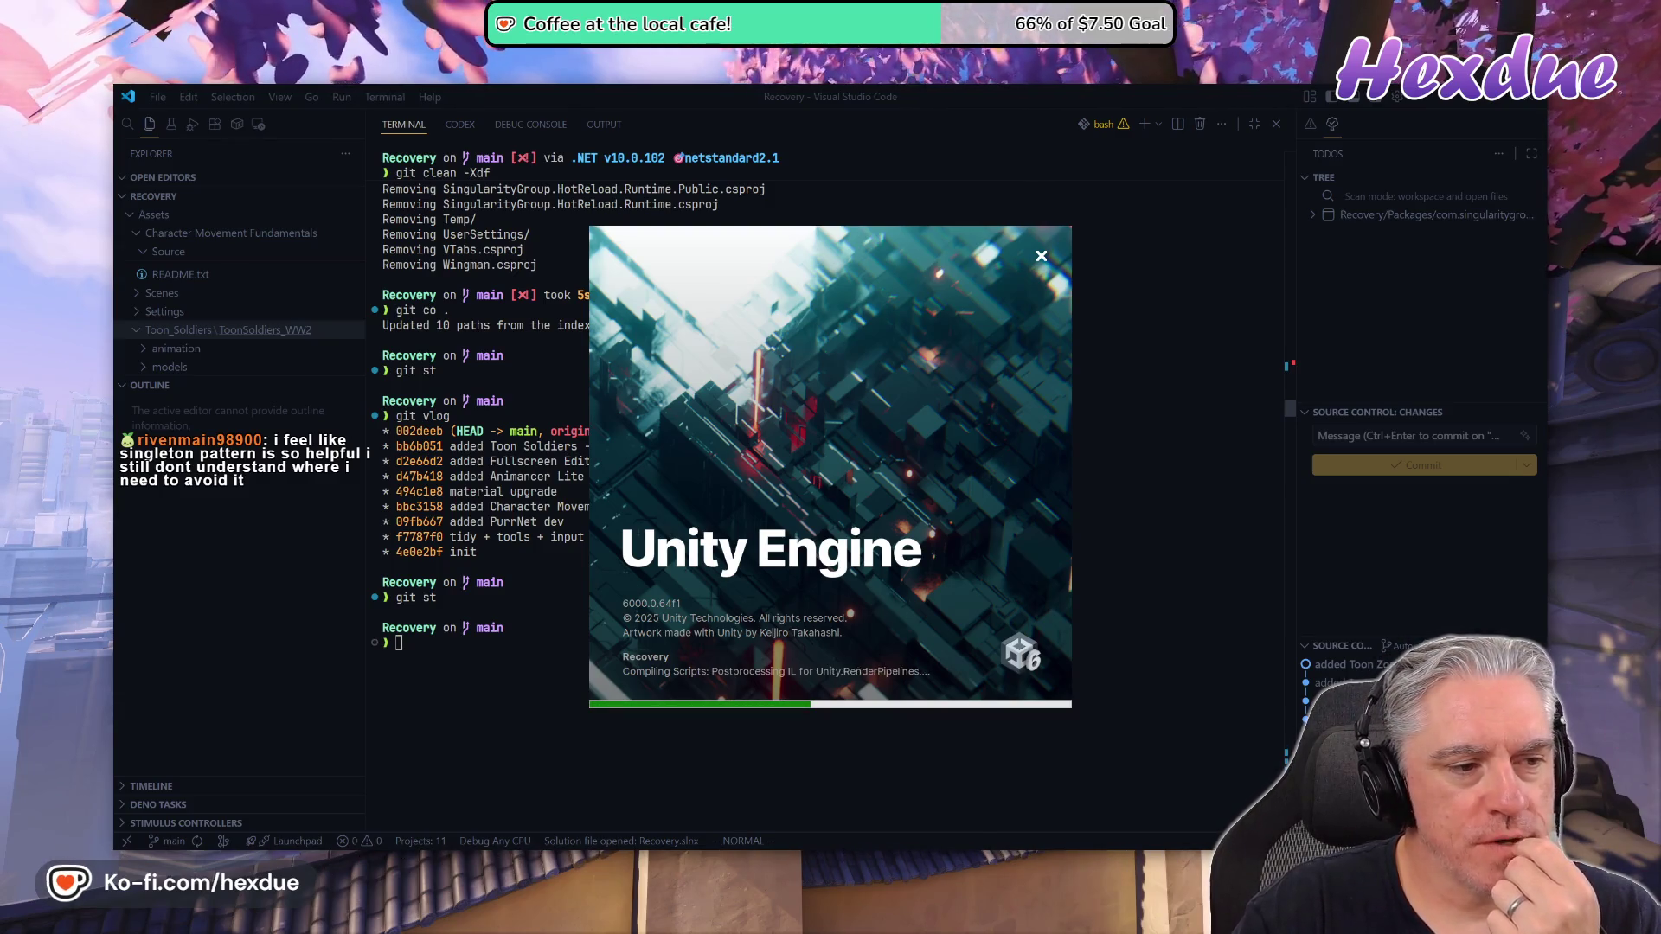
pyautogui.hotkey('alt', 'Tab')
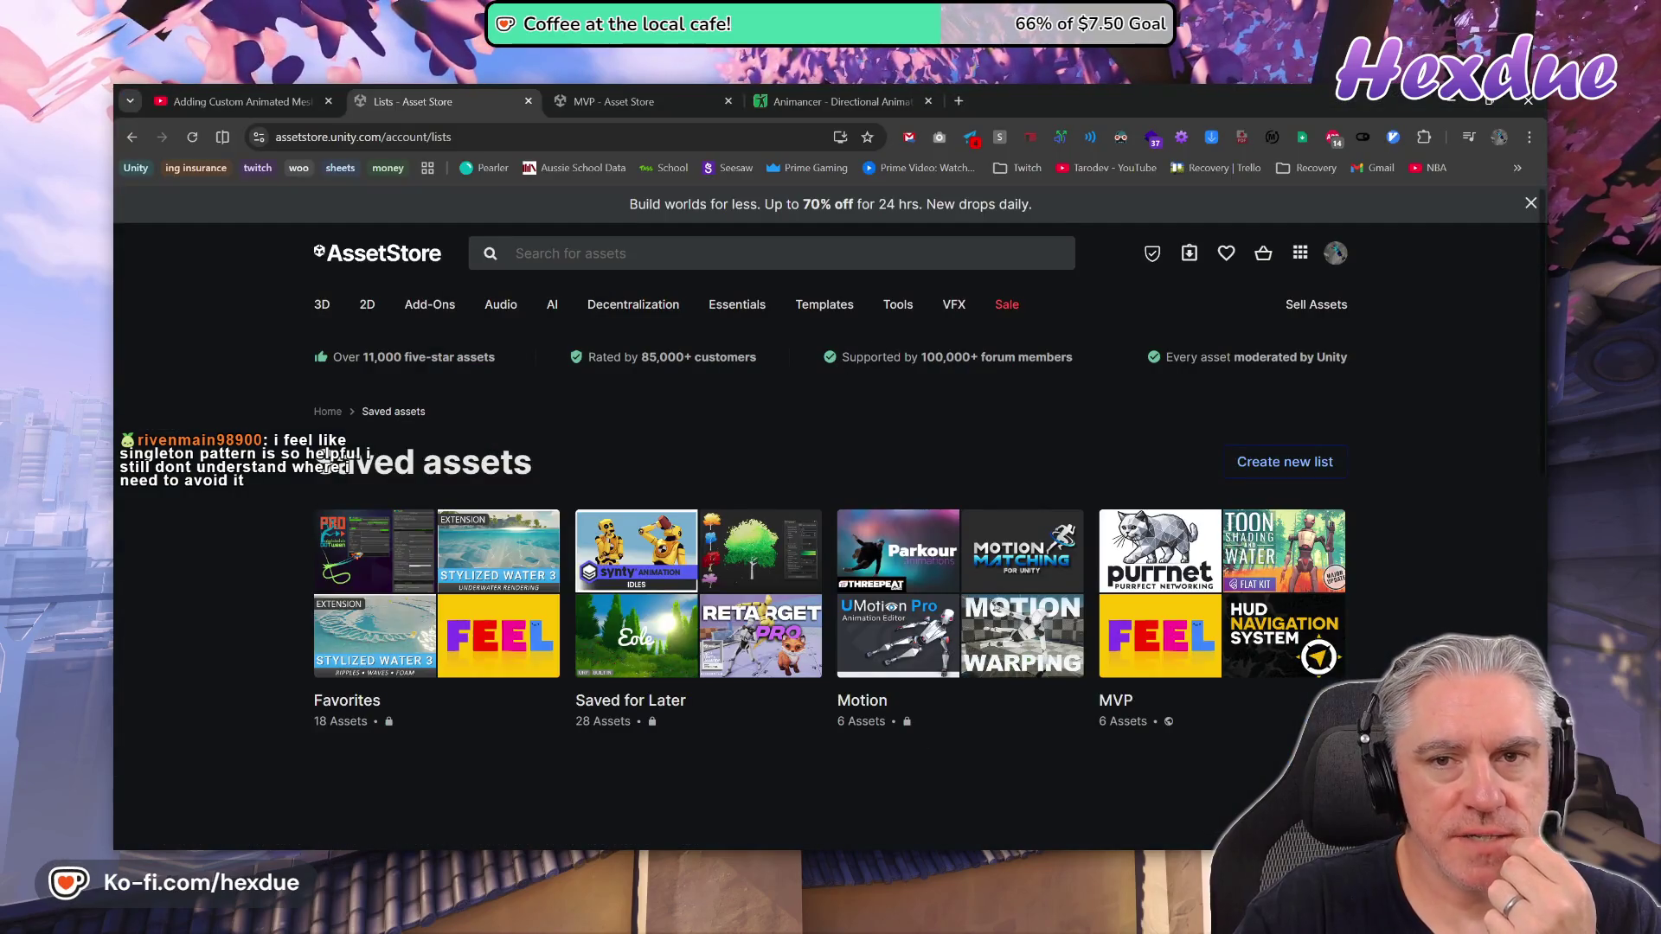
# In a new tab, open the bookmarked game-dev channel and play 'The SECRET to Clean Unity GameObject Communication'
pyautogui.click(968, 99)
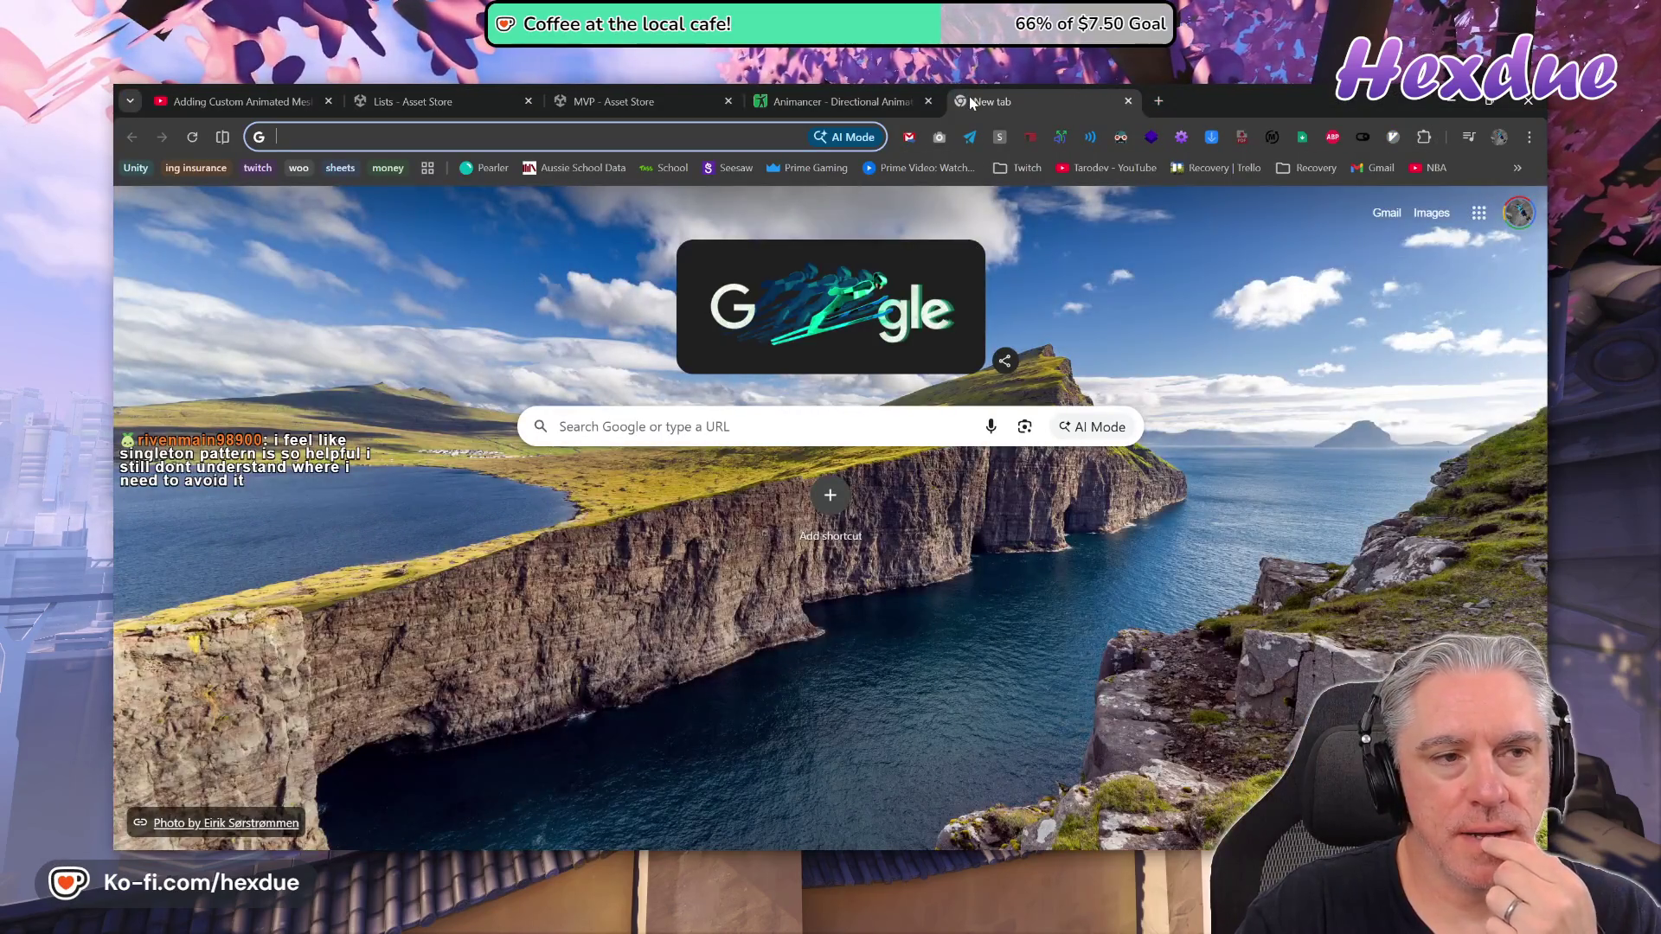
pyautogui.write('jason')
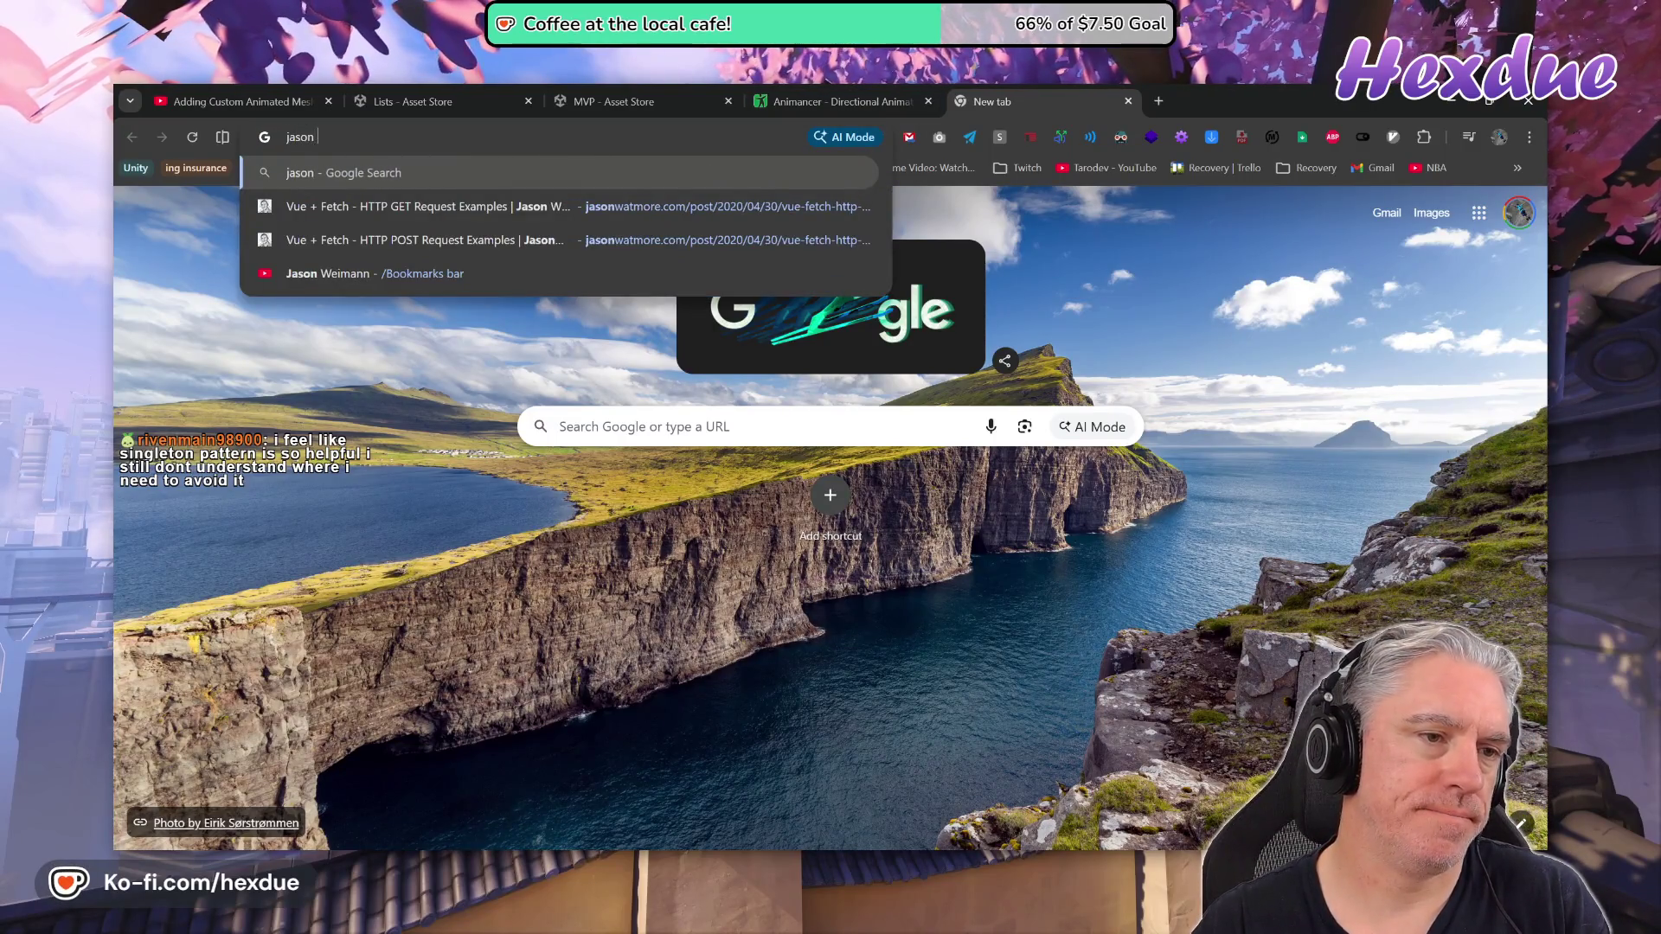
pyautogui.press('Down')
pyautogui.press('Down')
pyautogui.press('Down')
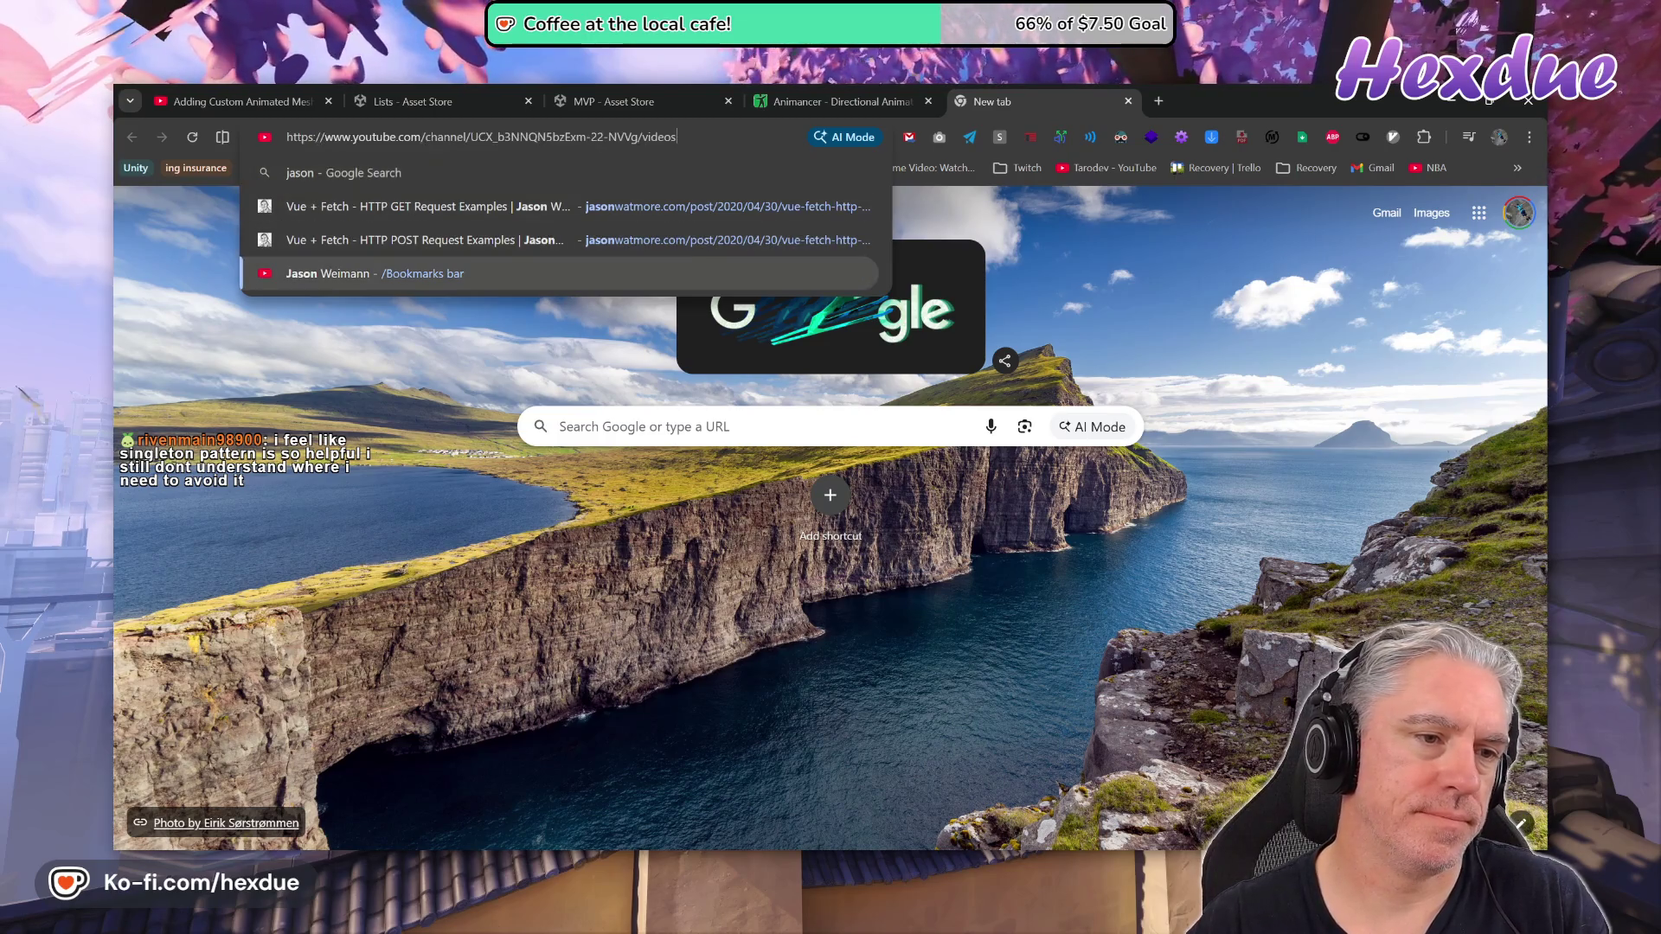
pyautogui.press('Return')
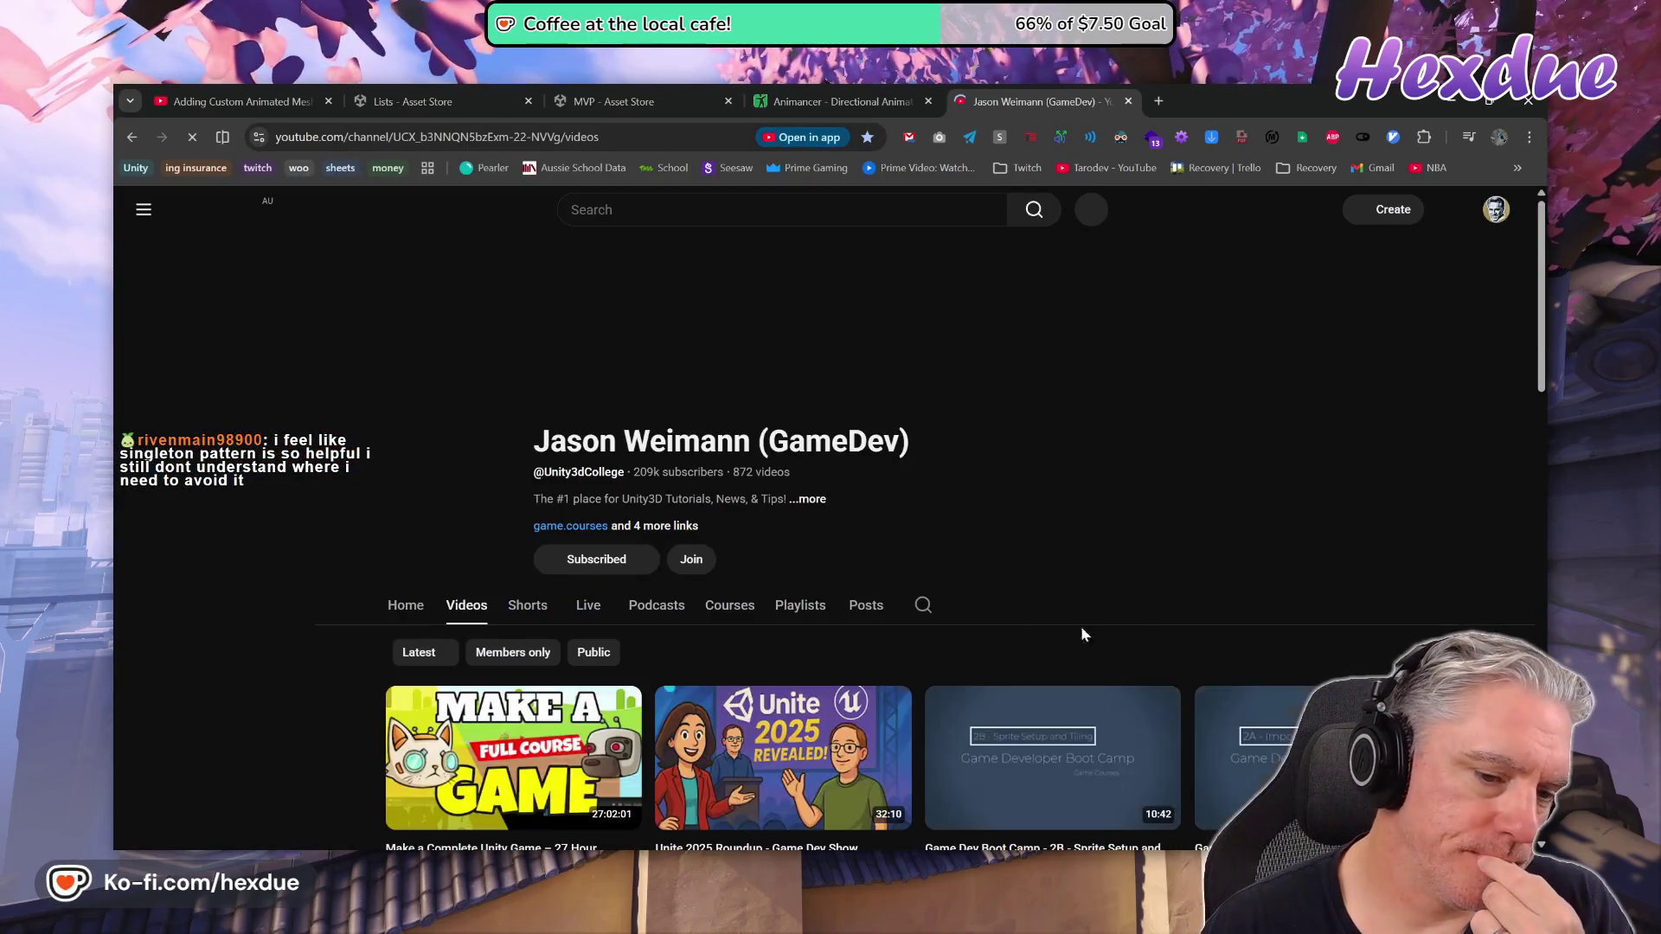
pyautogui.scroll(-9, 862, 617)
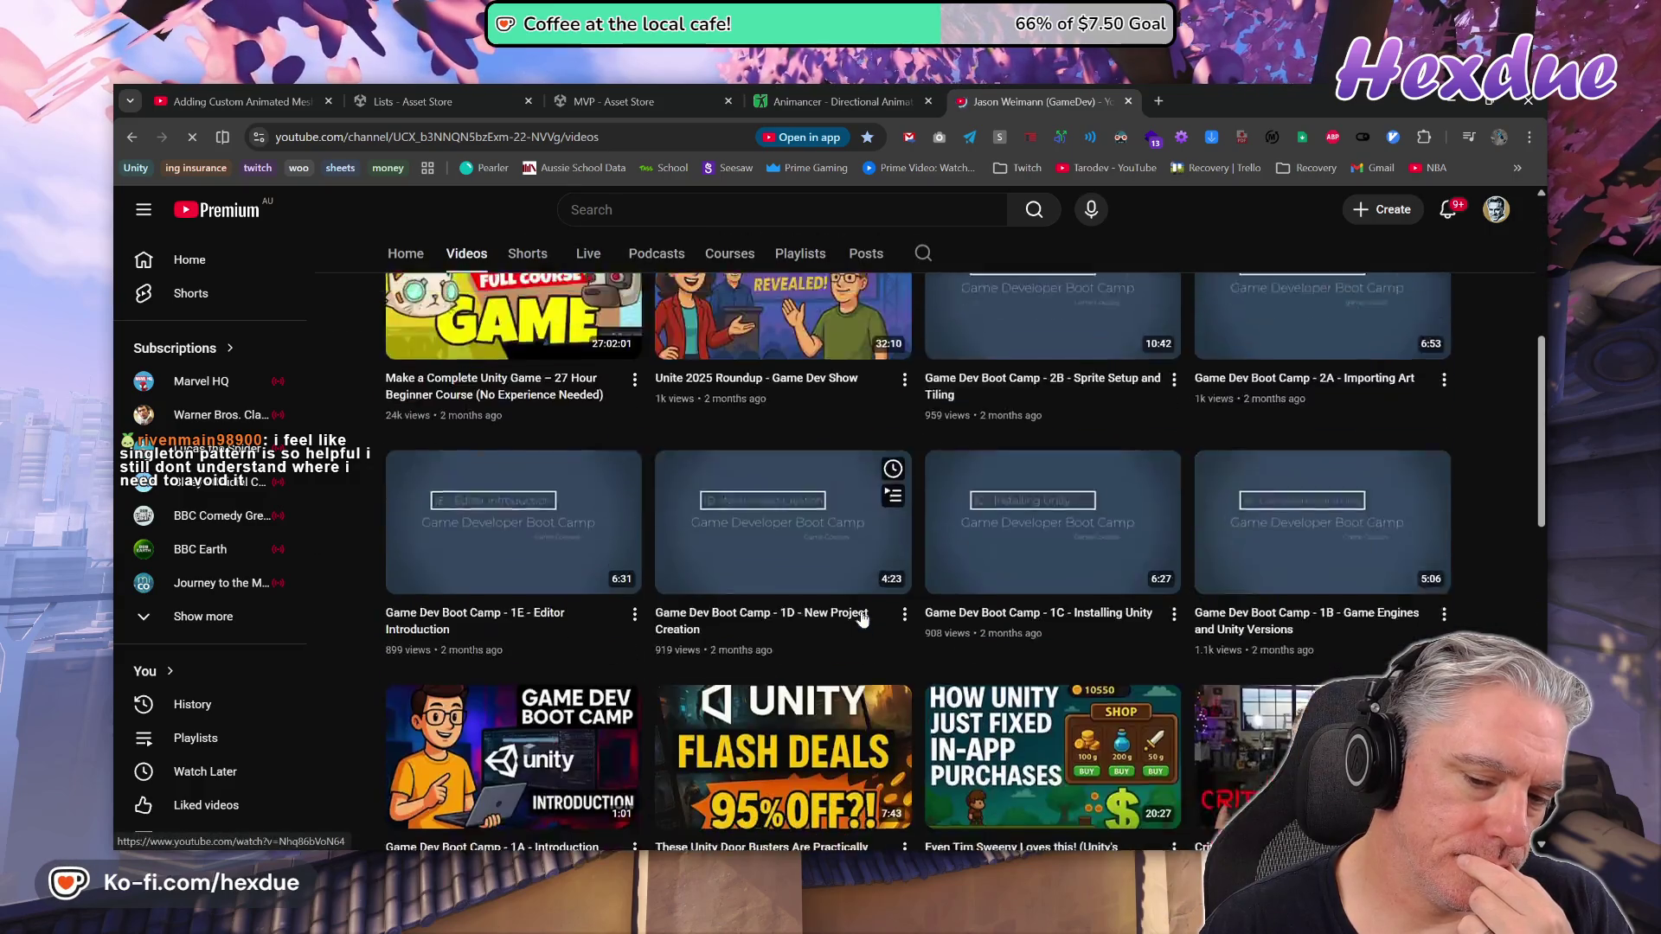
pyautogui.scroll(-4, 843, 599)
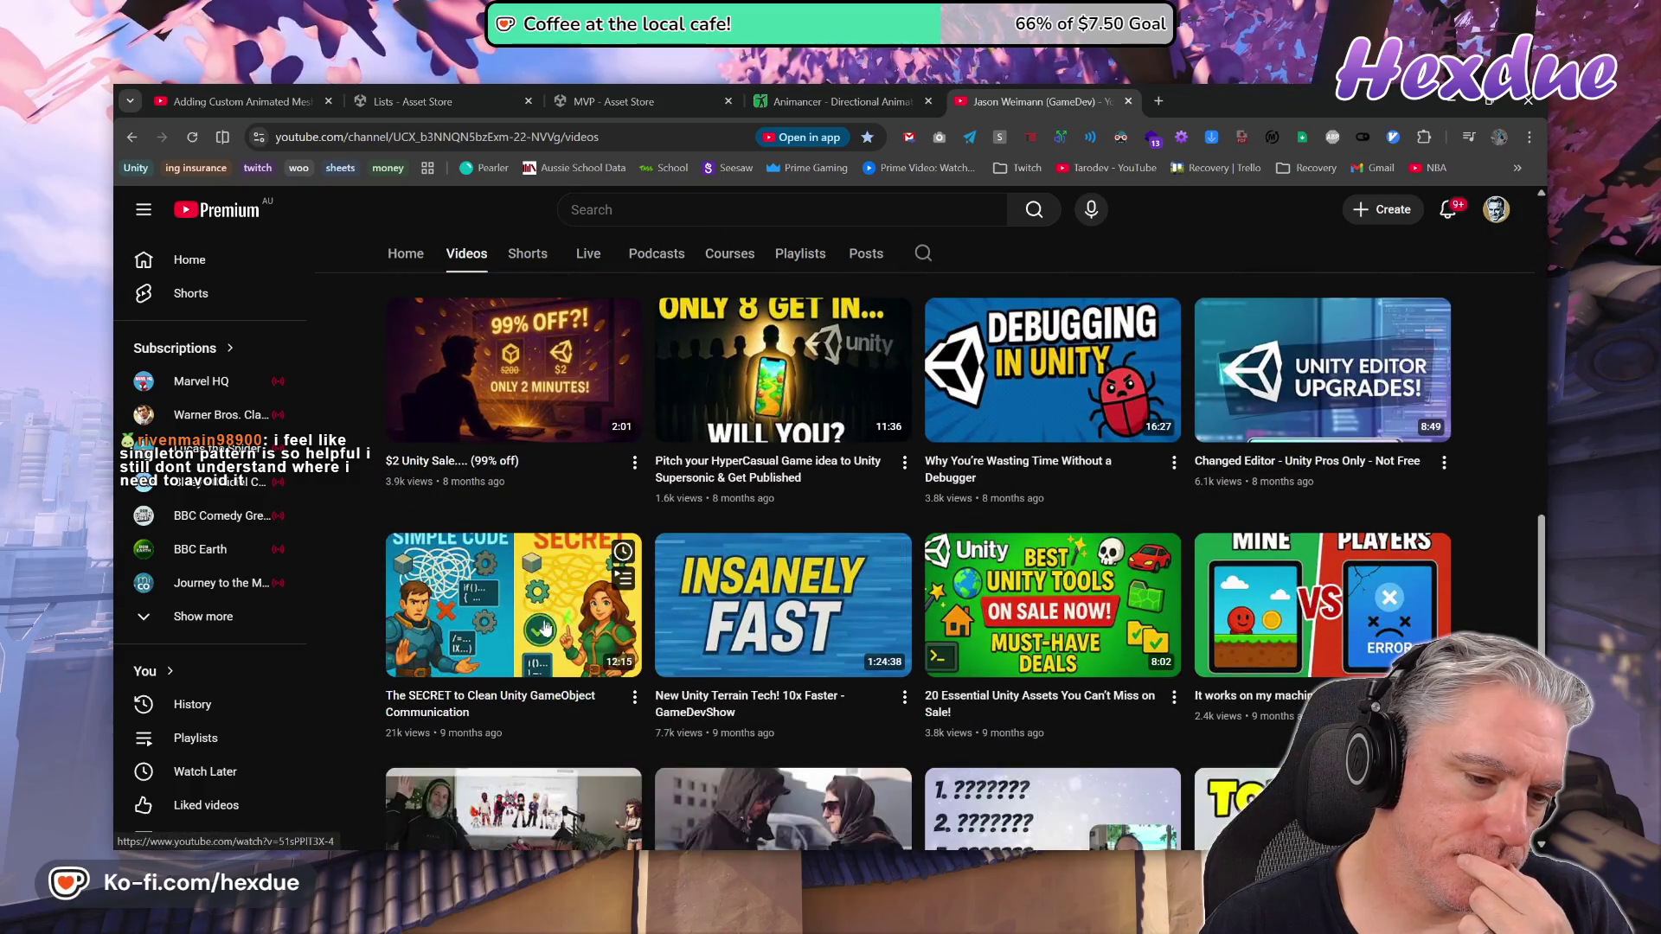
pyautogui.click(514, 695)
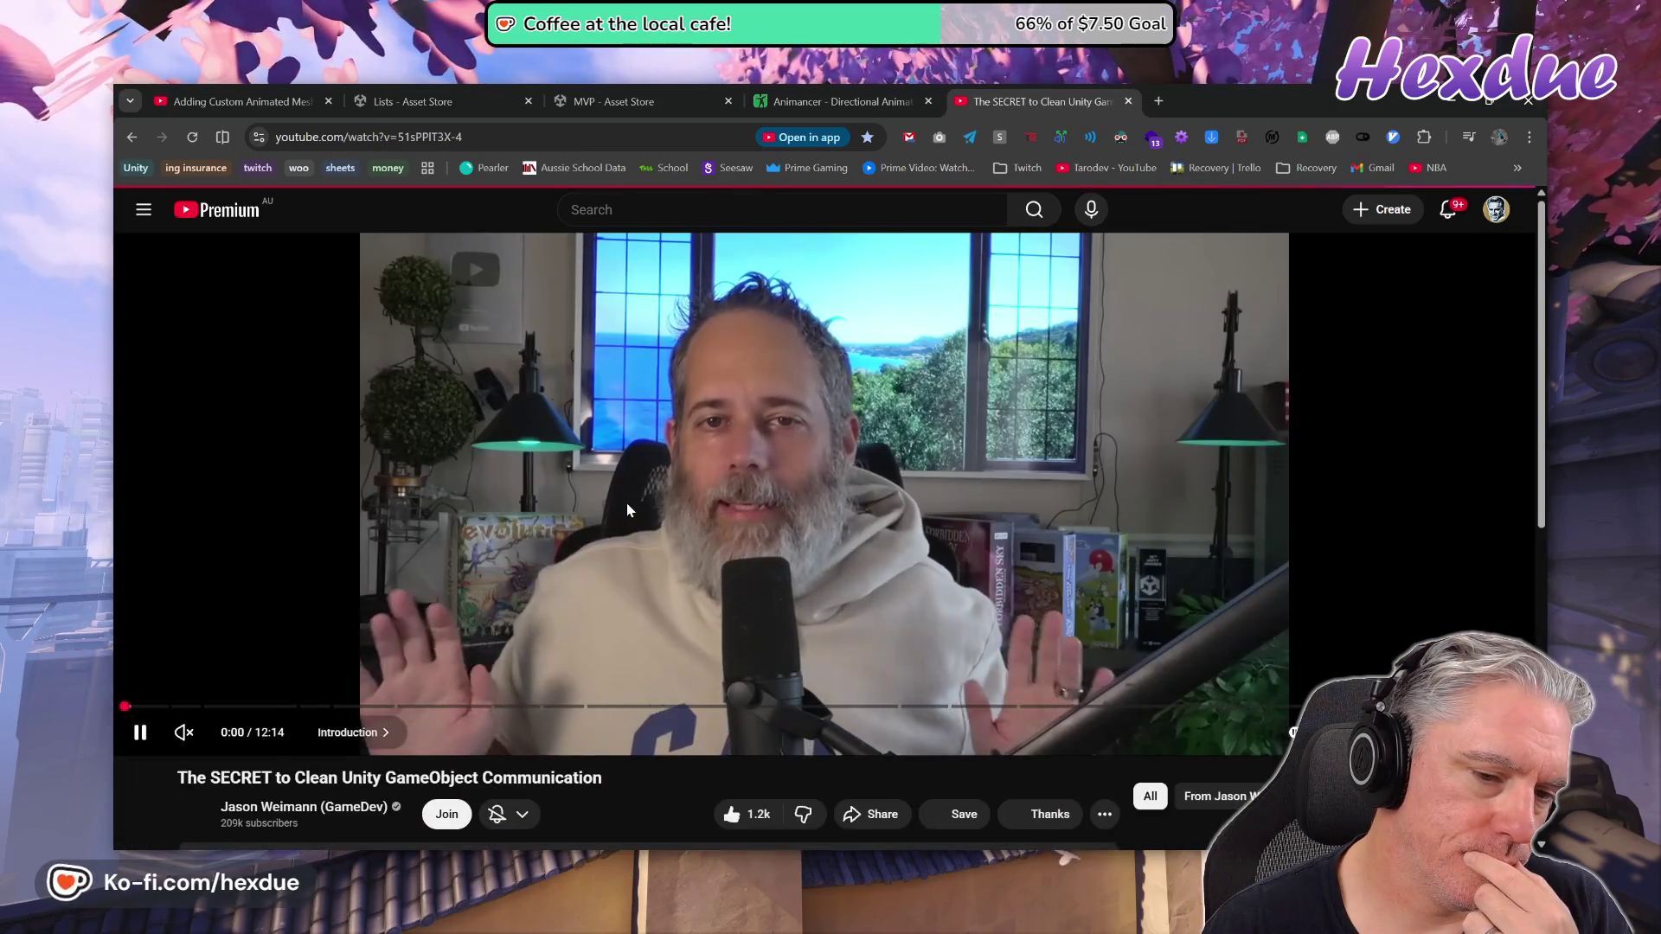
# Expand the description, jump to the Singleton chapter, and pause the video at 4:33
pyautogui.click(626, 501)
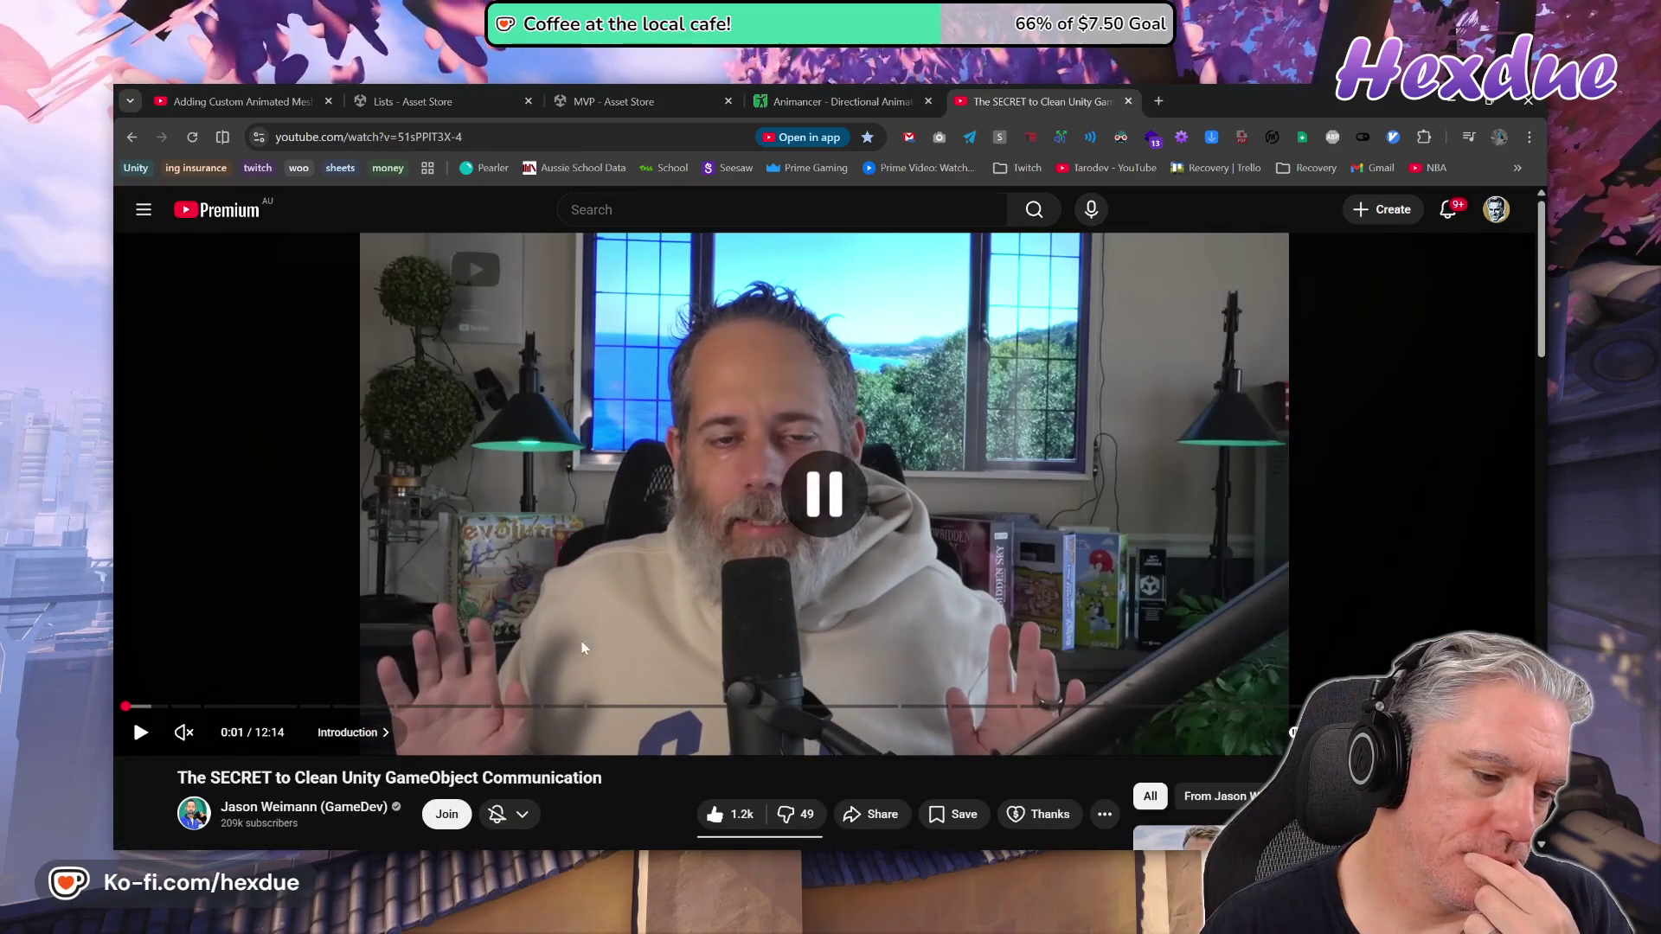
pyautogui.scroll(-2, 243, 761)
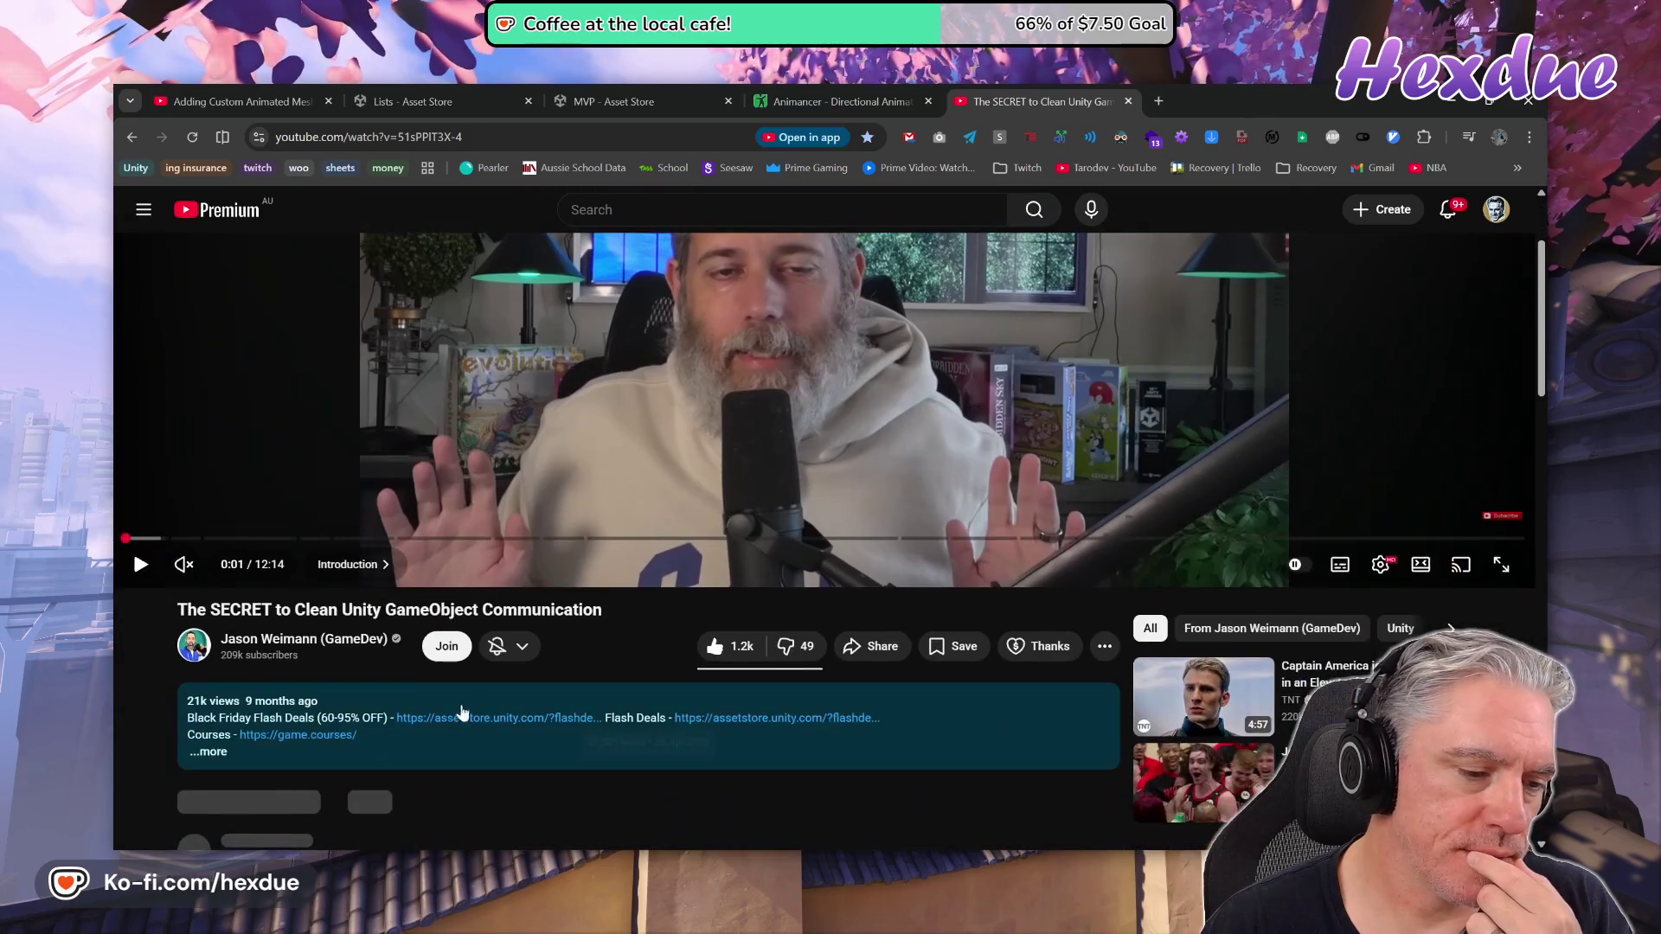
pyautogui.click(212, 752)
pyautogui.scroll(-3, 490, 606)
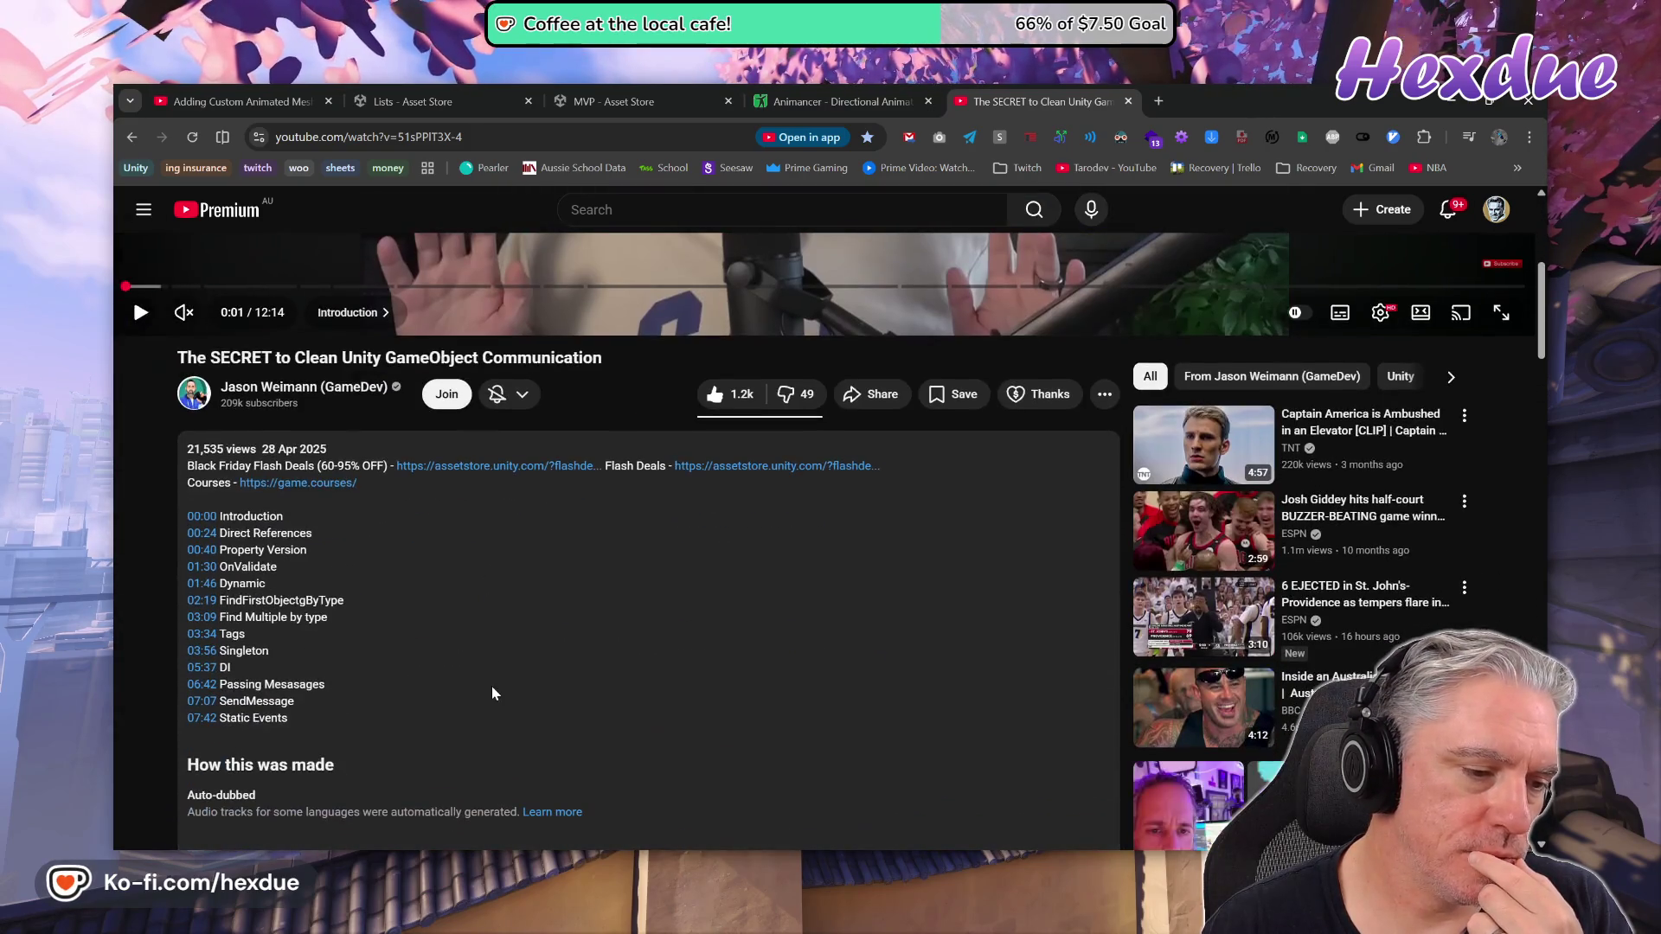
pyautogui.click(202, 652)
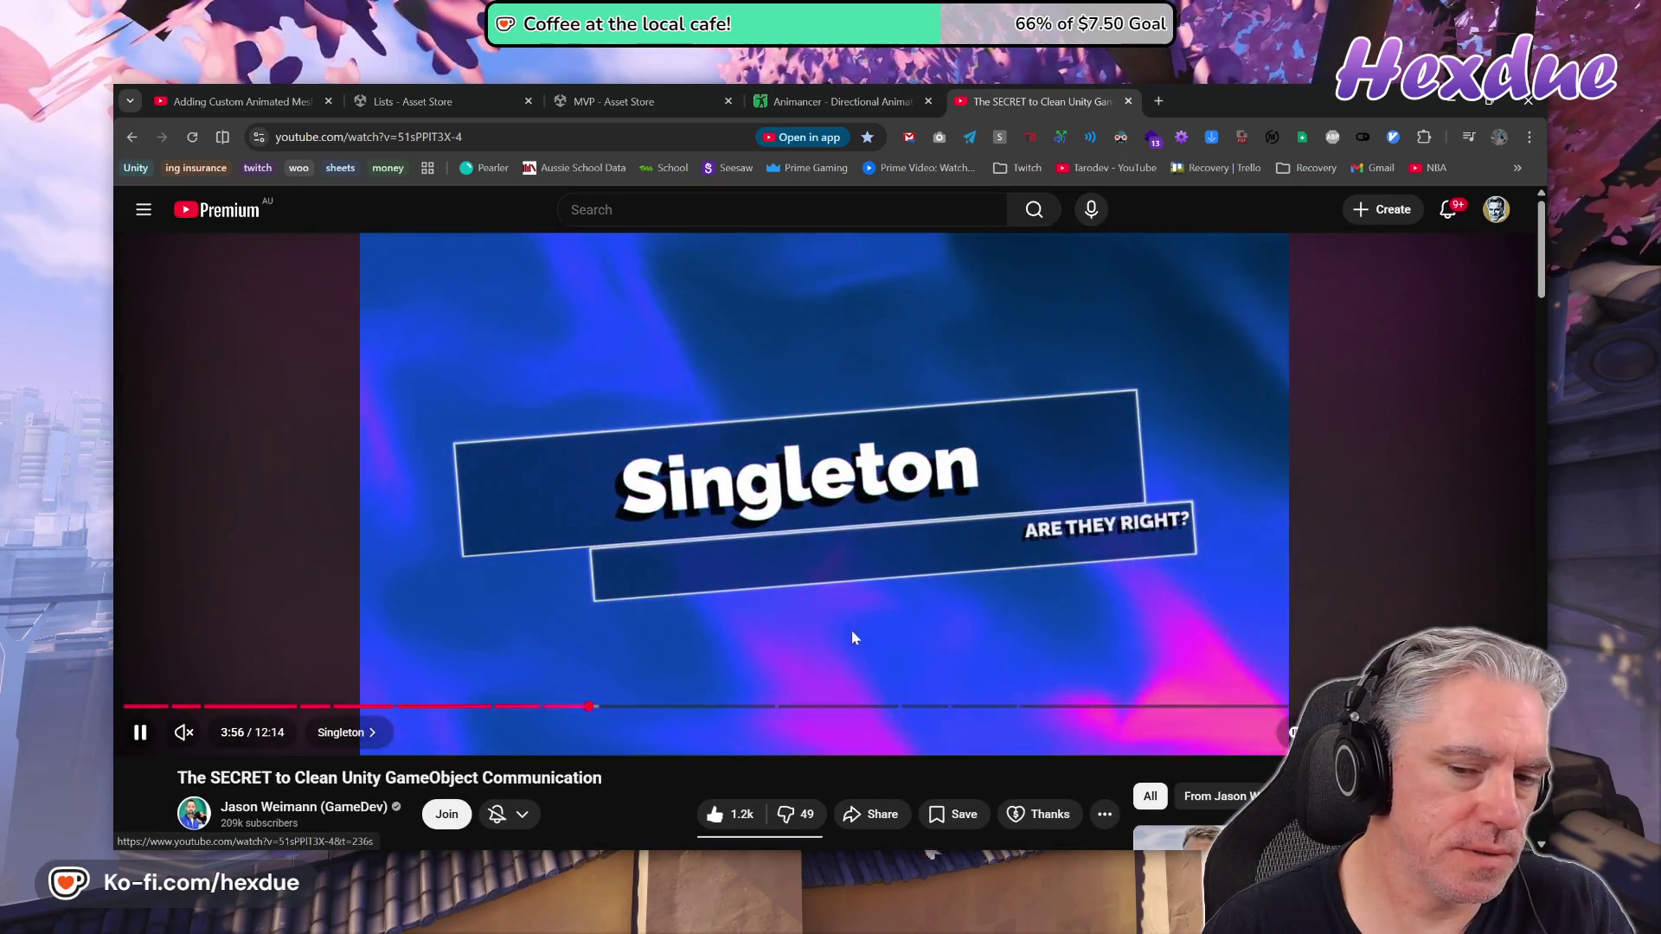
pyautogui.click(655, 707)
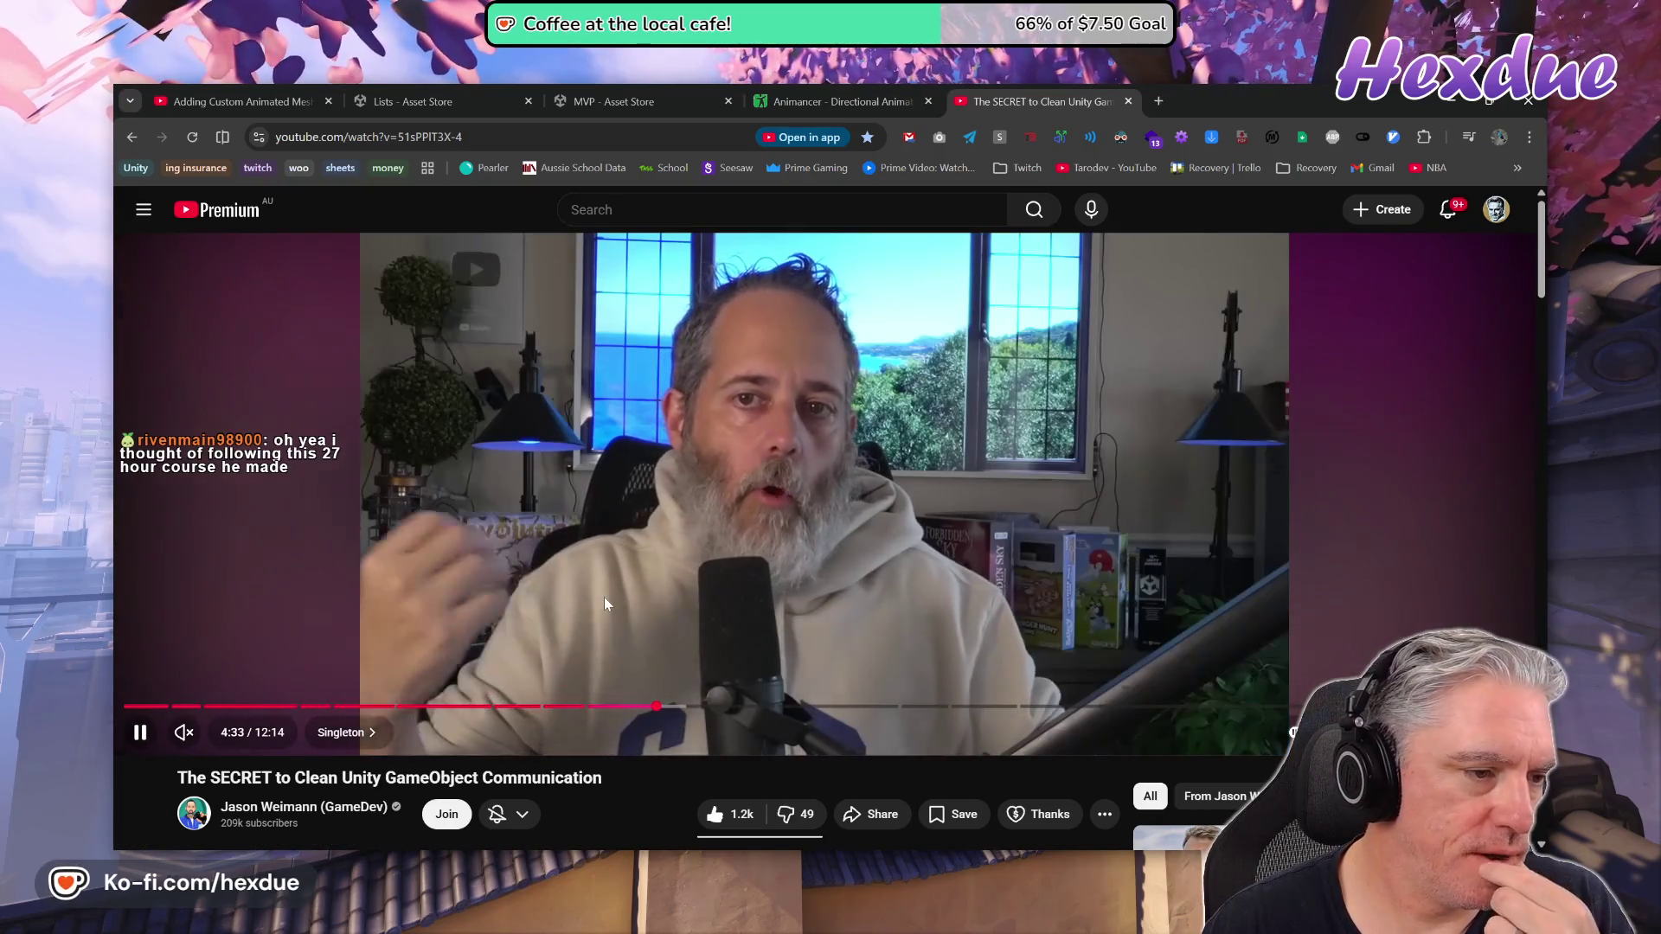
pyautogui.click(605, 599)
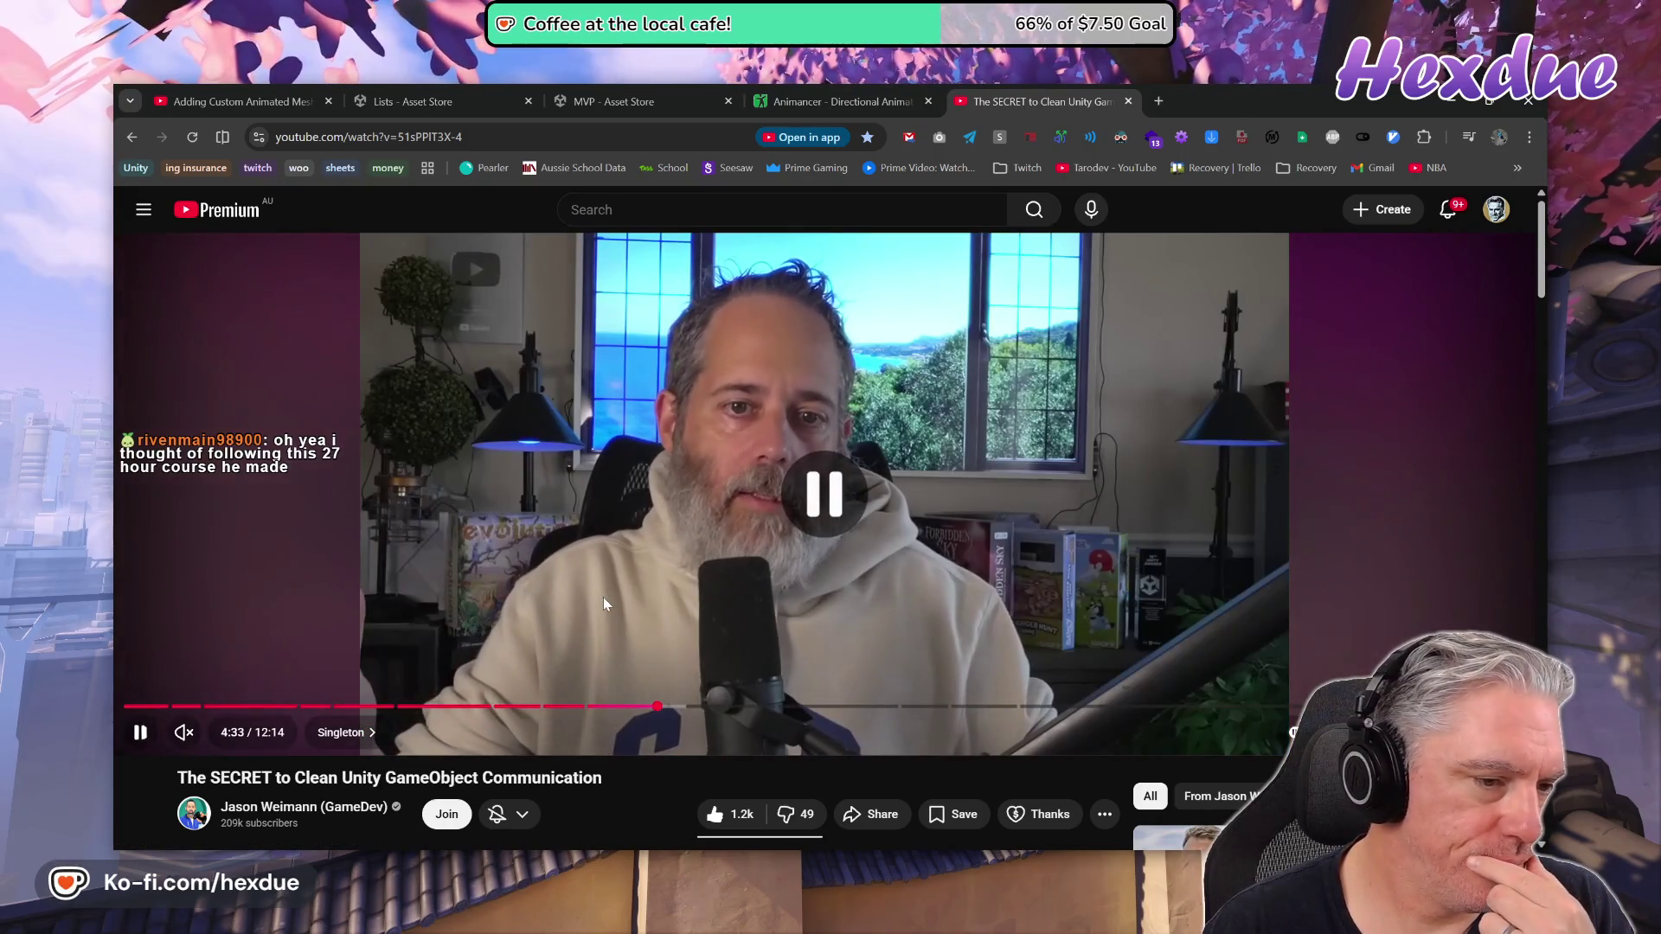
# Jump to the Static Events chapter and pause on the static events code
pyautogui.scroll(-3, 605, 599)
pyautogui.scroll(-2, 604, 603)
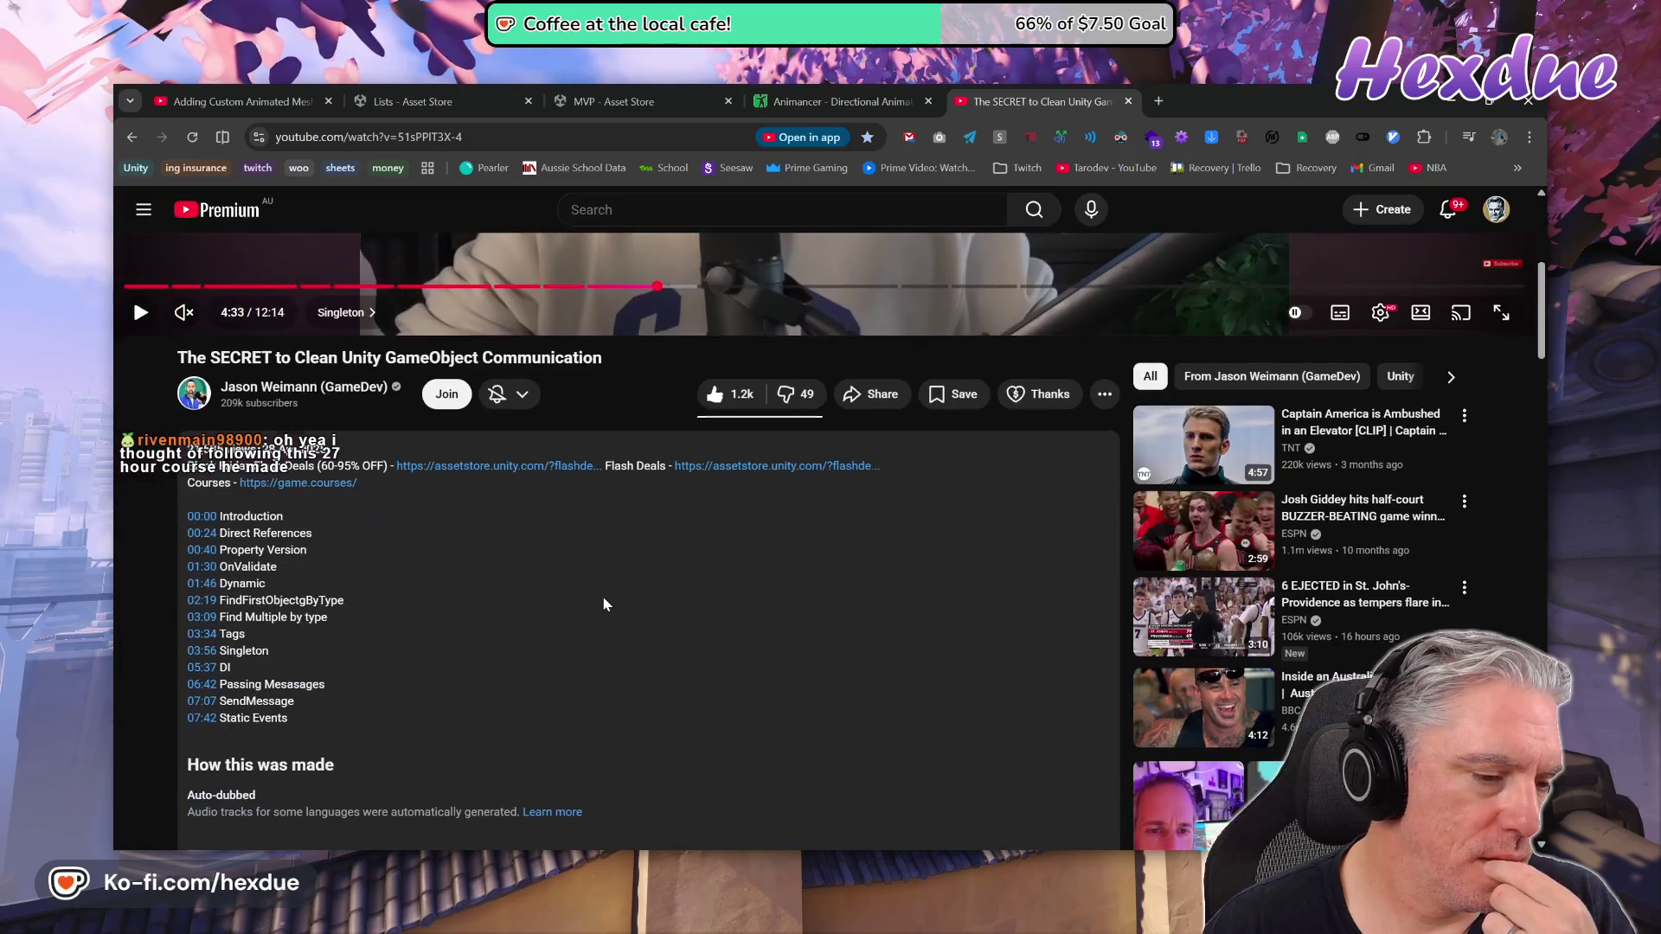
pyautogui.click(201, 718)
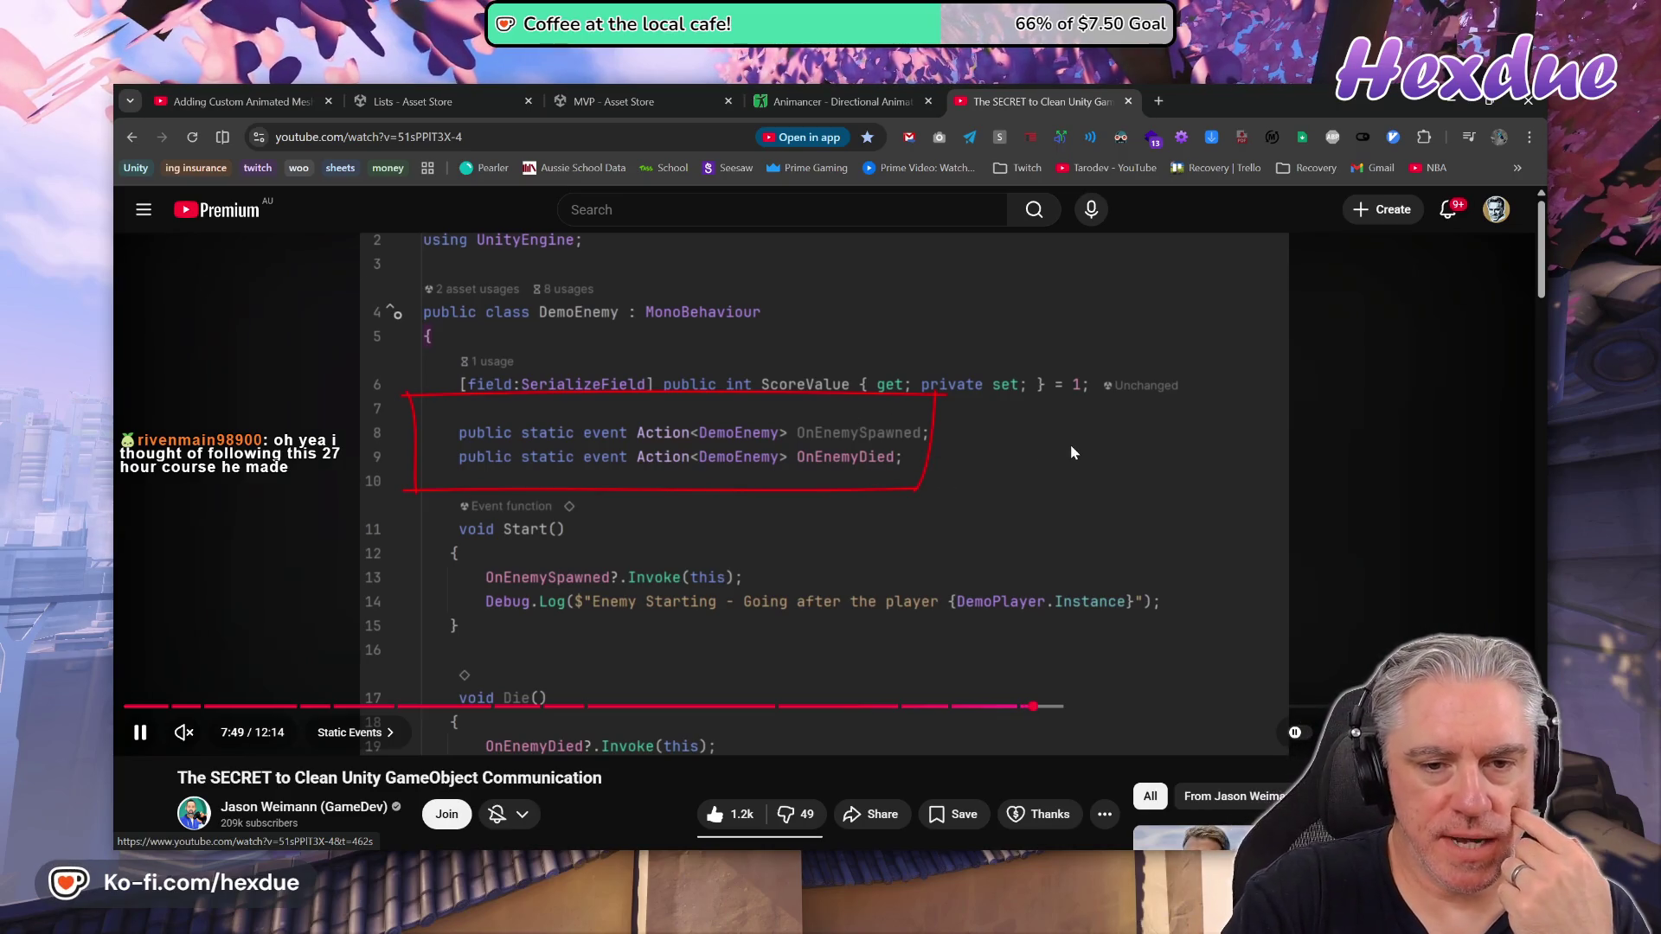
pyautogui.click(815, 490)
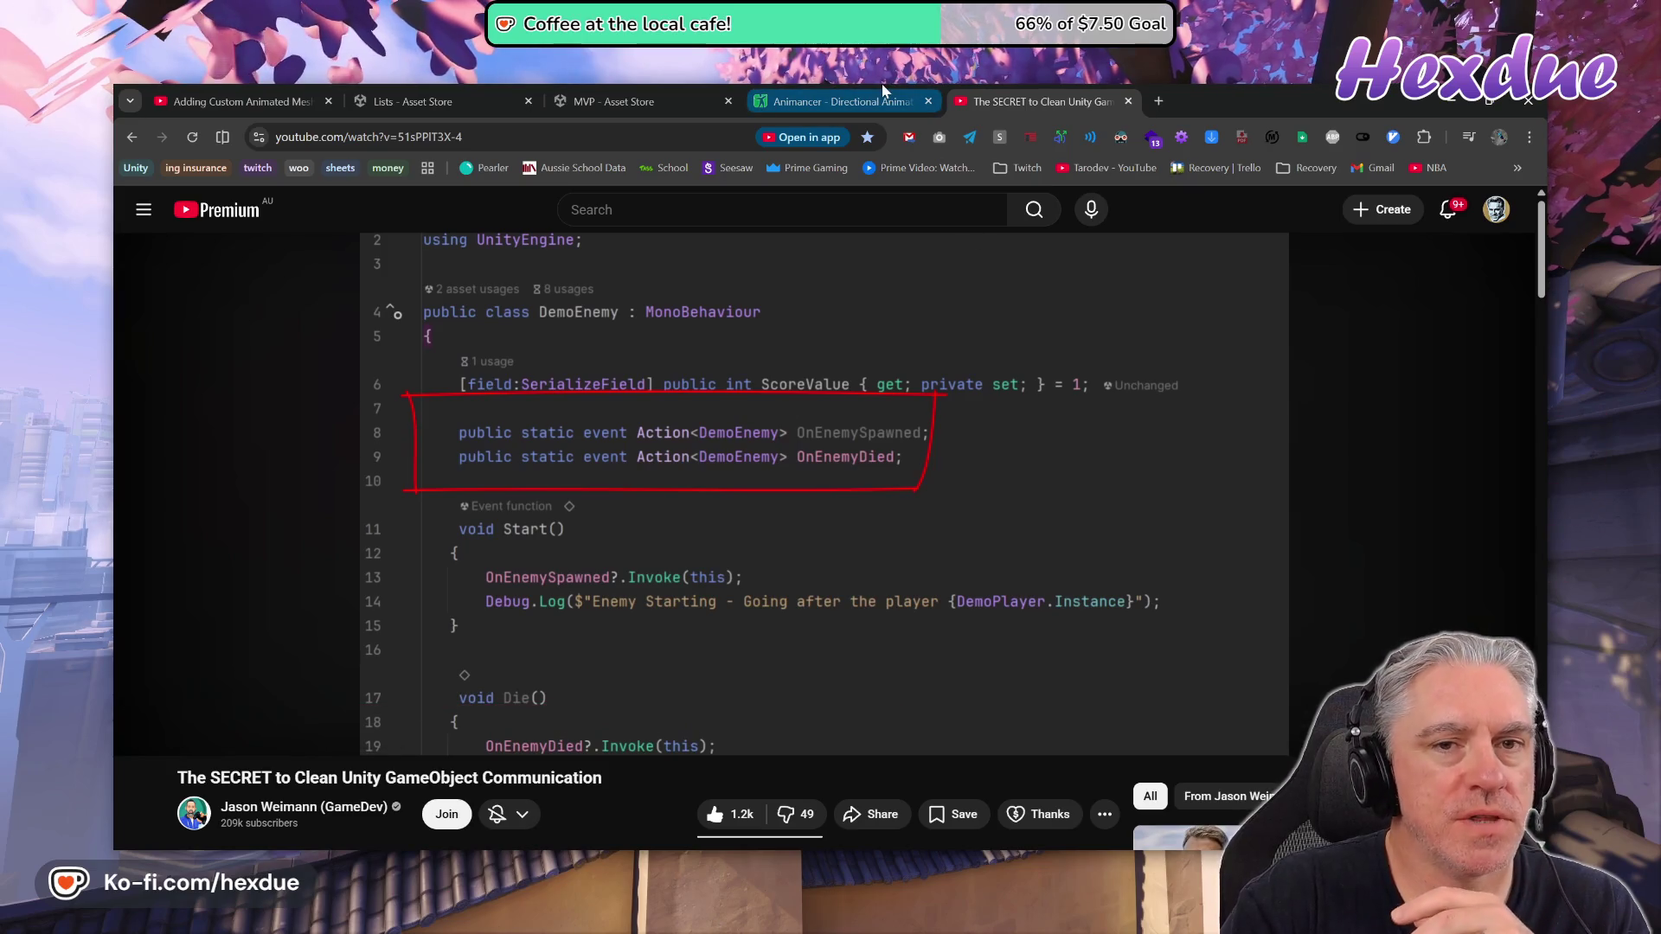
# Glance at the Animancer tab, return to the video, and open a new blank tab
pyautogui.click(865, 101)
pyautogui.click(1030, 102)
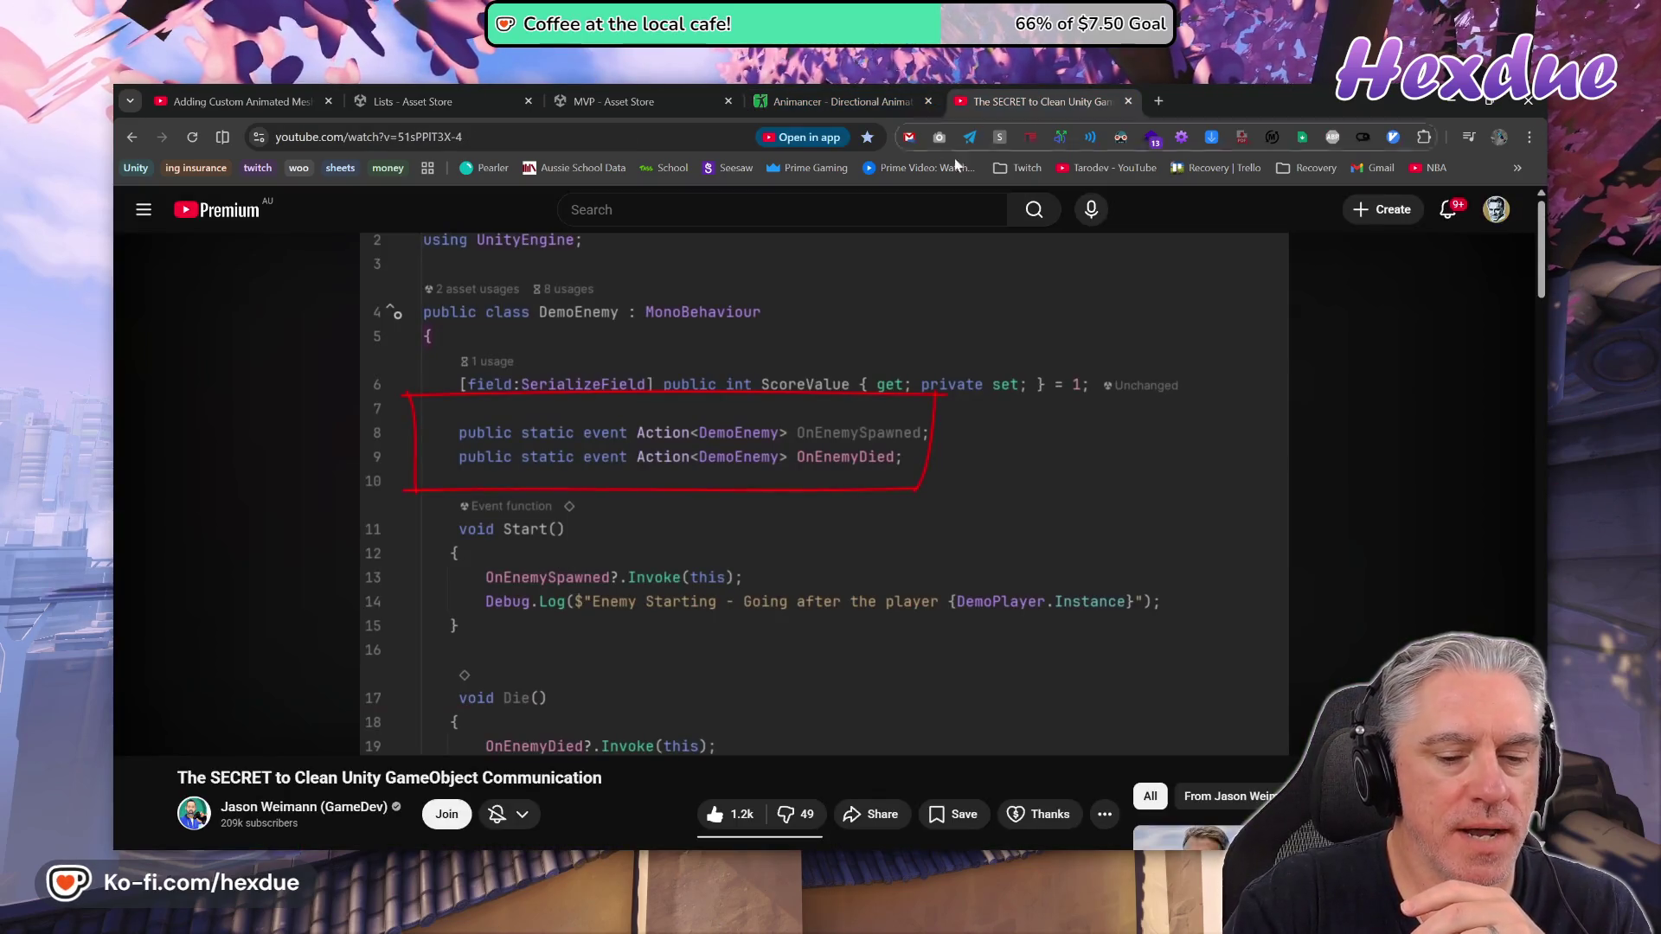
pyautogui.moveTo(776, 856)
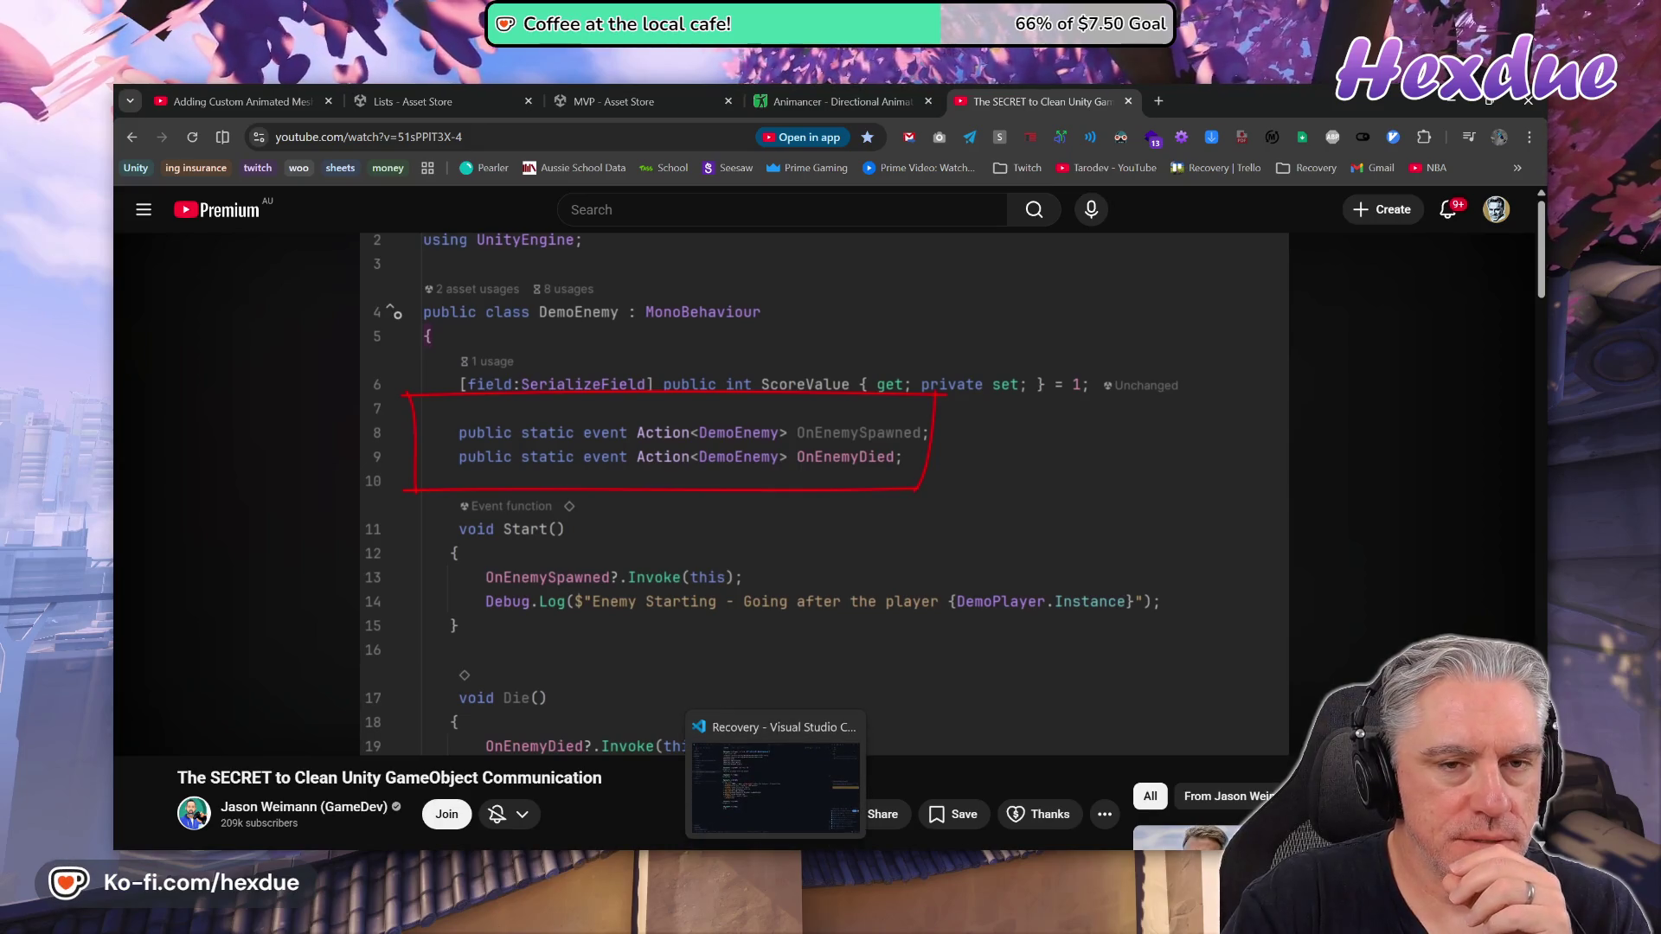
pyautogui.click(1166, 102)
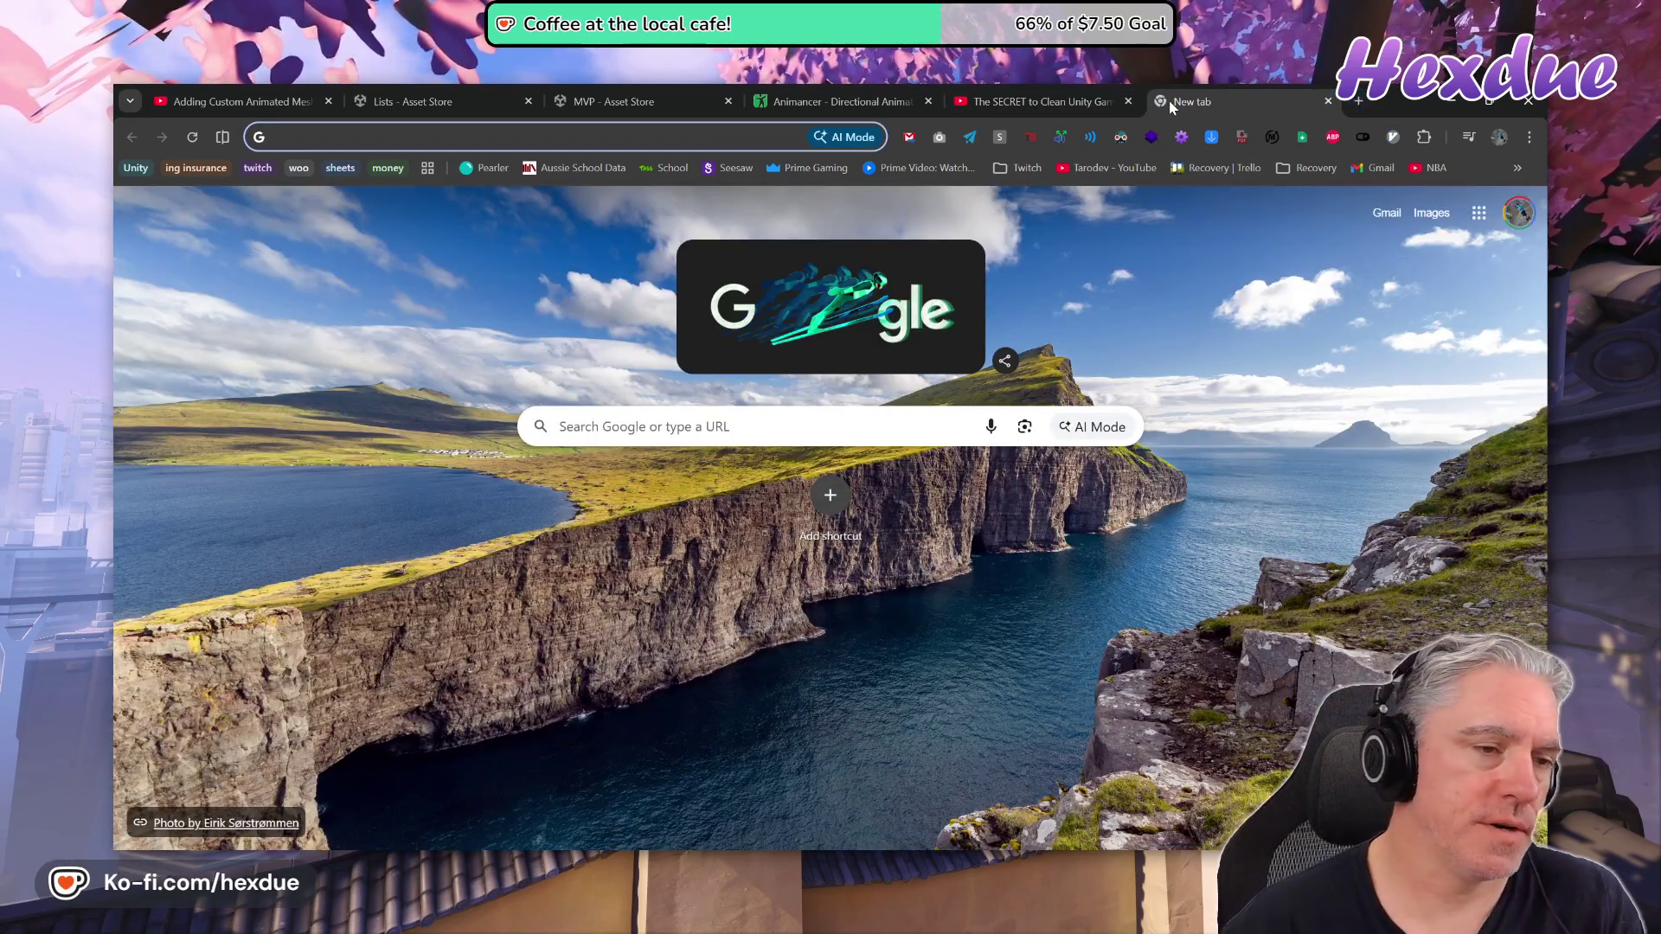
# Search for 'purrnet', load the PurrNet: Introduction docs page, then go back to the YouTube video
pyautogui.write('purr')
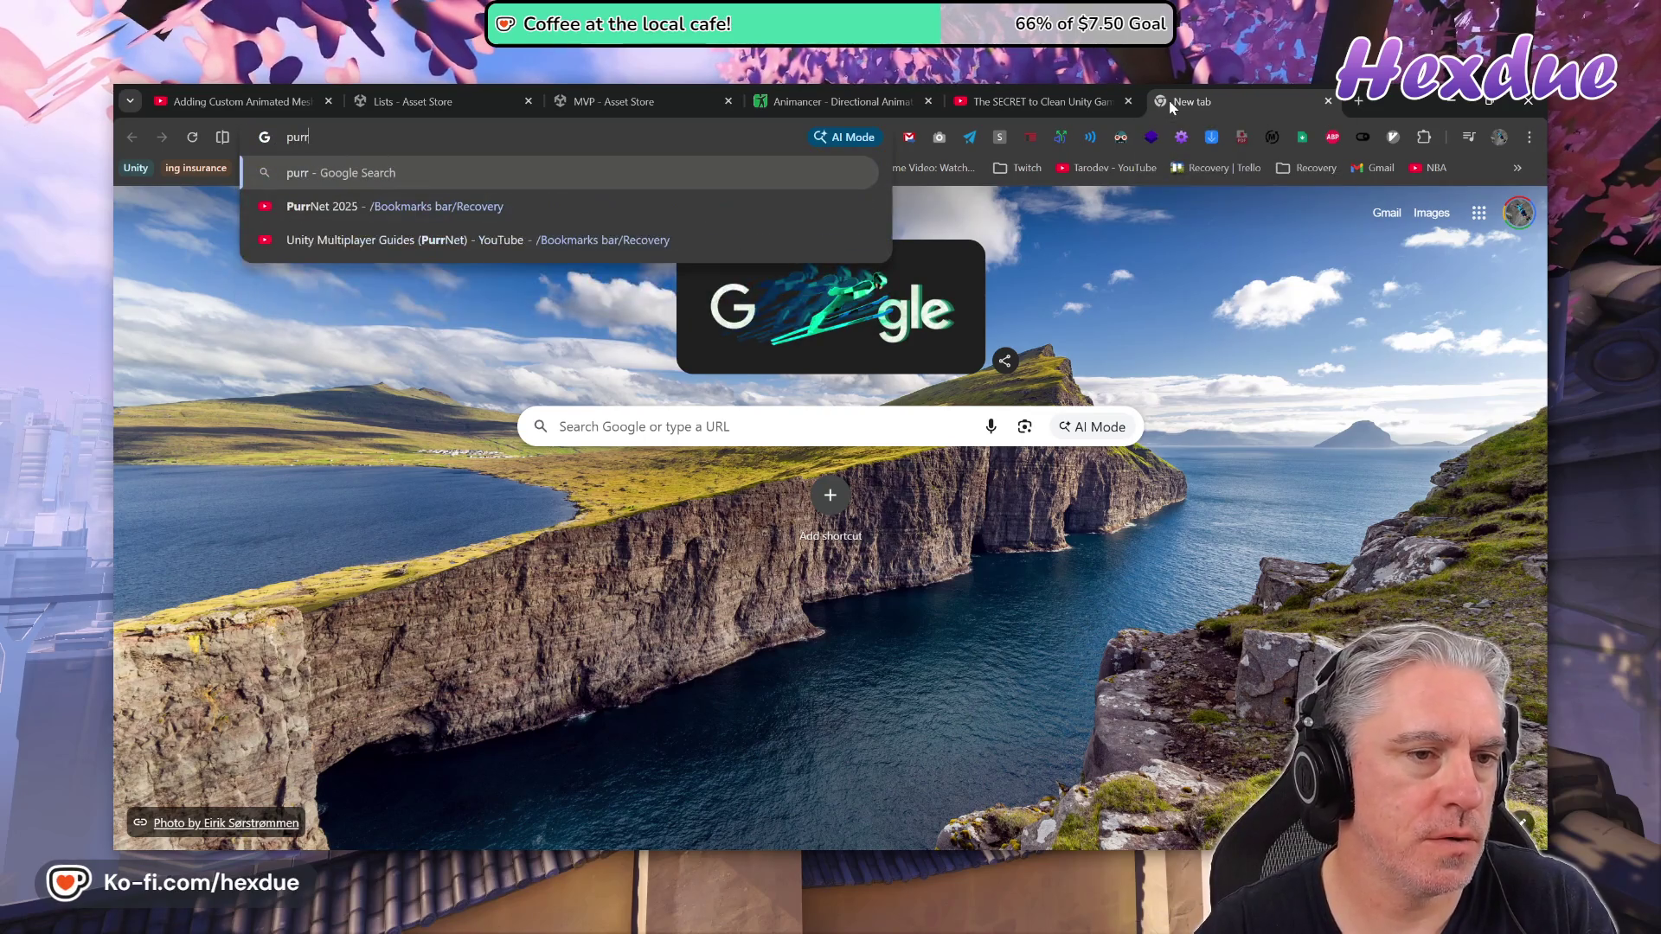
pyautogui.write('net')
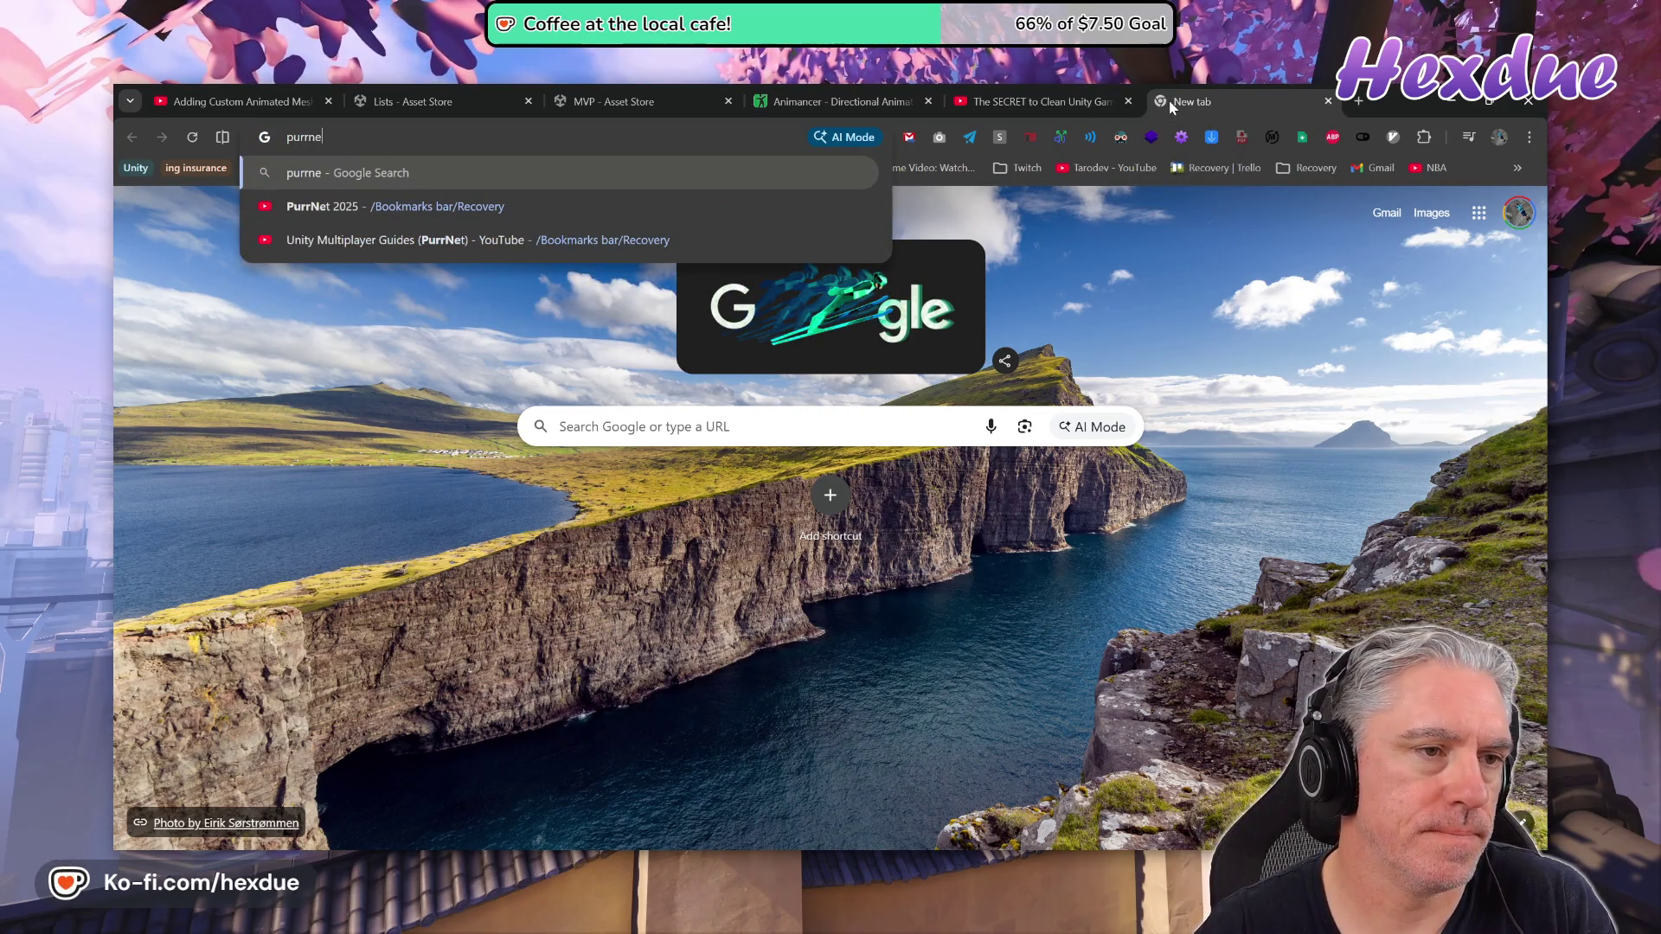
pyautogui.press('Return')
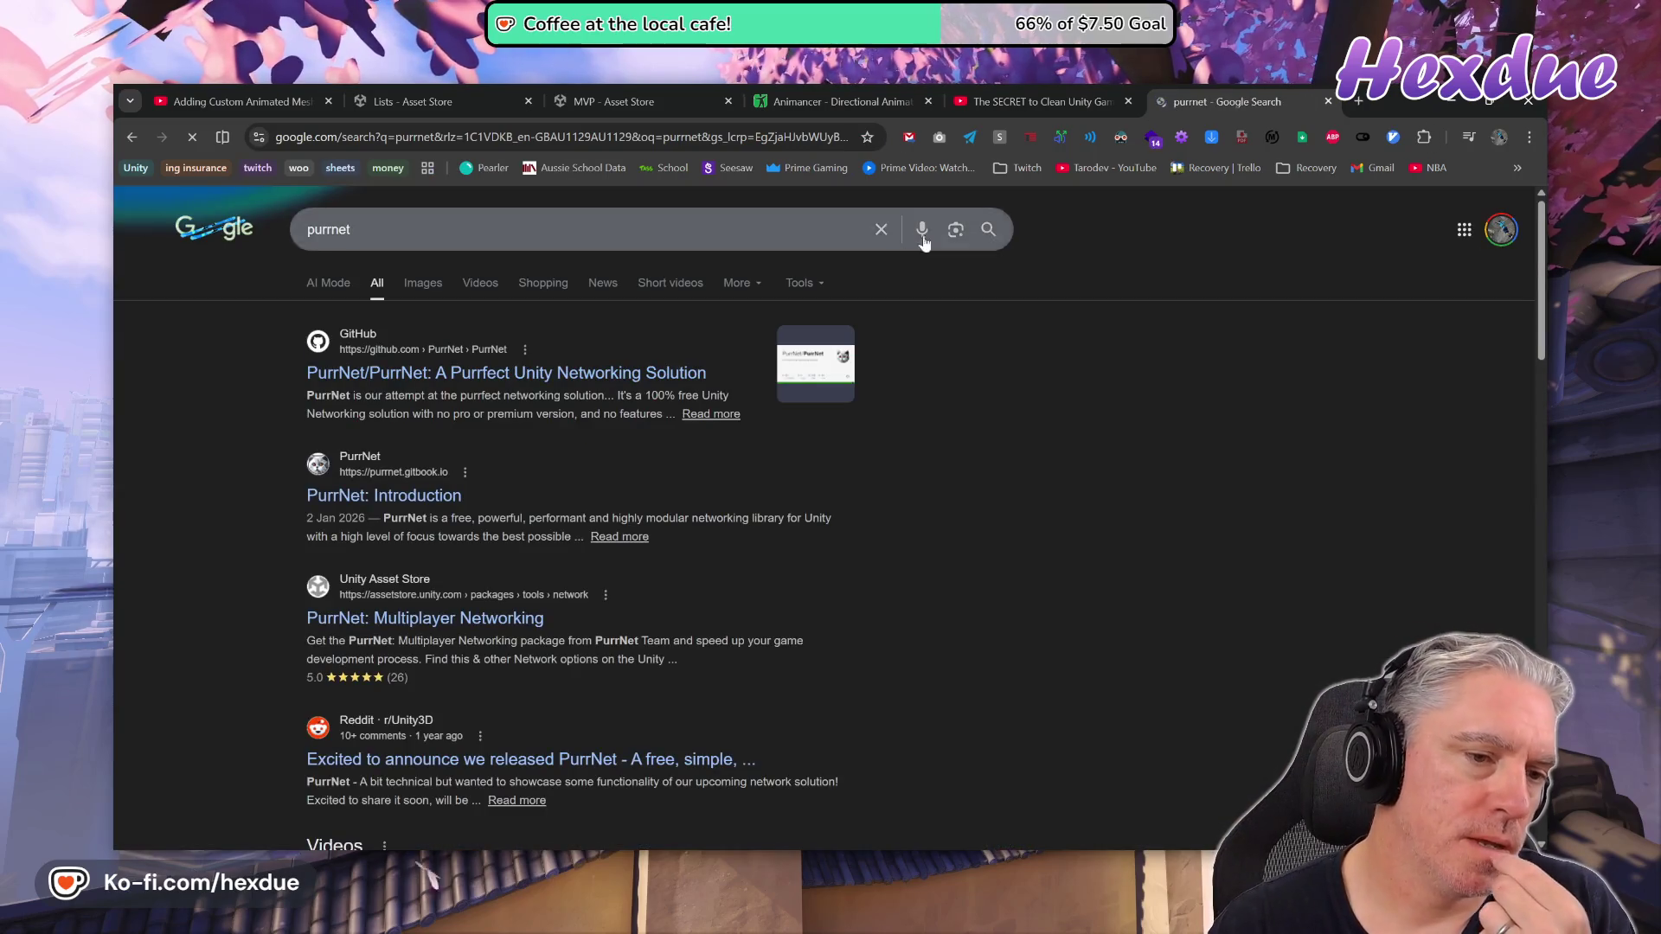
pyautogui.click(397, 502)
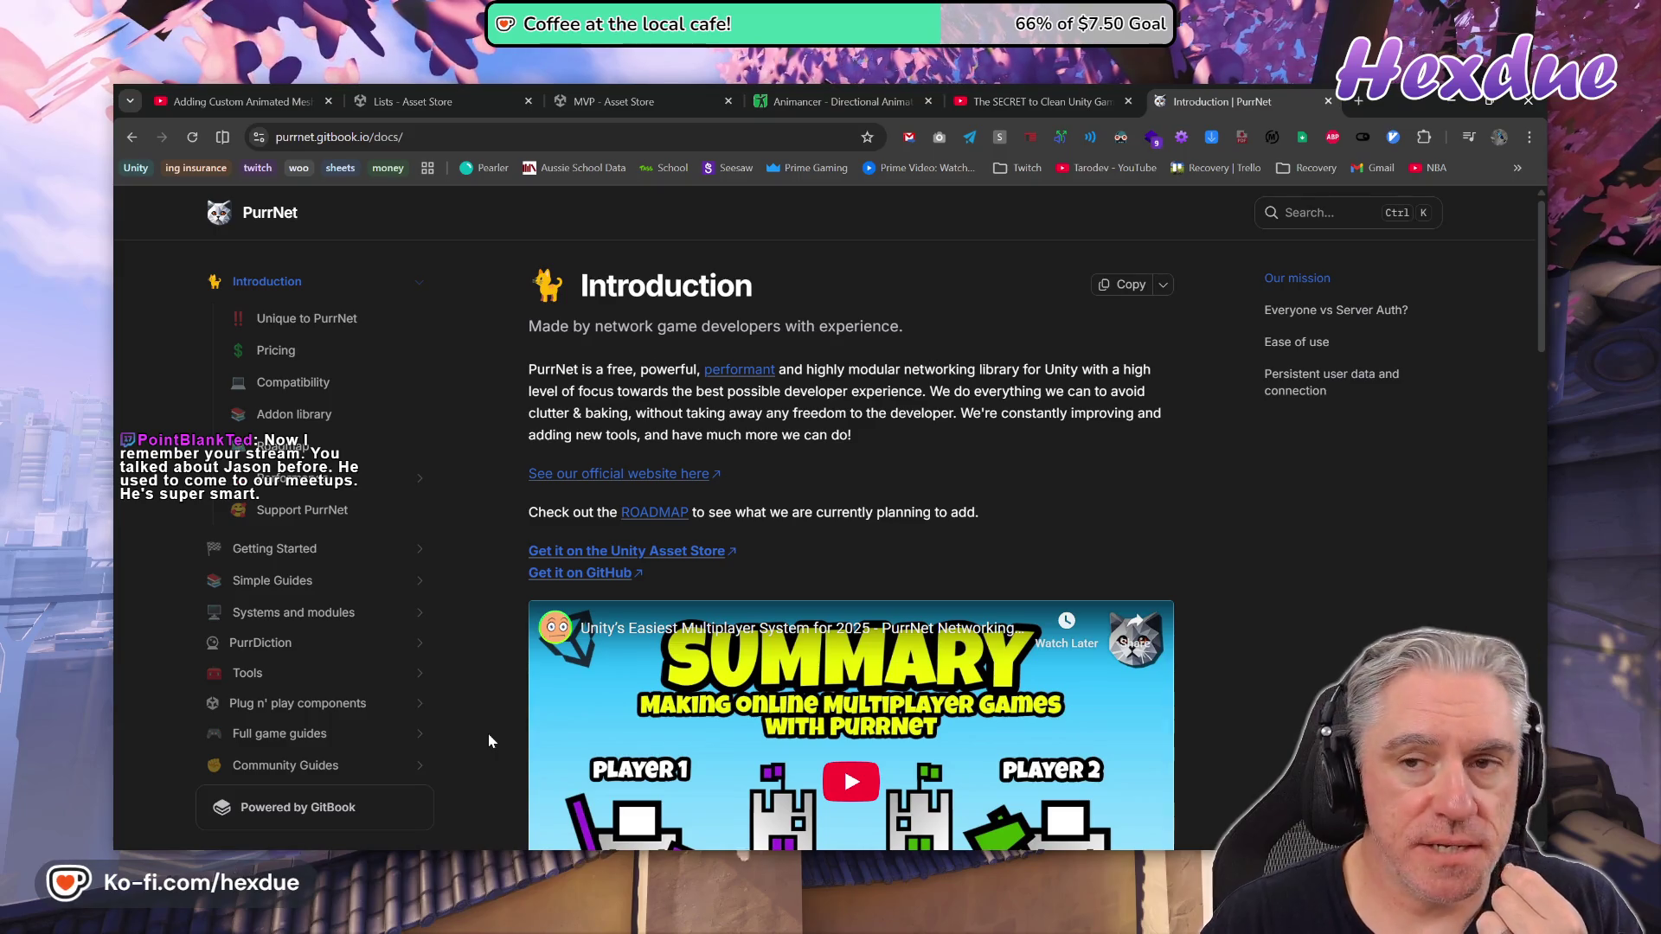
pyautogui.click(991, 97)
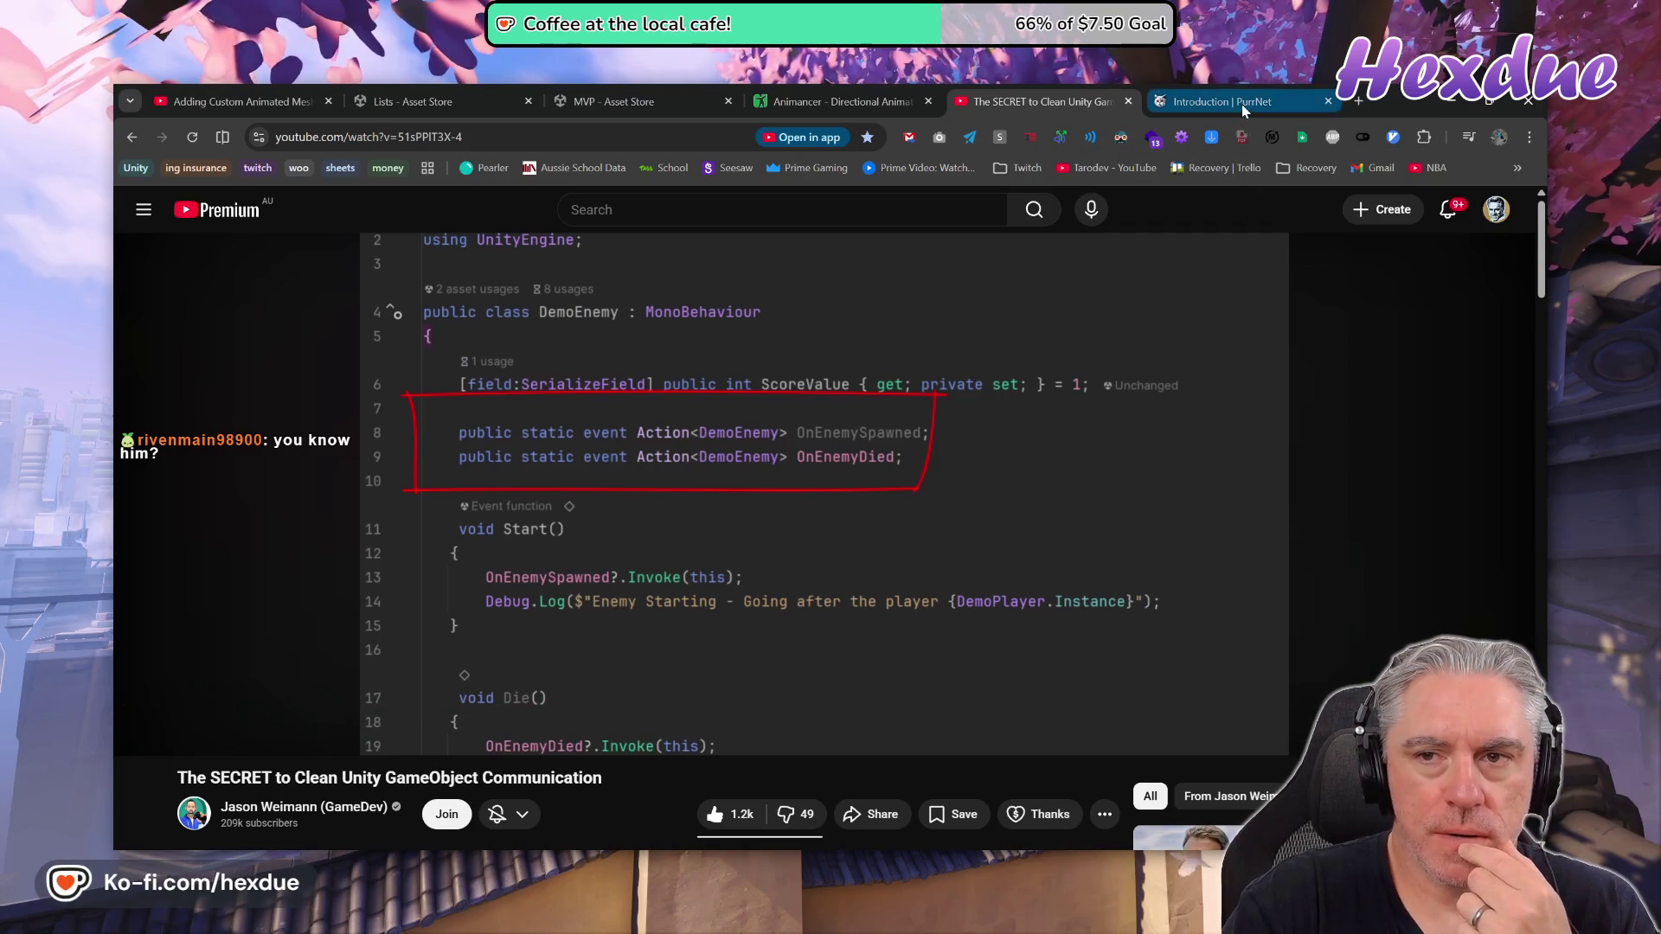
# Switch the YouTube Music track to B Urself from the playlist, then return to Chrome
pyautogui.moveTo(1242, 107)
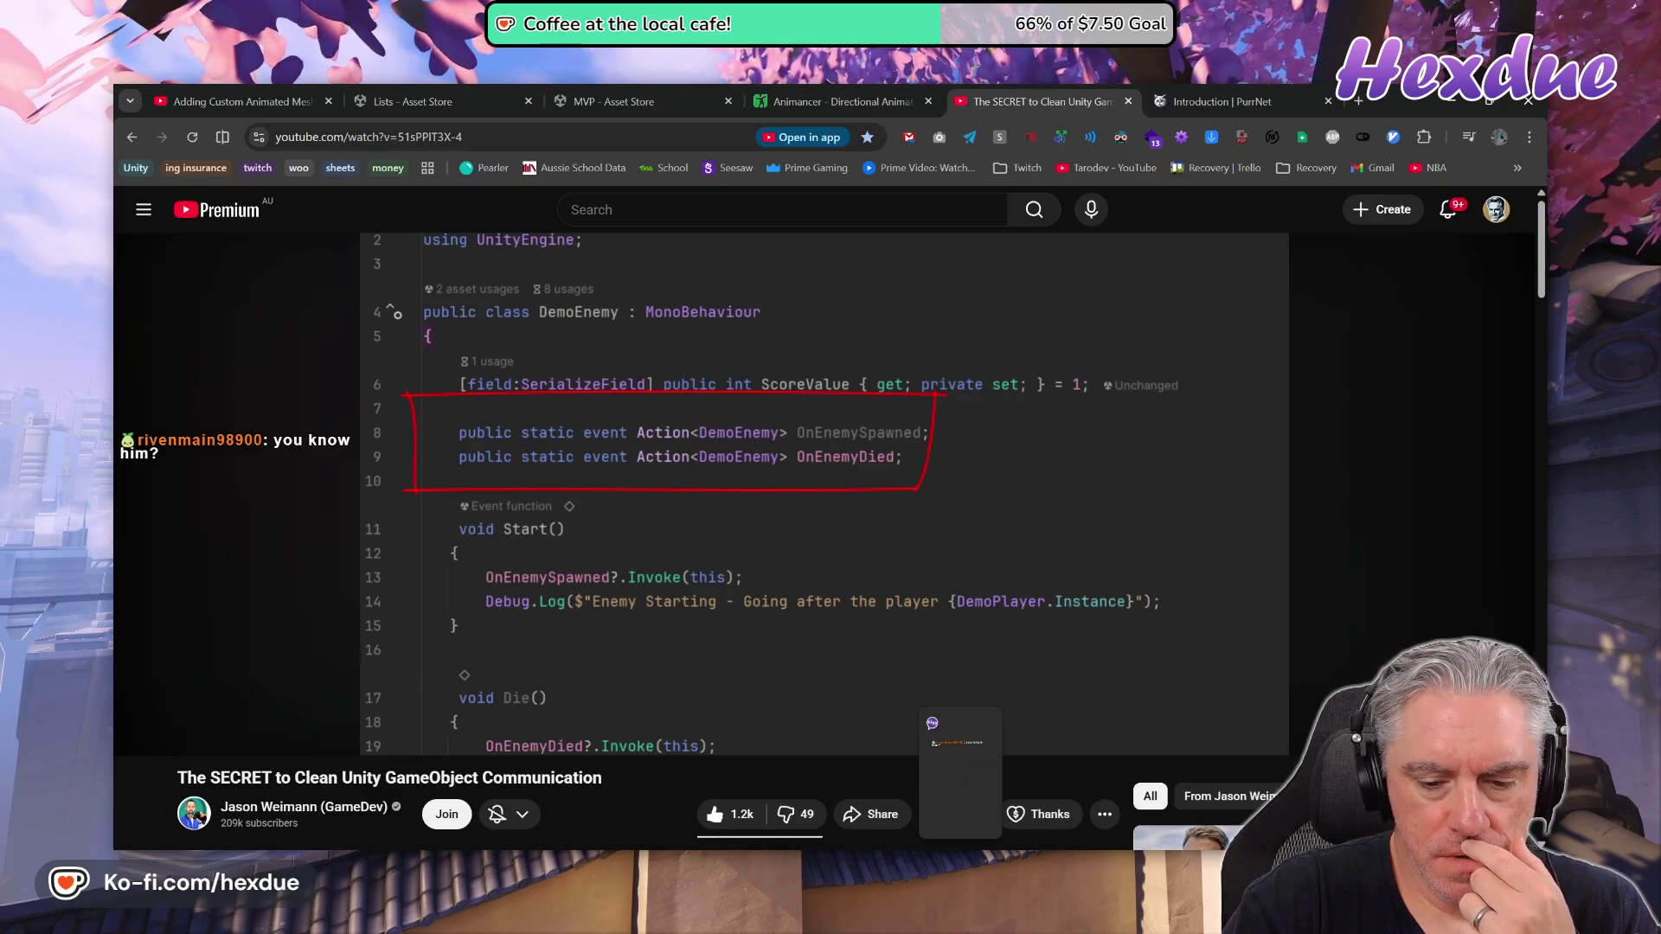
pyautogui.click(960, 778)
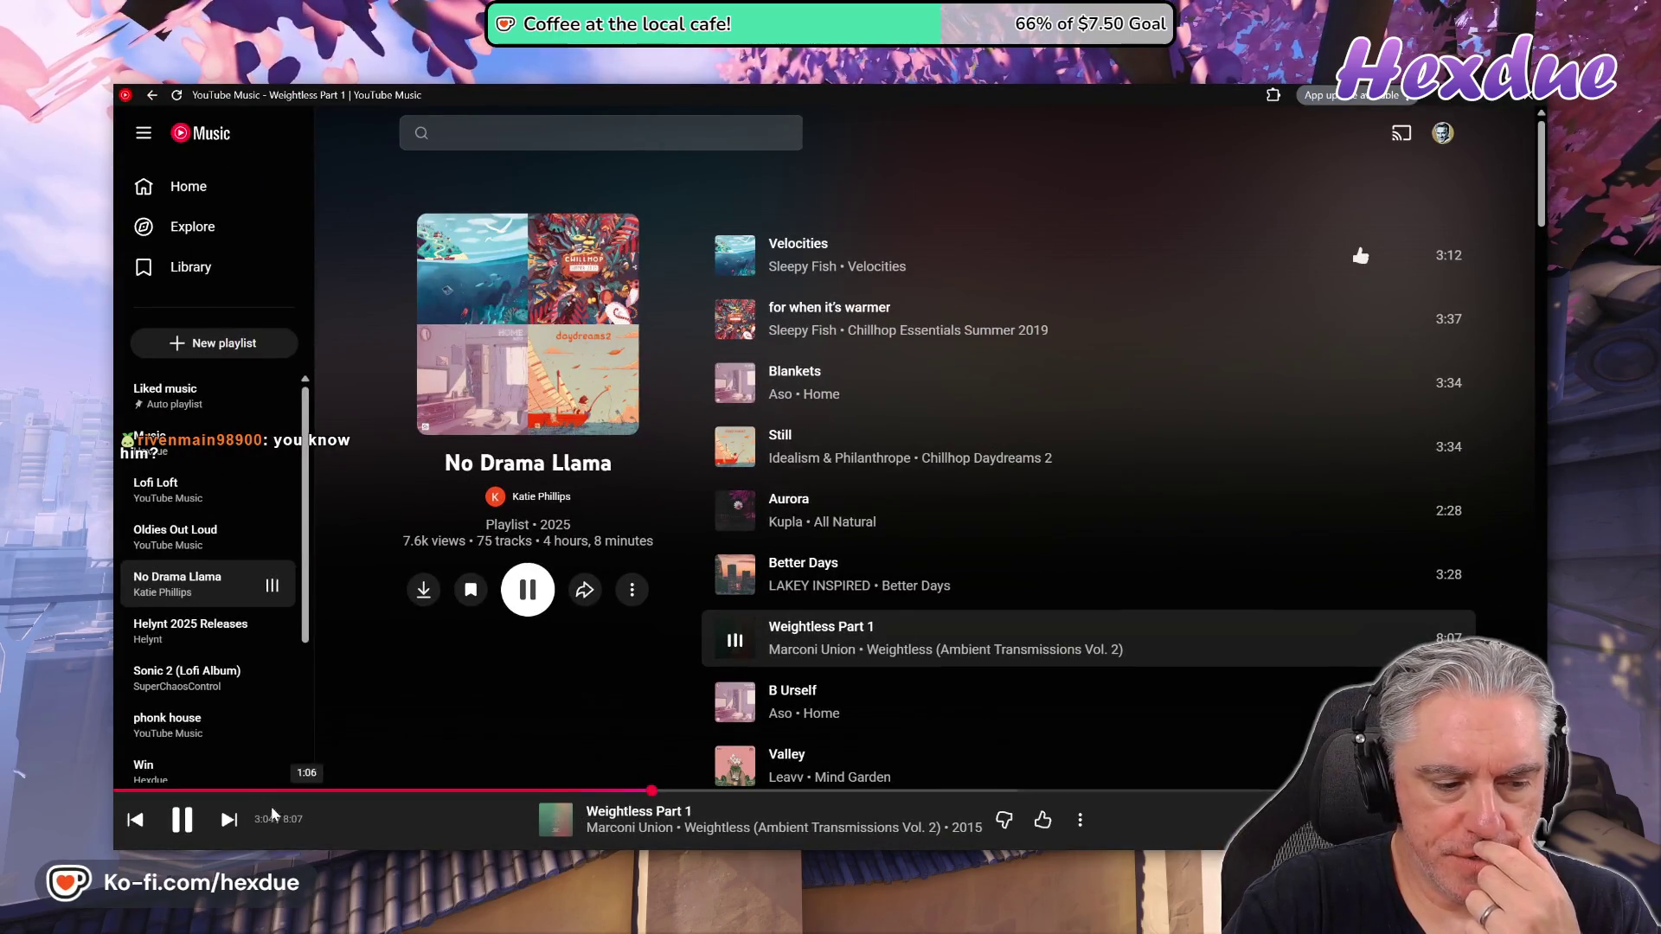
pyautogui.click(228, 819)
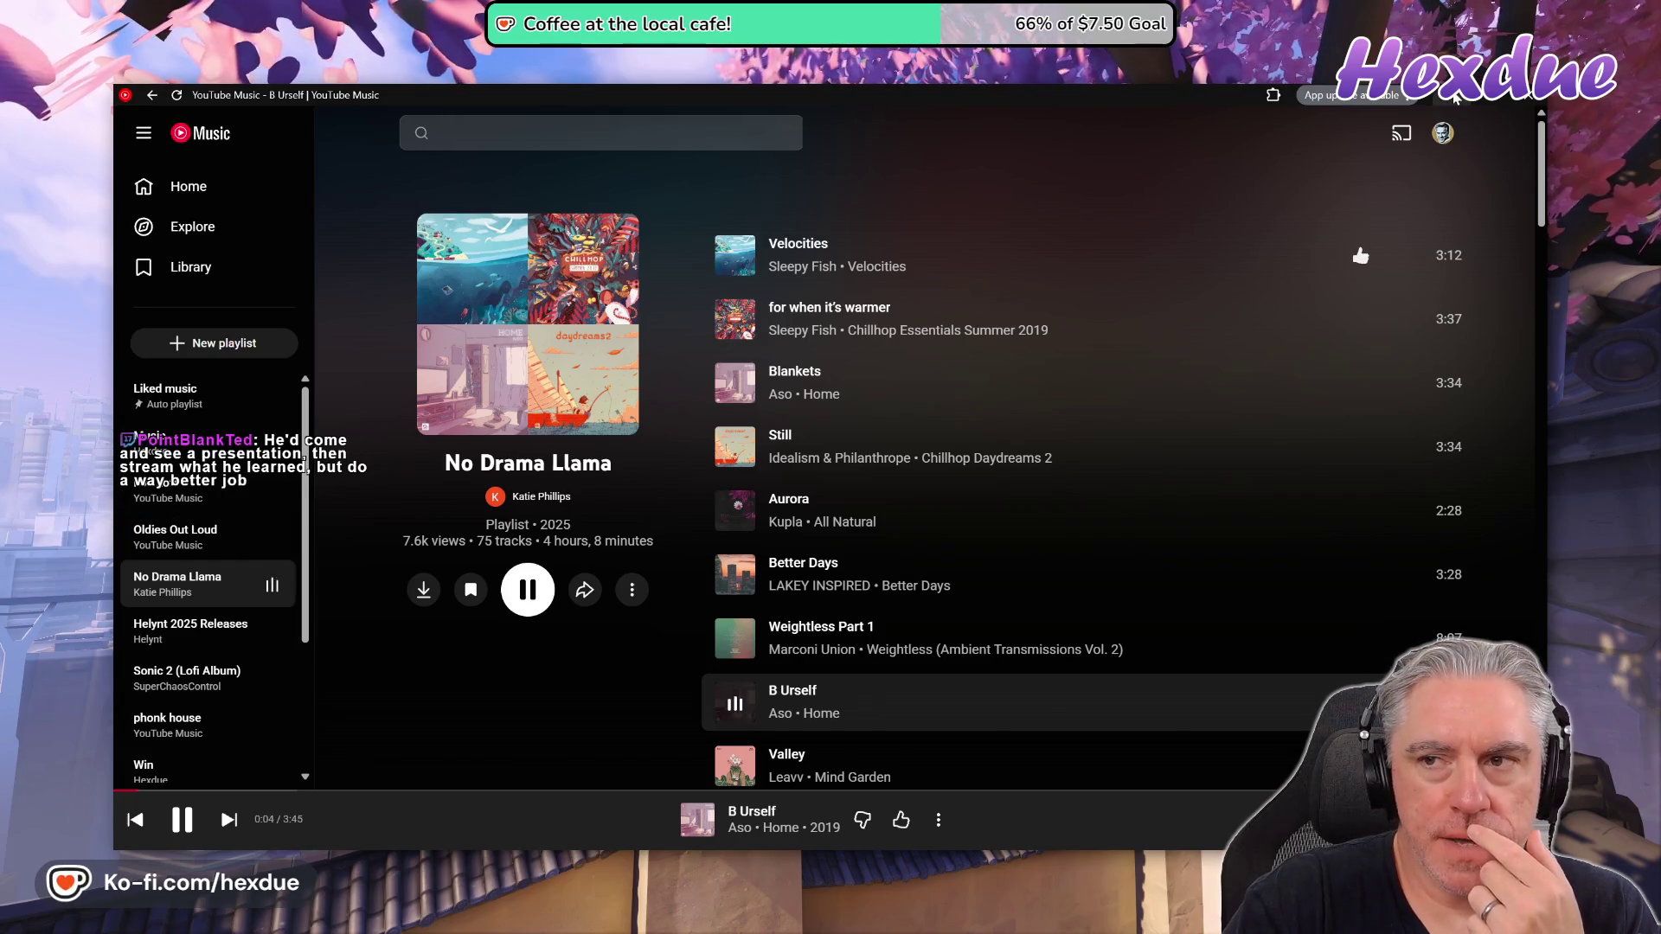
pyautogui.hotkey('alt', 'Tab')
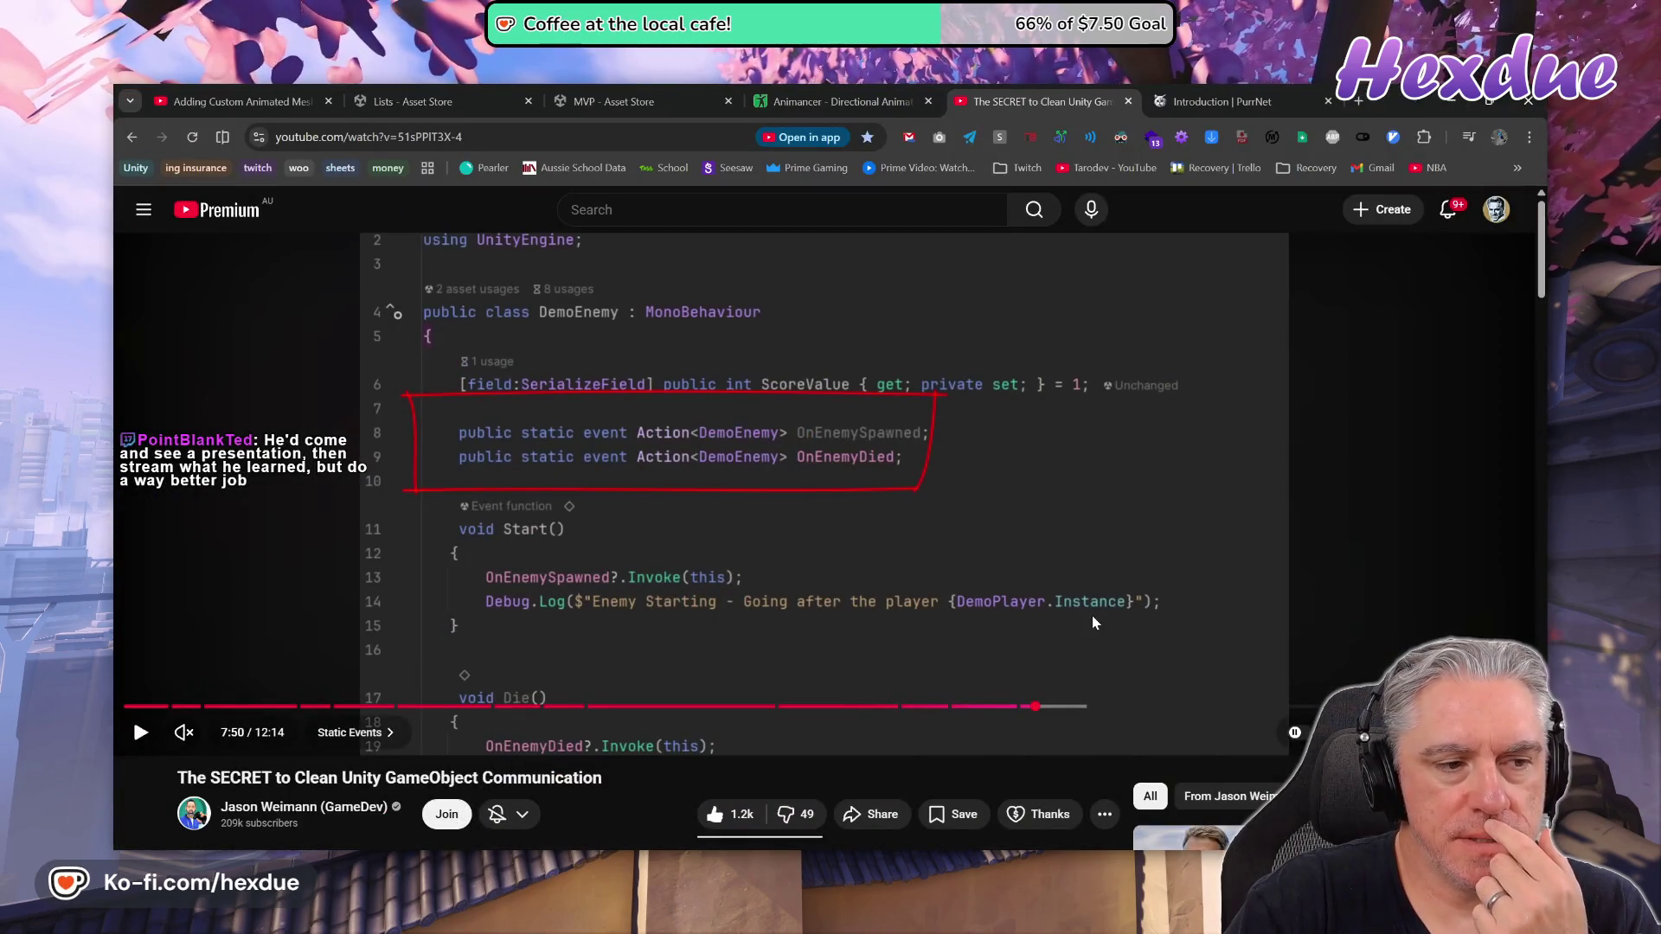
# Go to the PurrNet docs Tools page and start searching the documentation for 'singleton'
pyautogui.click(1221, 104)
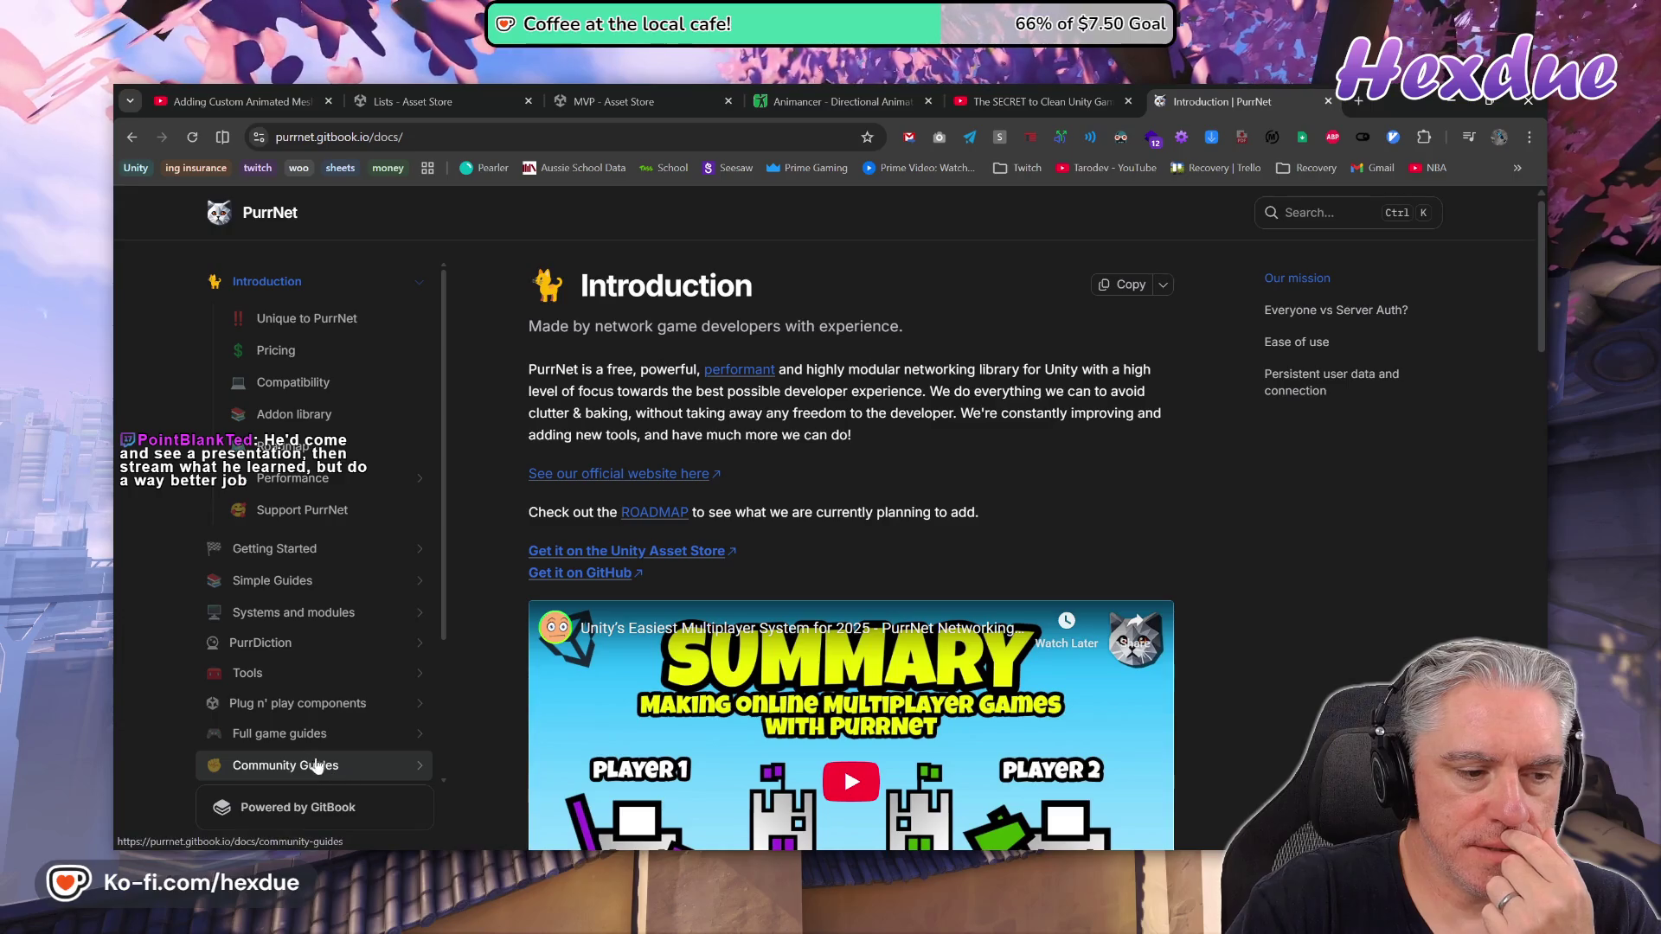
pyautogui.click(327, 680)
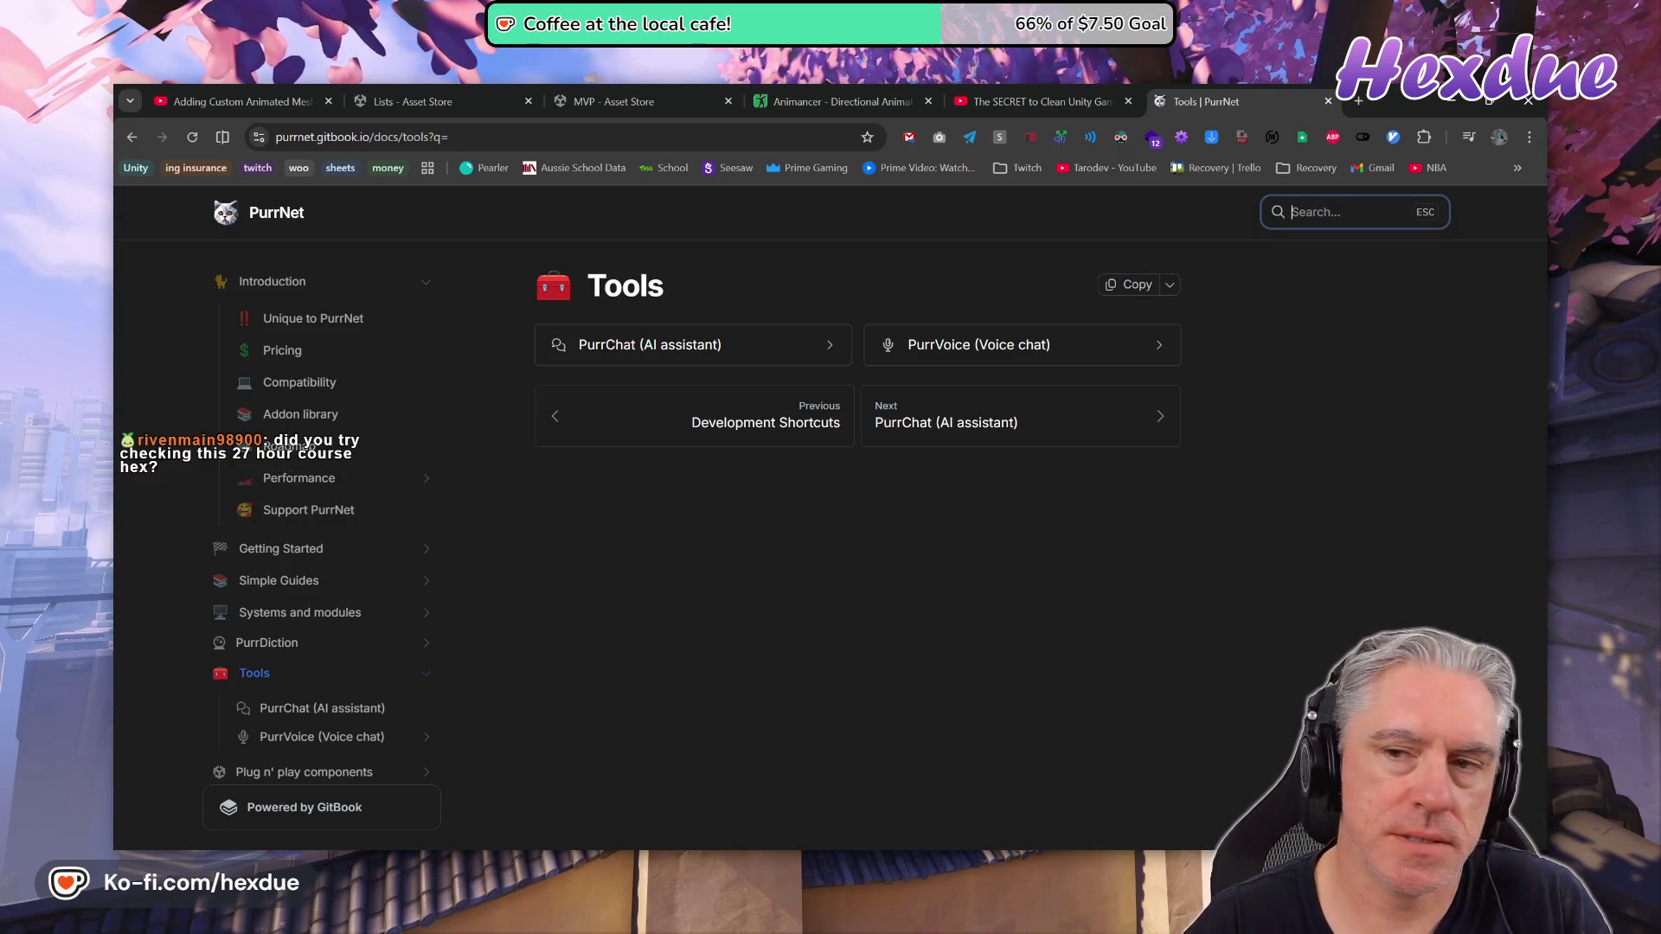
pyautogui.write('singleton')
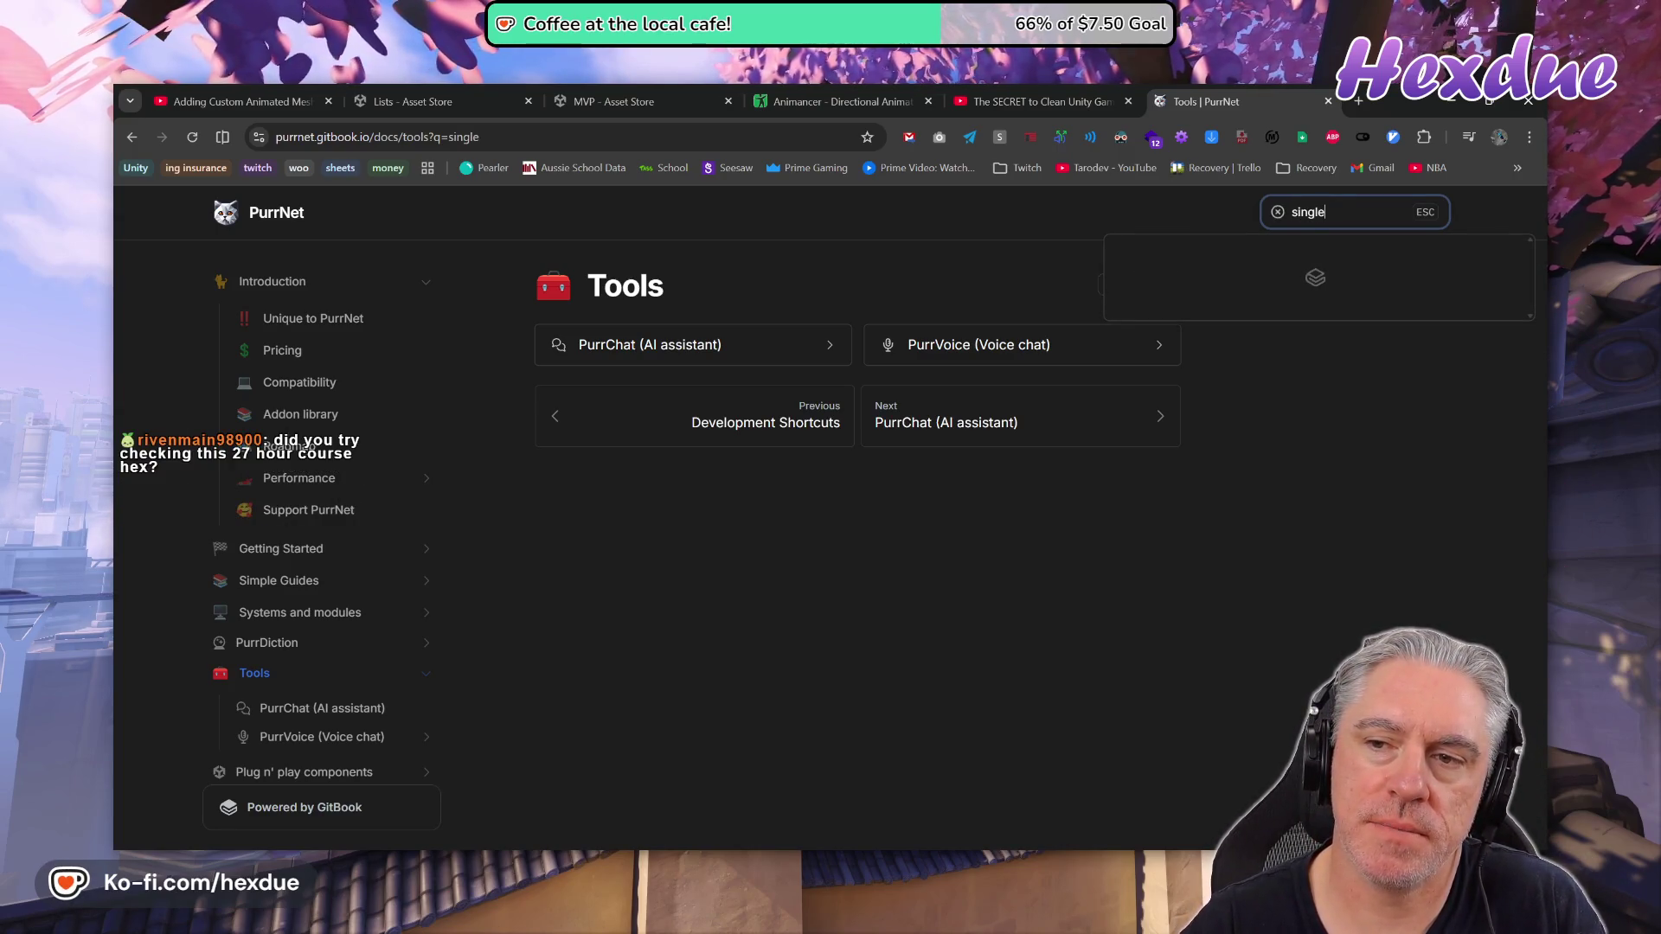
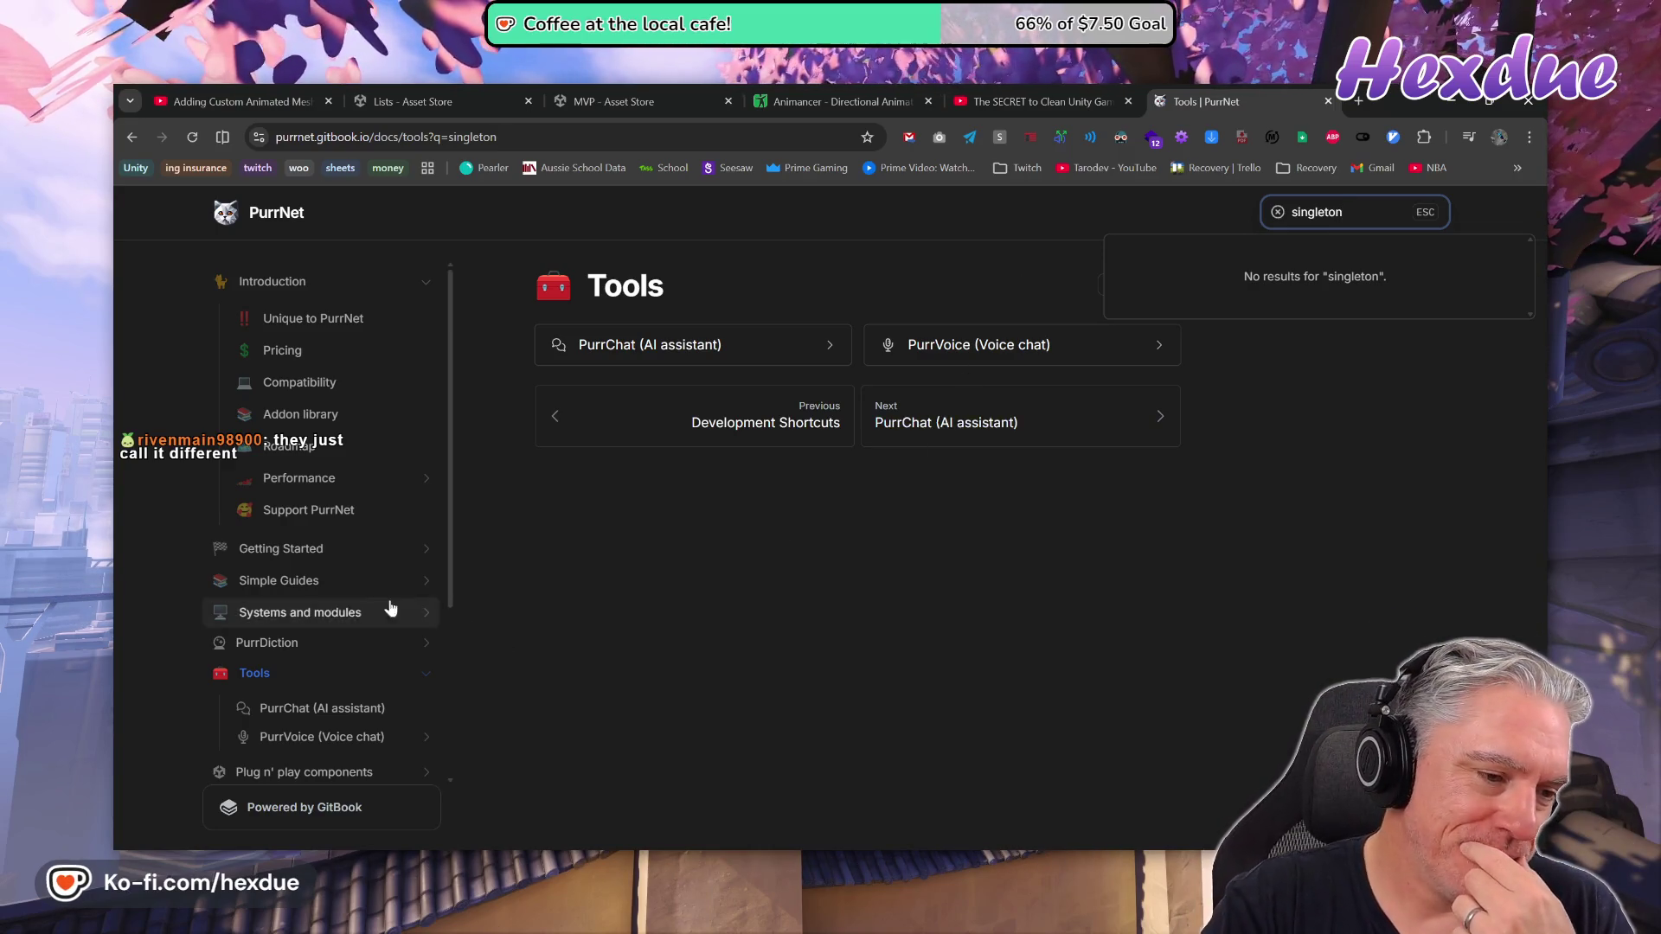
# Replace the docs search with 'instance' and open the Instance Handler result
pyautogui.moveTo(1344, 212); pyautogui.dragTo(1233, 217)
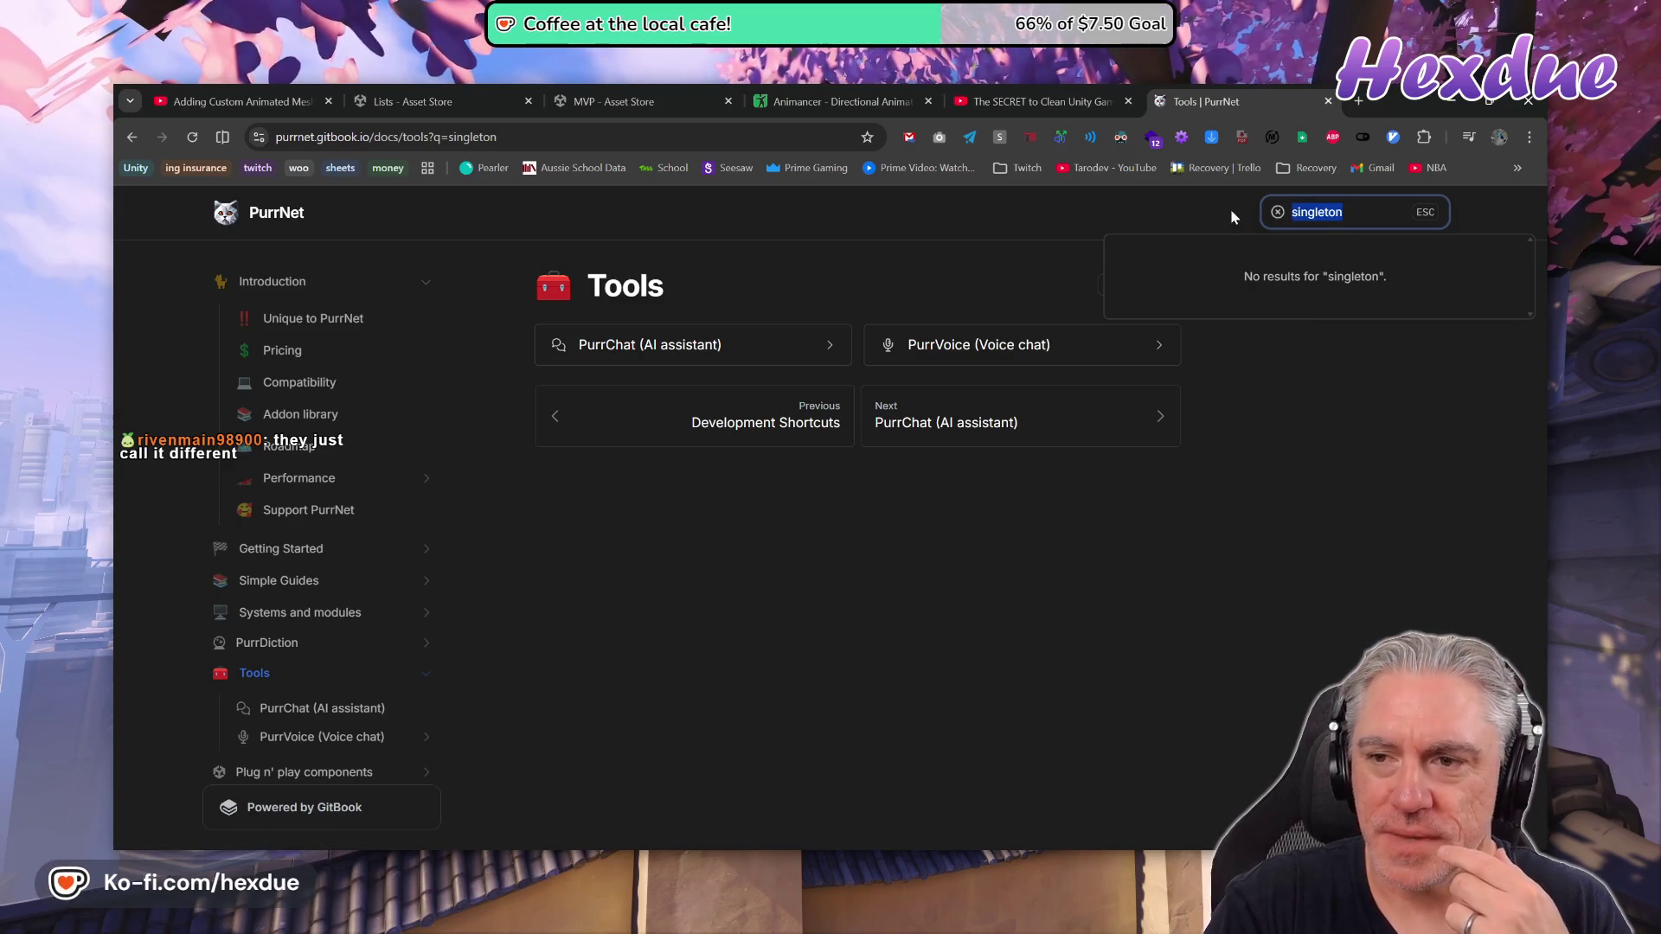
pyautogui.write('instance')
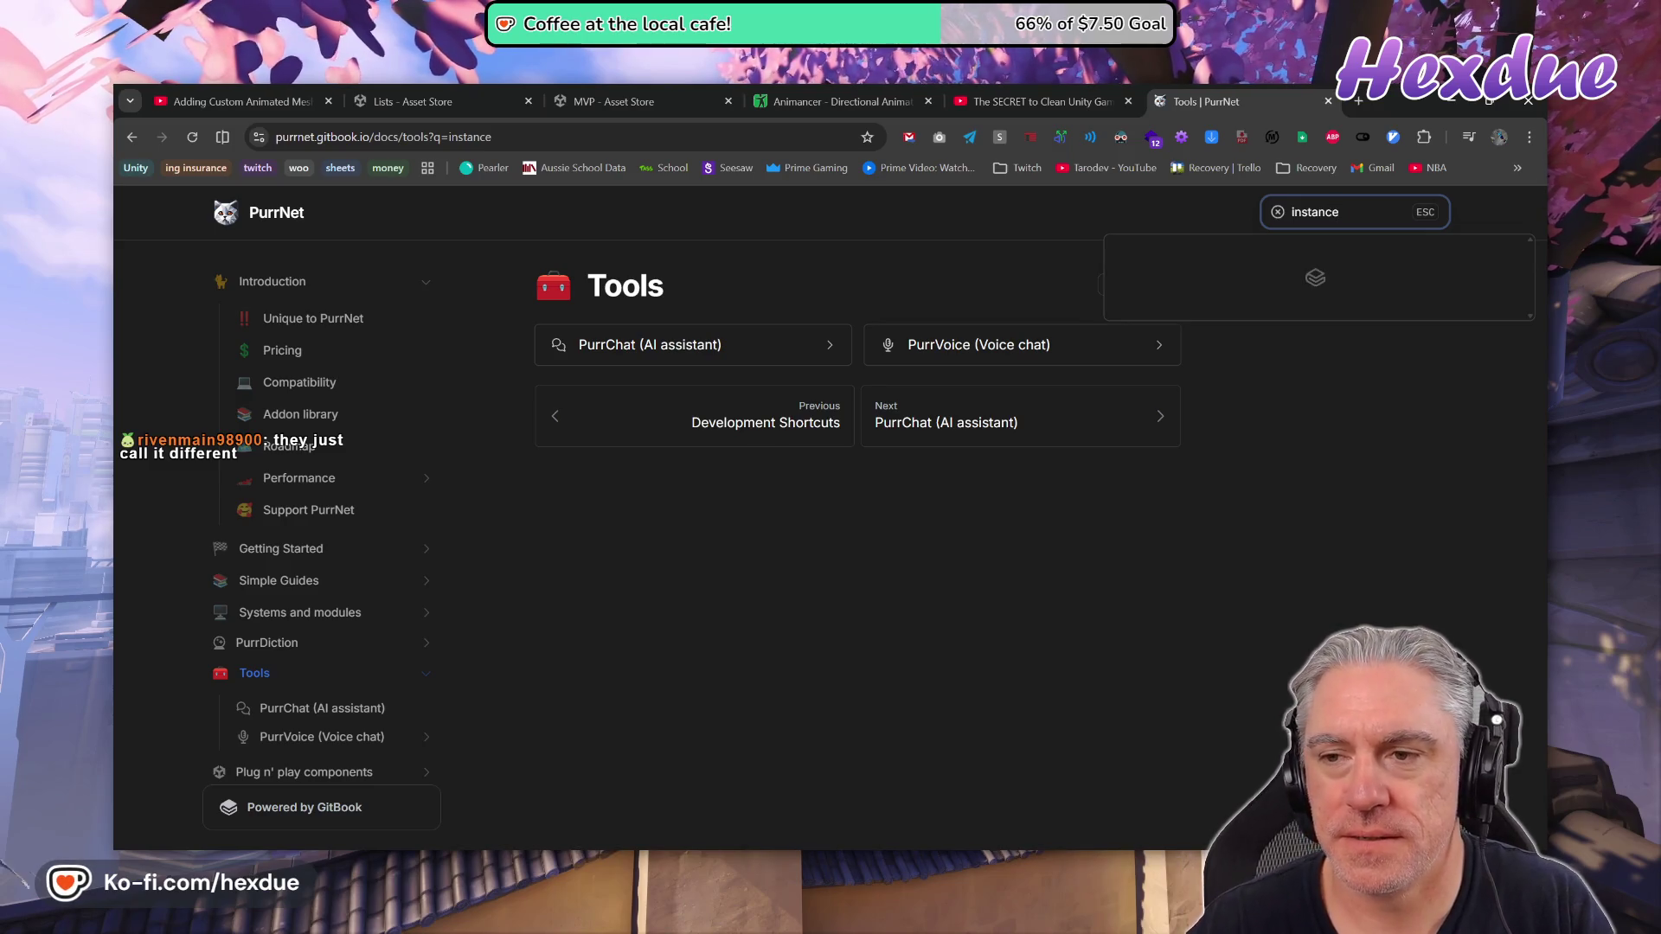
pyautogui.click(1244, 292)
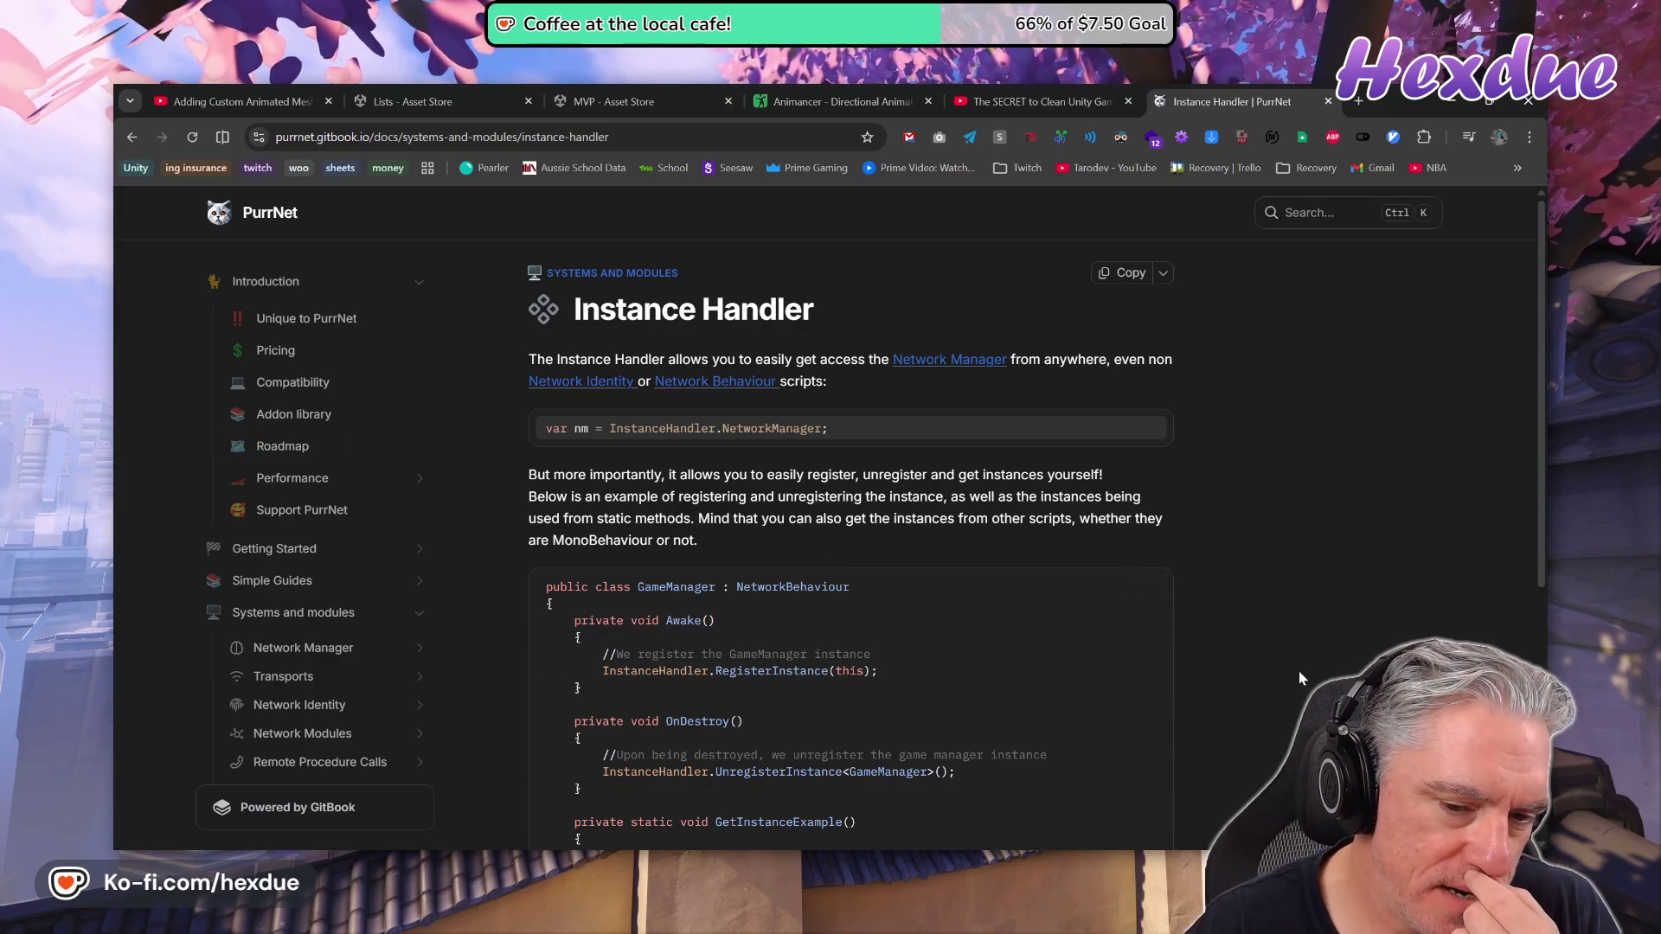
pyautogui.scroll(-2, 1300, 677)
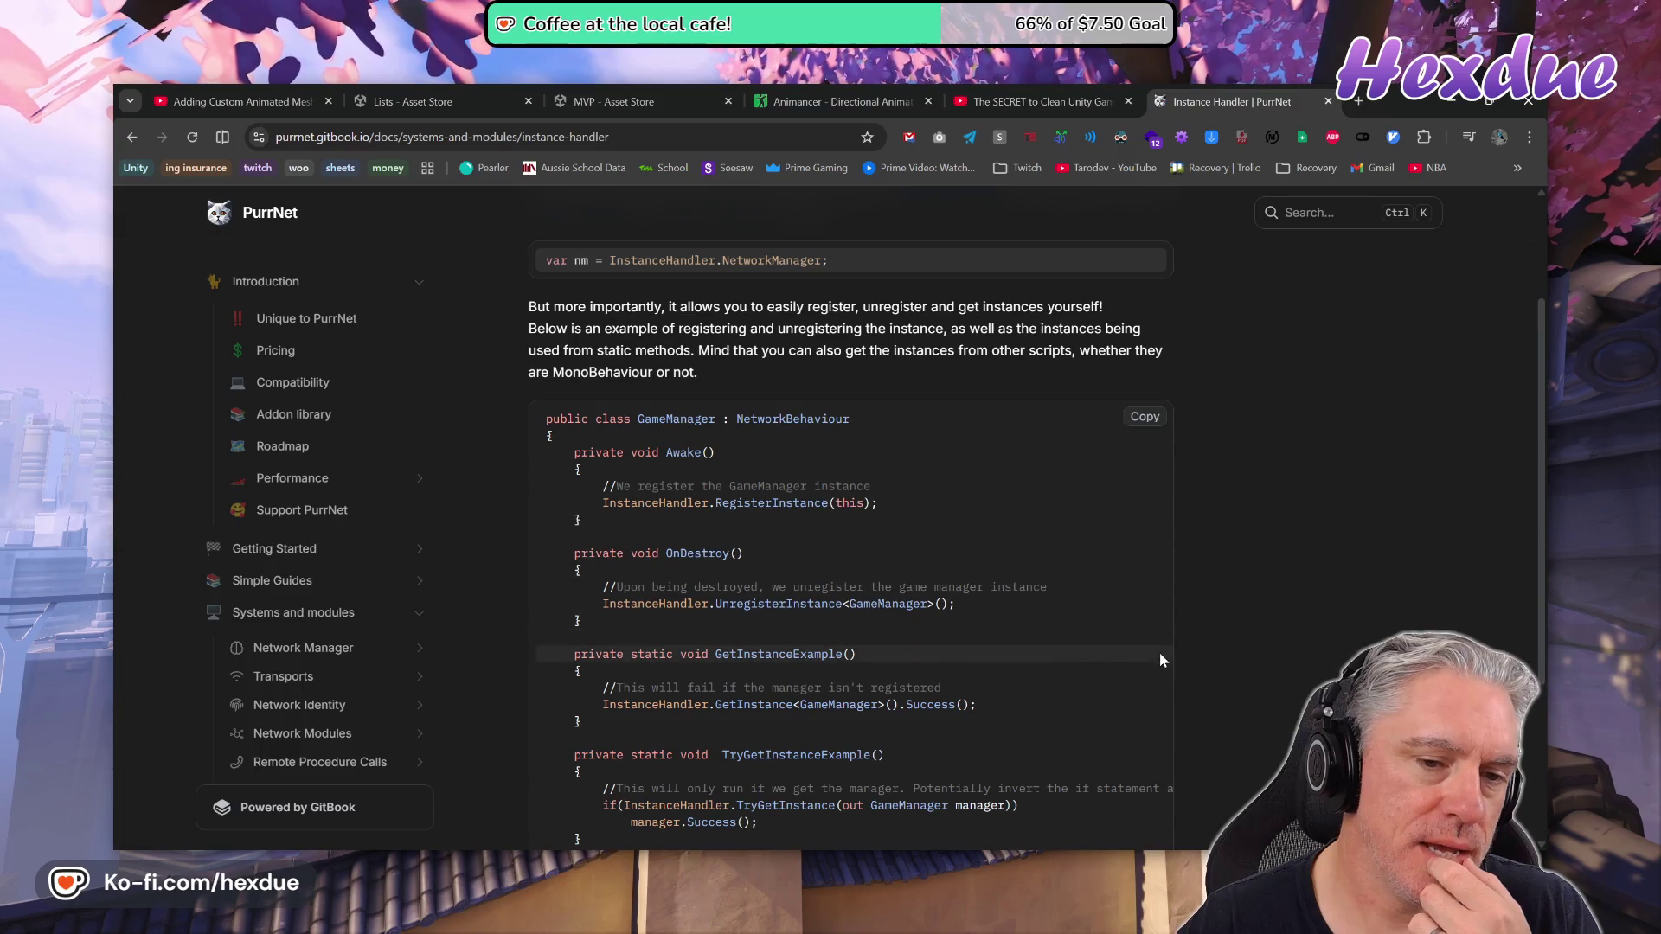
# Highlight the GameManager class, RegisterInstance call and register/unregister/get sentence in the example
pyautogui.moveTo(546, 418); pyautogui.dragTo(631, 419)
pyautogui.moveTo(812, 416); pyautogui.dragTo(839, 433)
pyautogui.click(844, 434)
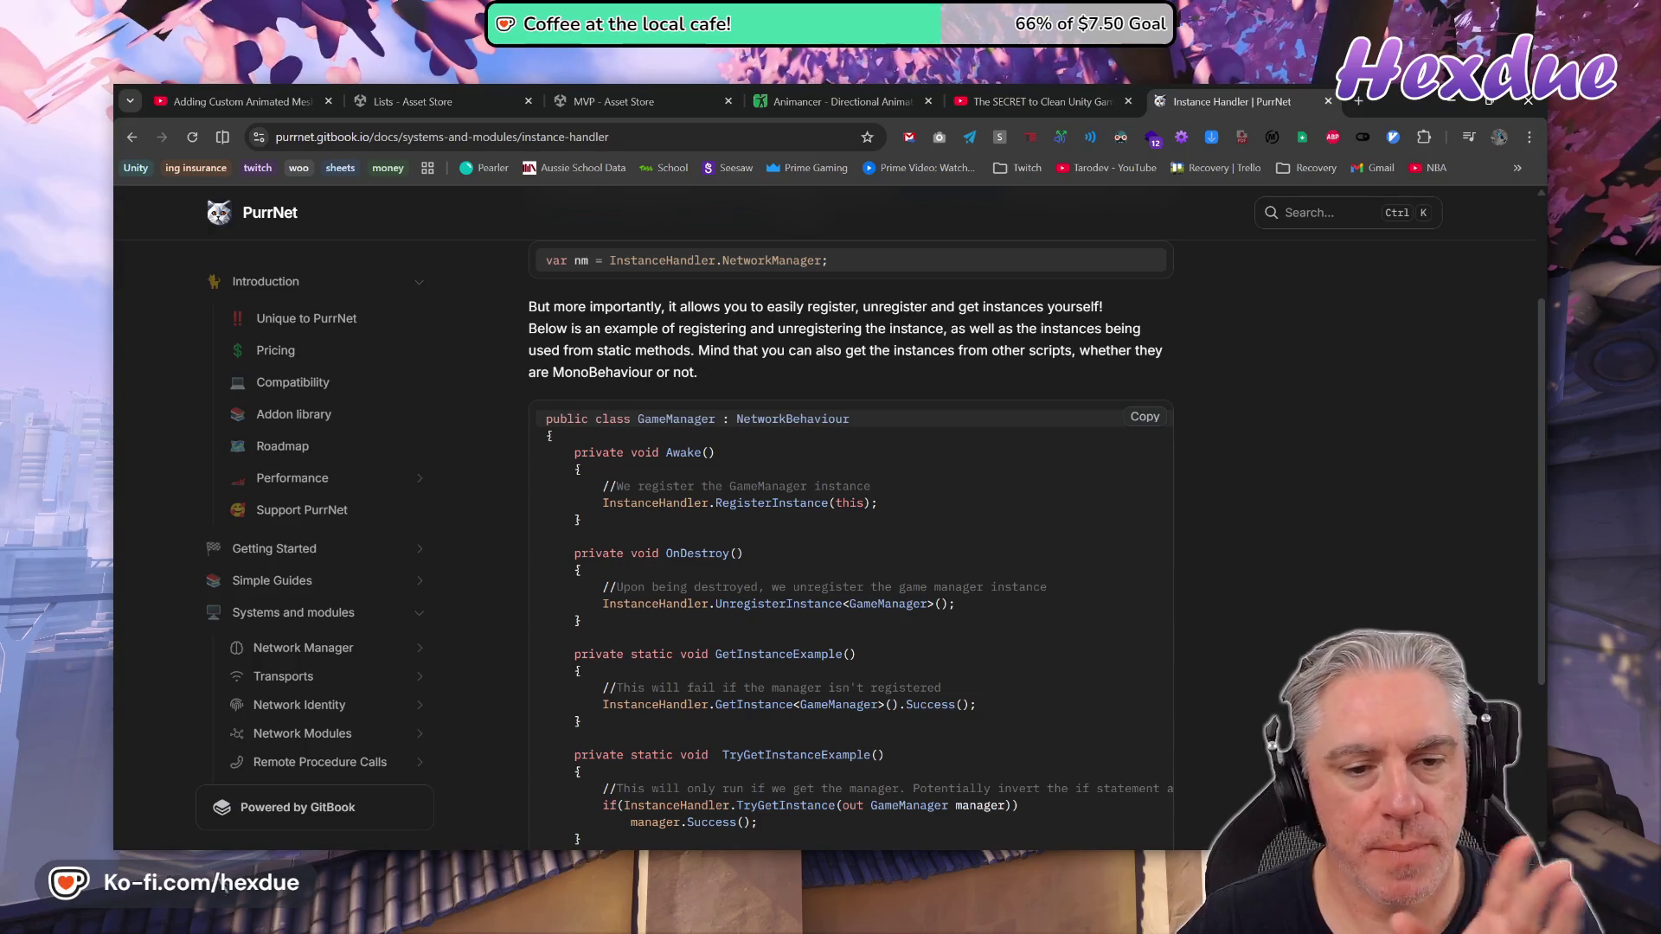
pyautogui.moveTo(603, 502); pyautogui.dragTo(872, 503)
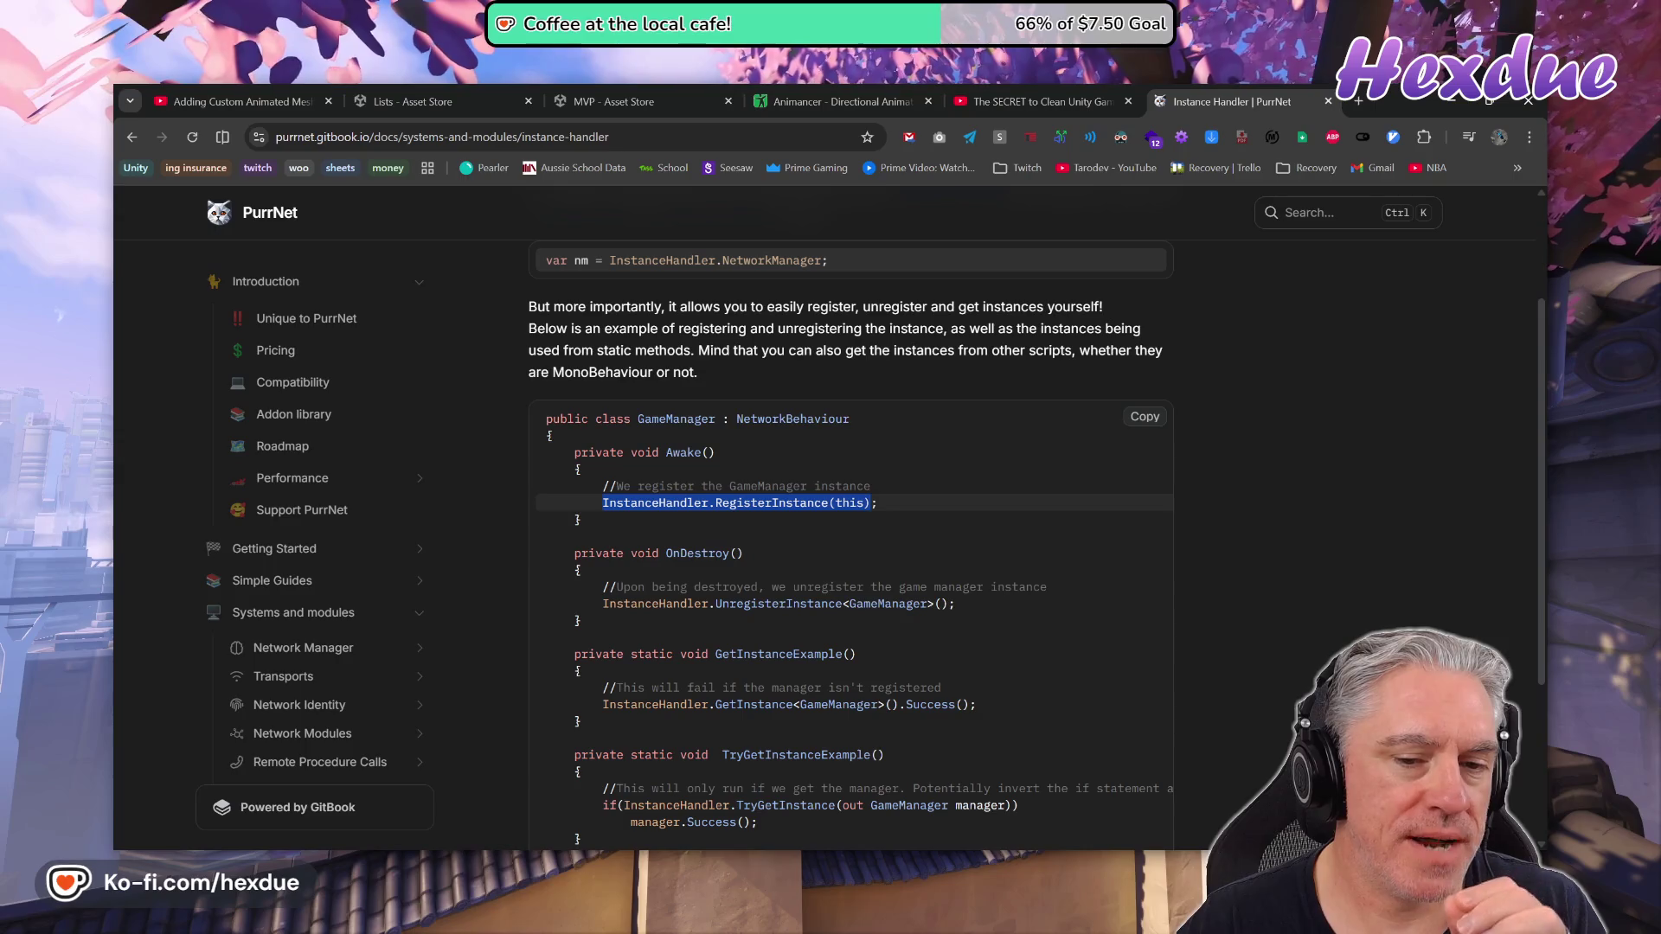
pyautogui.doubleClick(677, 419)
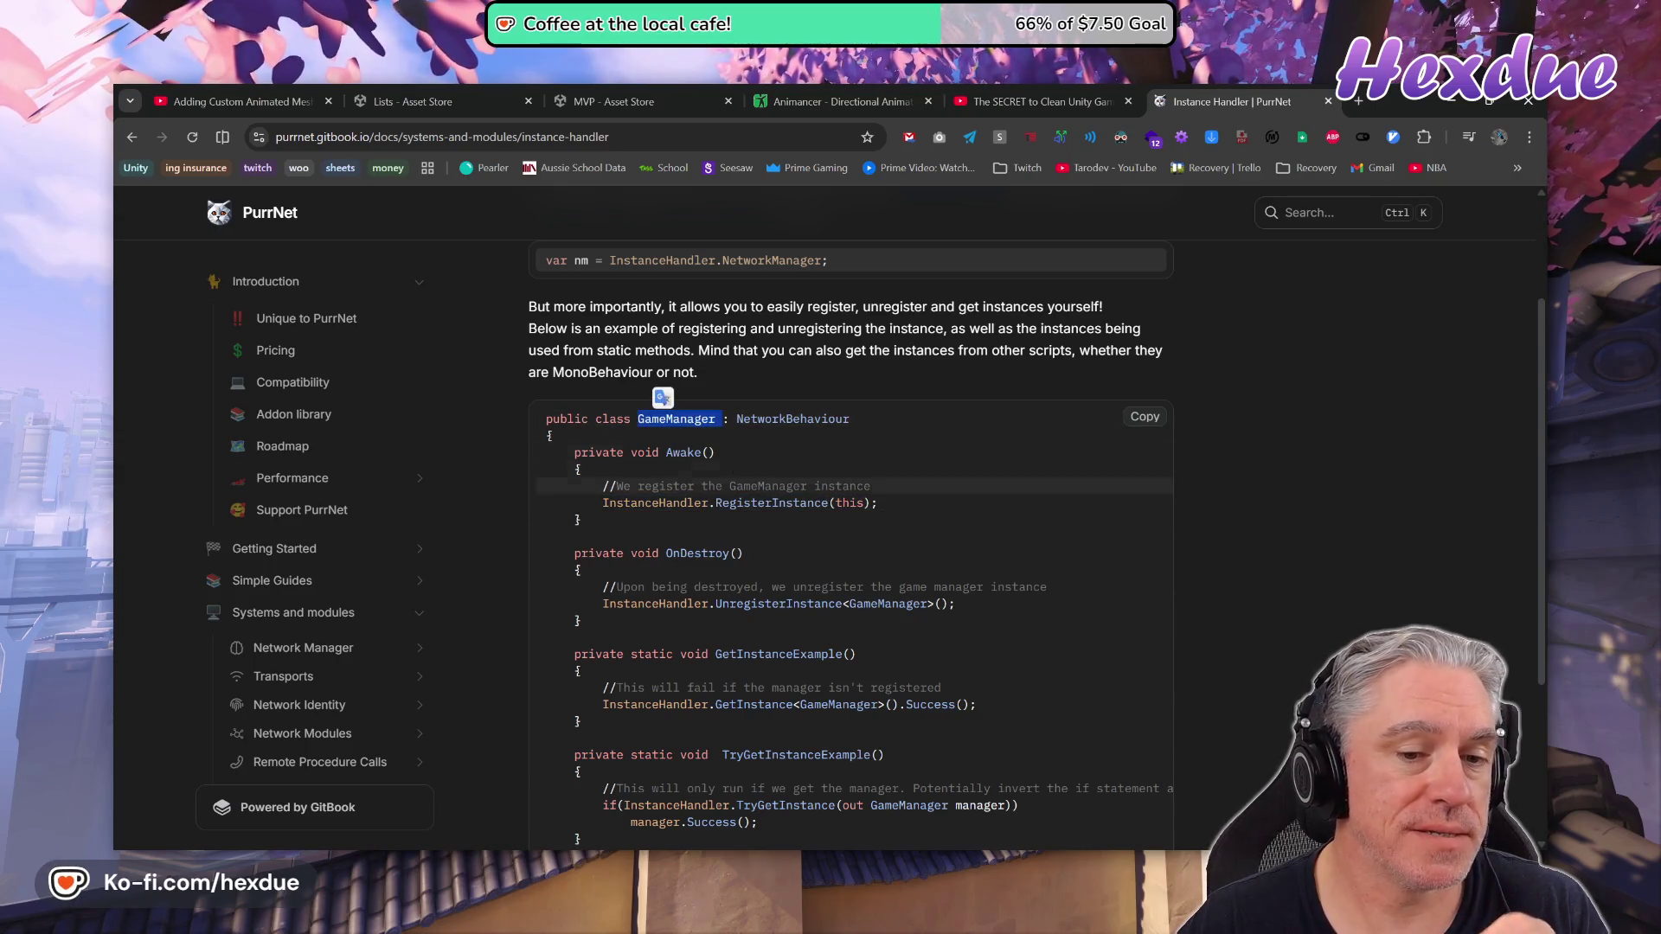
pyautogui.click(692, 486)
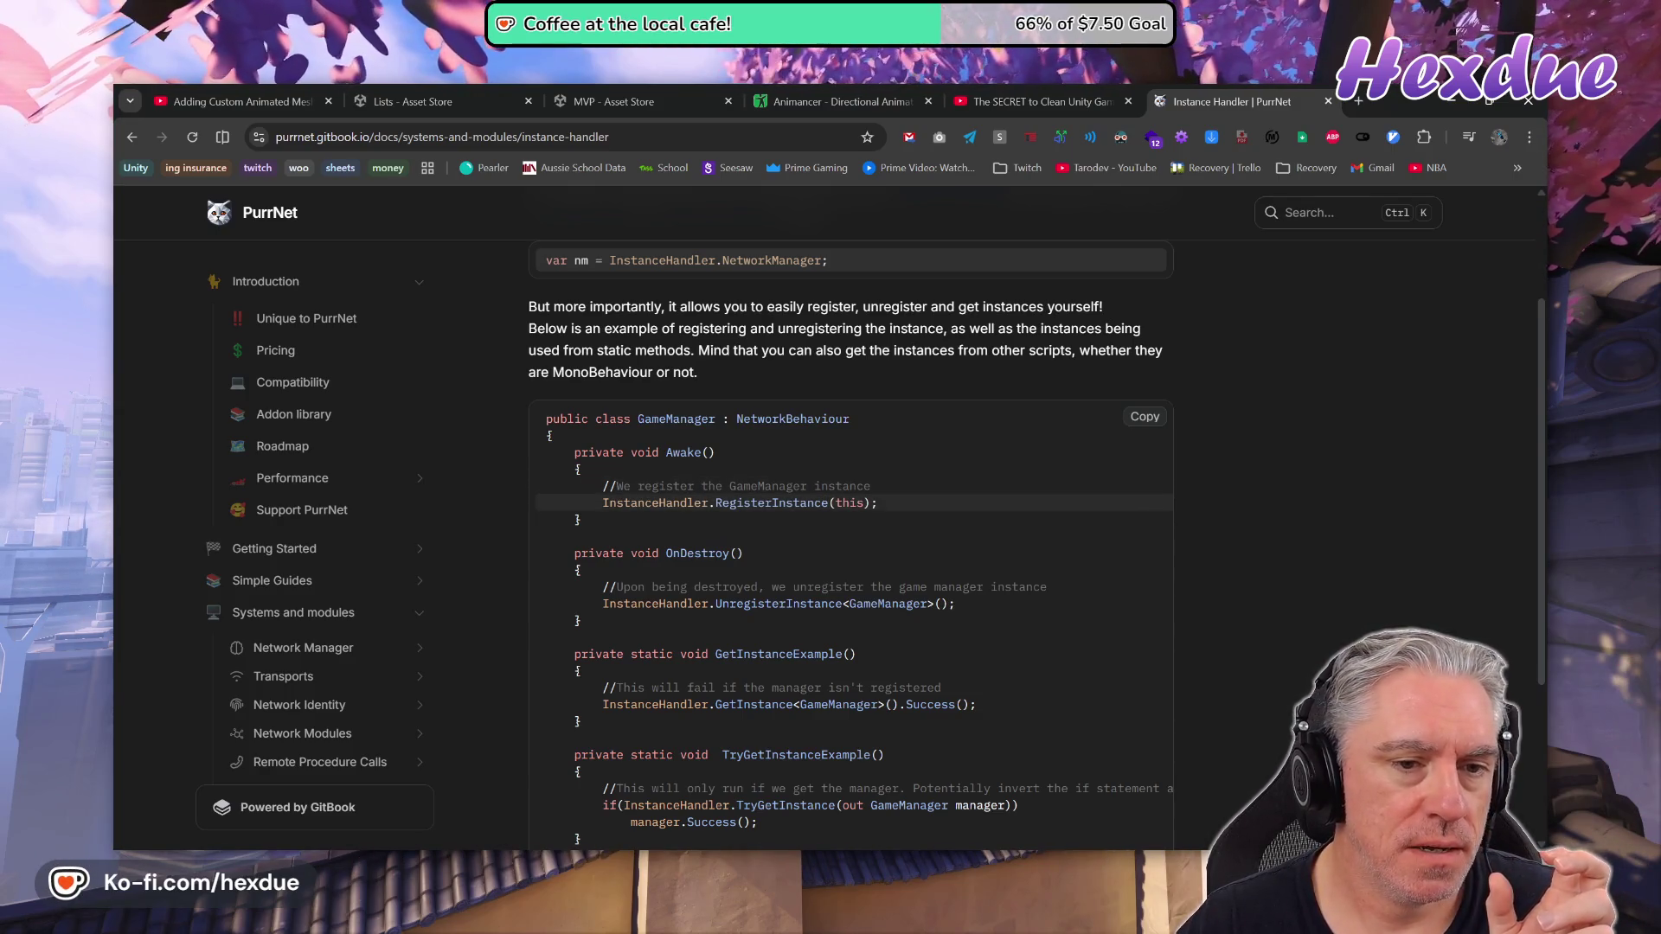
pyautogui.scroll(-1, 811, 432)
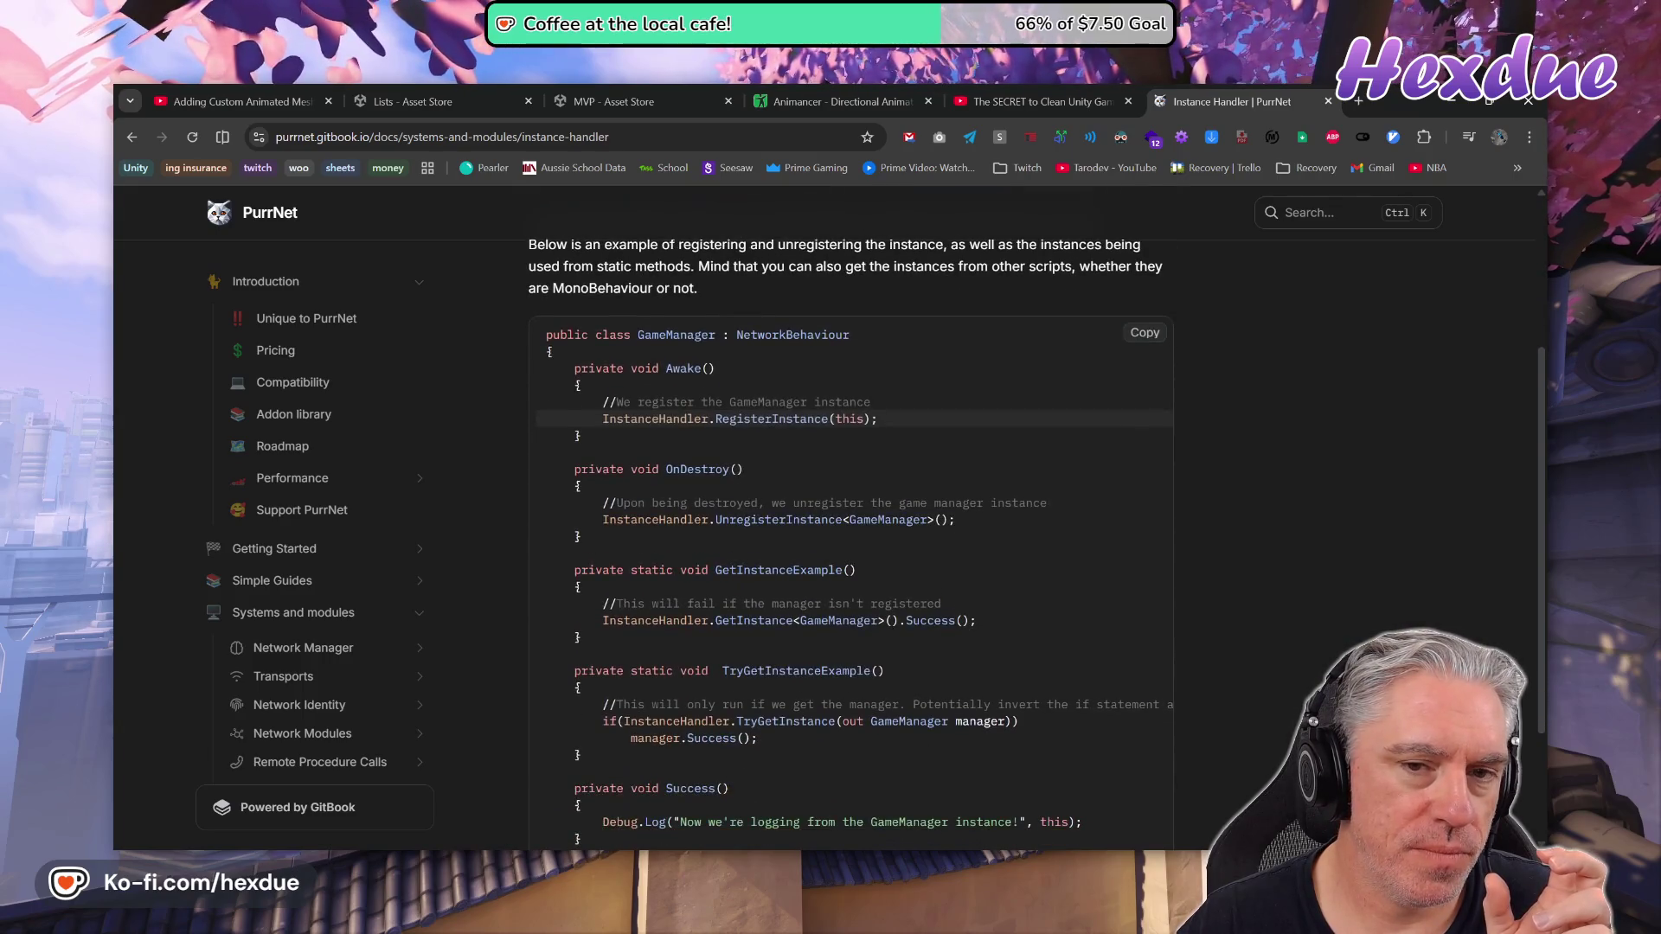
pyautogui.scroll(2, 811, 389)
pyautogui.moveTo(820, 390); pyautogui.dragTo(1092, 390)
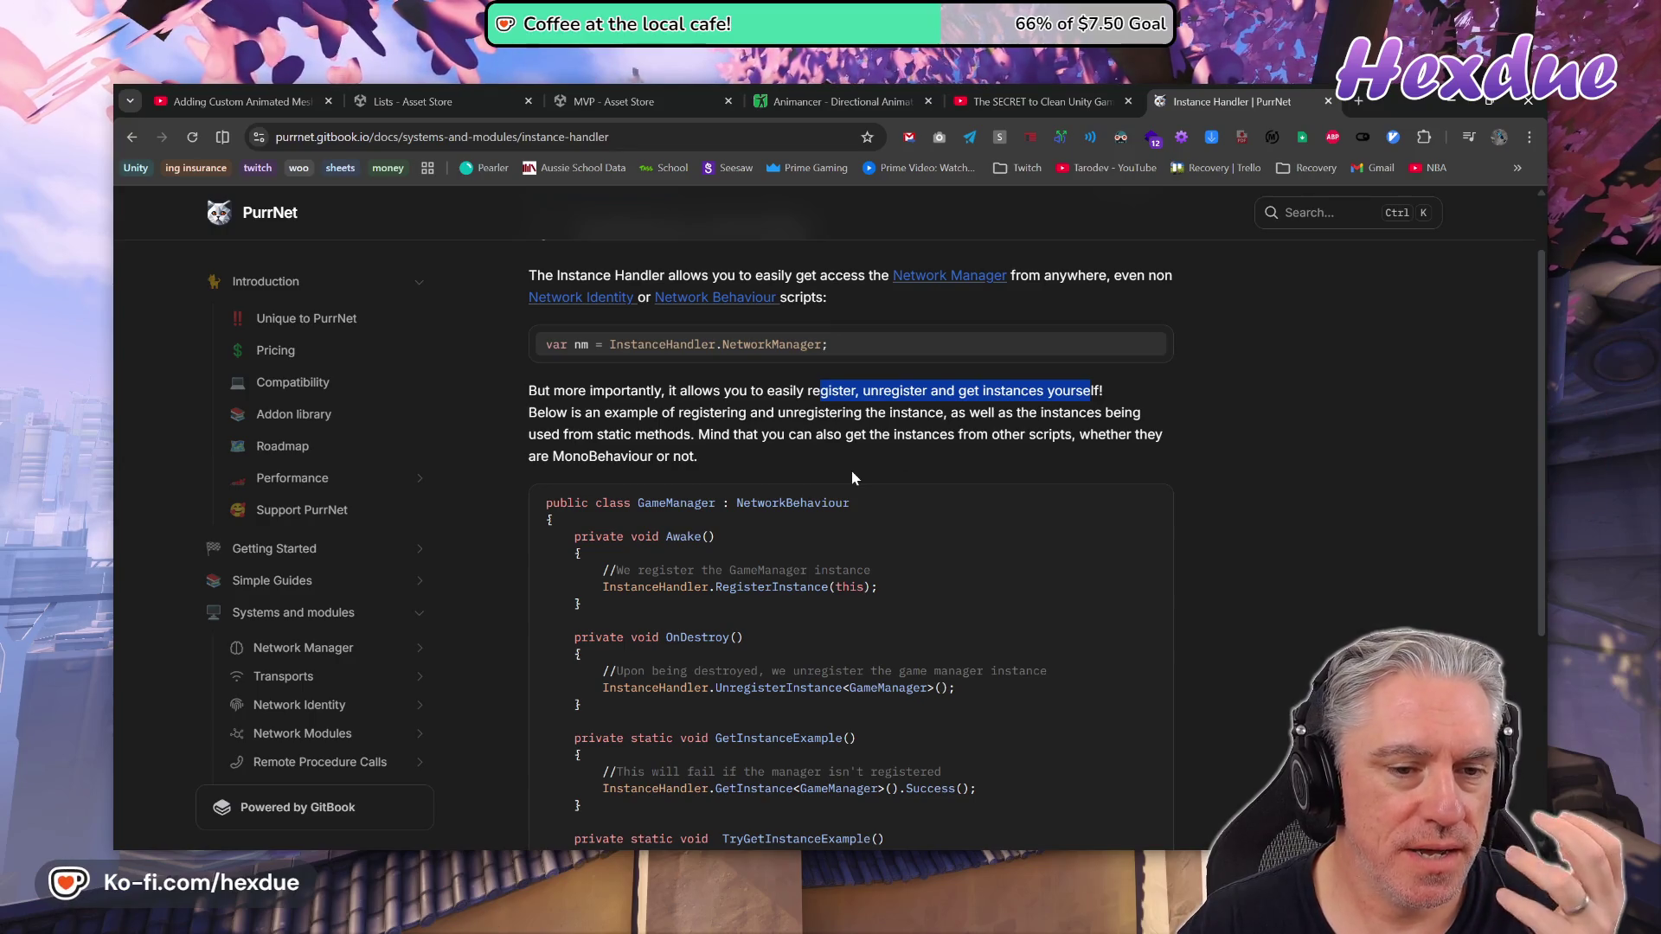
# Review the GameManager code example, then go to the docs' Introduction page
pyautogui.scroll(-2, 822, 563)
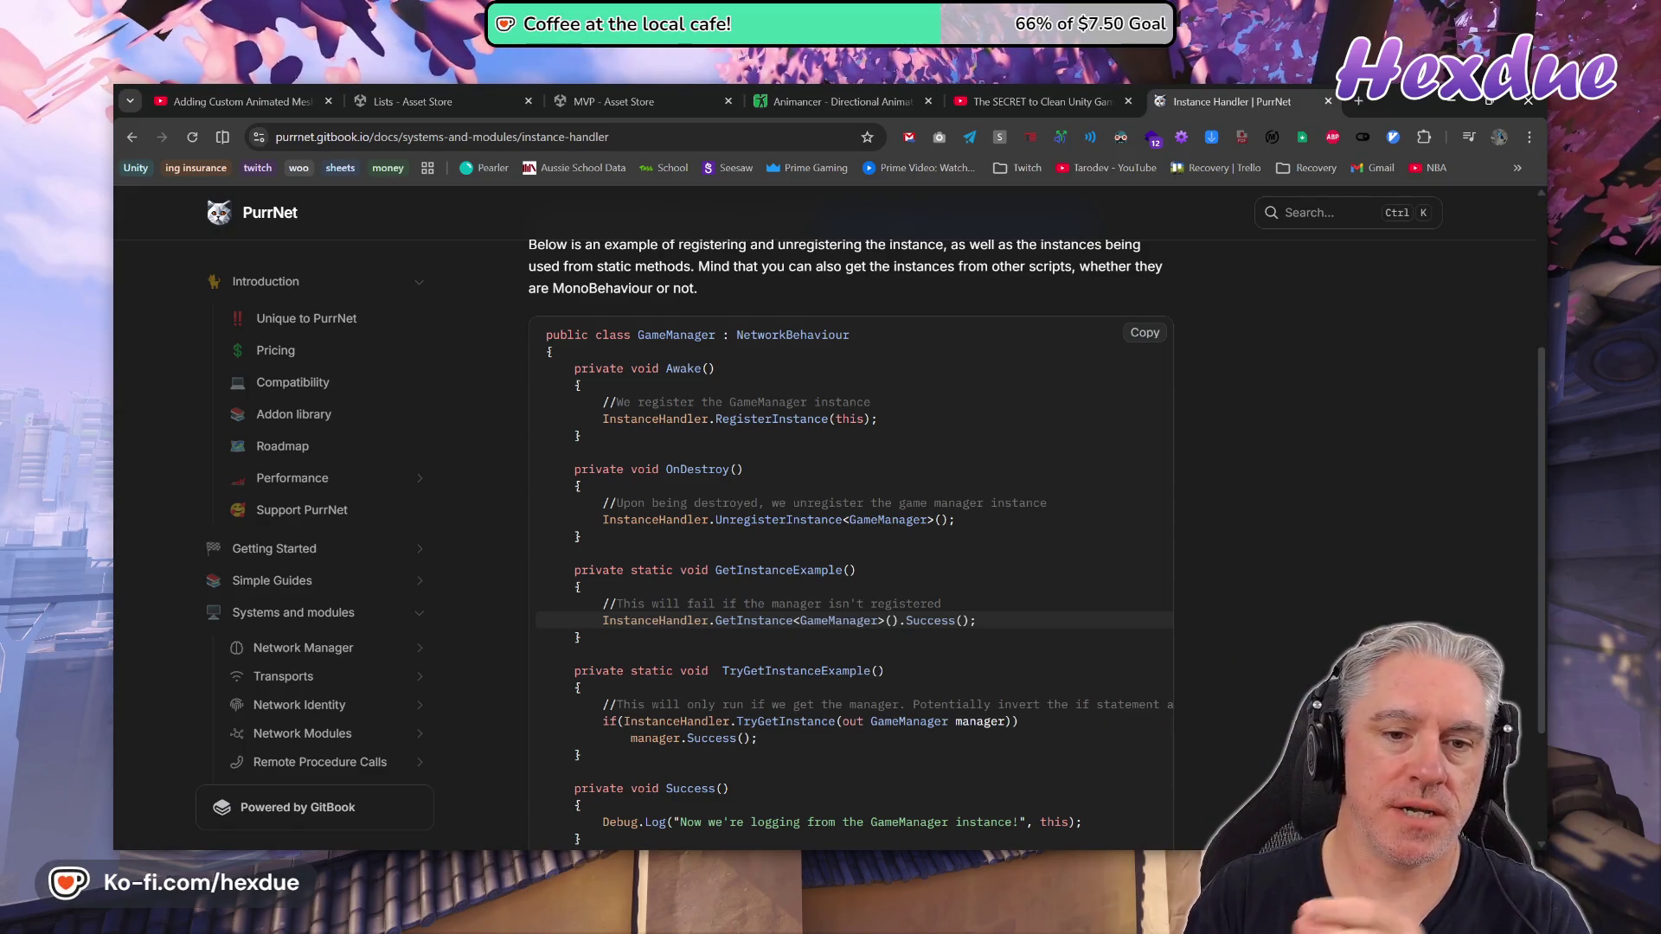
pyautogui.doubleClick(675, 335)
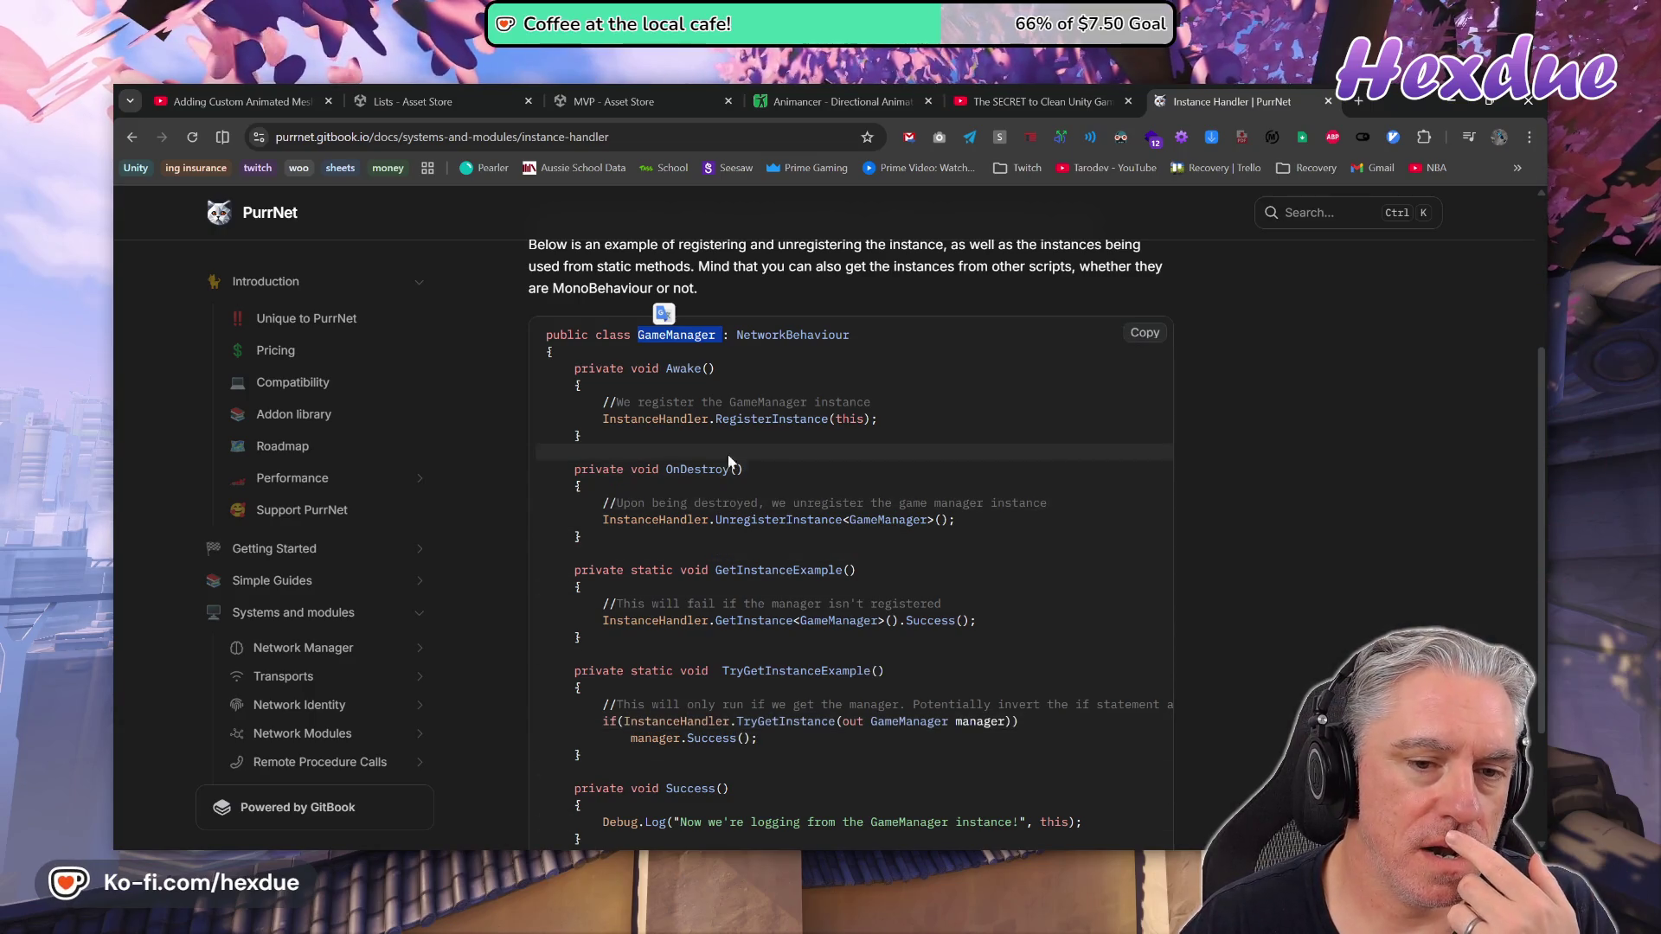
pyautogui.click(778, 419)
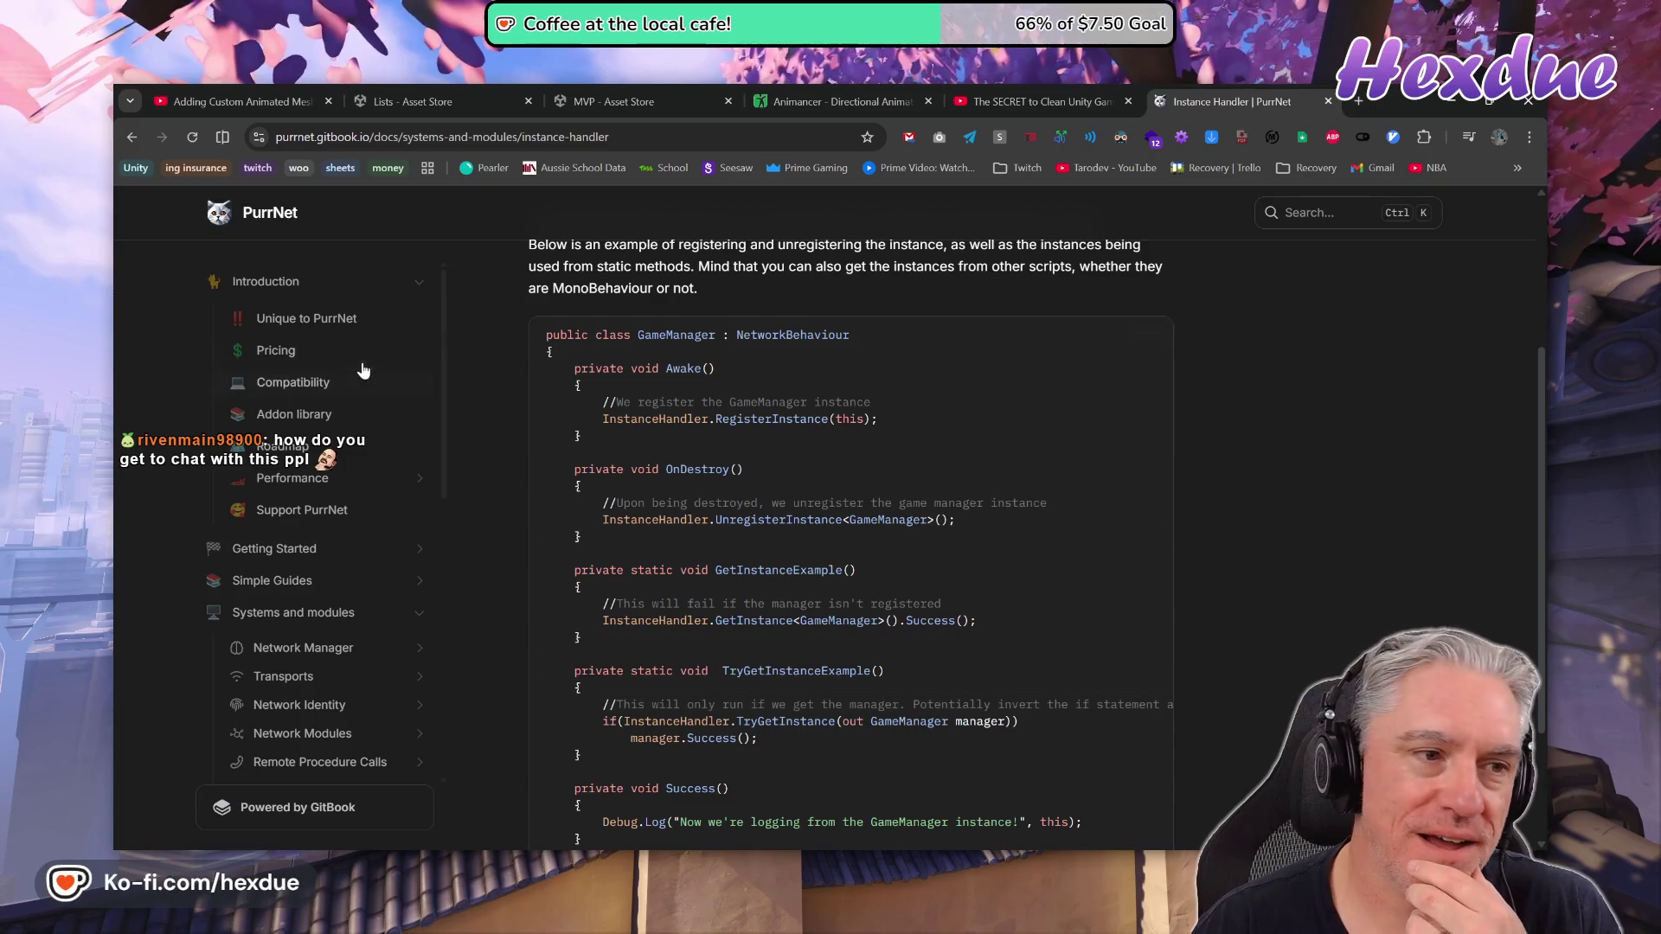
pyautogui.click(268, 281)
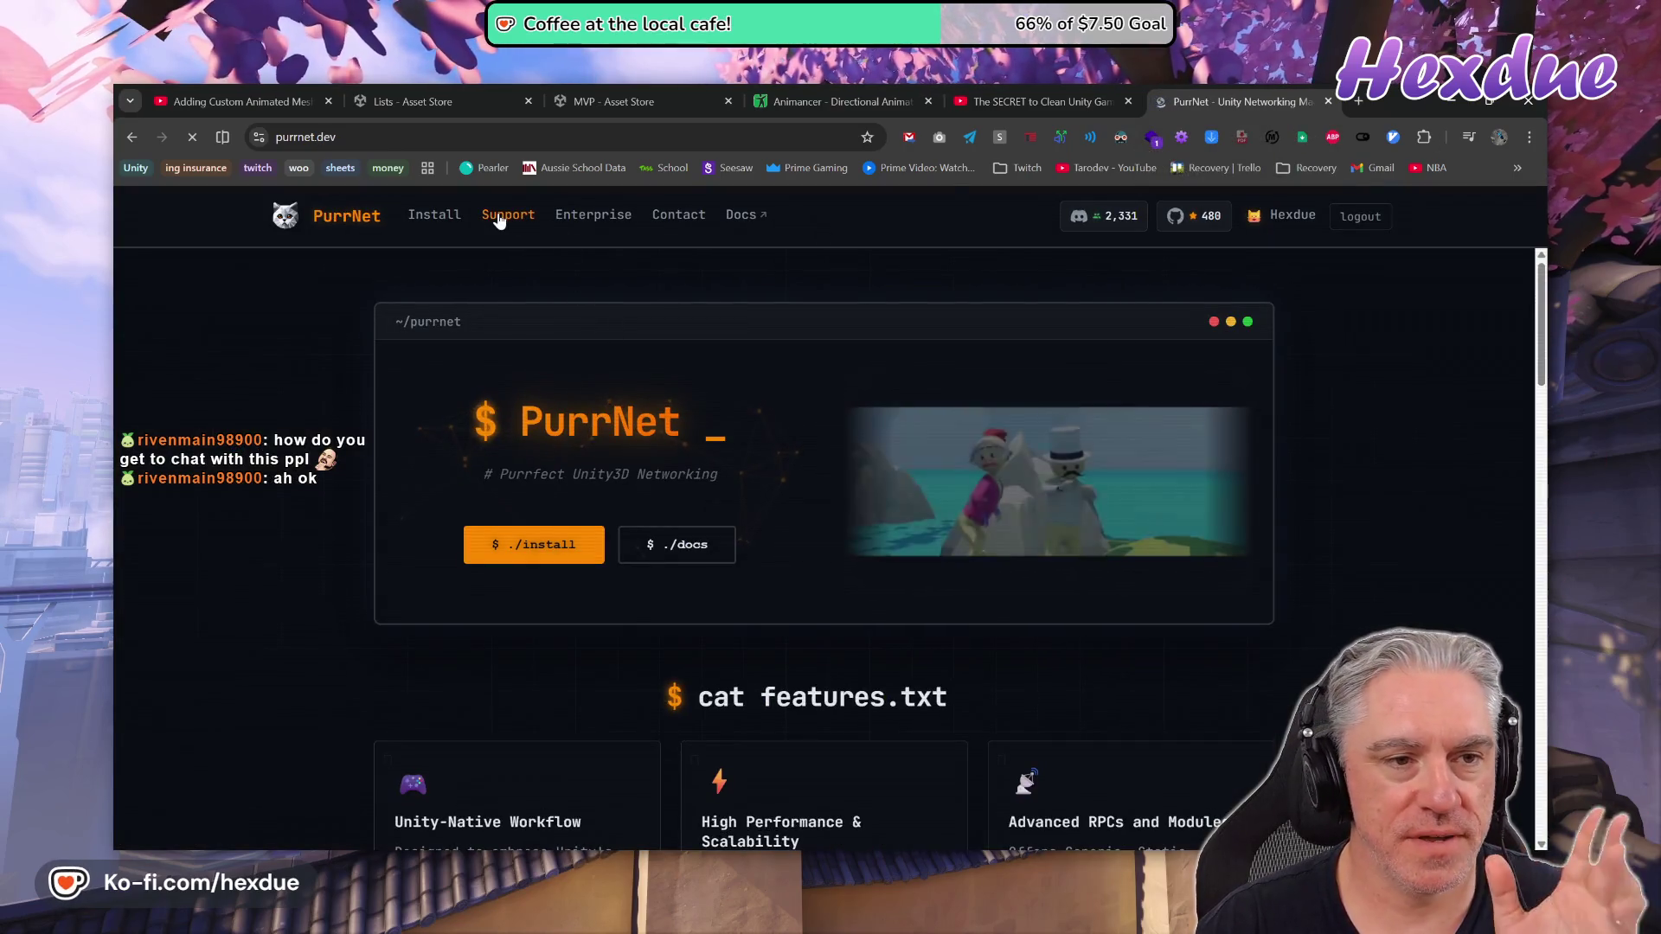
# Open PurrNet's Support plans page and highlight the Hands-On Project Support perk
pyautogui.click(508, 216)
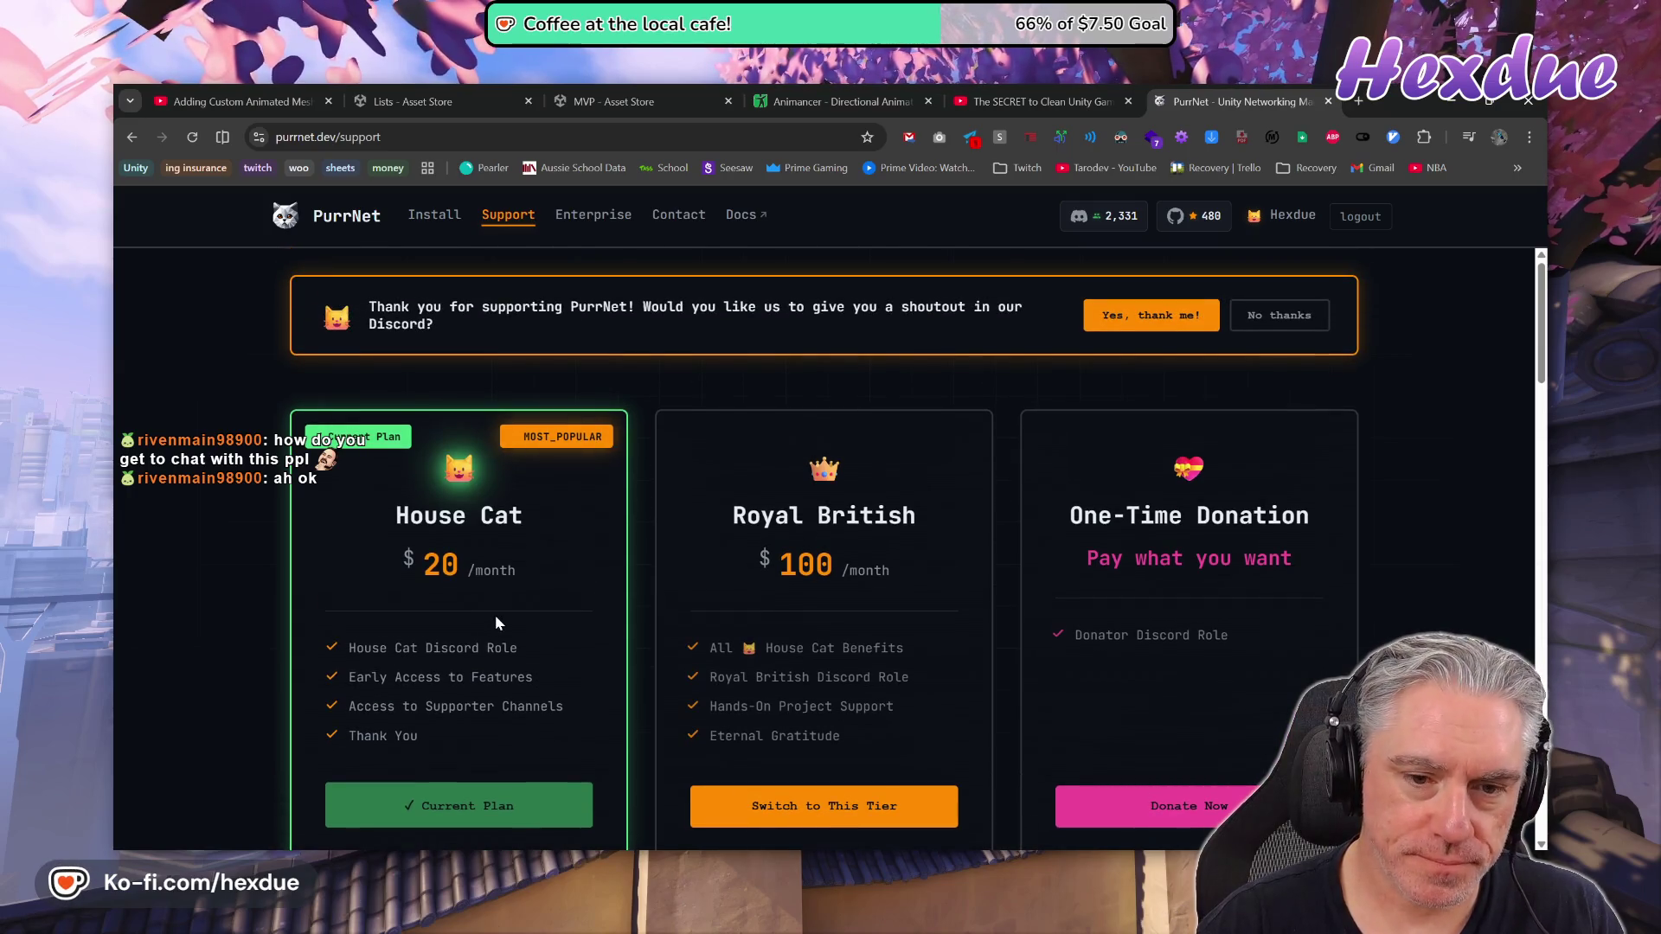
pyautogui.scroll(-1, 884, 578)
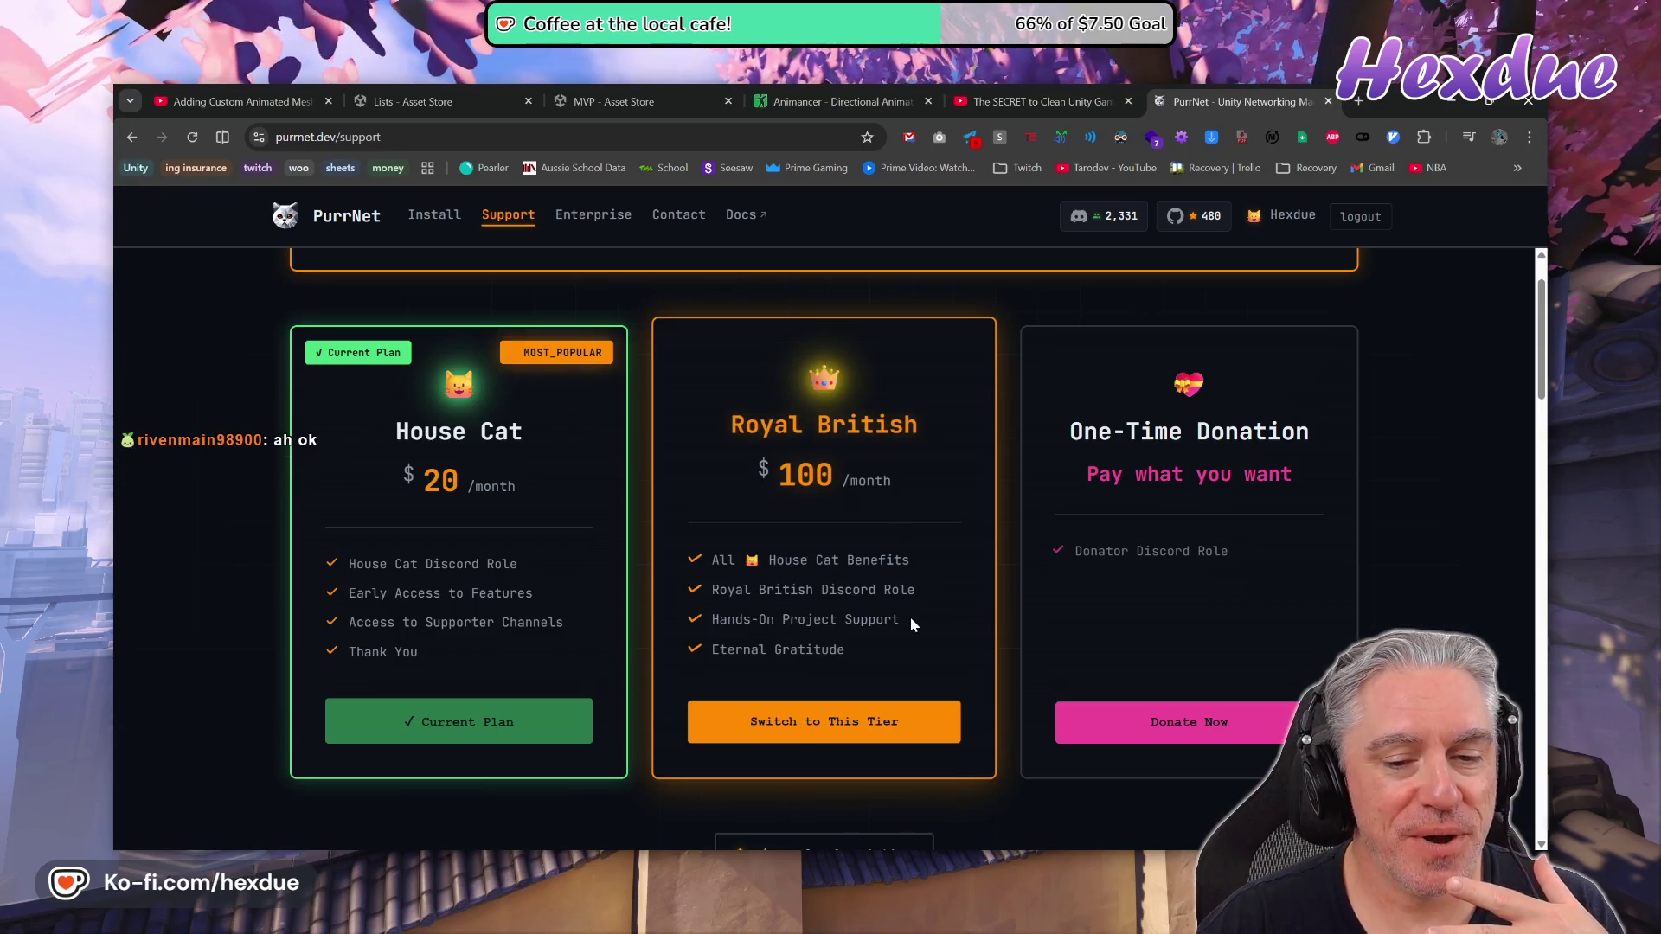
pyautogui.moveTo(892, 619); pyautogui.dragTo(712, 620)
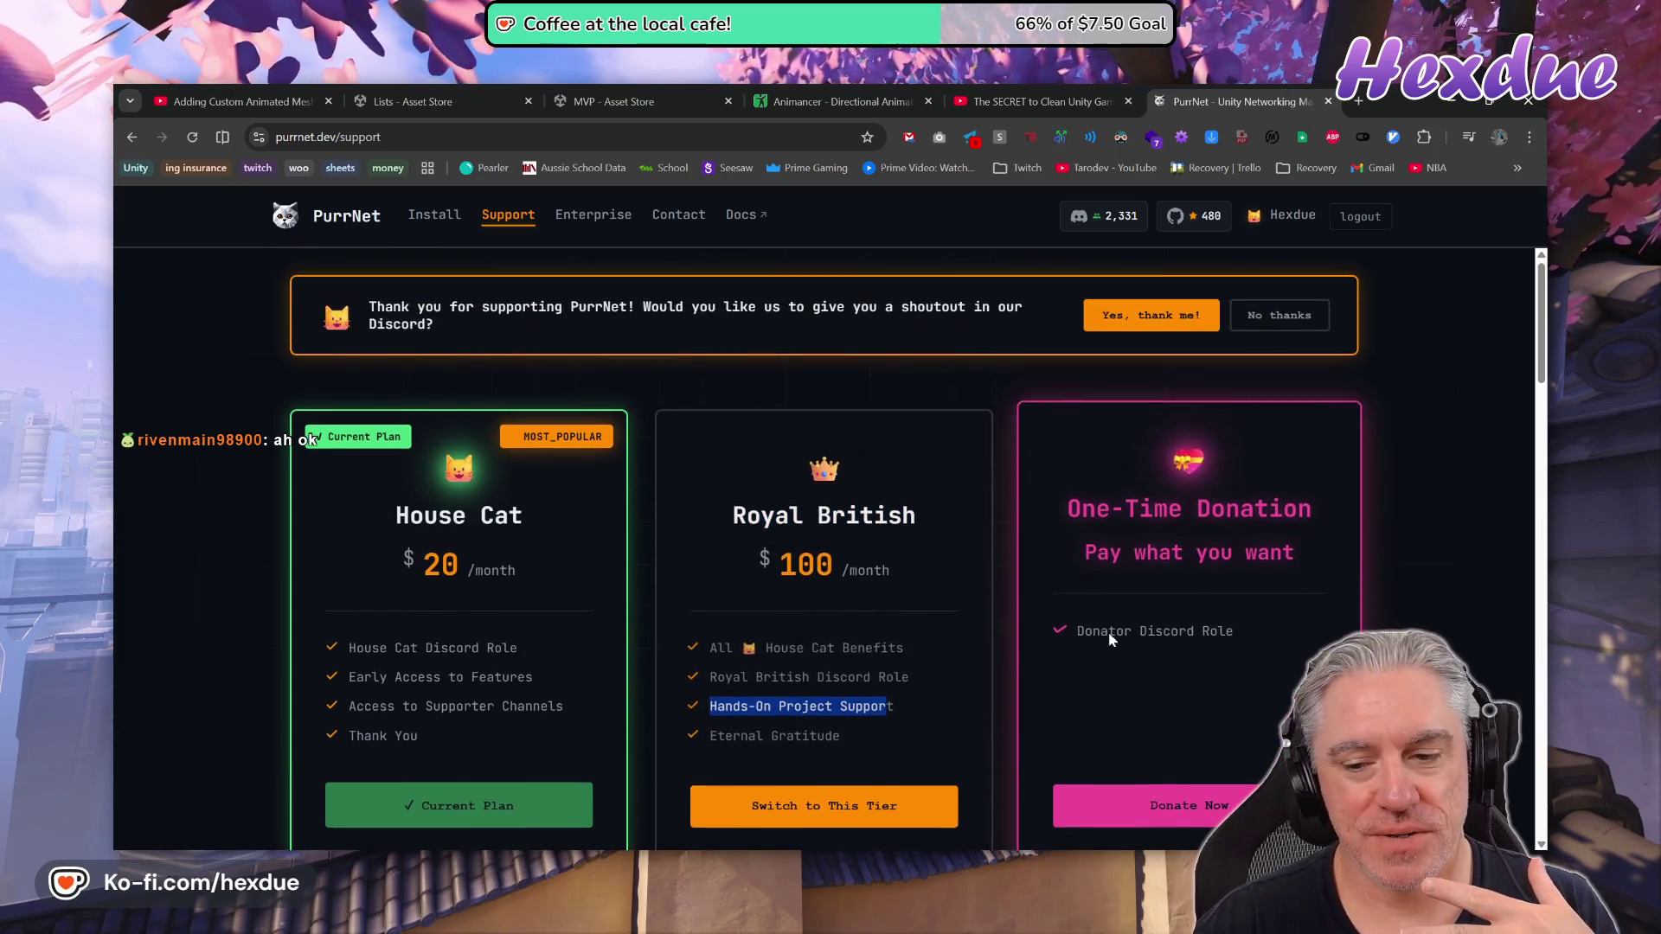
pyautogui.scroll(-3, 1227, 588)
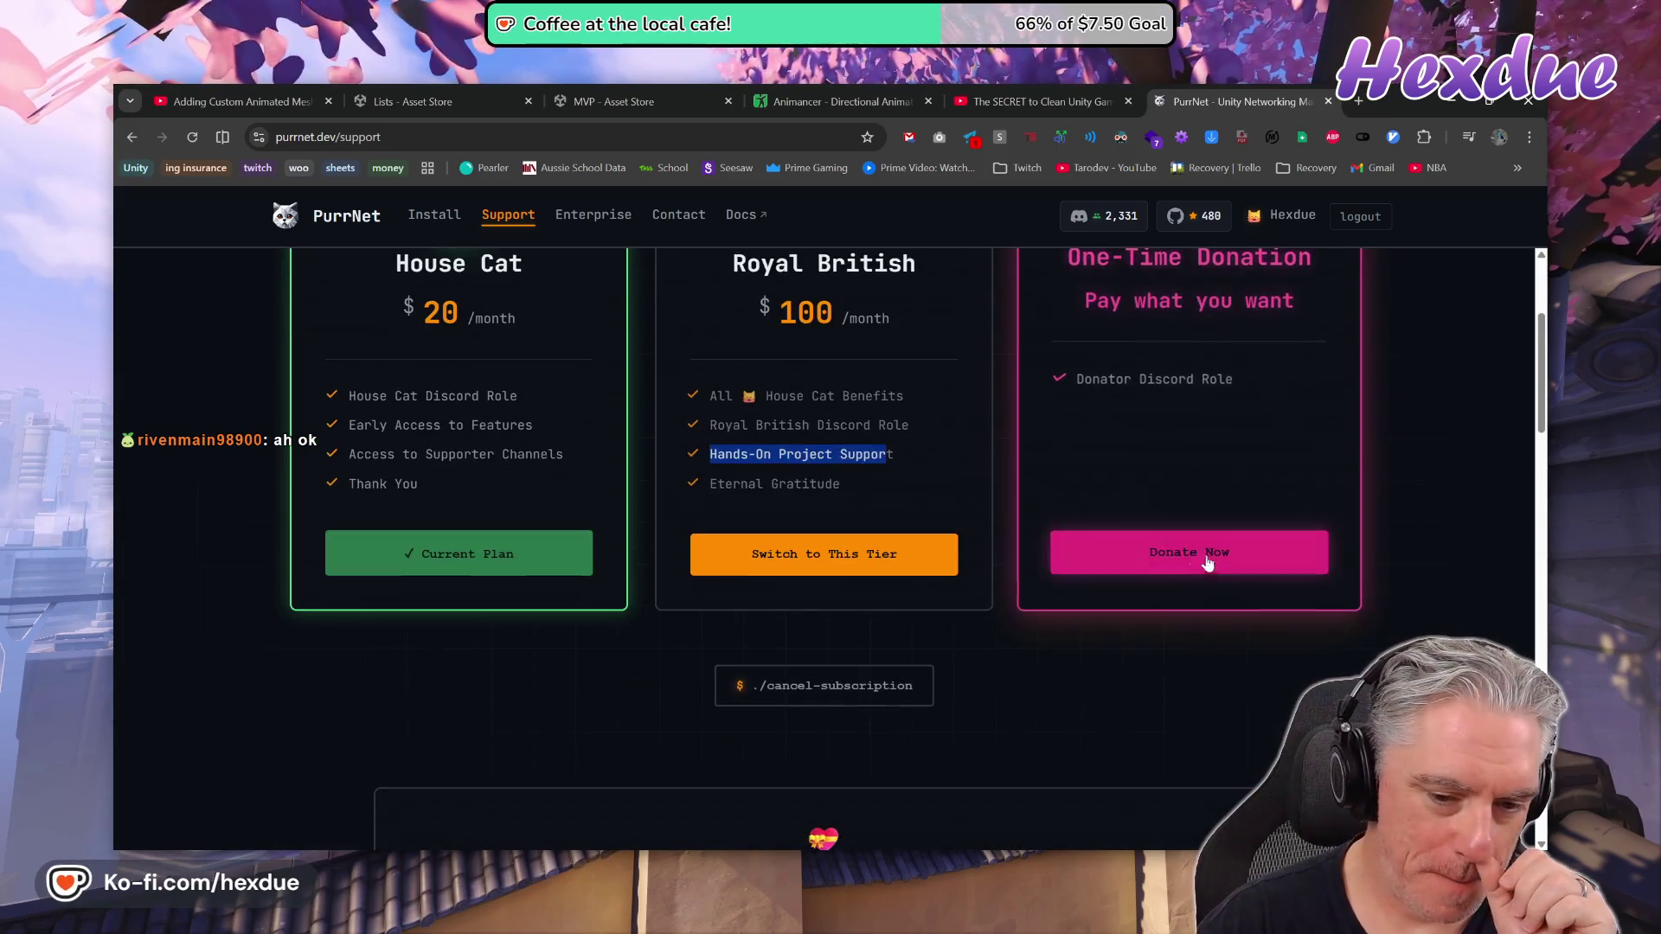
pyautogui.scroll(2, 1227, 588)
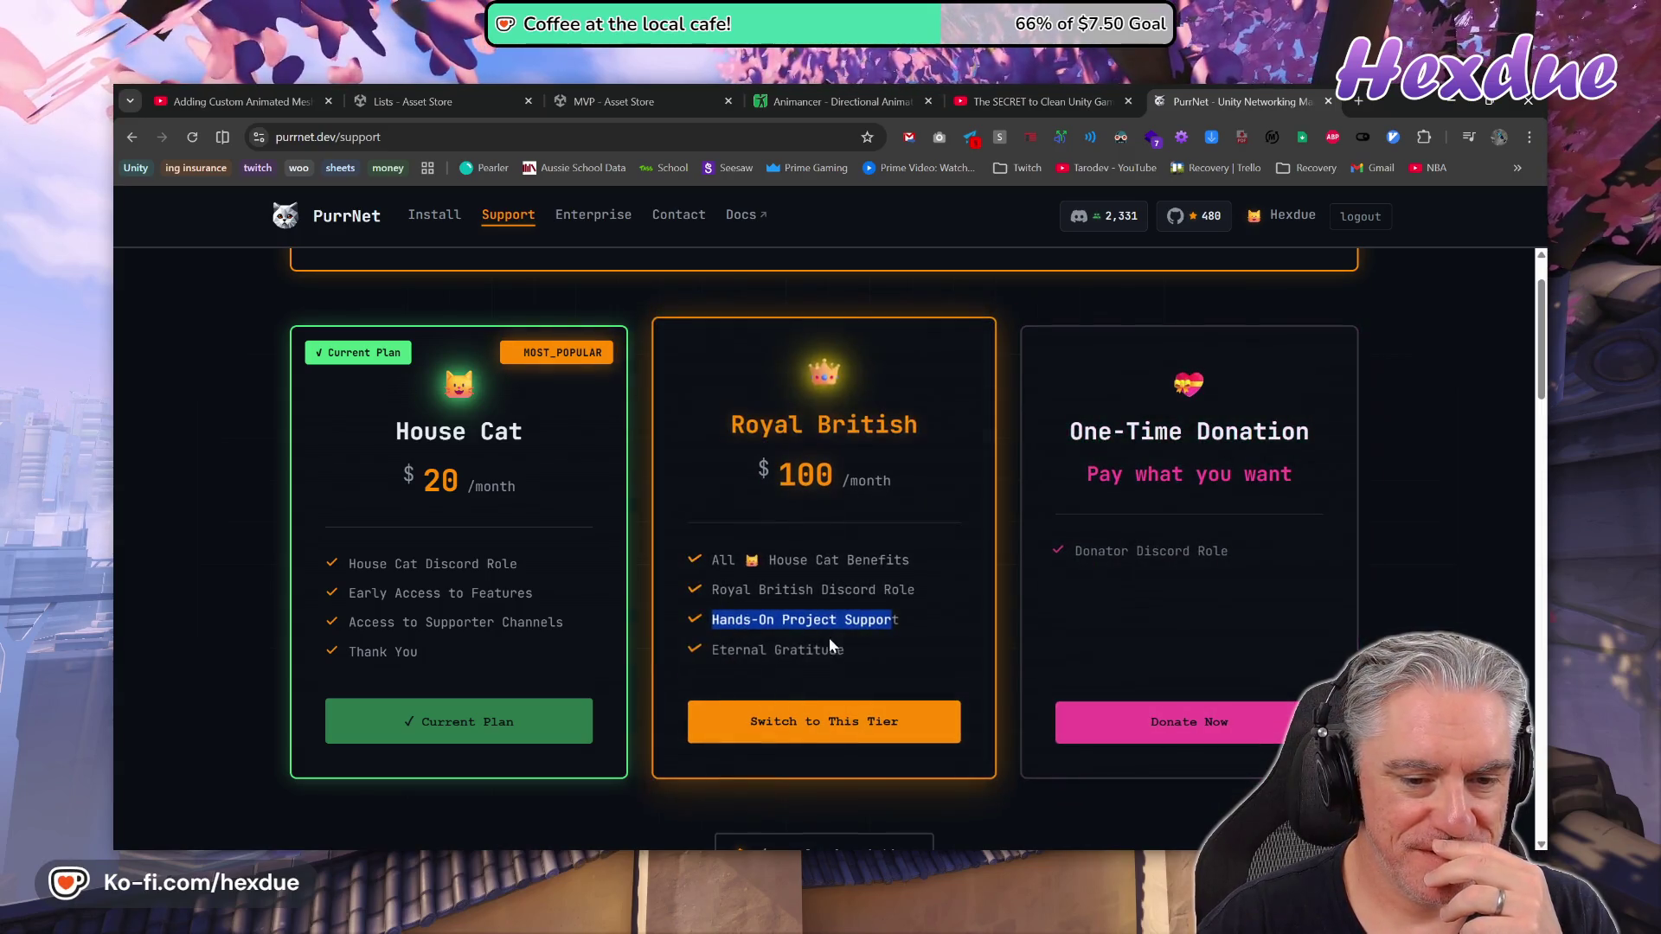
pyautogui.click(829, 637)
pyautogui.tripleClick(804, 619)
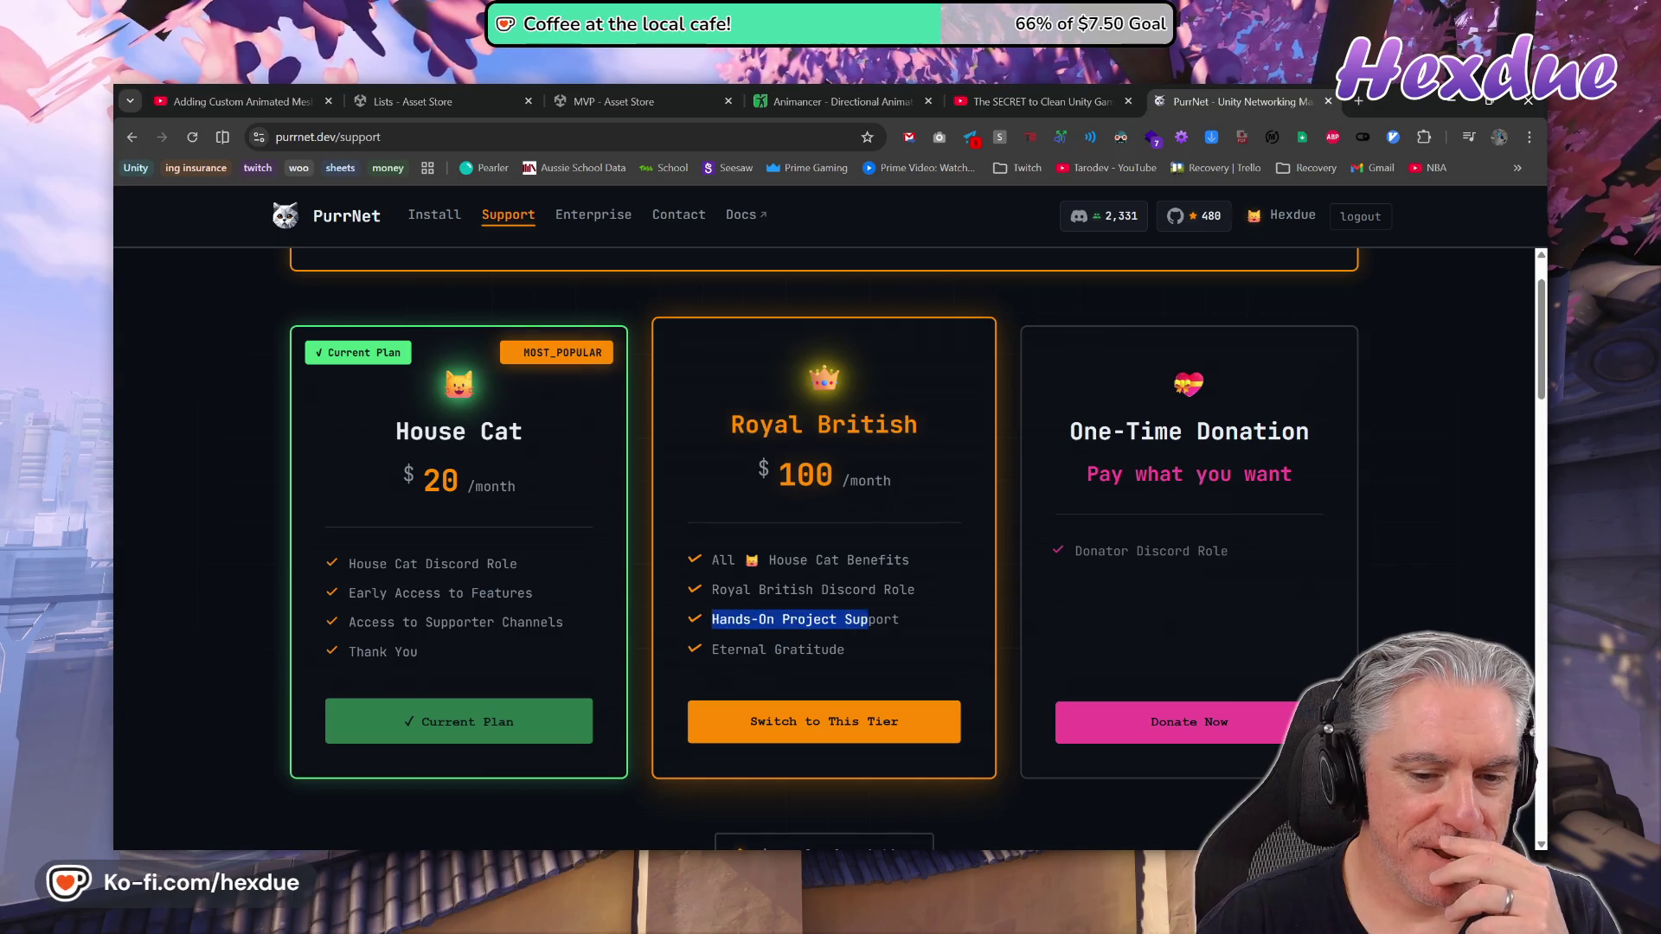
pyautogui.tripleClick(805, 620)
pyautogui.moveTo(712, 619); pyautogui.dragTo(892, 620)
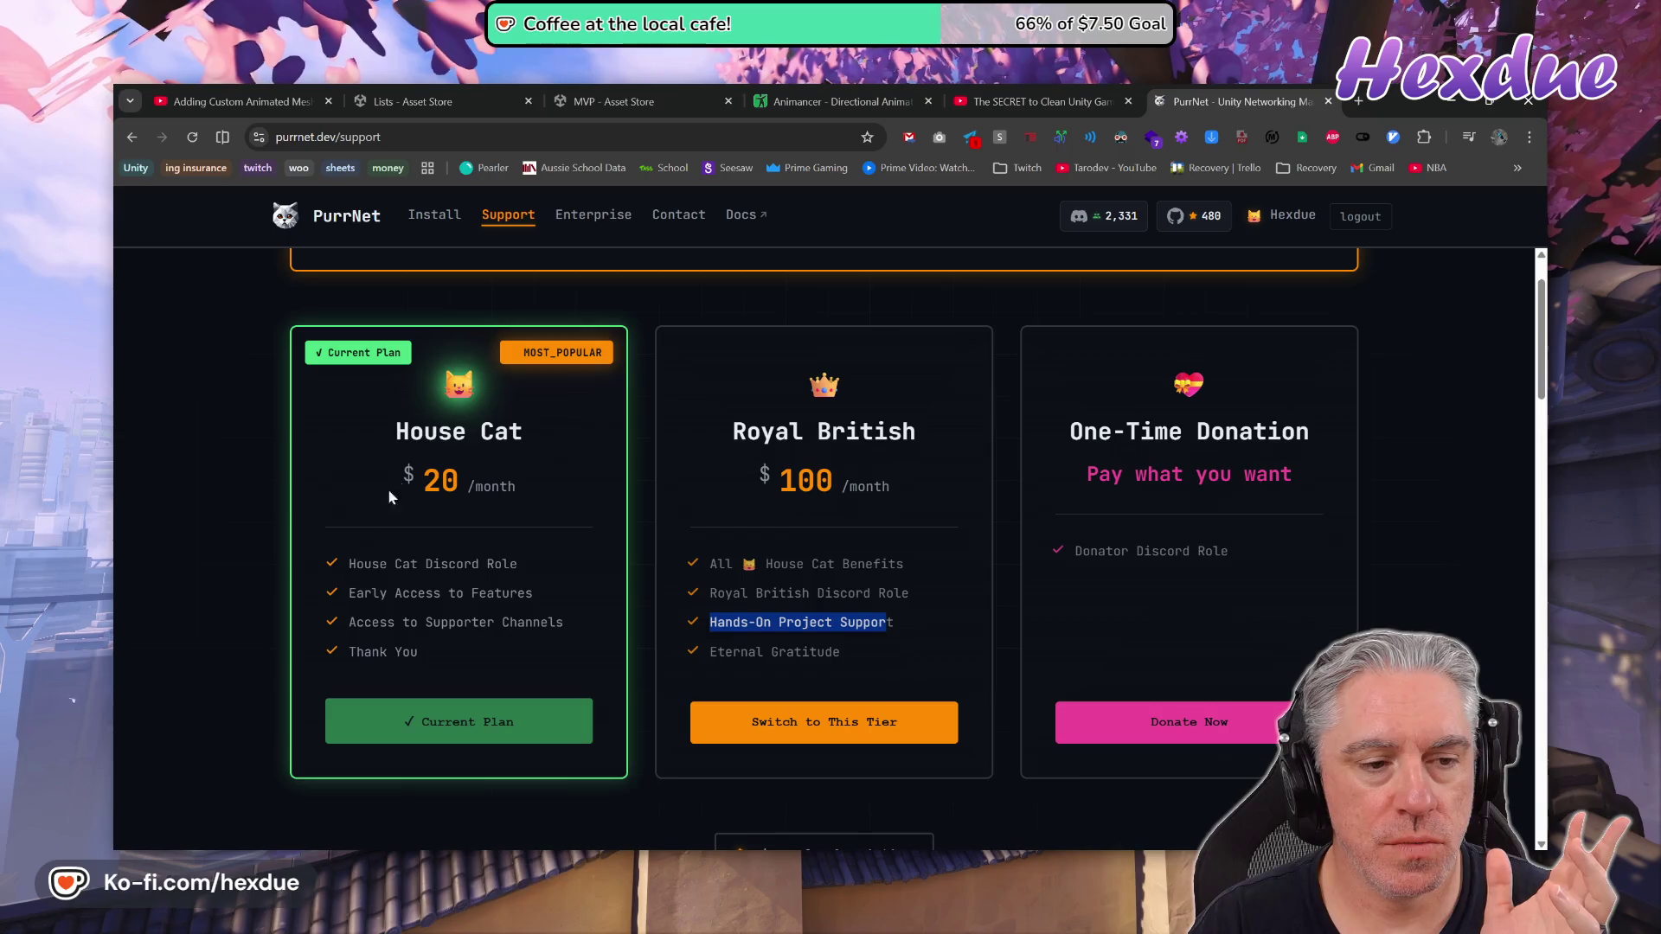
pyautogui.moveTo(364, 622); pyautogui.dragTo(549, 622)
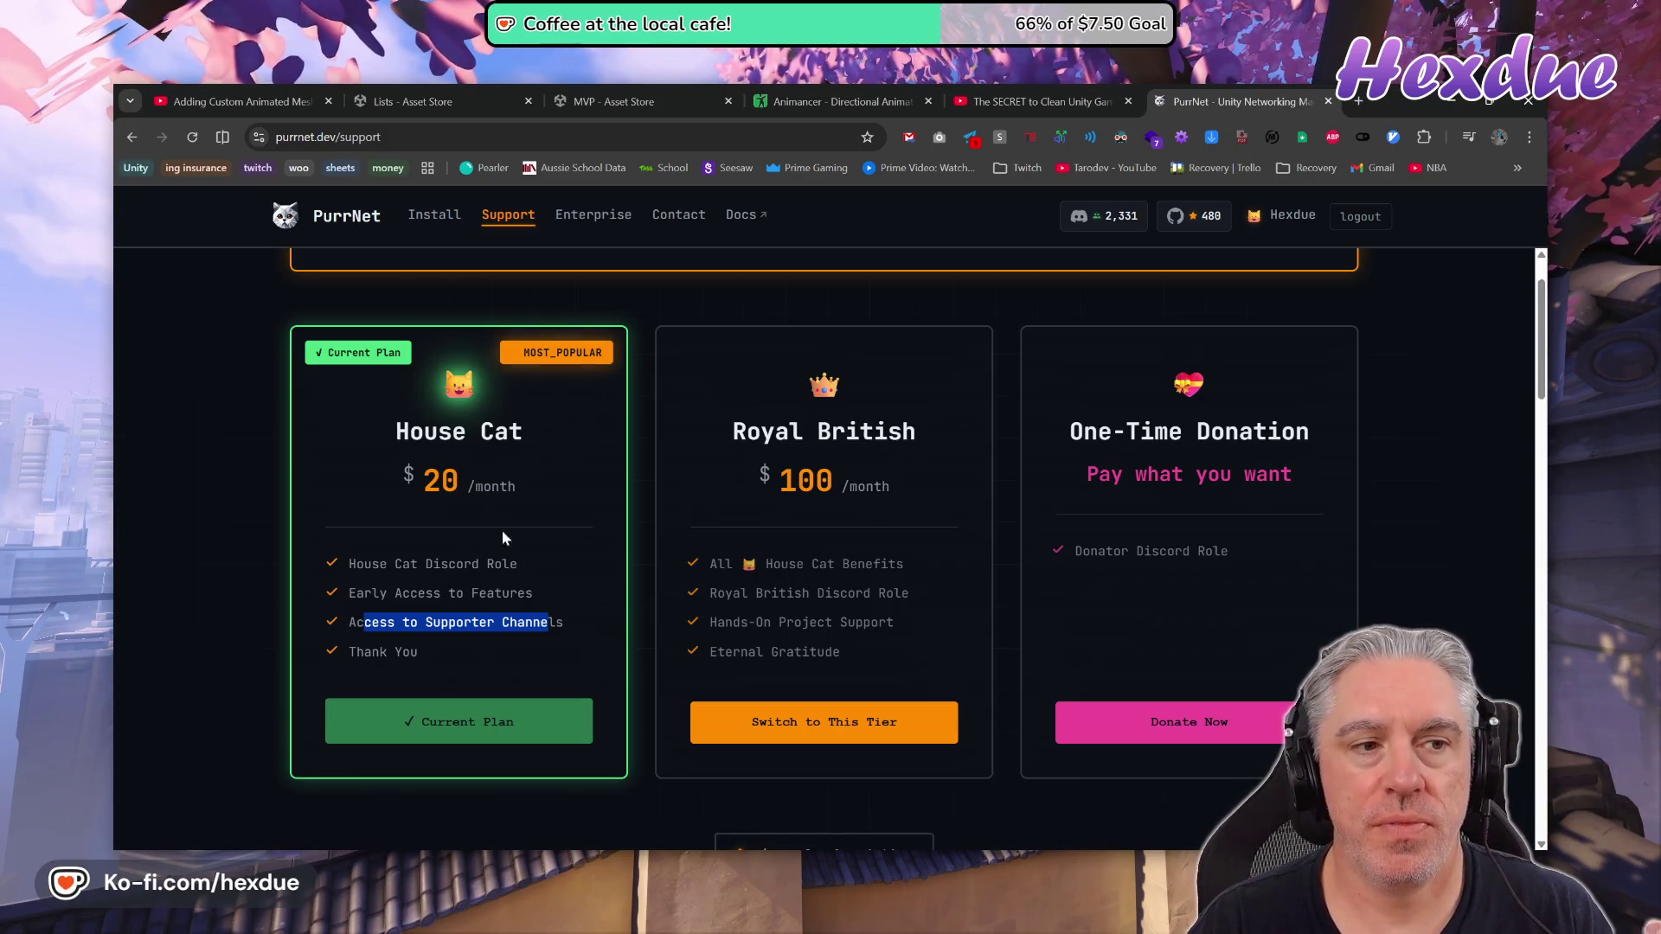
pyautogui.scroll(1, 504, 538)
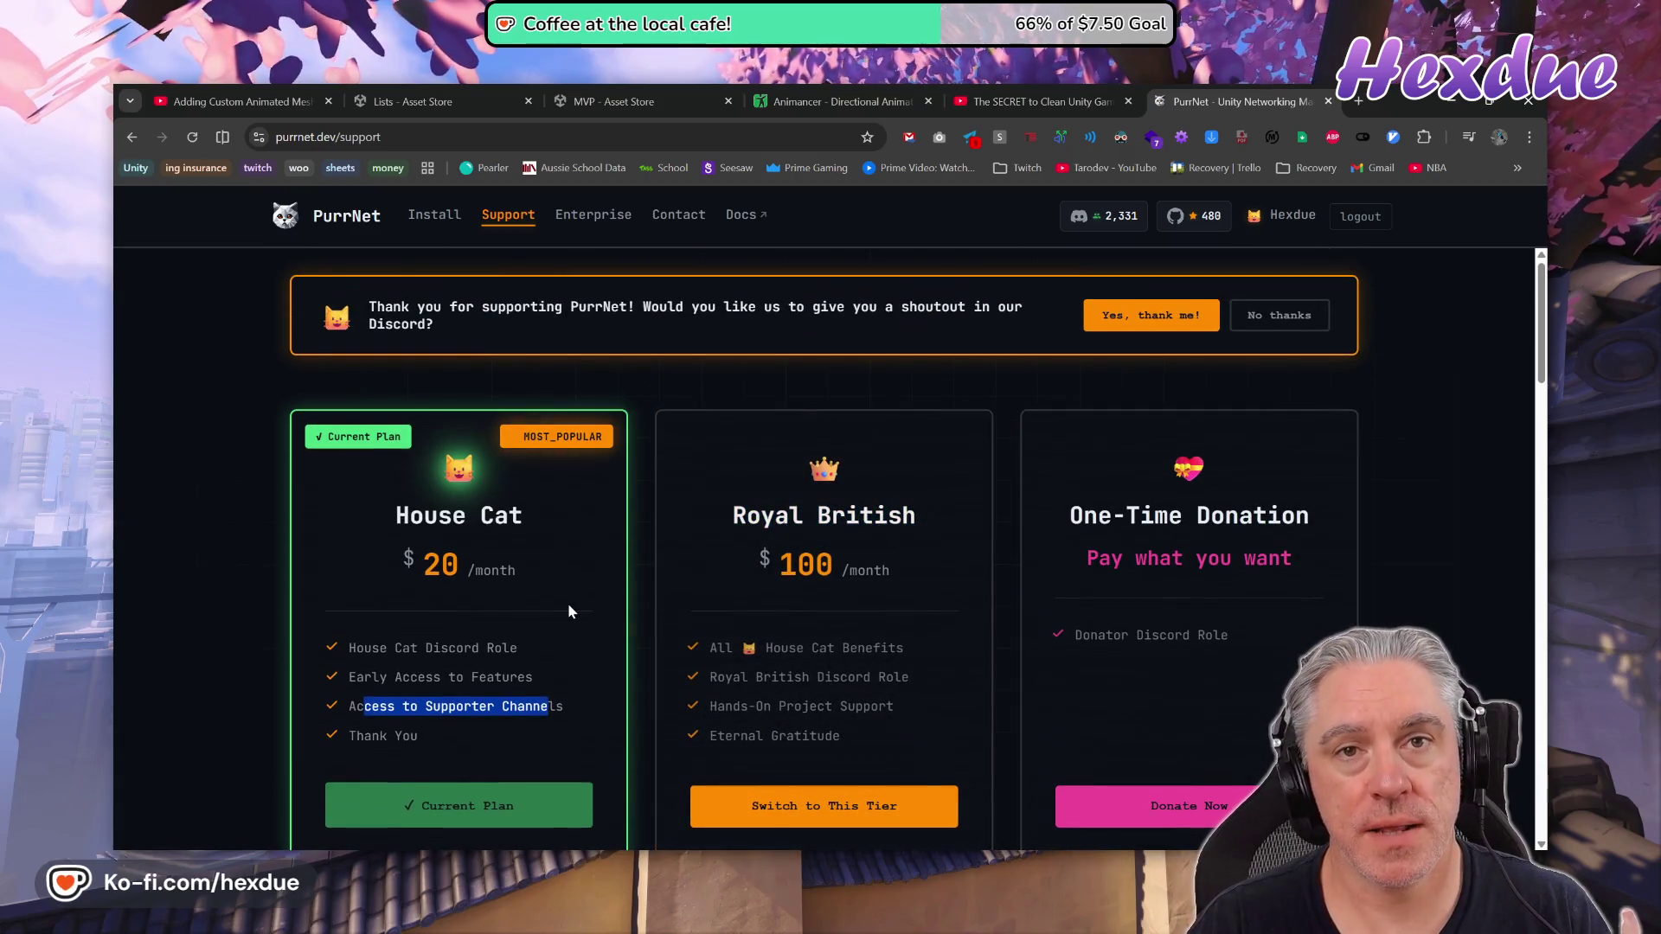
pyautogui.scroll(-1, 513, 484)
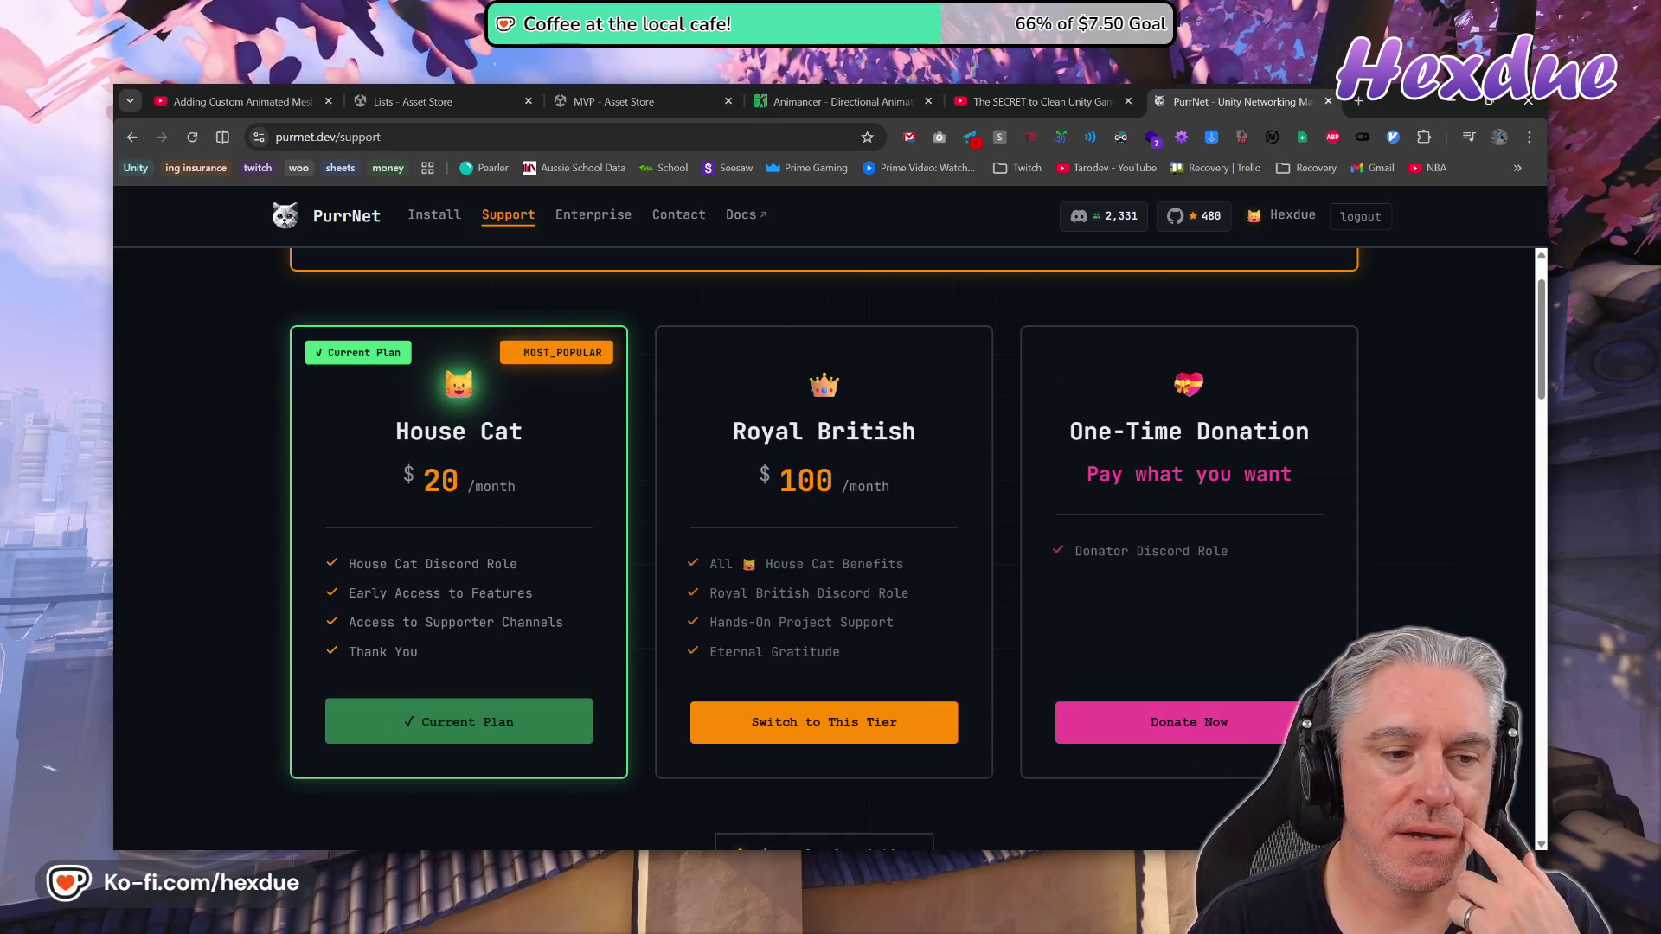
pyautogui.doubleClick(441, 480)
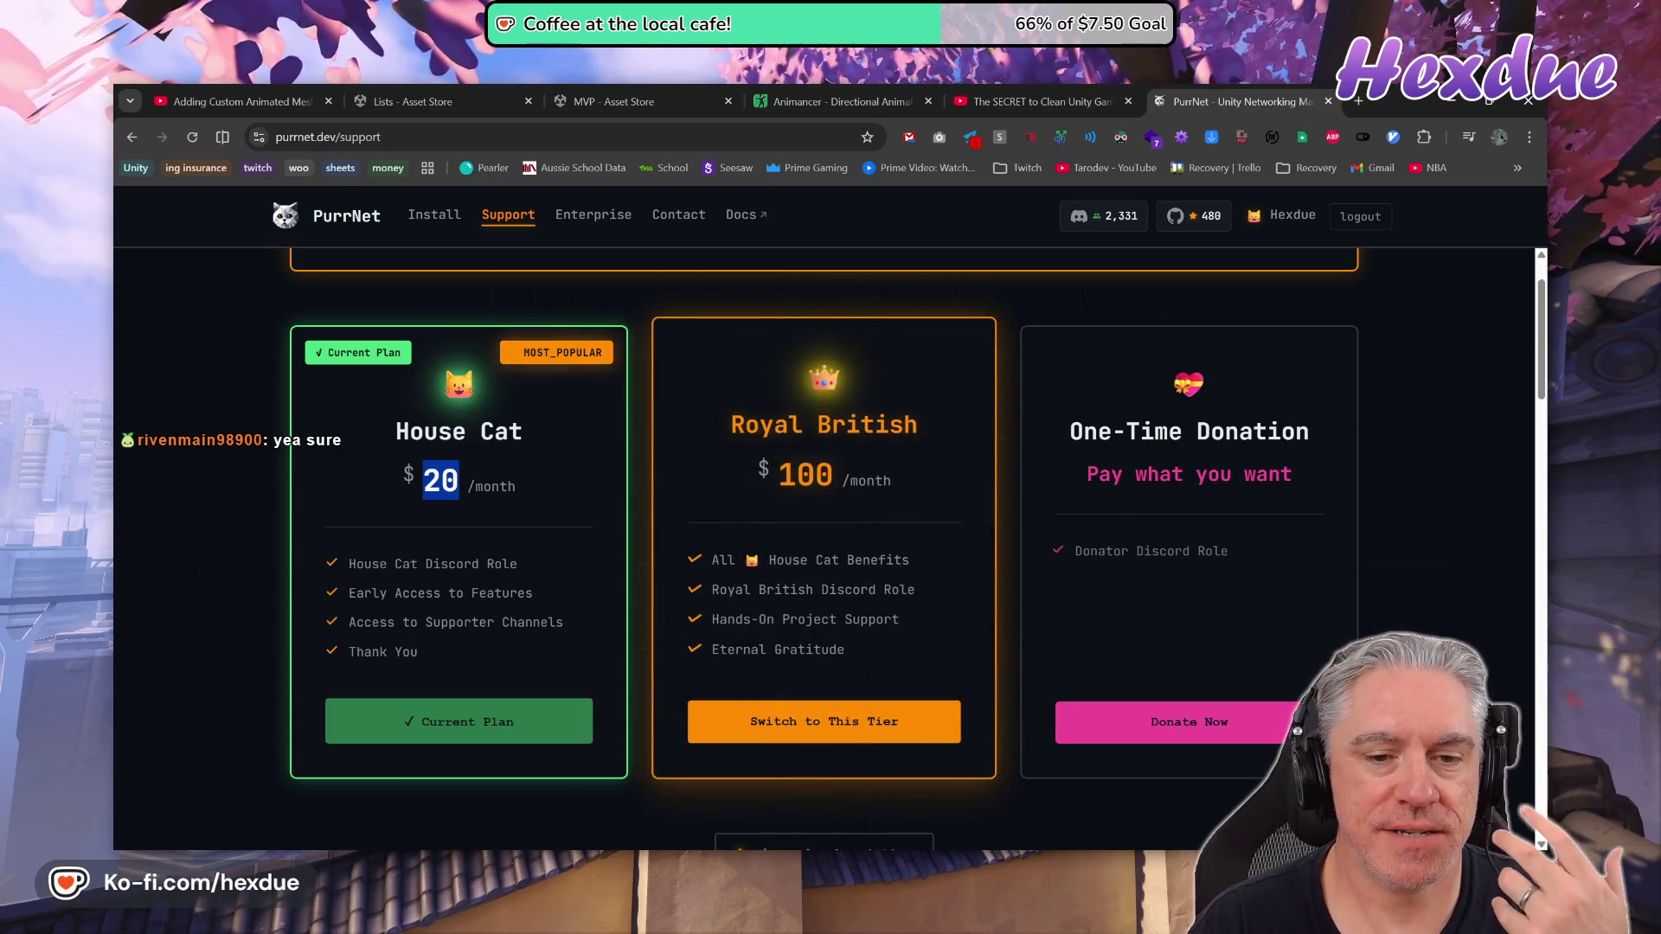
pyautogui.moveTo(885, 479); pyautogui.dragTo(778, 476)
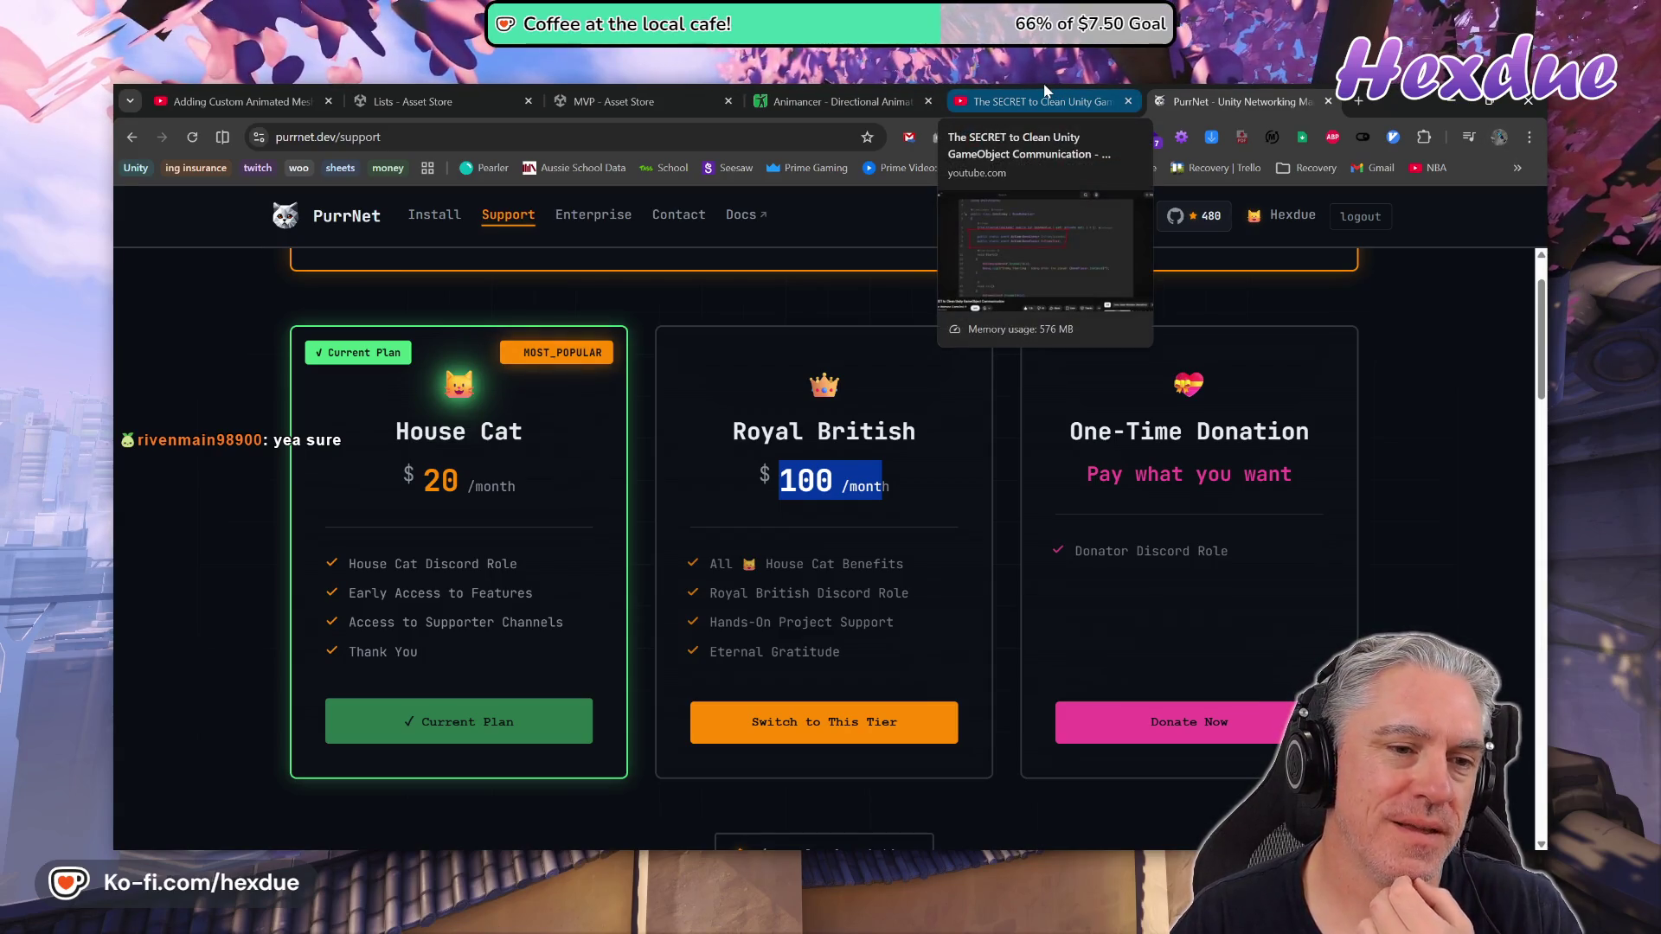
pyautogui.click(778, 288)
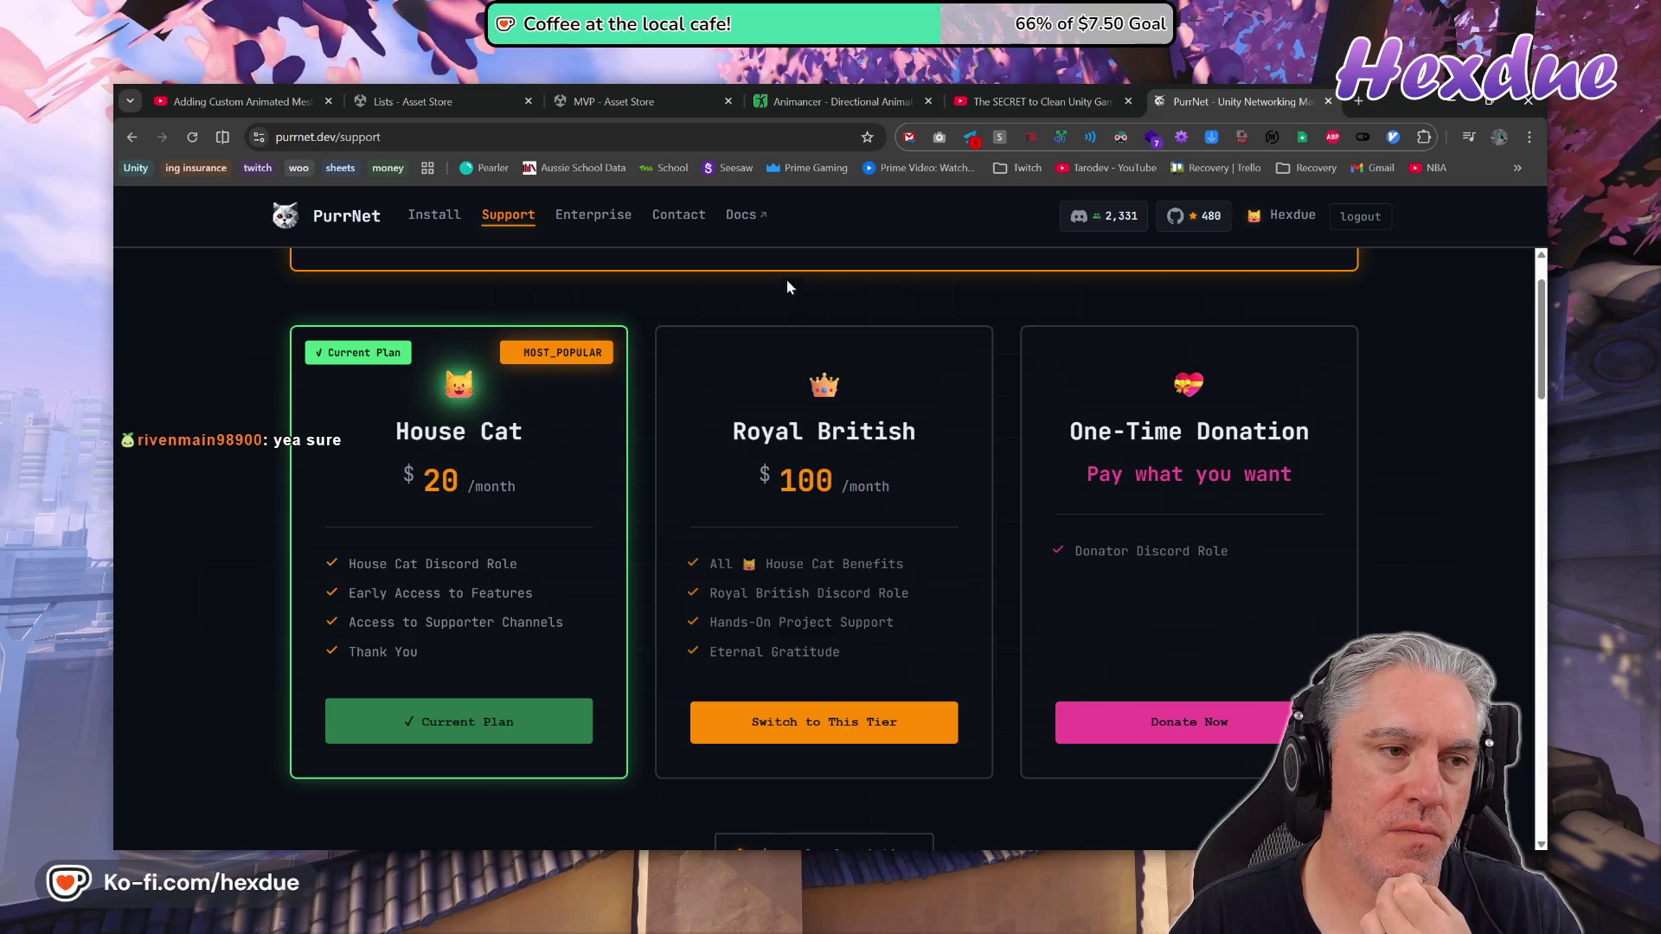
# Glance at the clean Unity communication video and PurrNet tabs, then show the Animancer Directional Animation Sets docs
pyautogui.click(1033, 97)
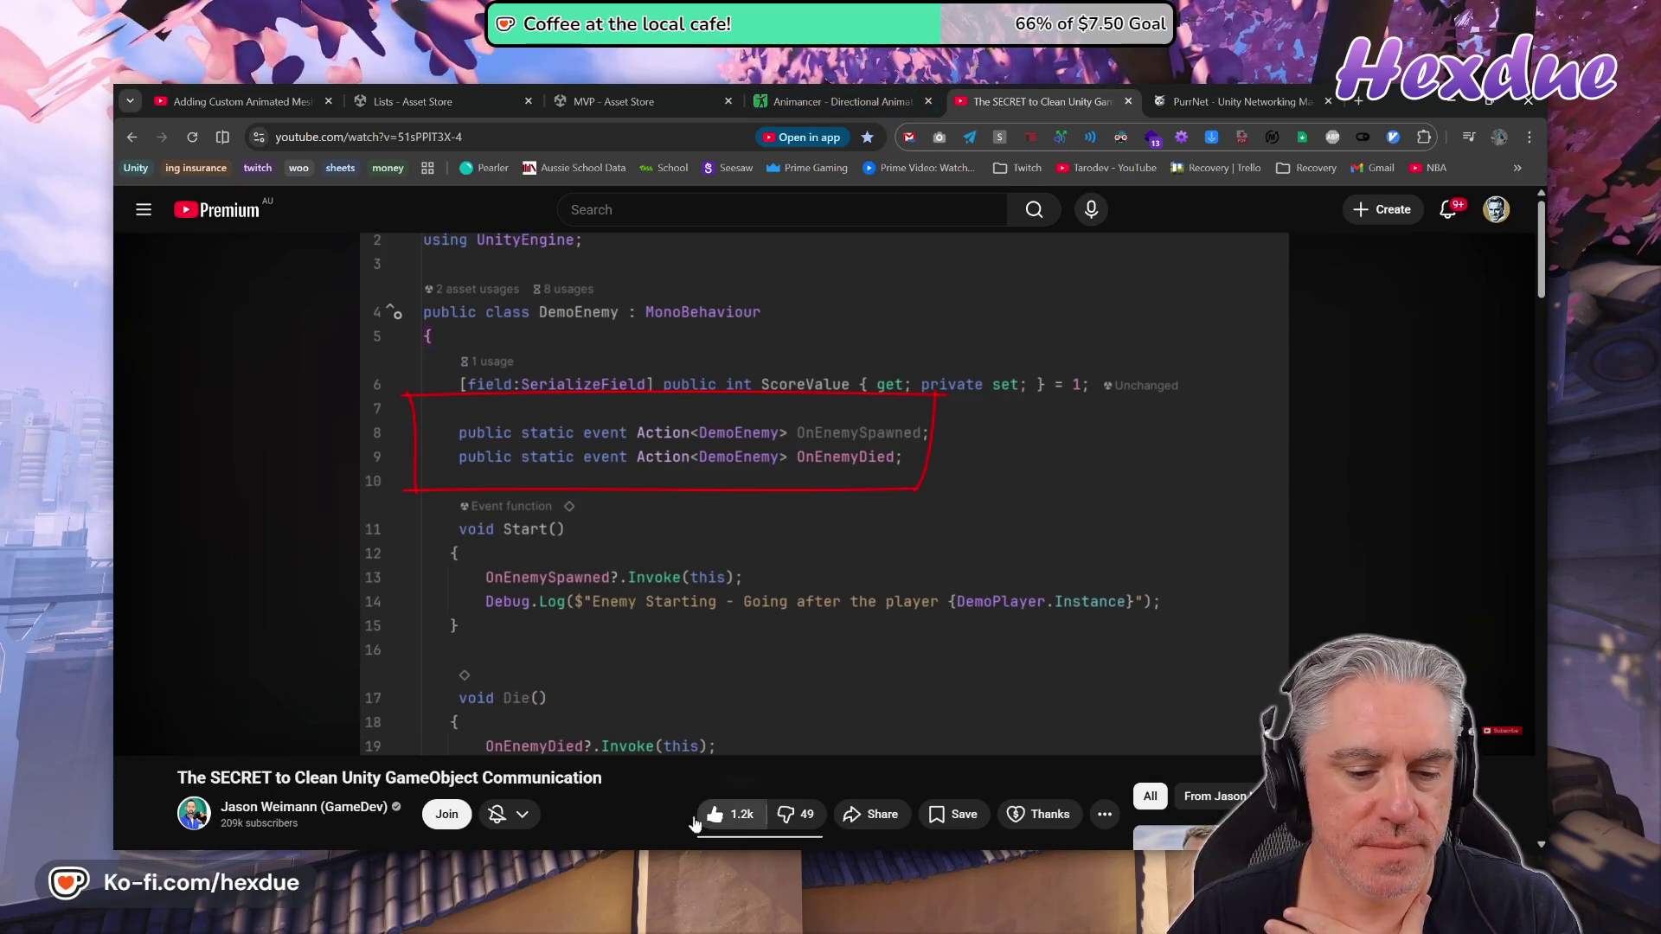
pyautogui.click(1262, 97)
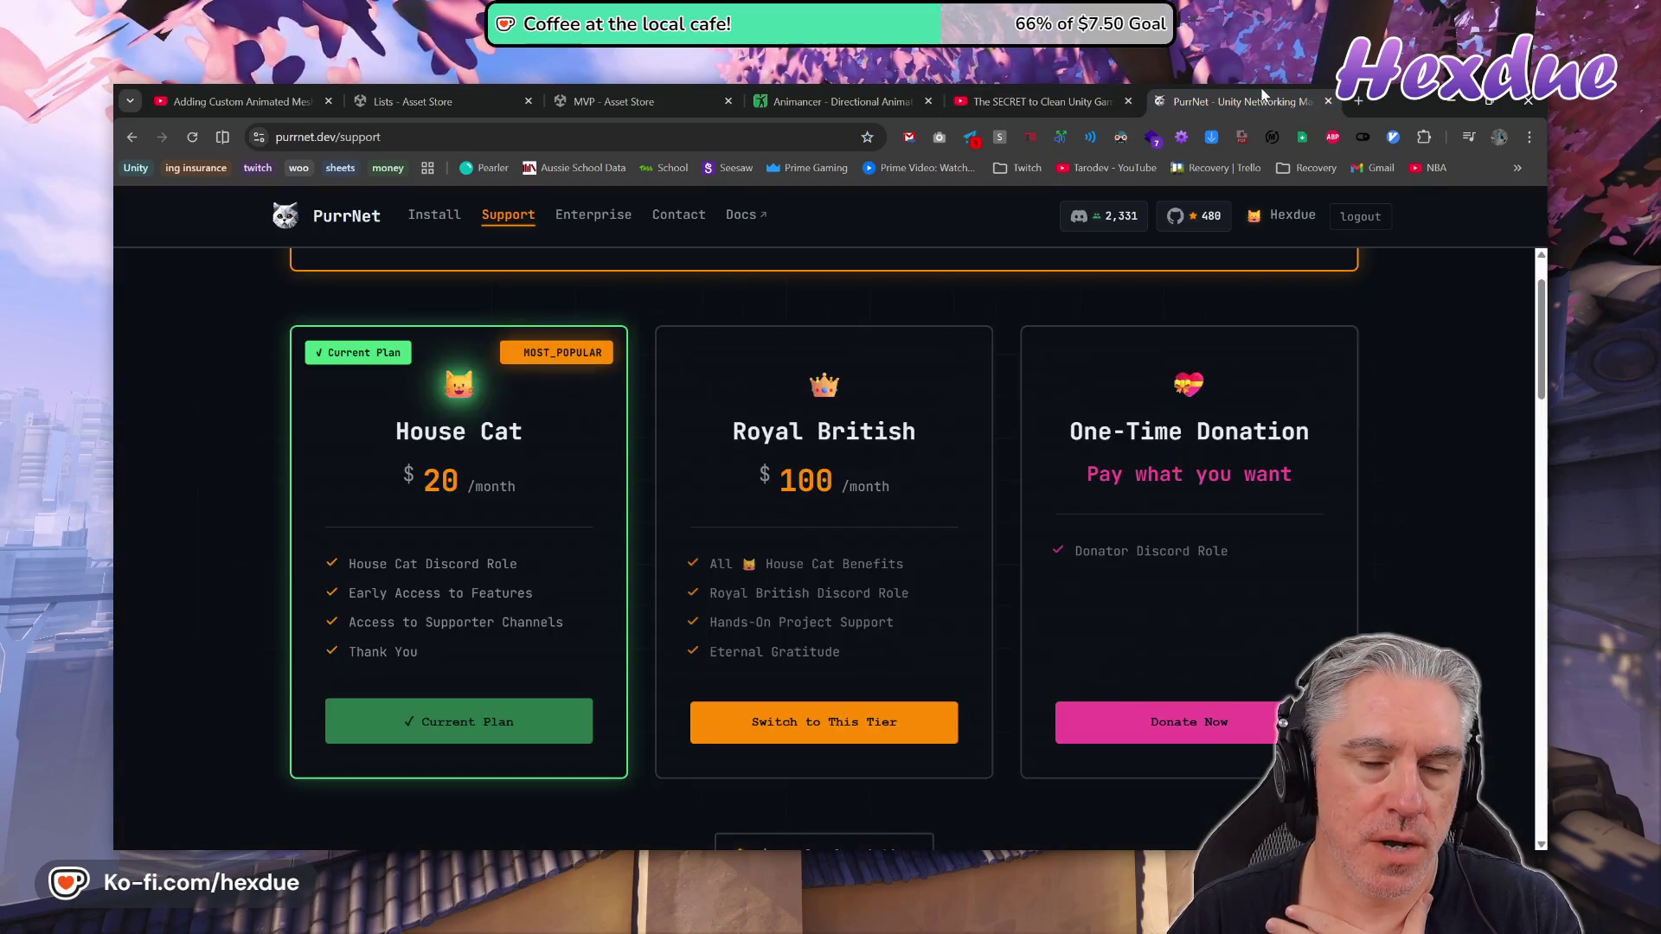
pyautogui.click(881, 102)
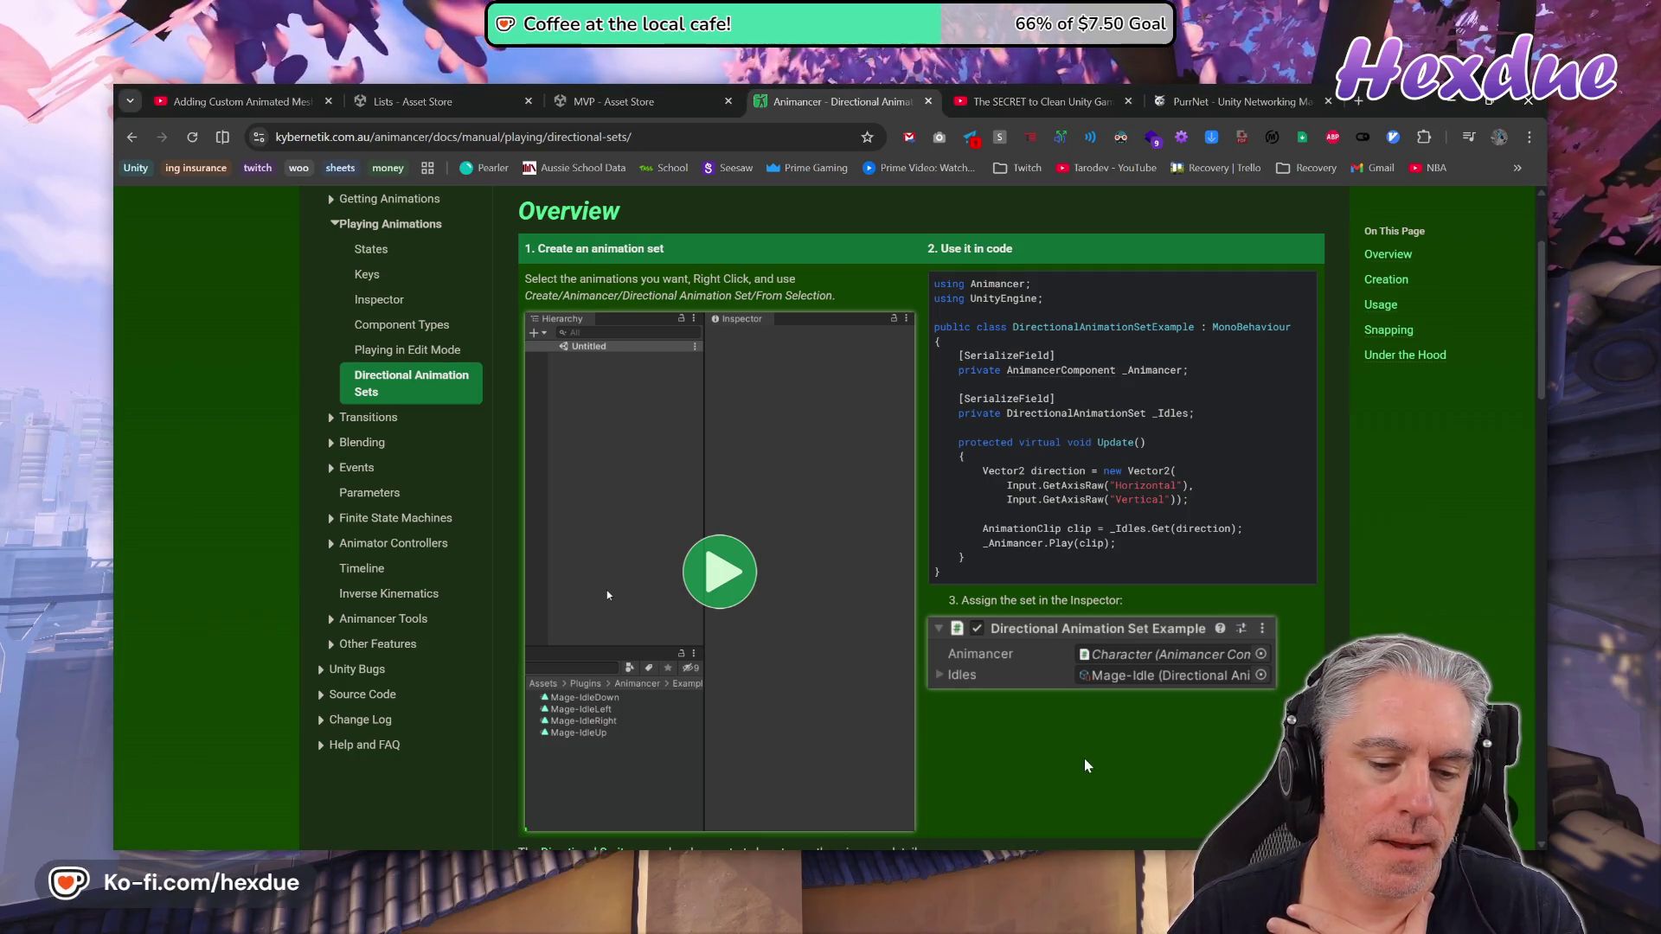
# Open a new Chrome tab showing the Google search page
pyautogui.moveTo(813, 858)
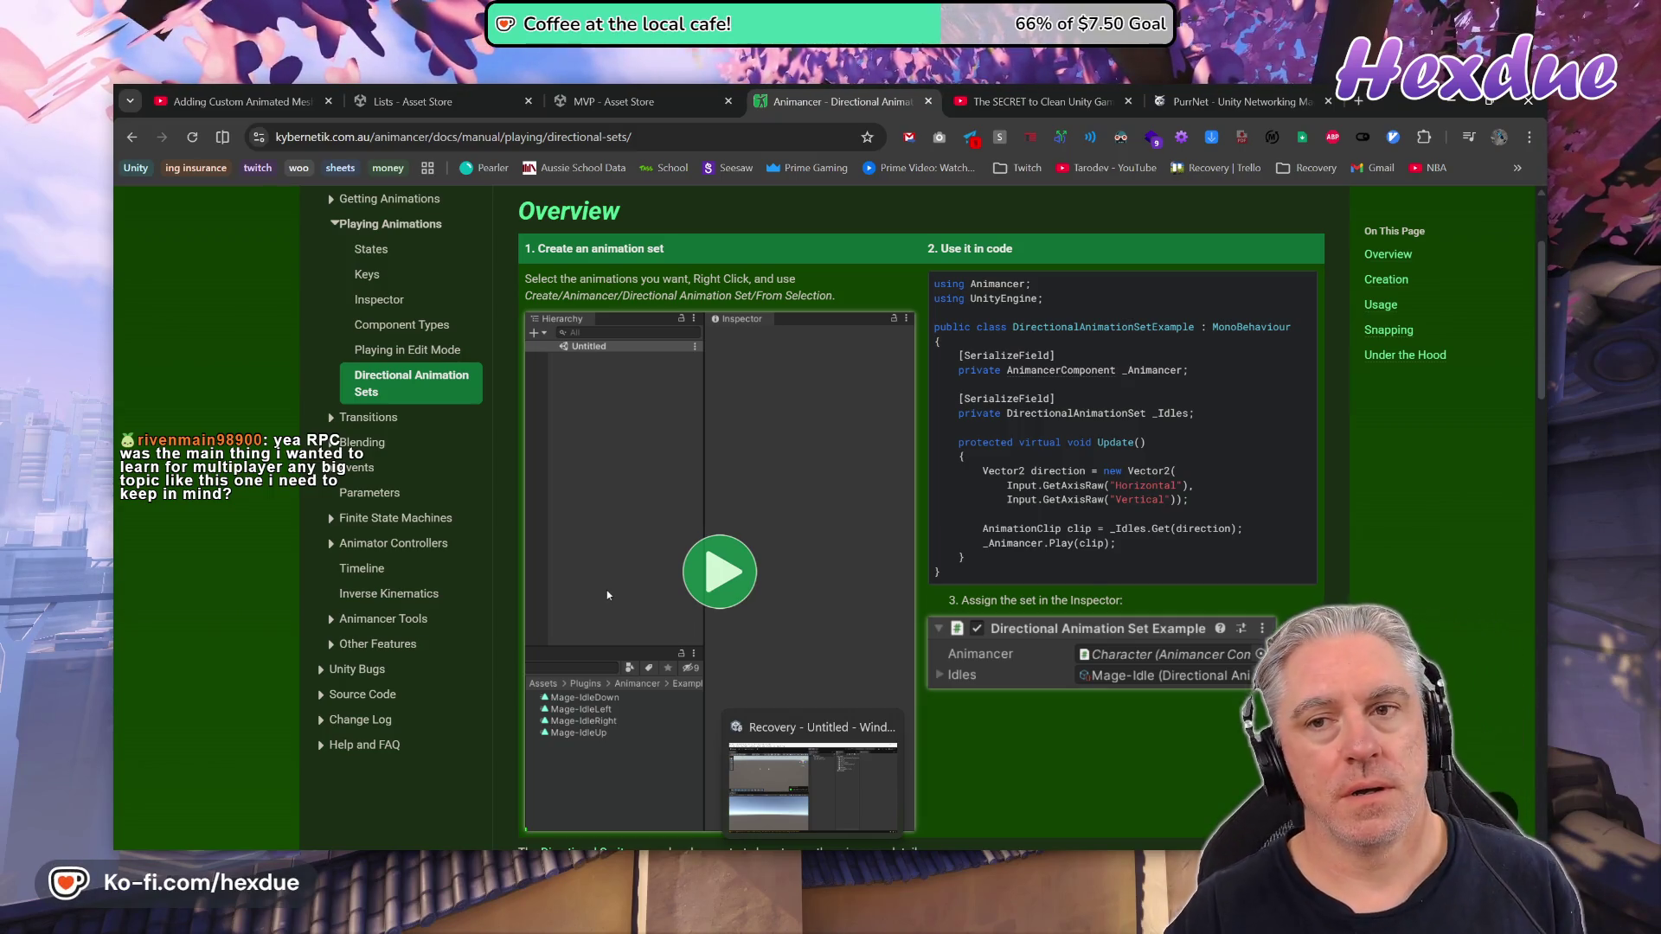
pyautogui.click(1359, 101)
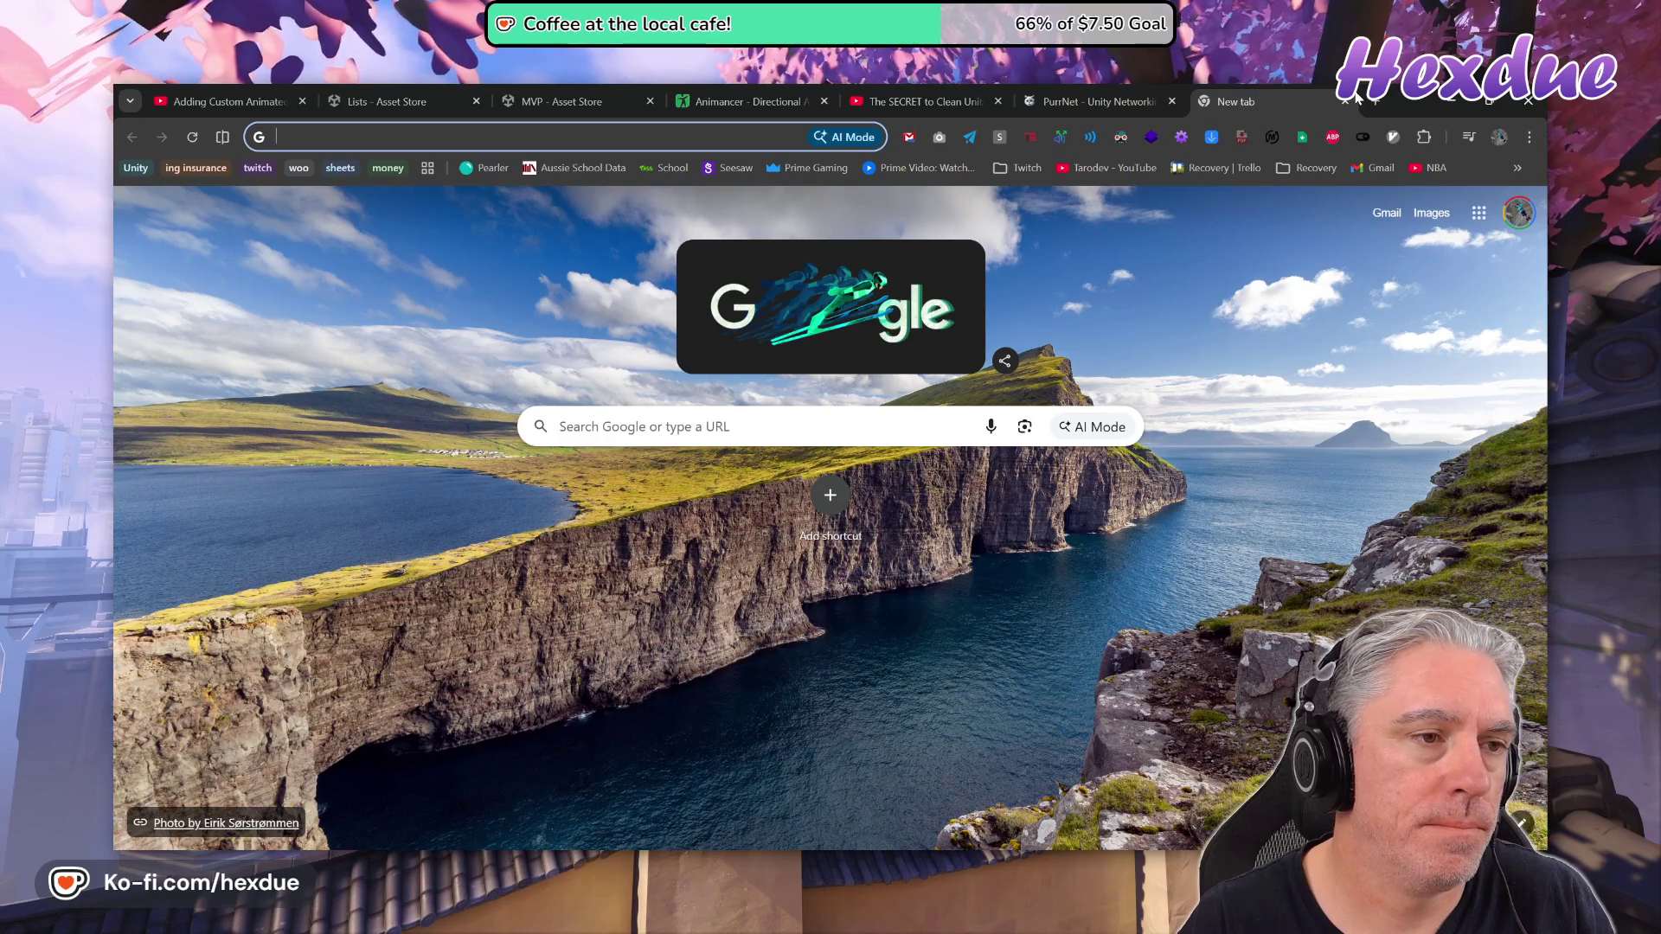
# Search Google for 'unity wilmer multiplayer' and filter to Videos
pyautogui.write('unity wilm')
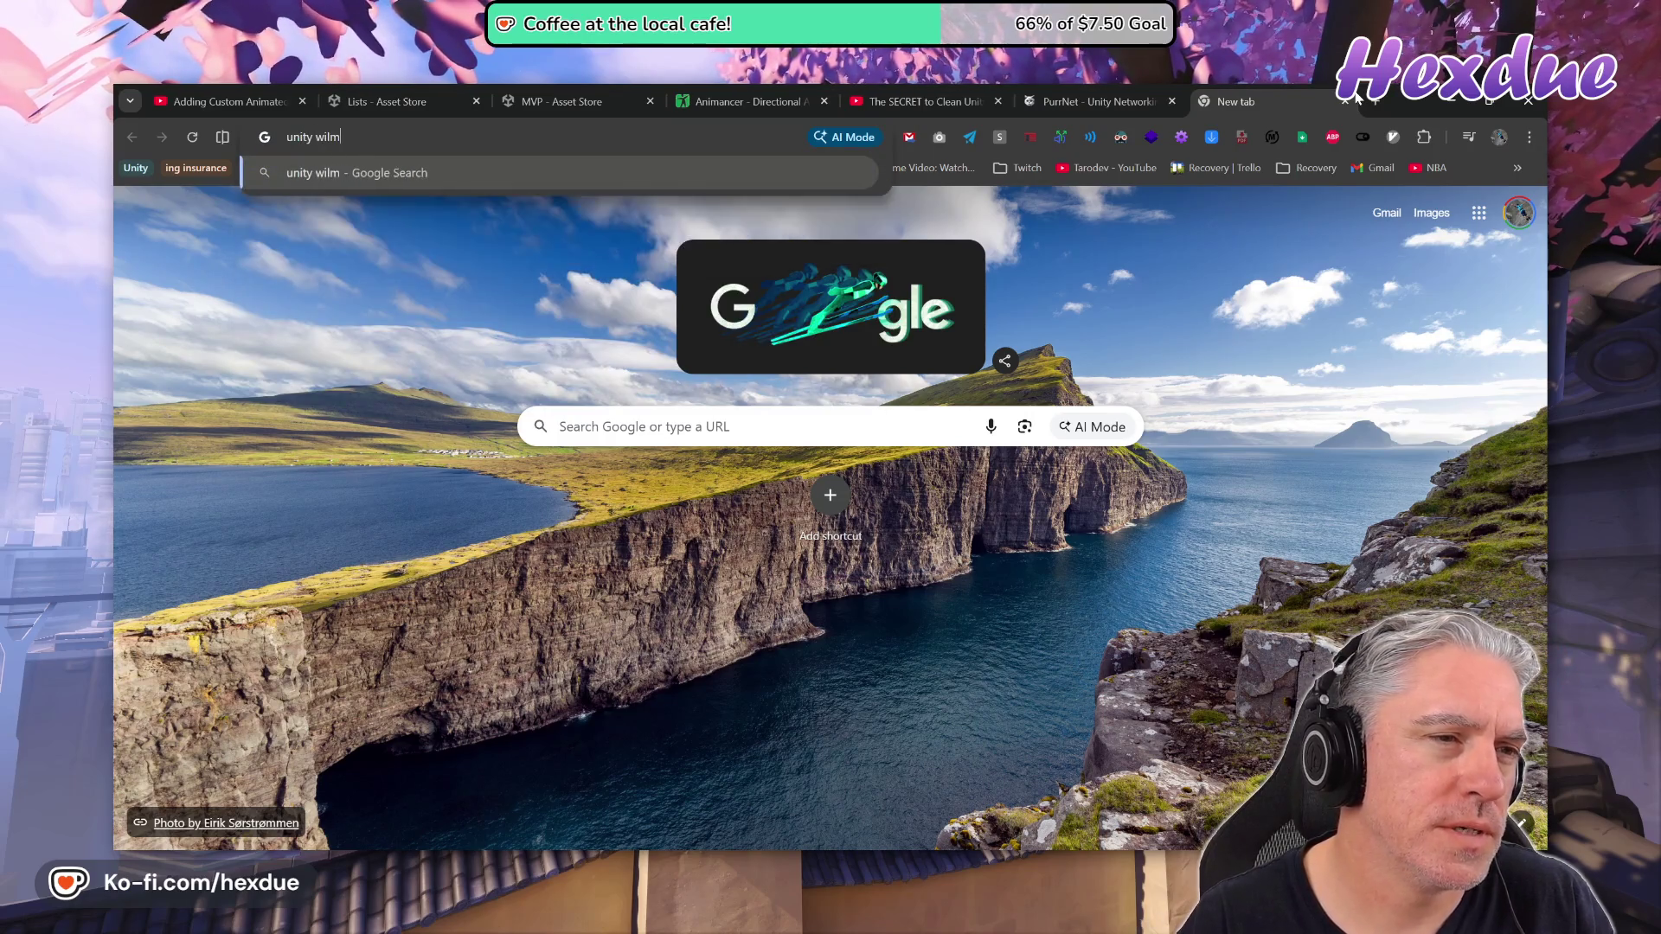
pyautogui.write('er ')
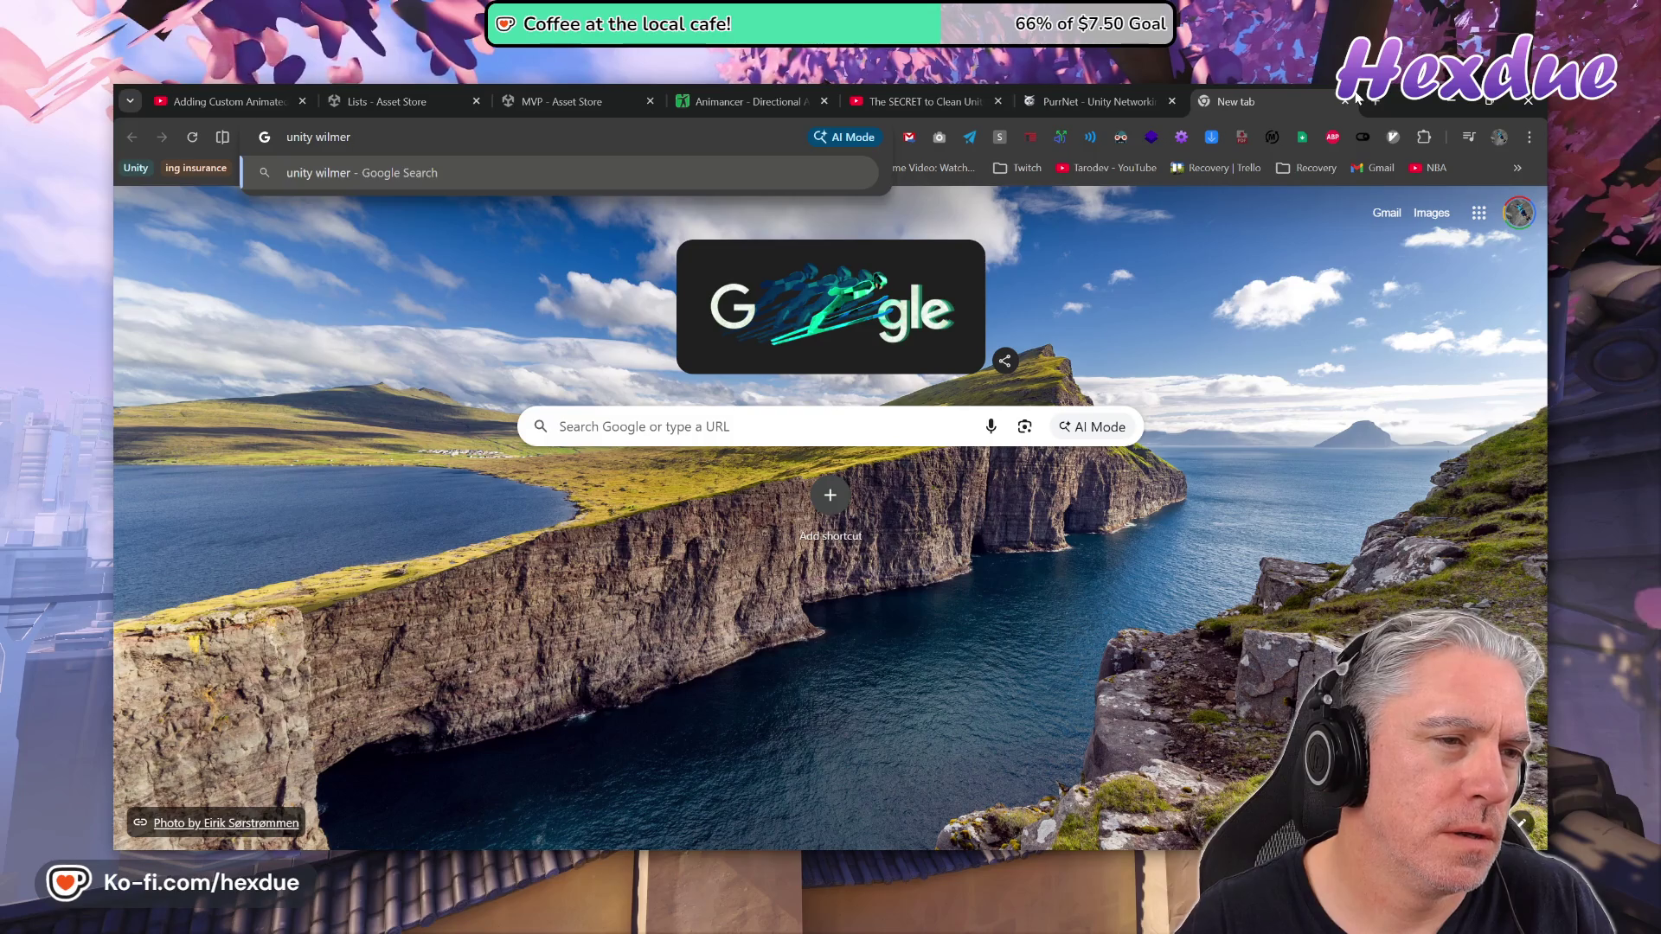
pyautogui.write('multiplayer')
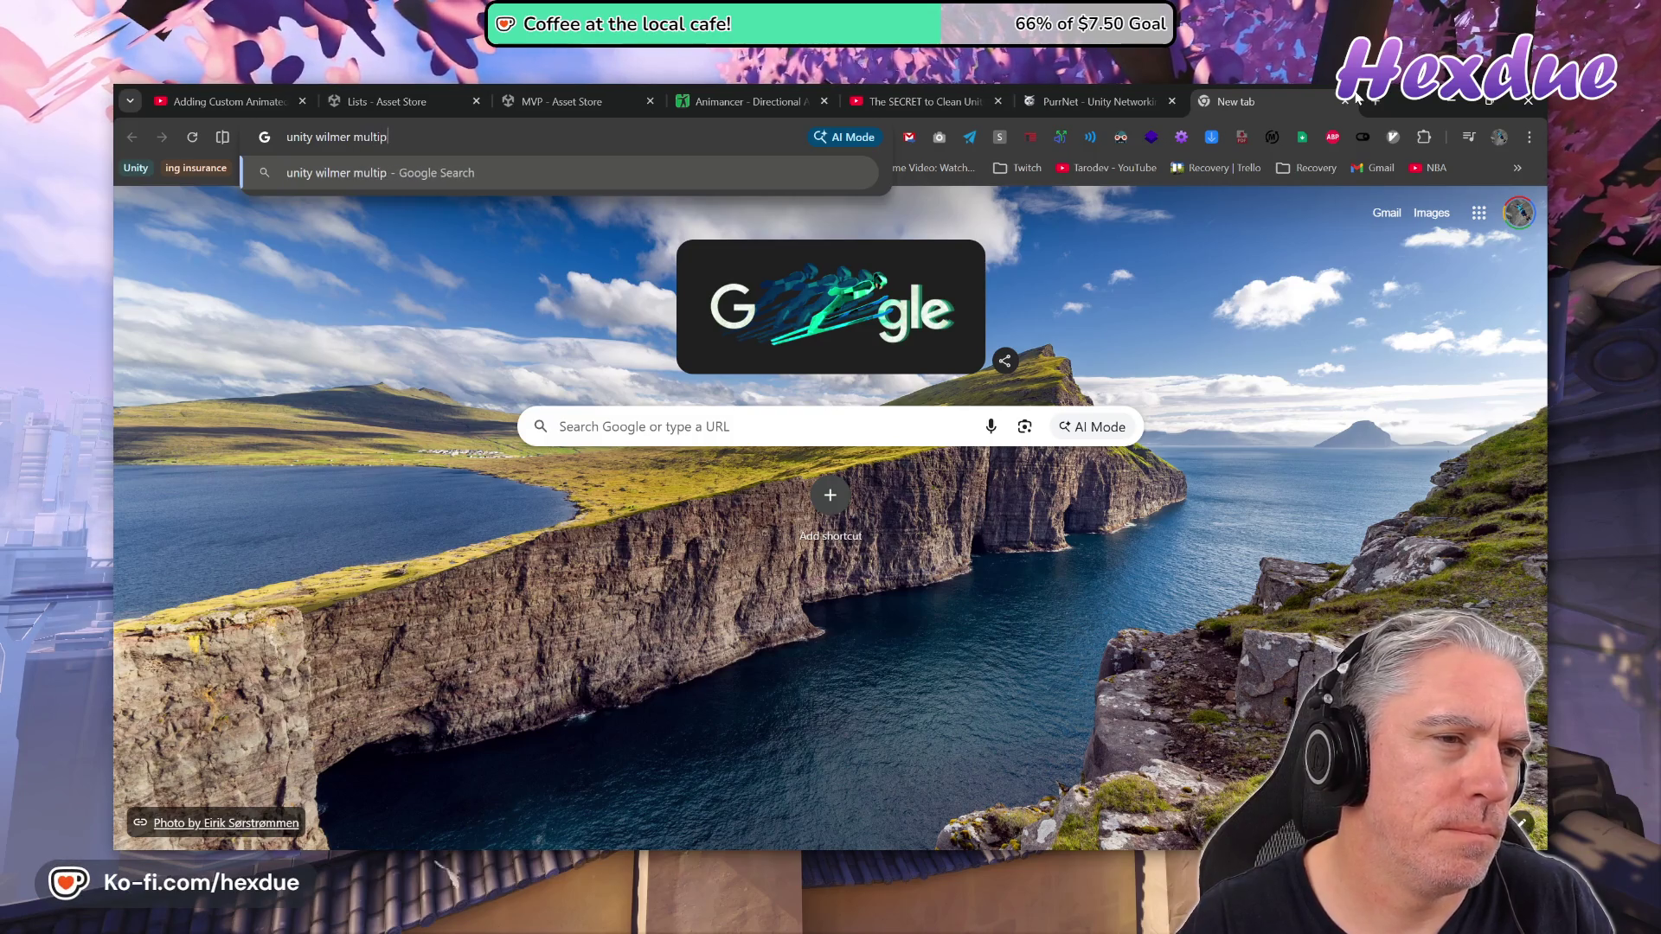
pyautogui.press('Return')
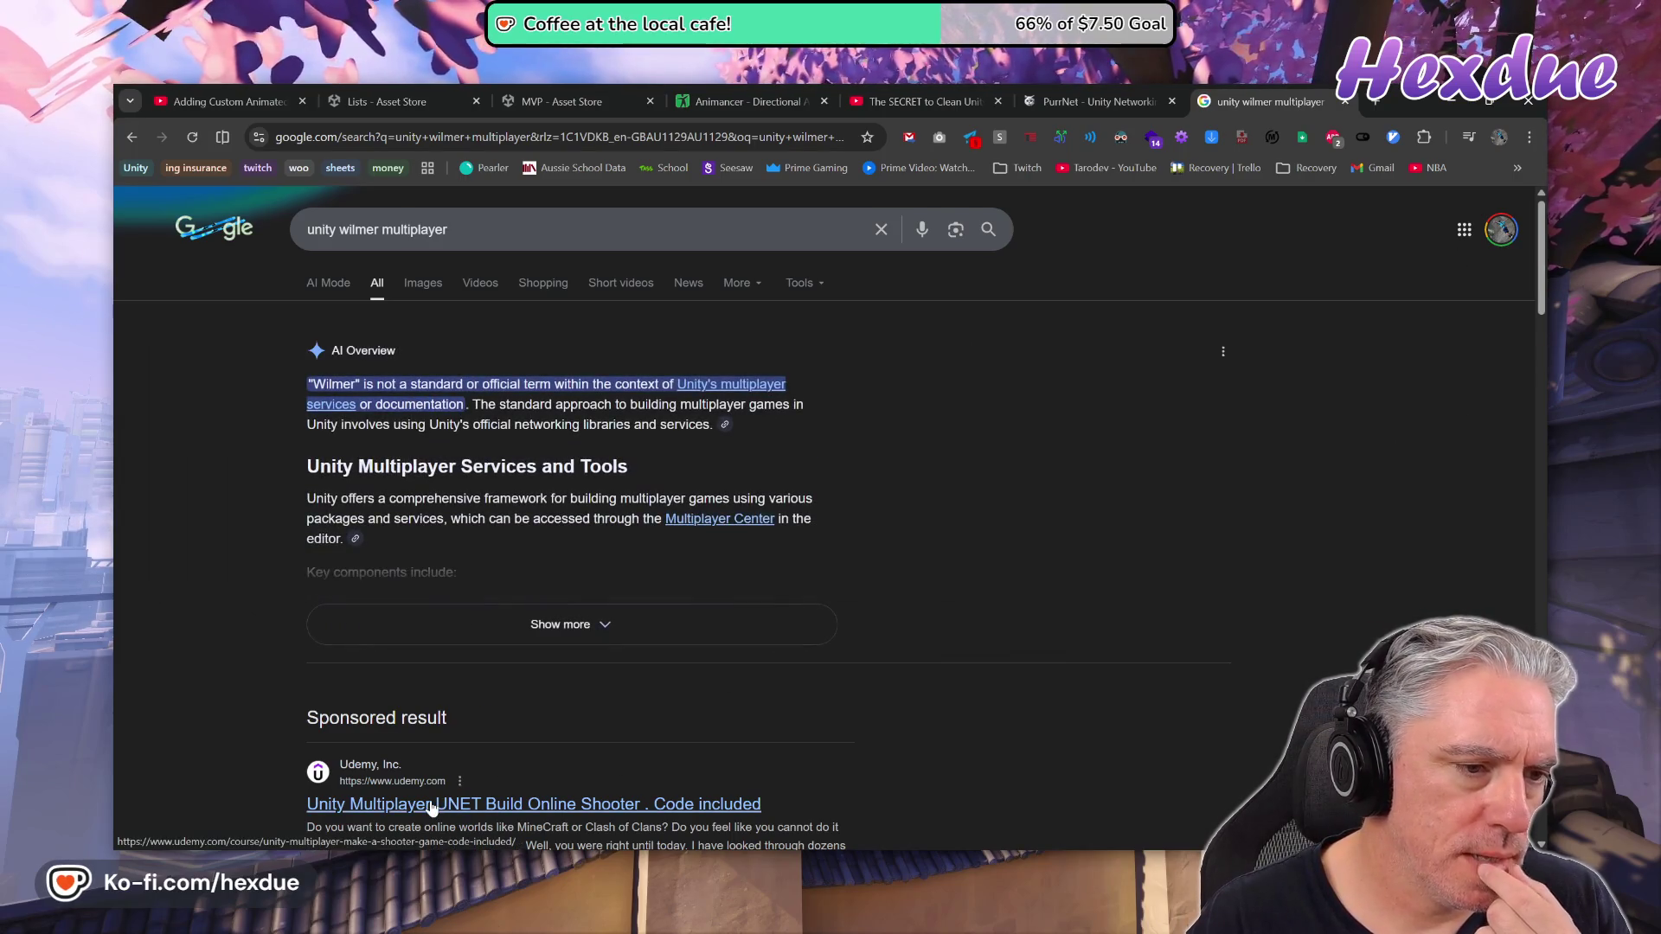
pyautogui.click(486, 286)
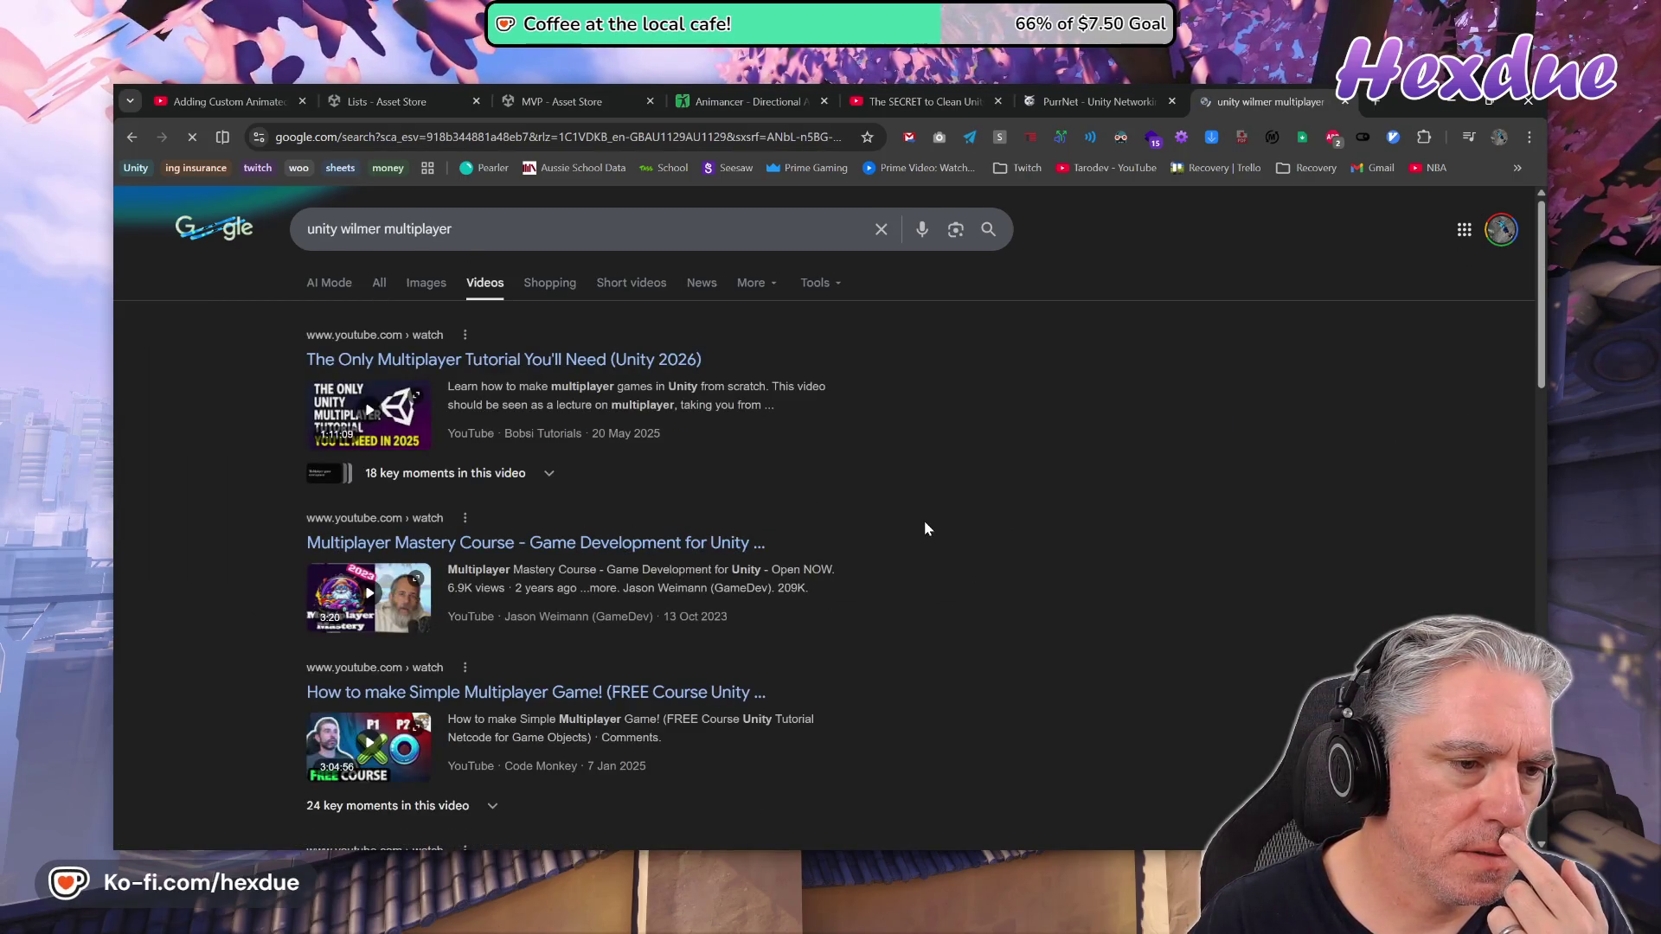
# Browse the video results, then delete 'wilmer' from the query
pyautogui.scroll(-5, 718, 536)
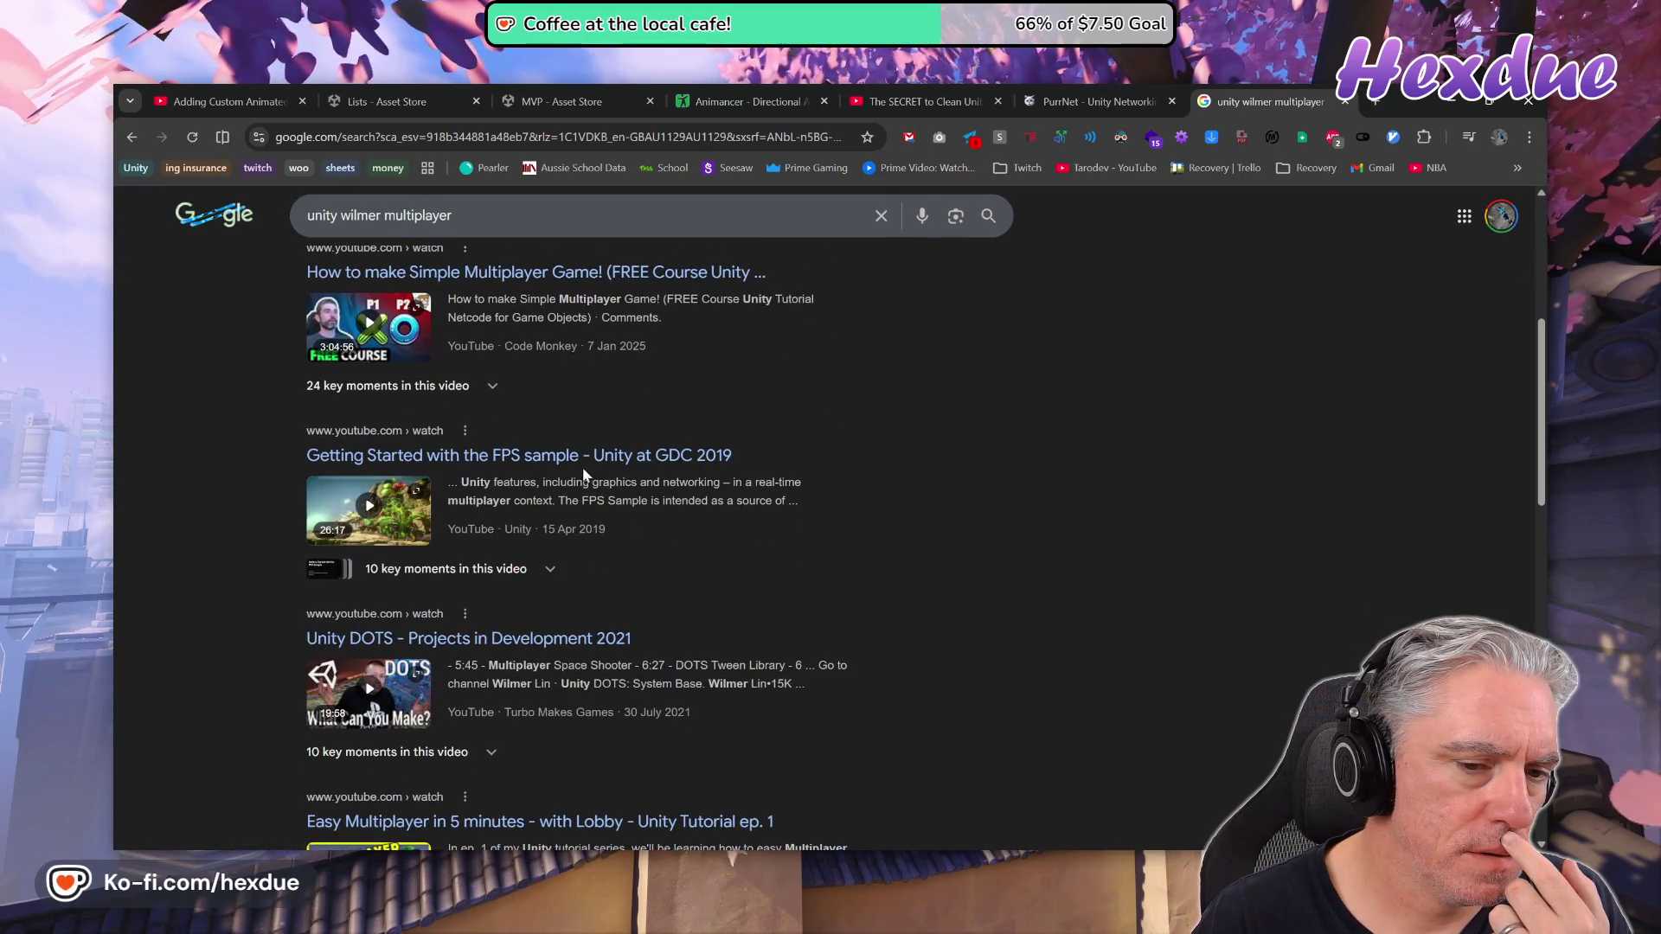
pyautogui.scroll(-4, 692, 638)
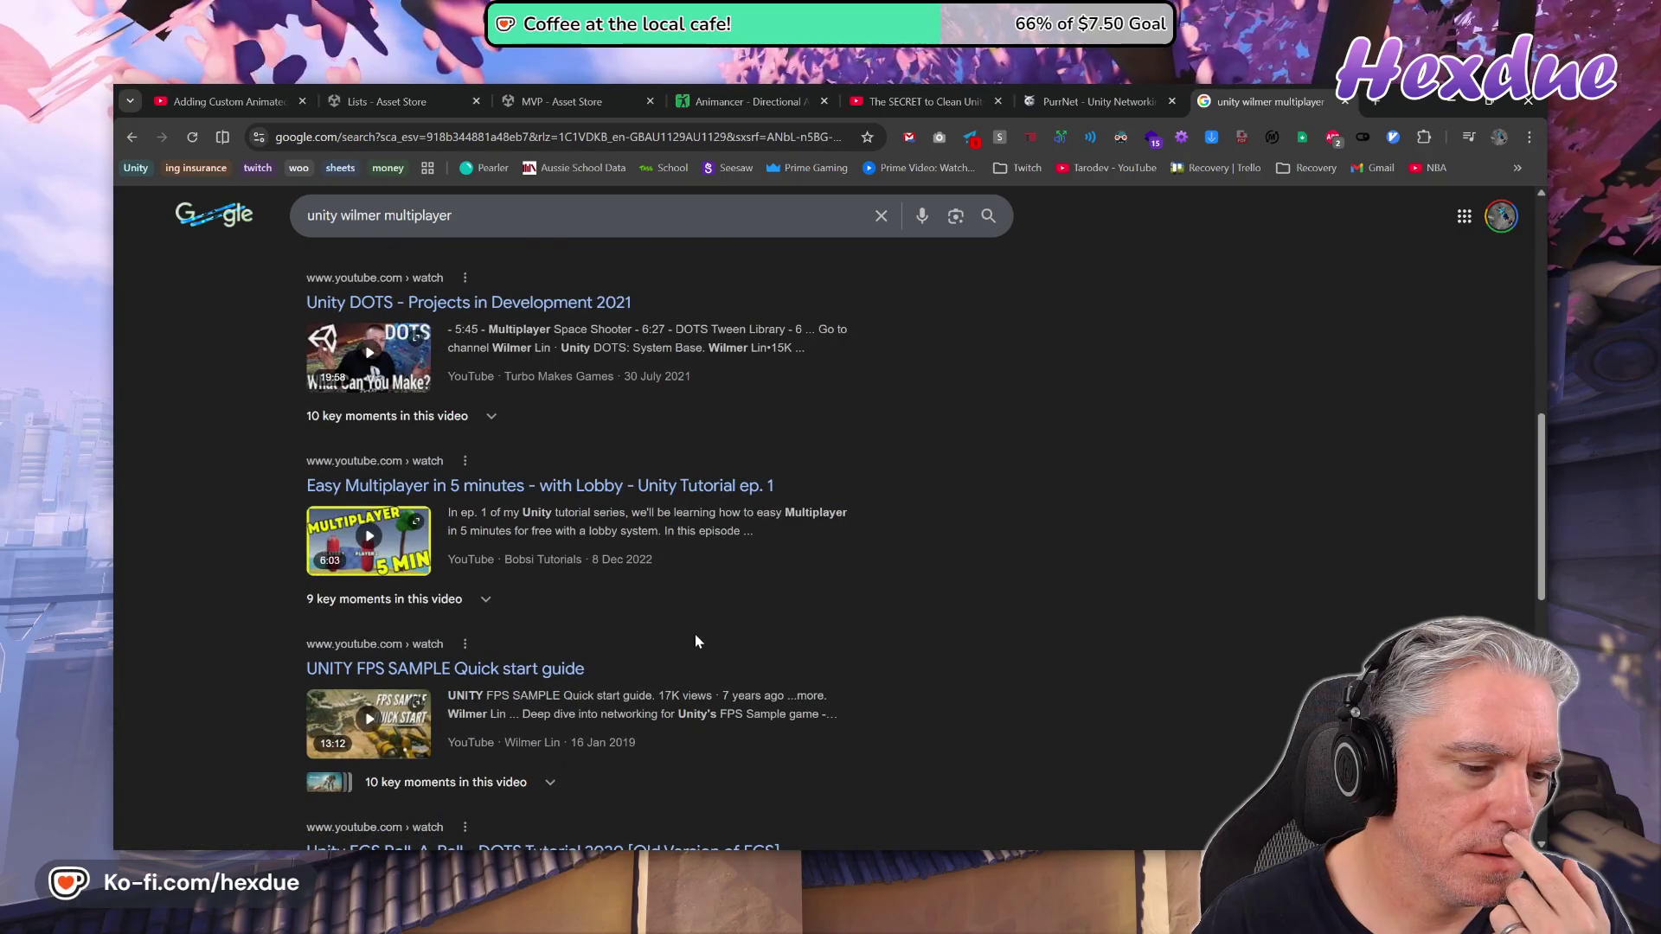
pyautogui.scroll(-4, 696, 640)
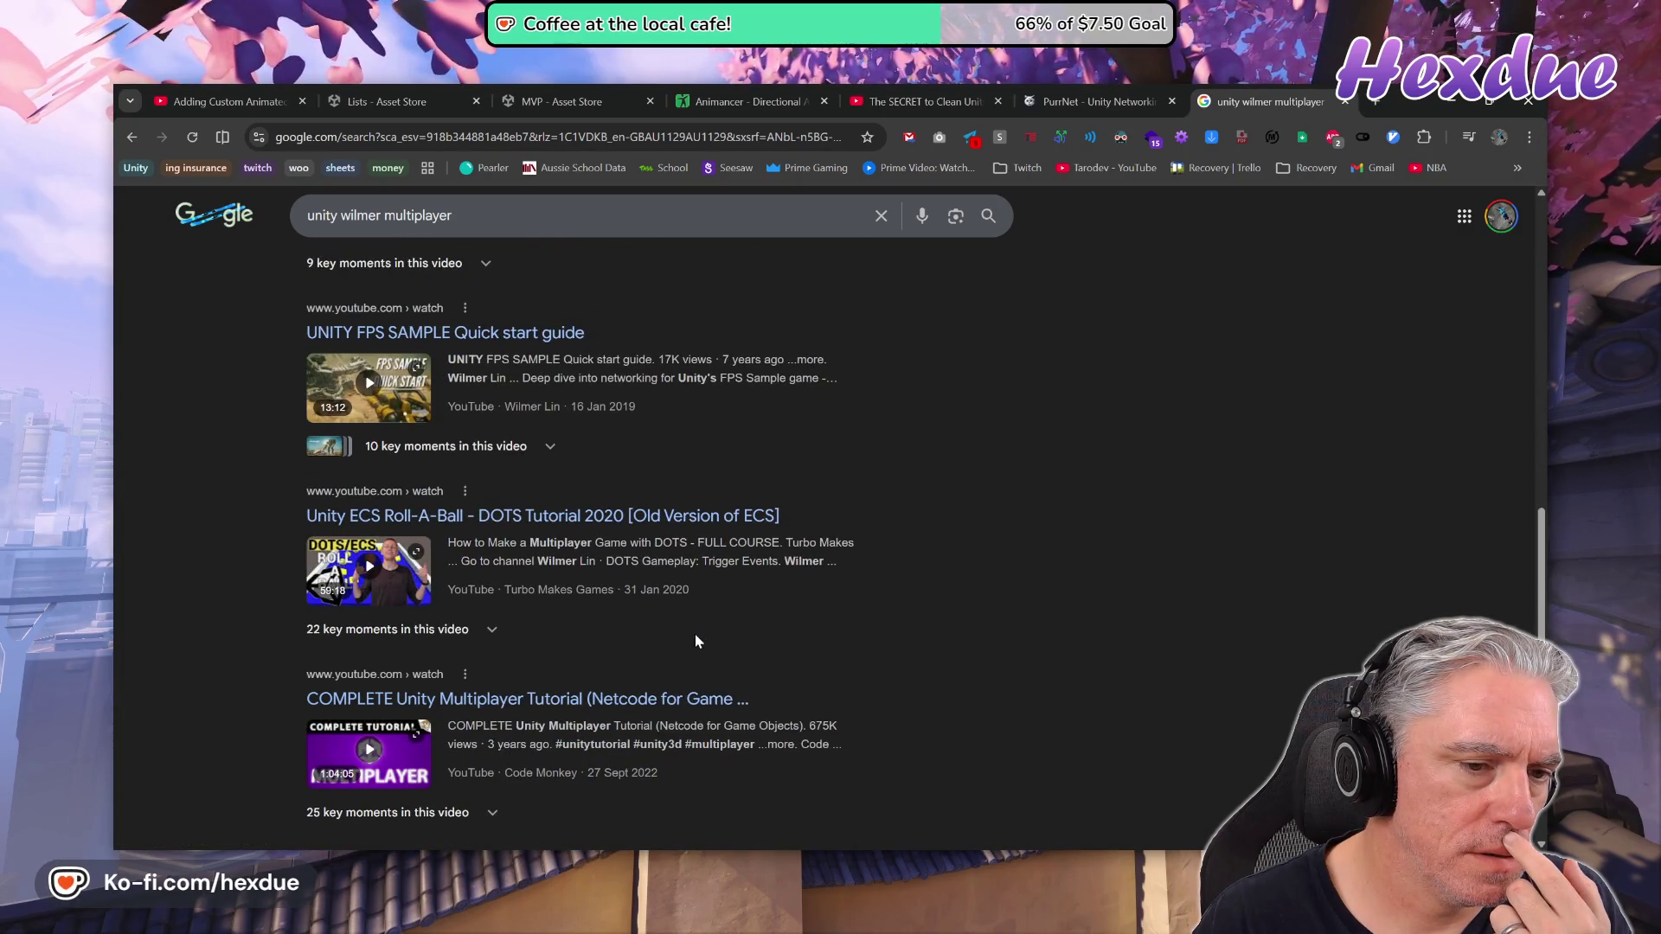
pyautogui.scroll(4, 641, 647)
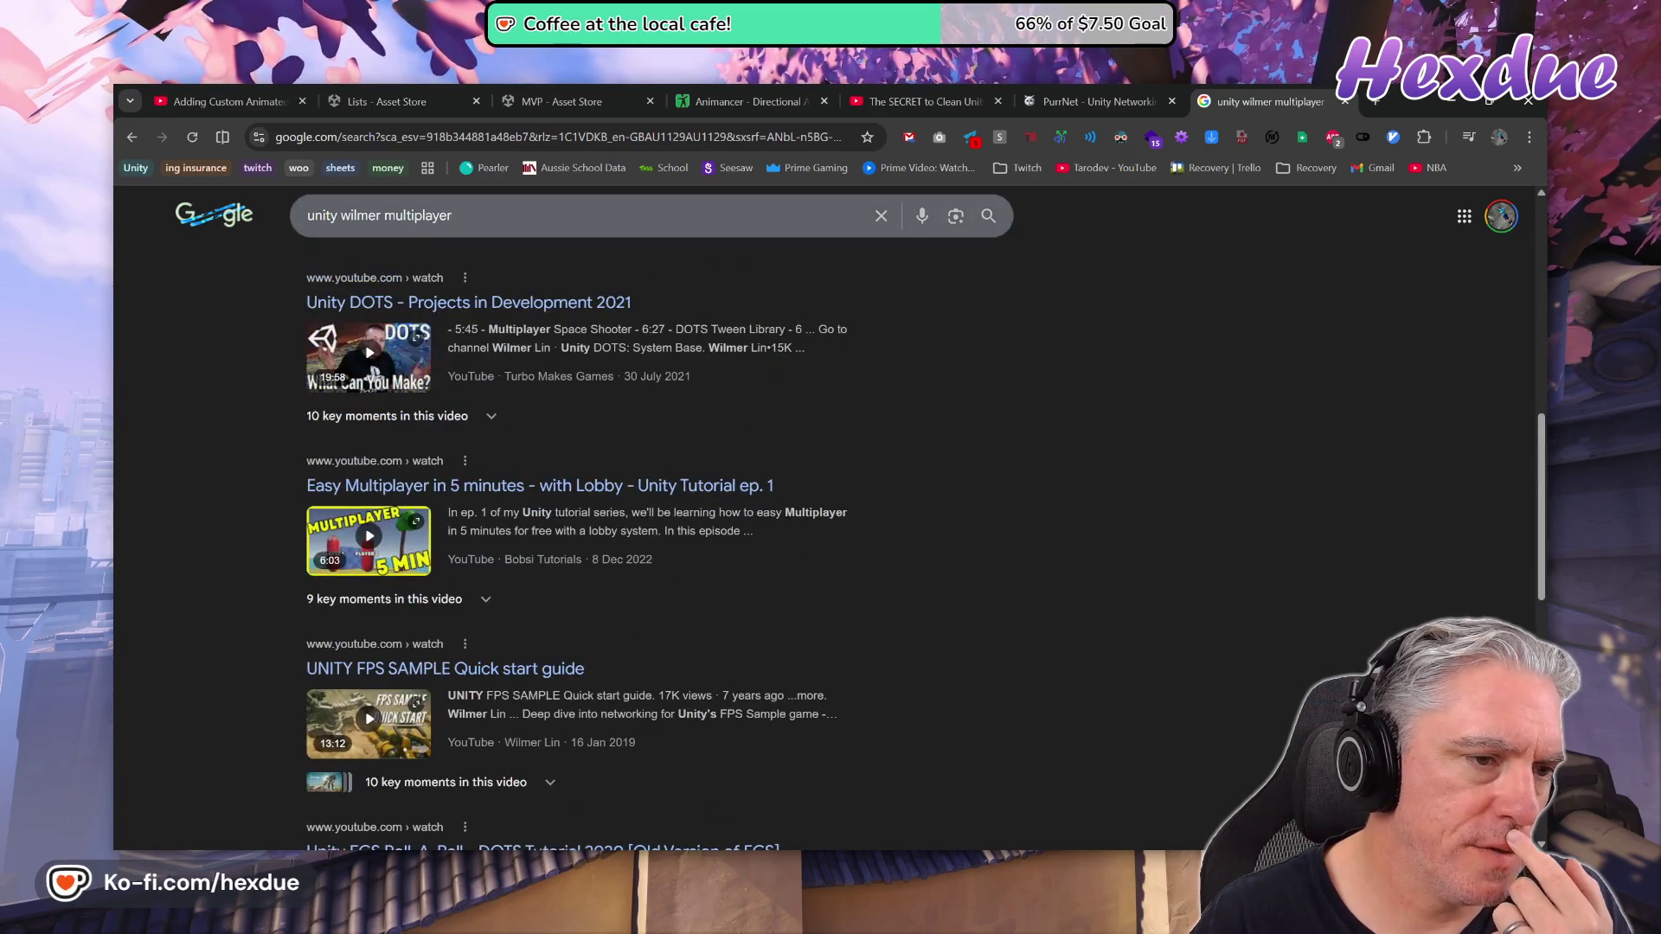
pyautogui.doubleClick(360, 216)
pyautogui.press('BackSpace')
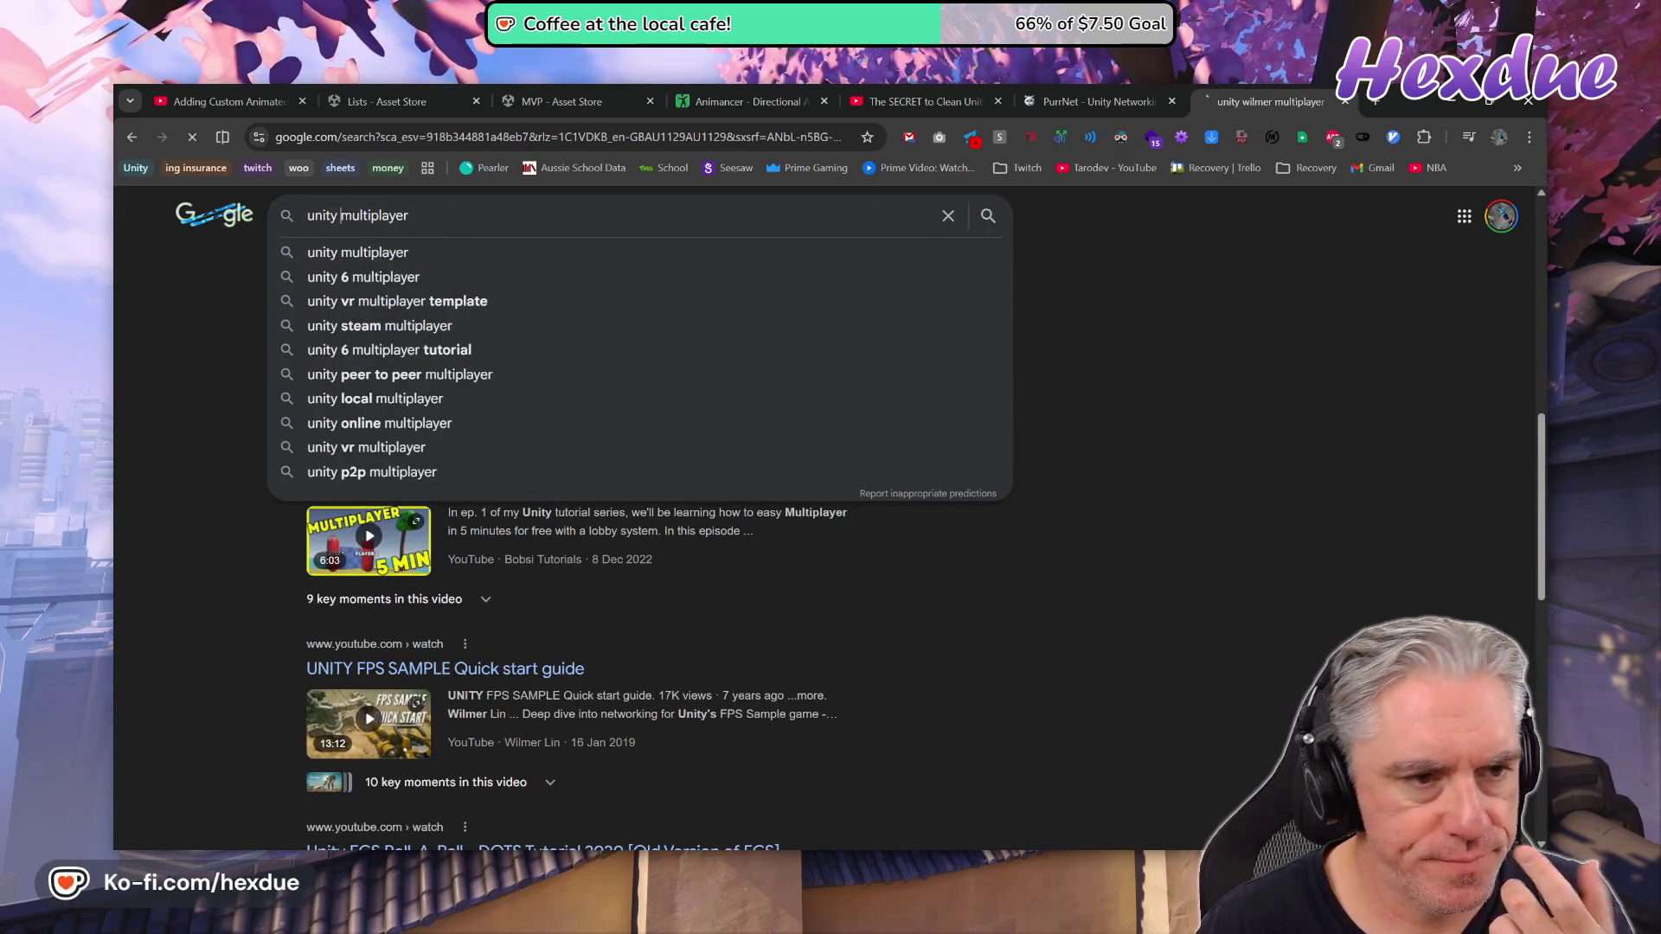
# Run the 'unity multiplayer' search, scan the results, then go back to YouTube
pyautogui.press('Return')
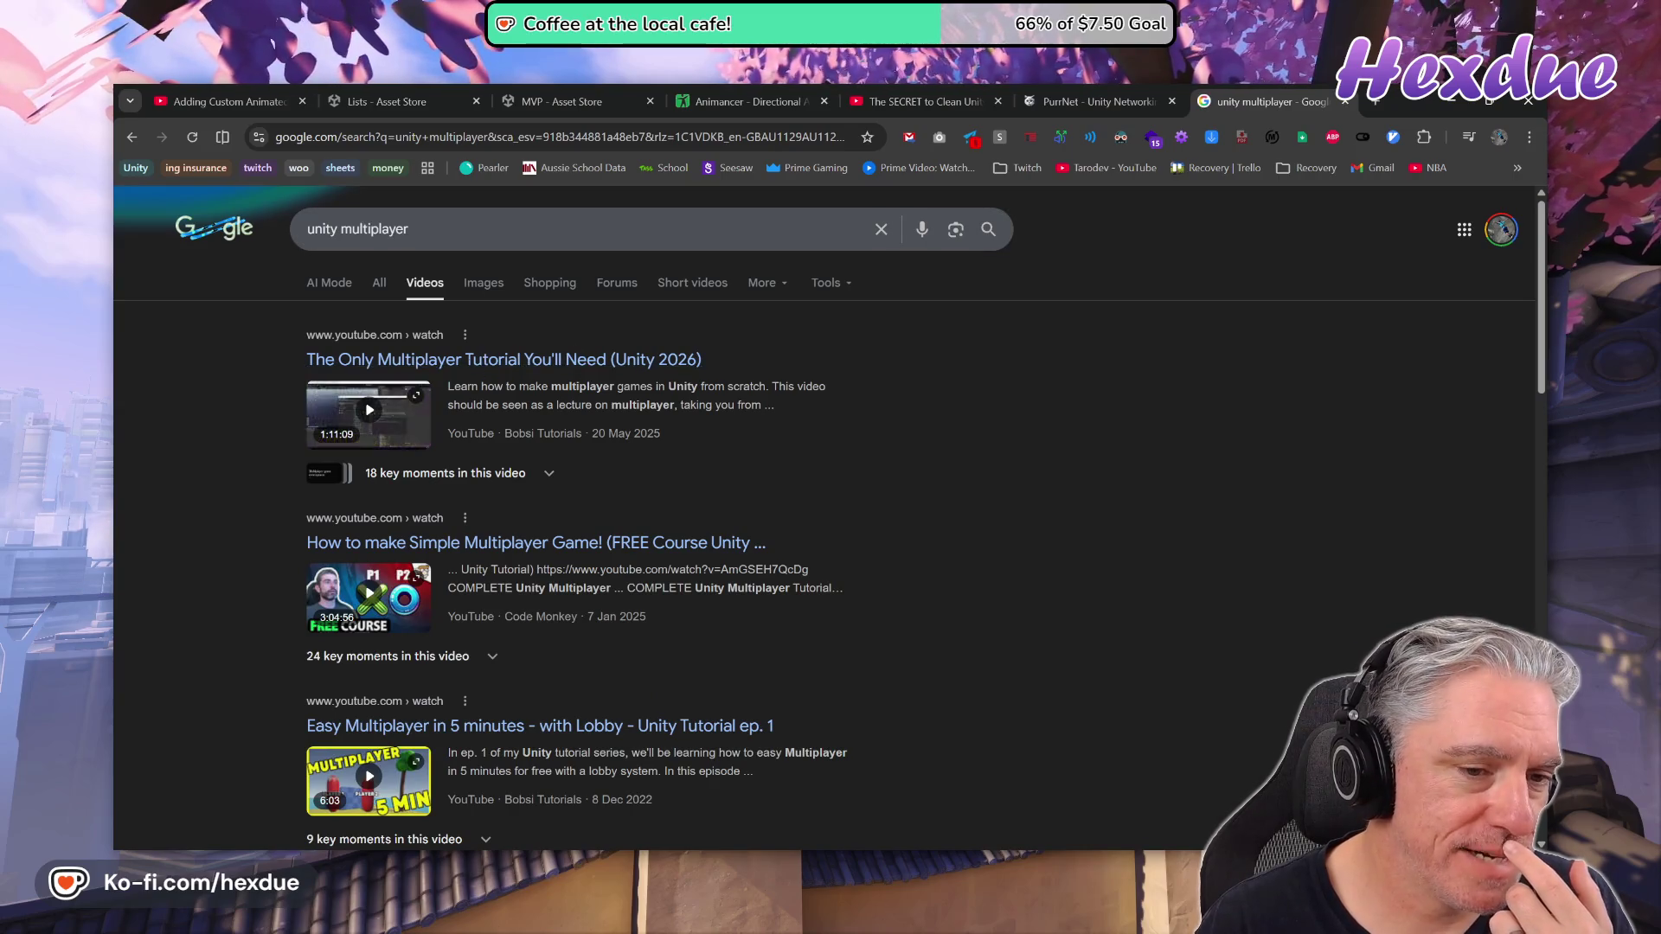
pyautogui.scroll(-5, 661, 619)
pyautogui.scroll(-5, 661, 623)
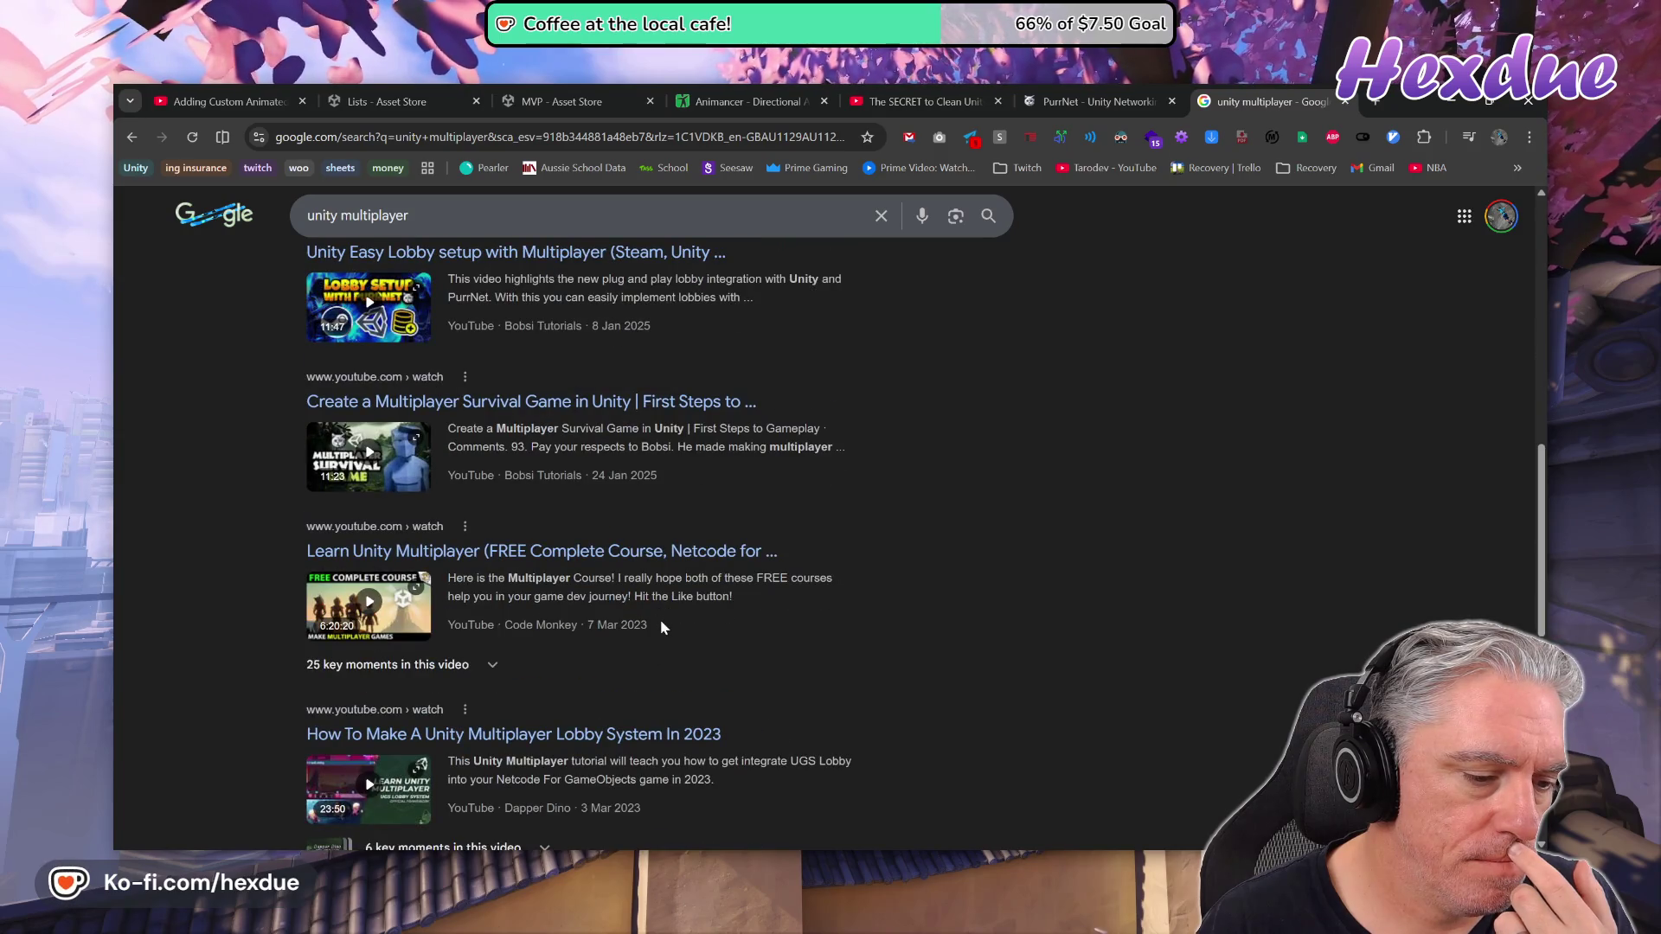
pyautogui.scroll(-4, 661, 627)
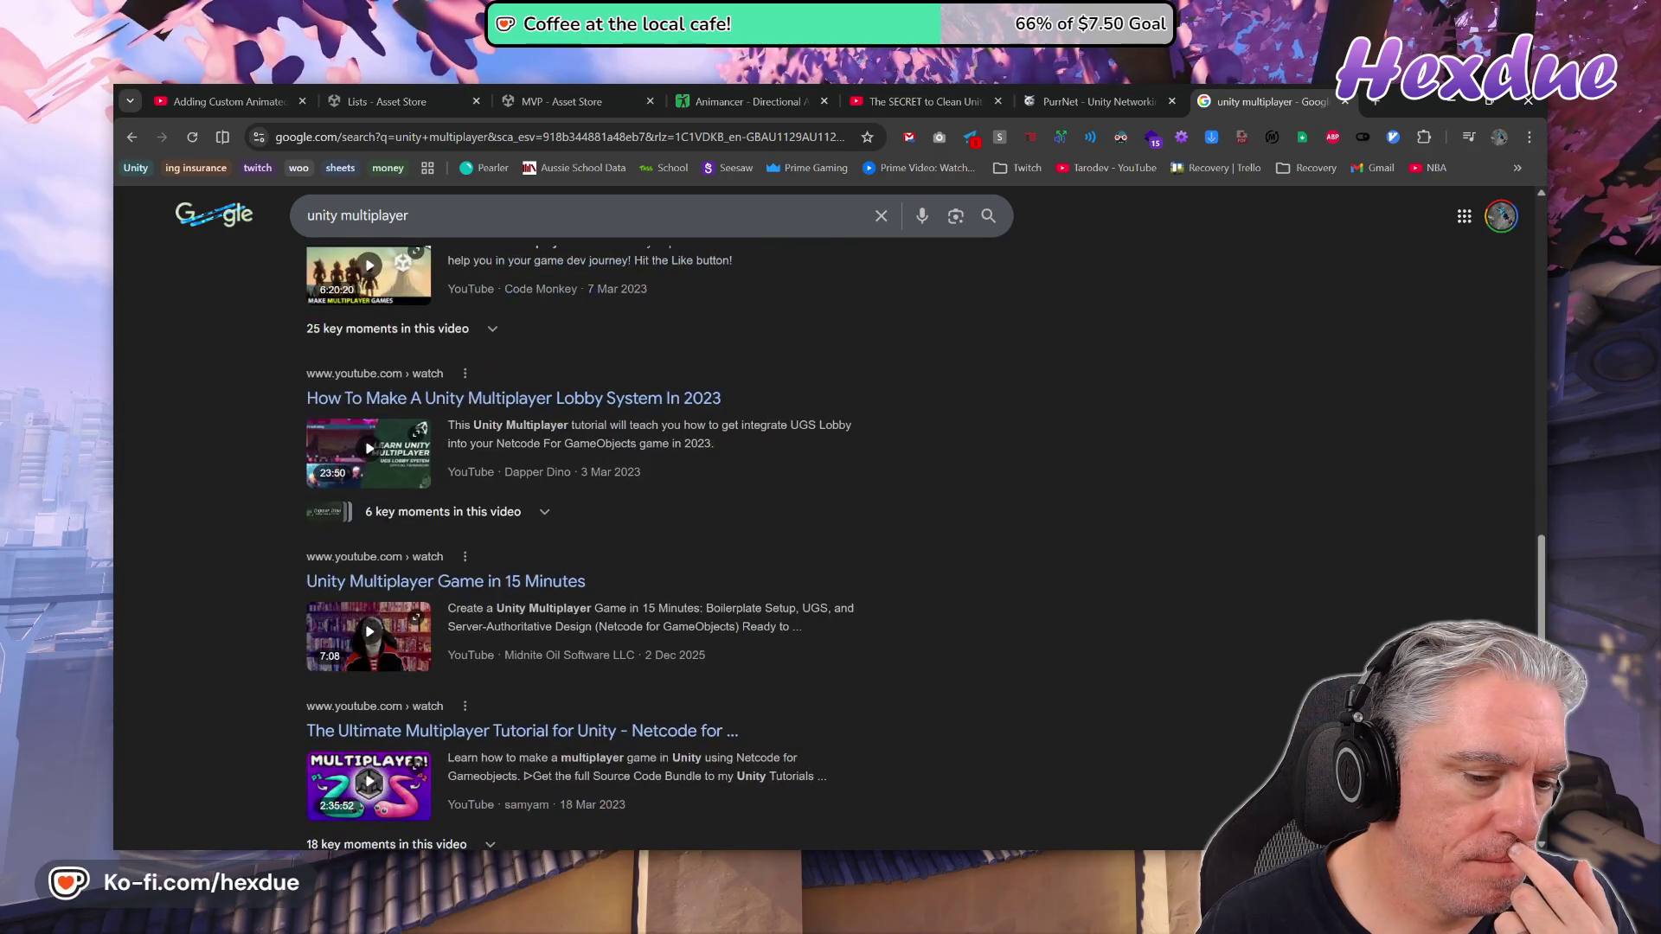
pyautogui.scroll(-5, 664, 630)
pyautogui.scroll(-5, 664, 630)
pyautogui.hotkey('alt', 'Left')
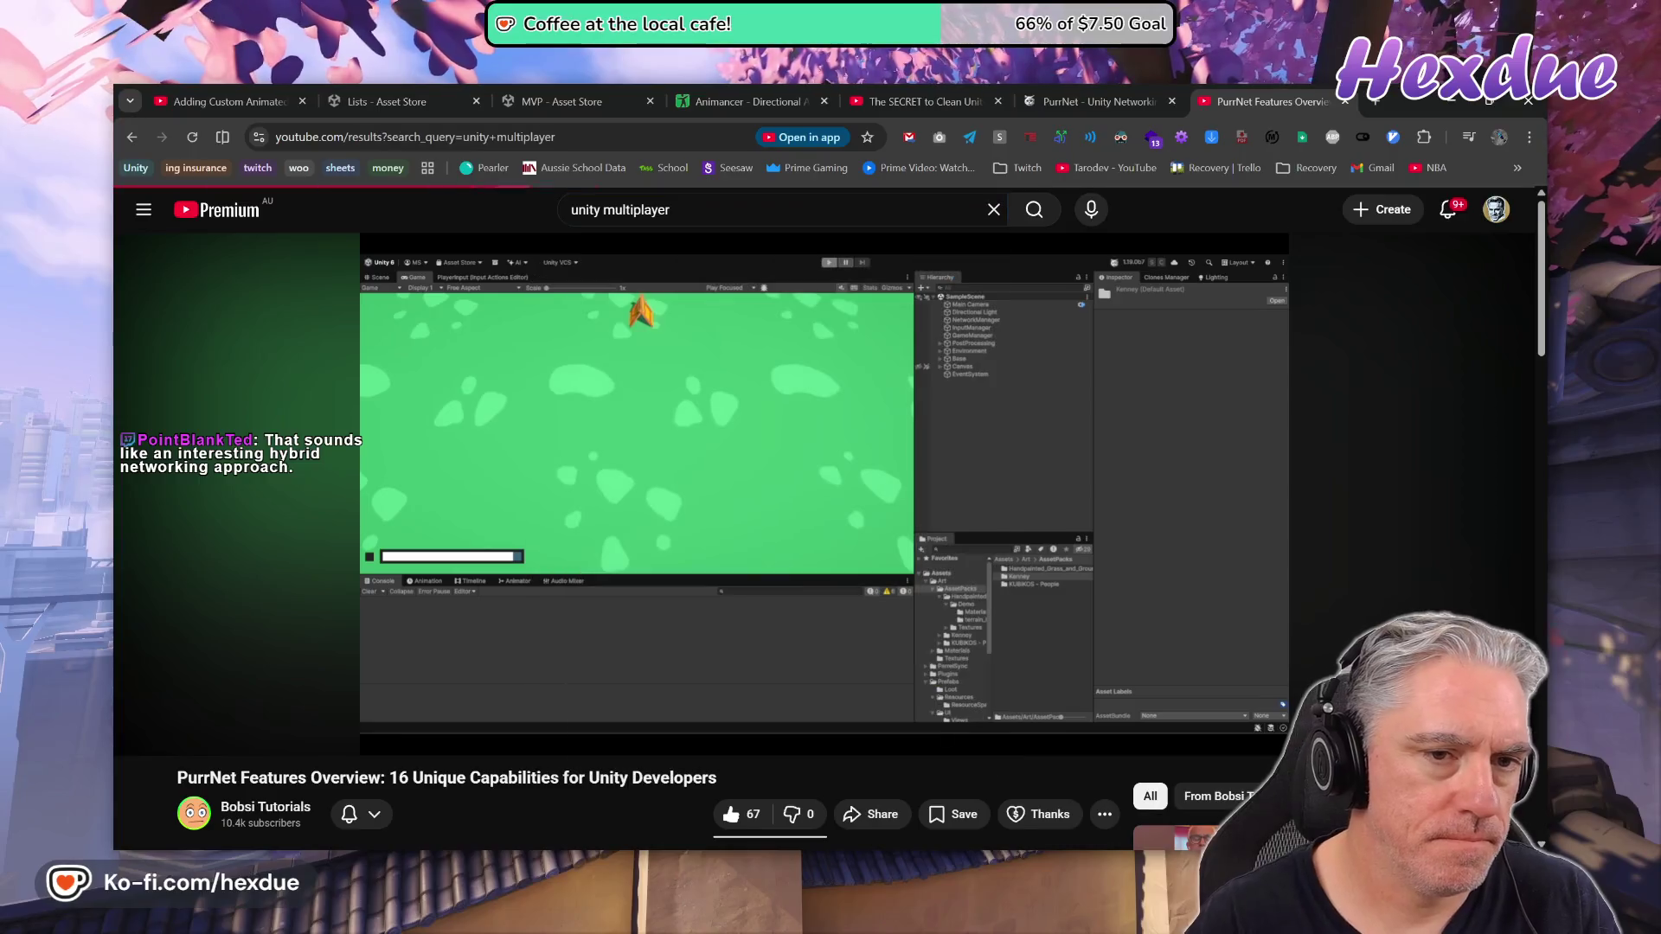
# Scroll the YouTube results and play Unity's 'Getting started with networking concepts' video
pyautogui.scroll(-10, 907, 428)
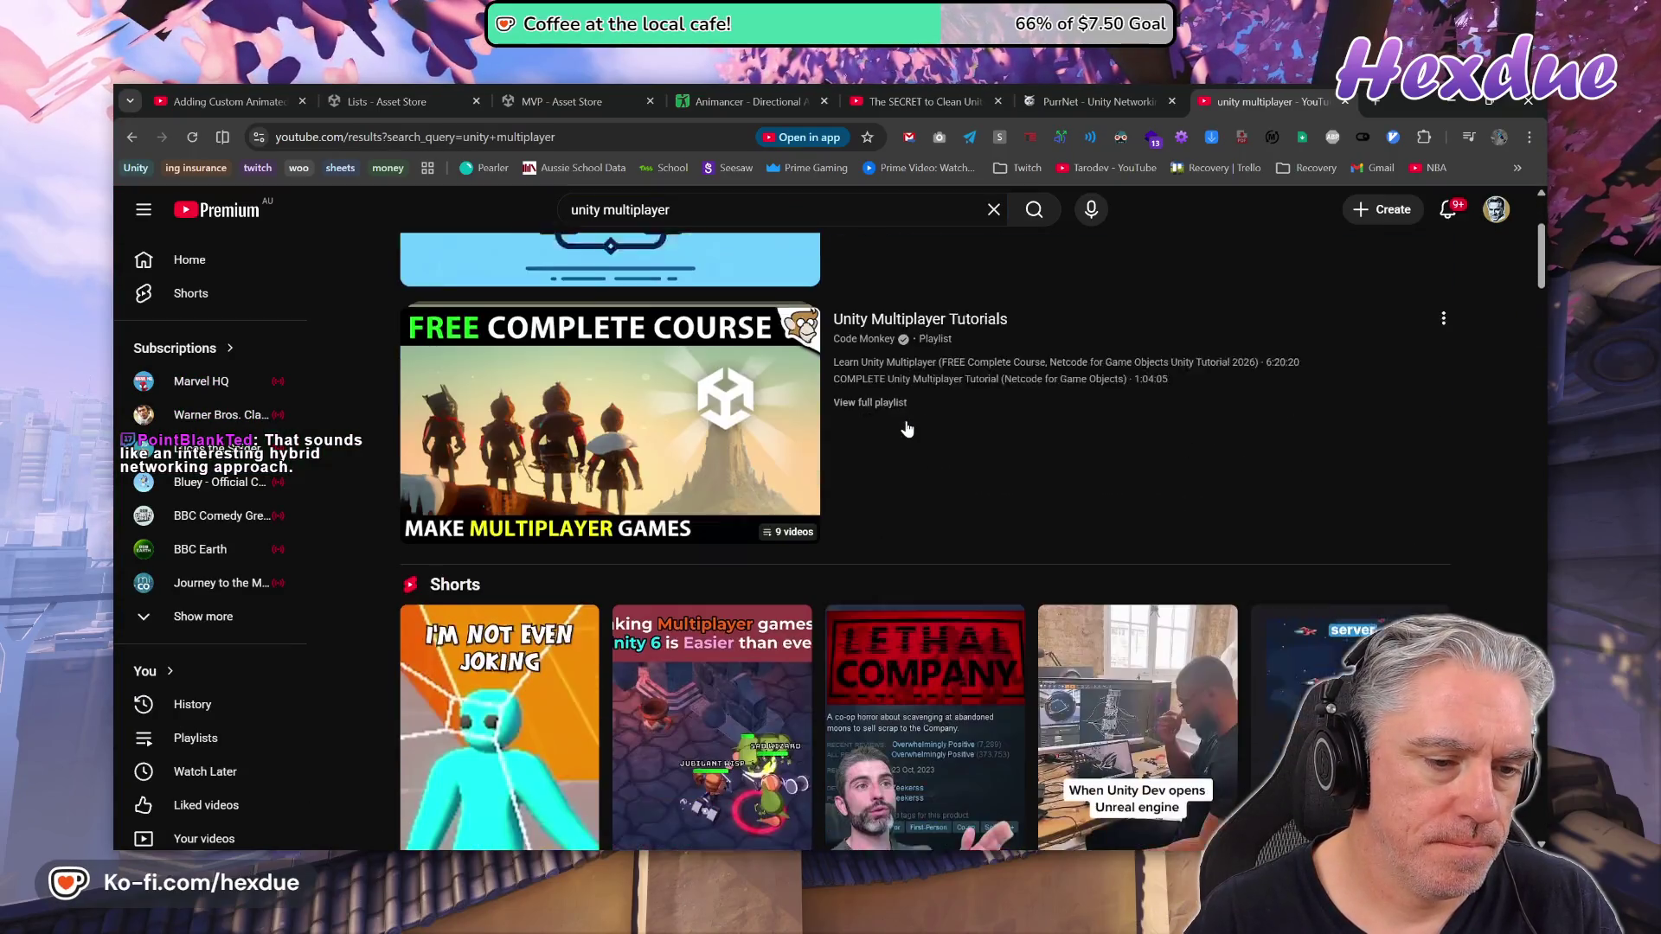
pyautogui.scroll(-12, 907, 428)
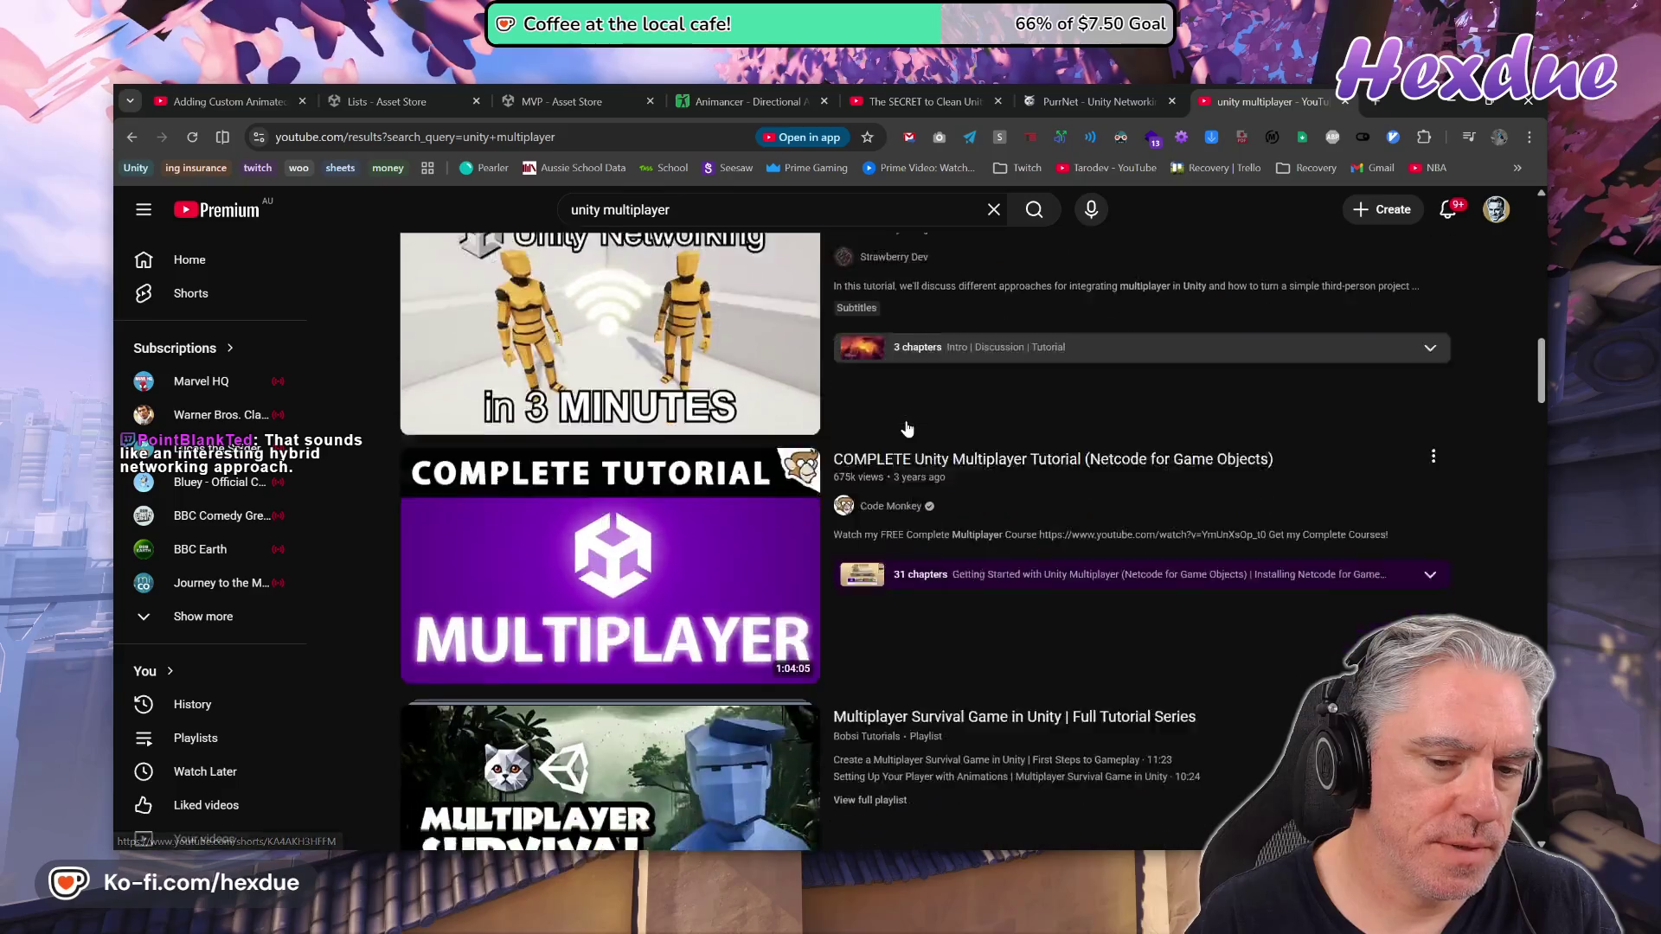
pyautogui.scroll(-5, 908, 435)
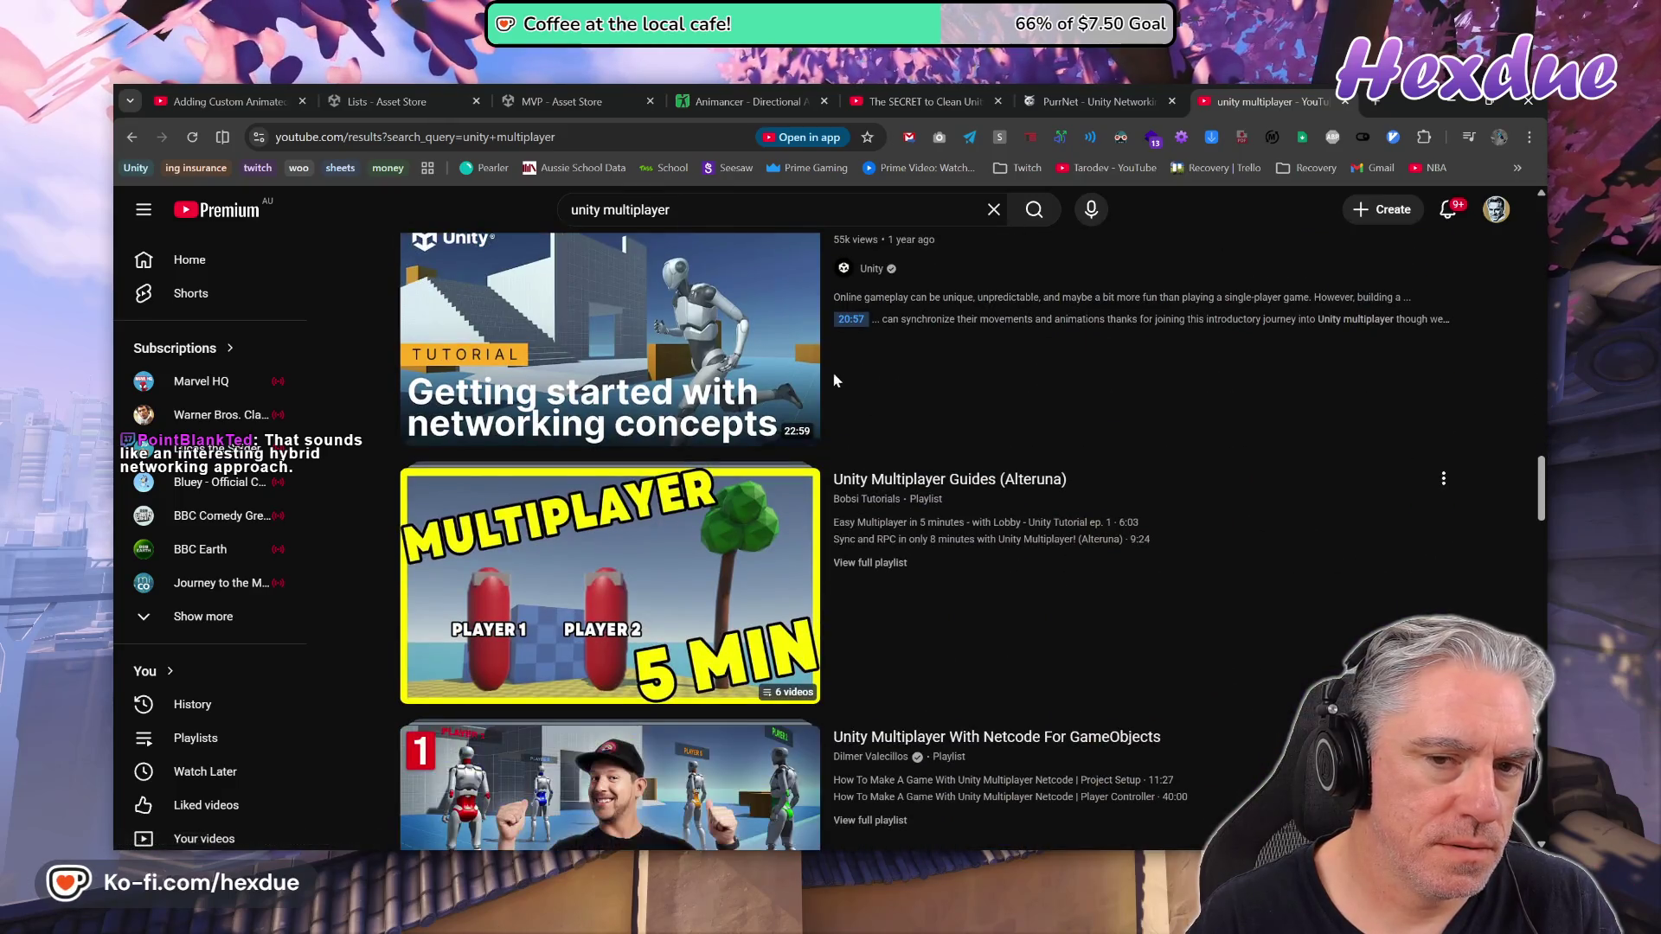
pyautogui.scroll(2, 833, 371)
pyautogui.click(891, 391)
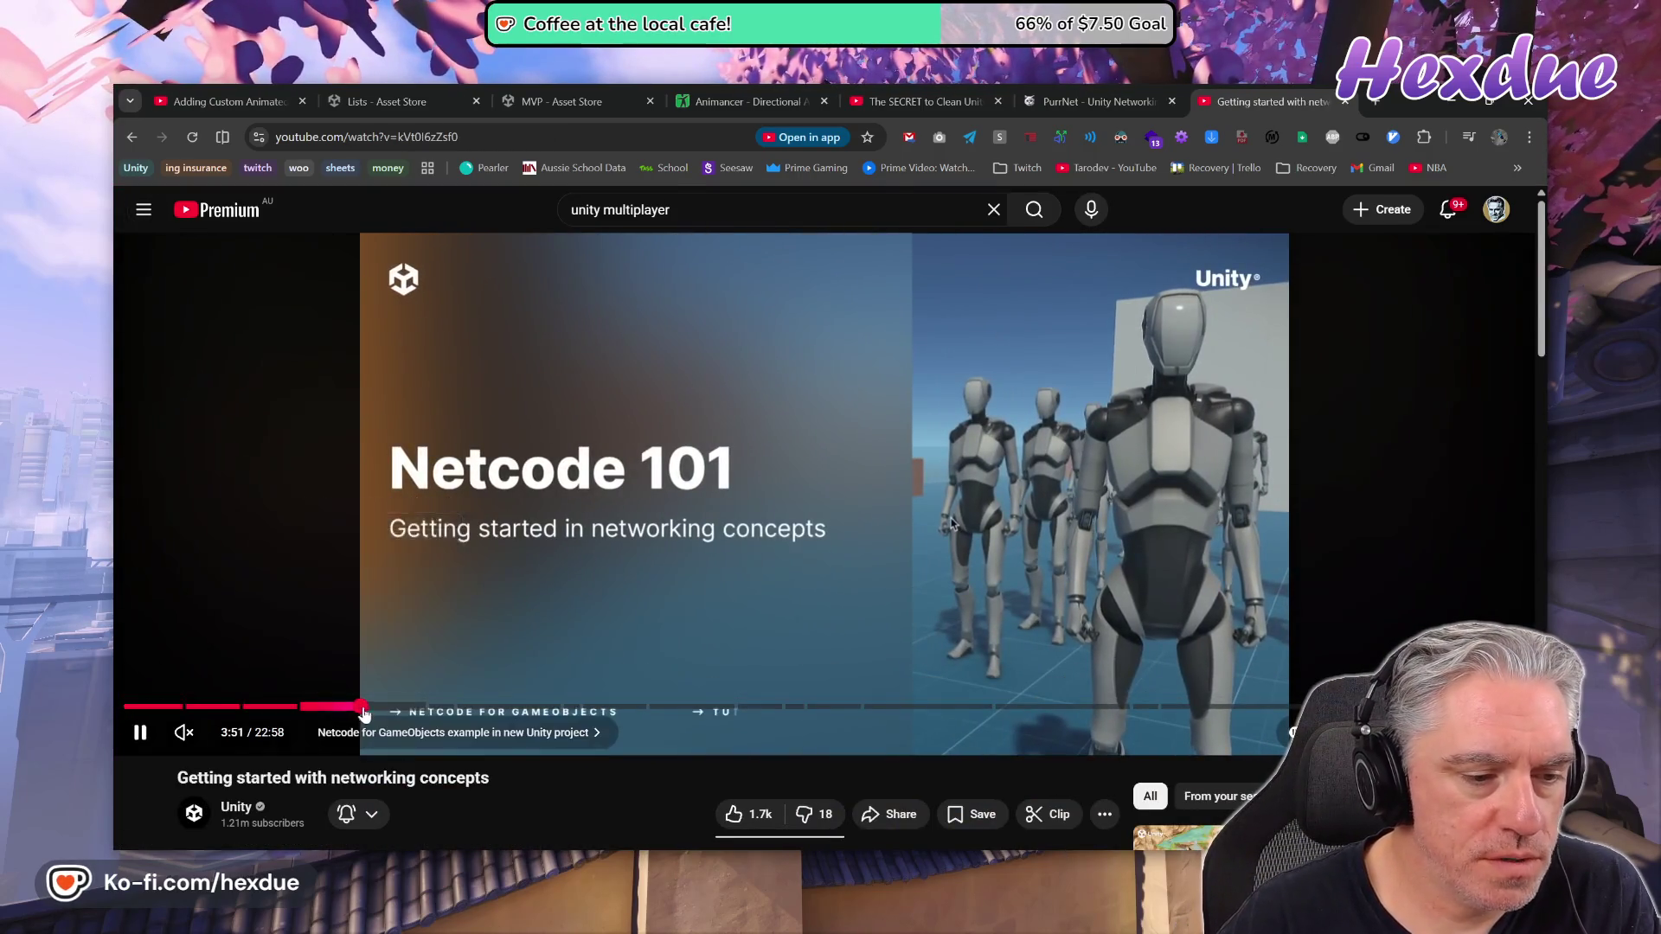
# Seek ahead to the ClientPlayerMove.cs code walkthrough and pause around 11:02
pyautogui.click(412, 706)
pyautogui.moveTo(433, 706); pyautogui.dragTo(670, 706)
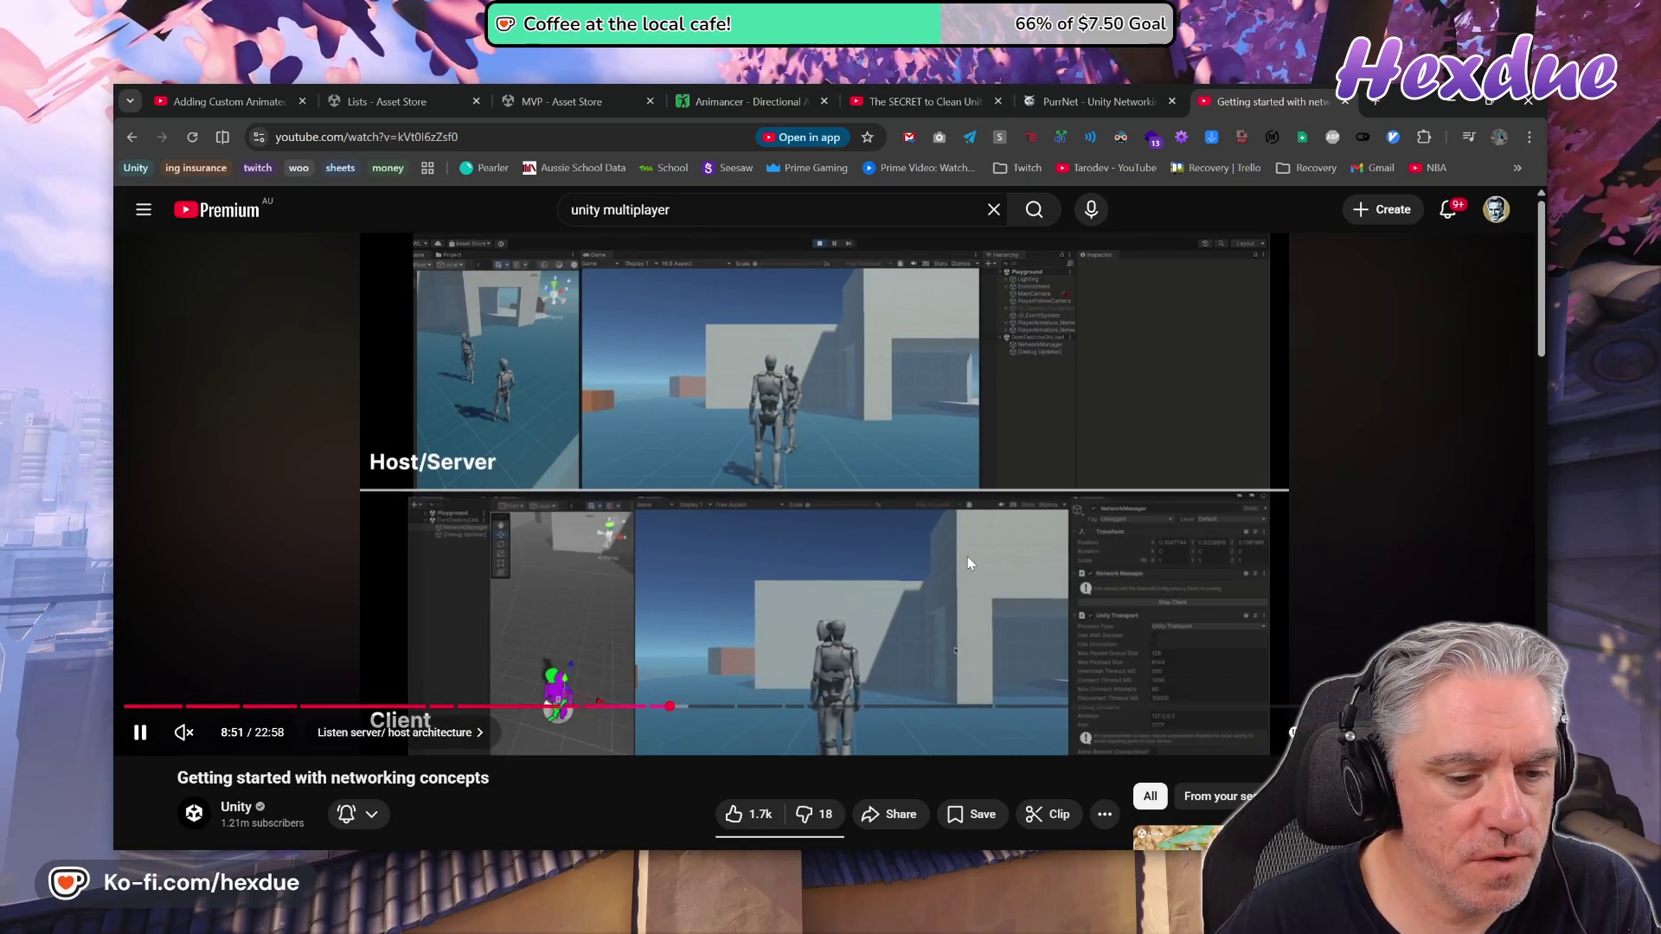
pyautogui.click(968, 557)
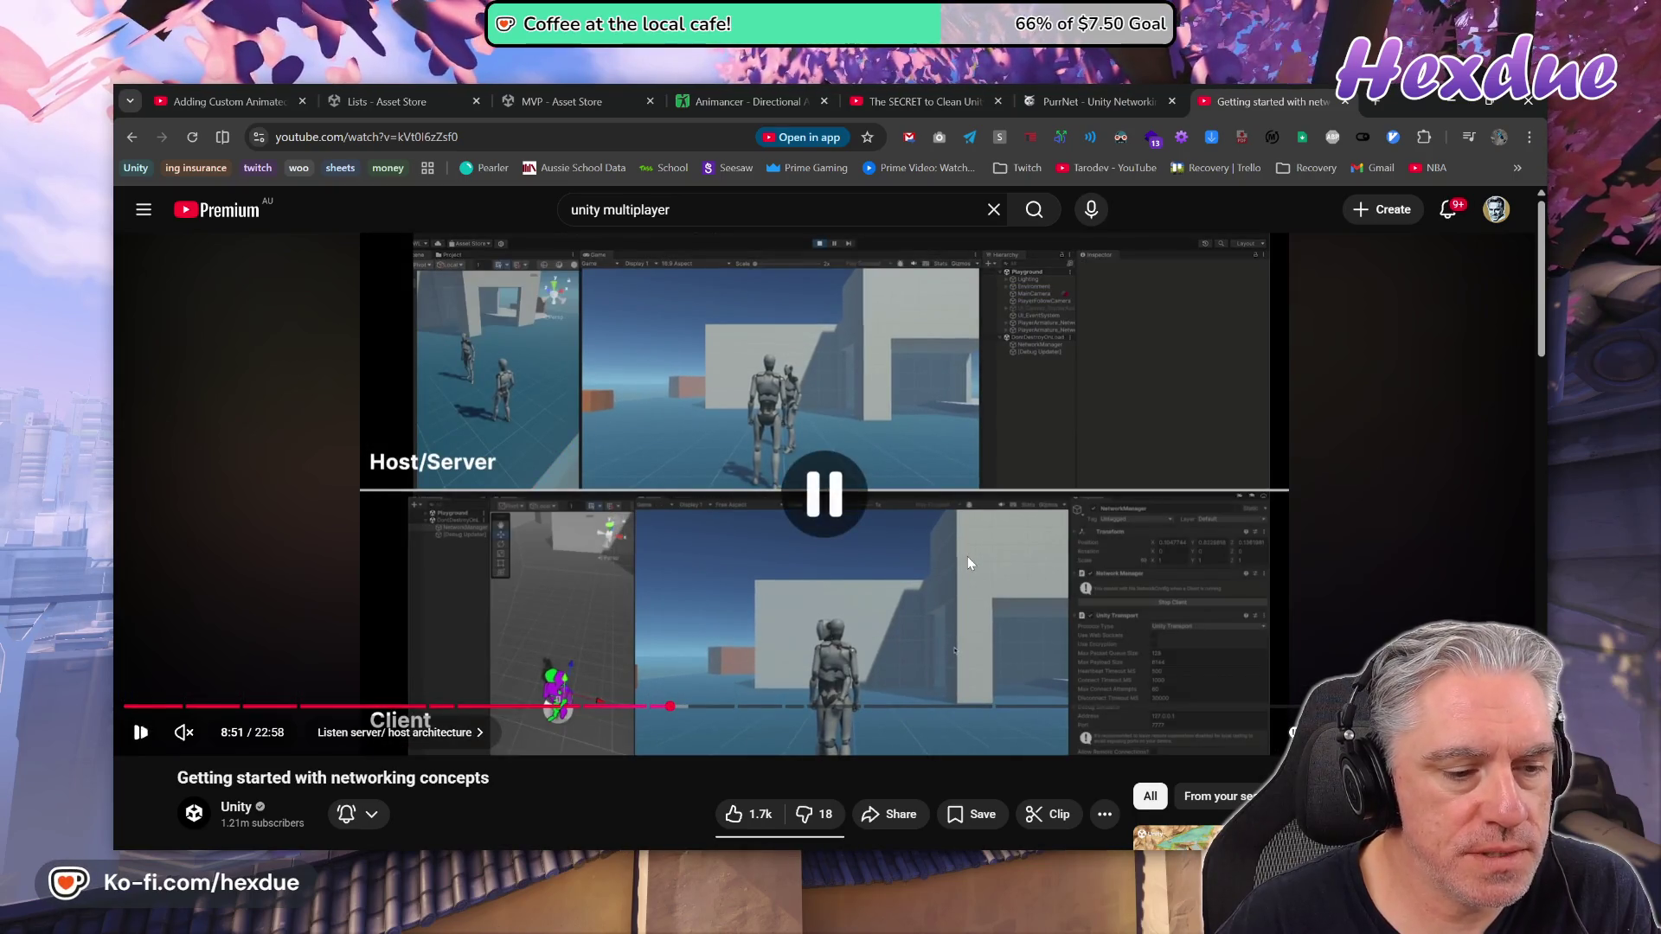
pyautogui.click(775, 706)
pyautogui.click(736, 521)
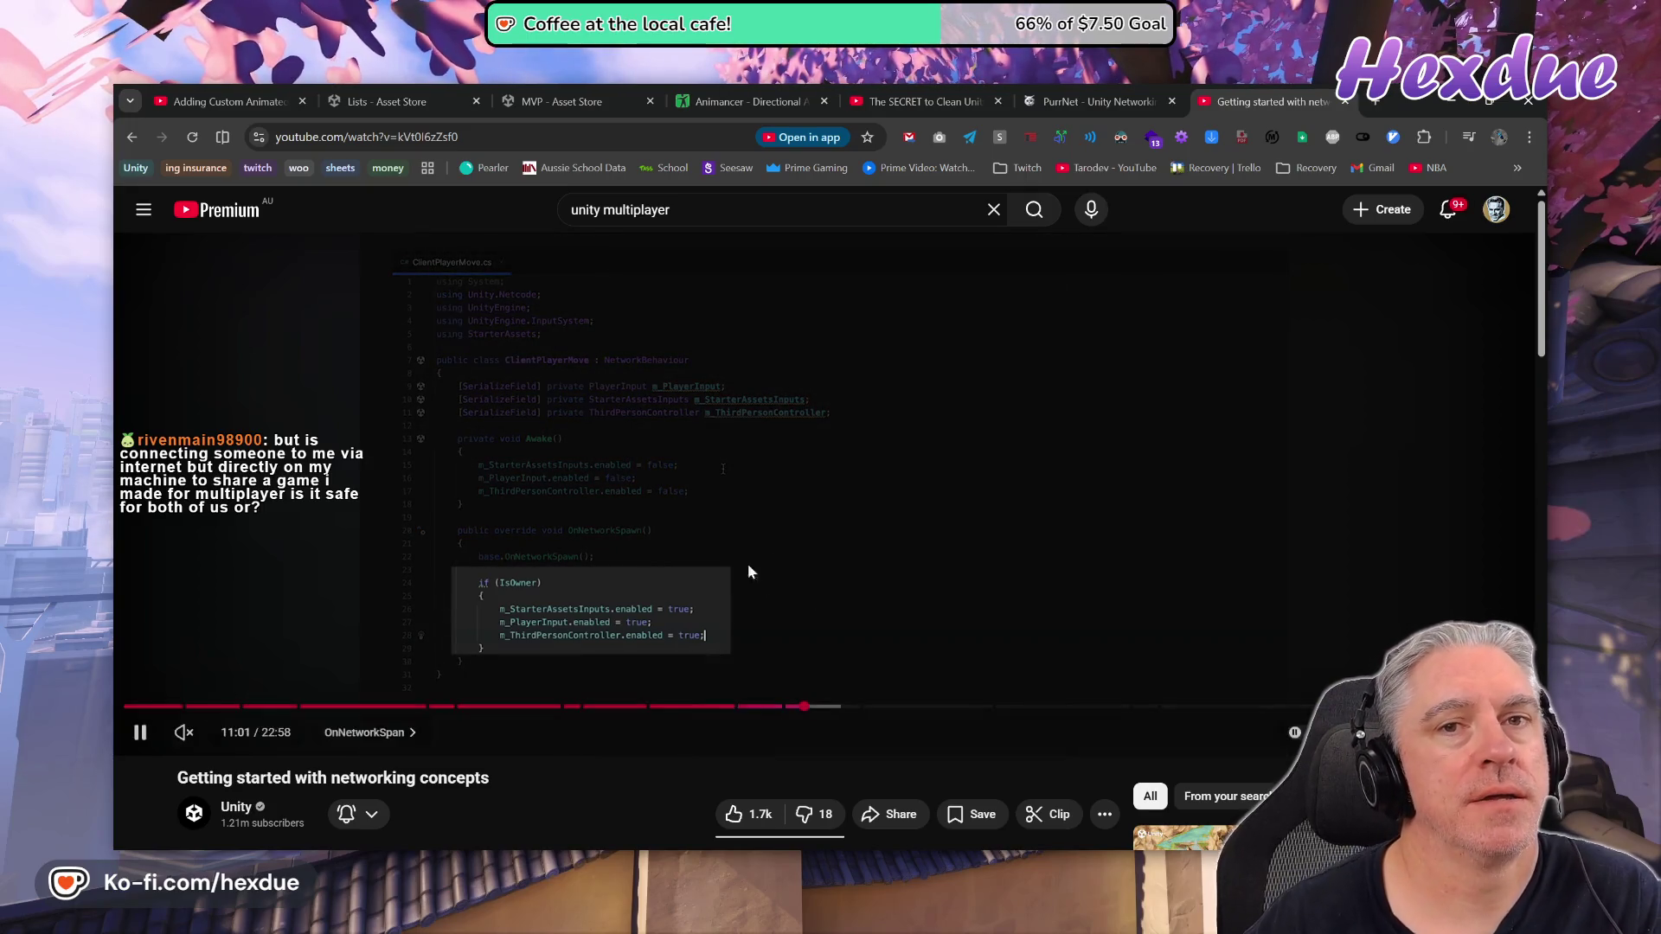
pyautogui.click(959, 548)
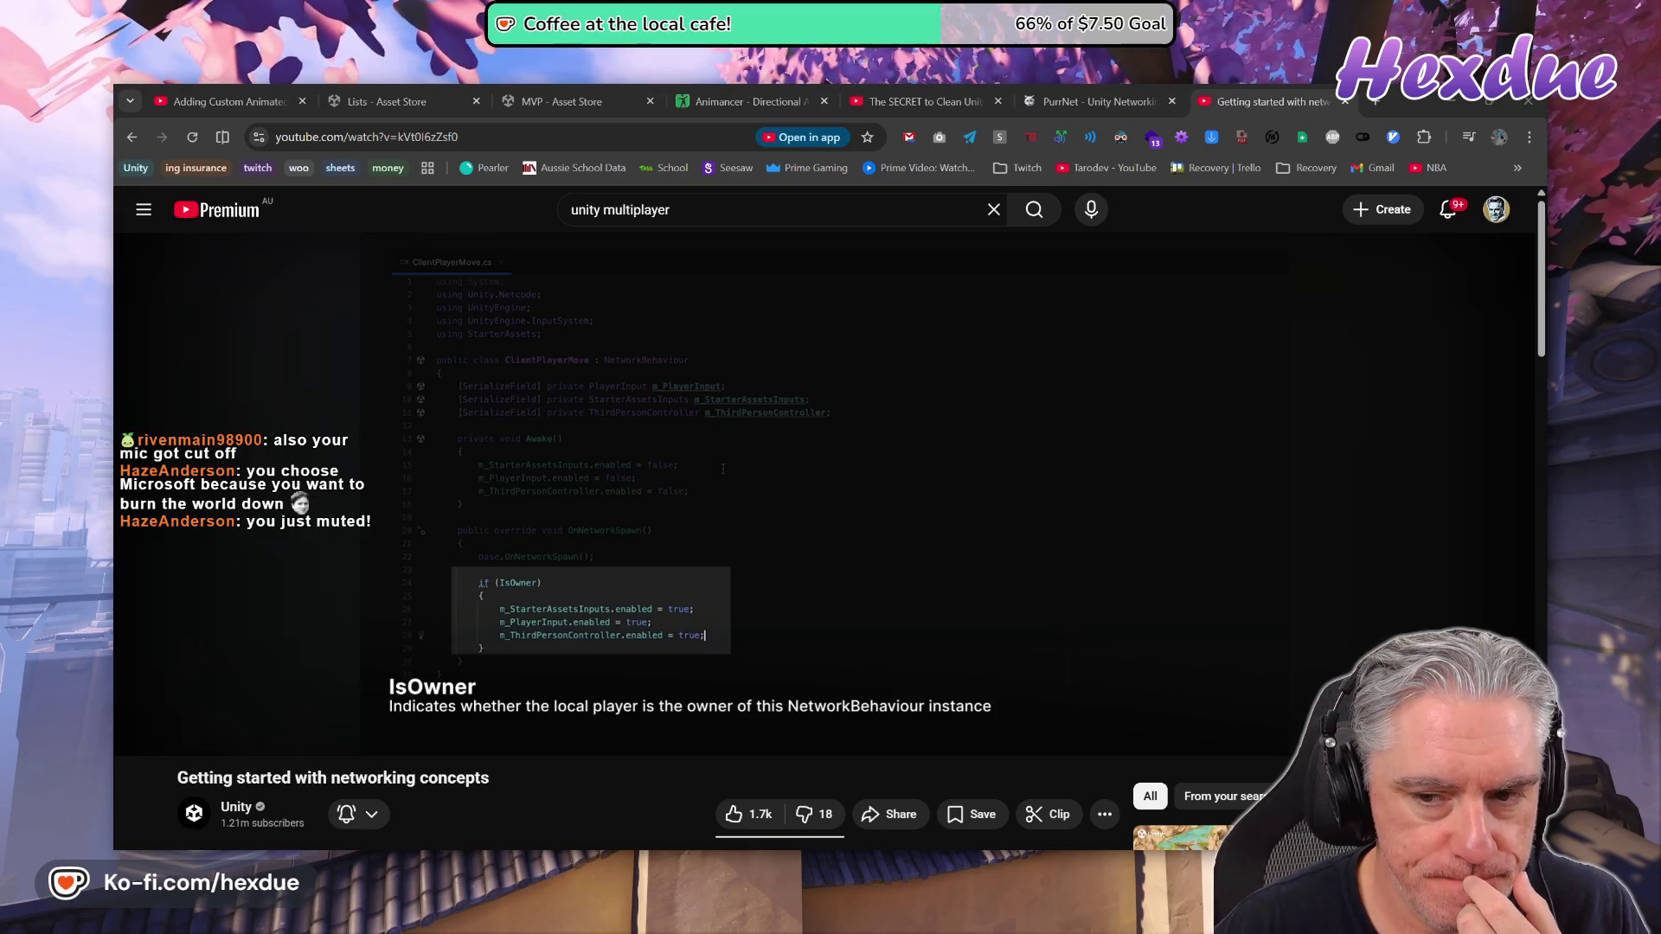
# Close the networking video tab, returning to the Animancer Directional Animation Sets docs
pyautogui.moveTo(850, 846)
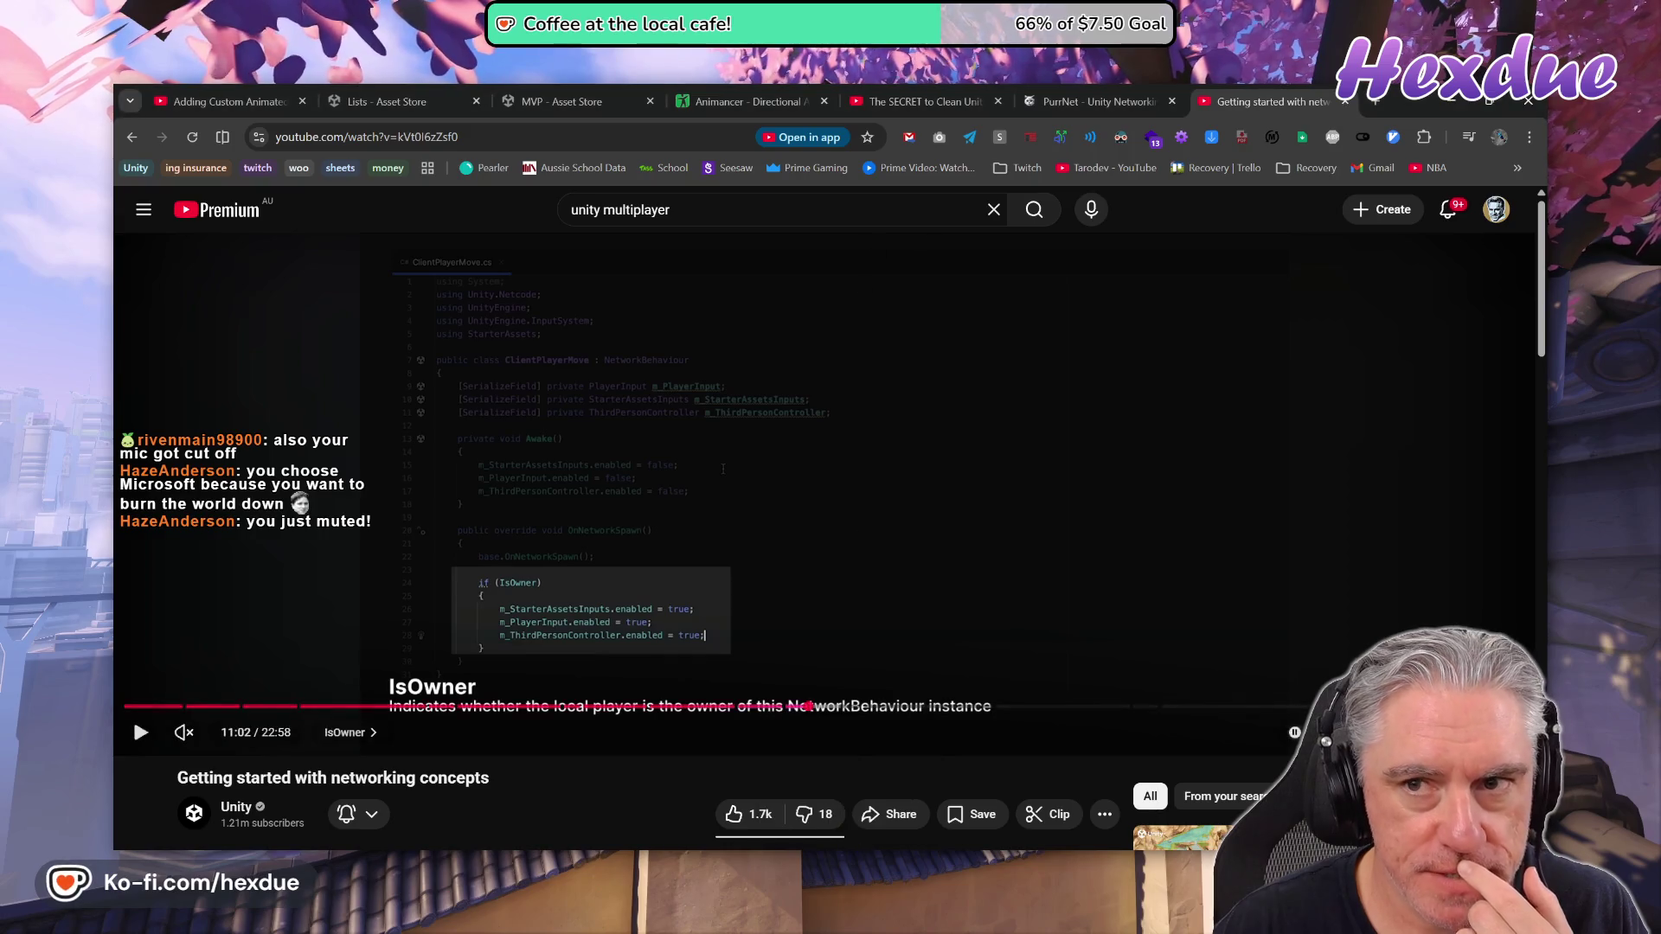
pyautogui.click(1346, 101)
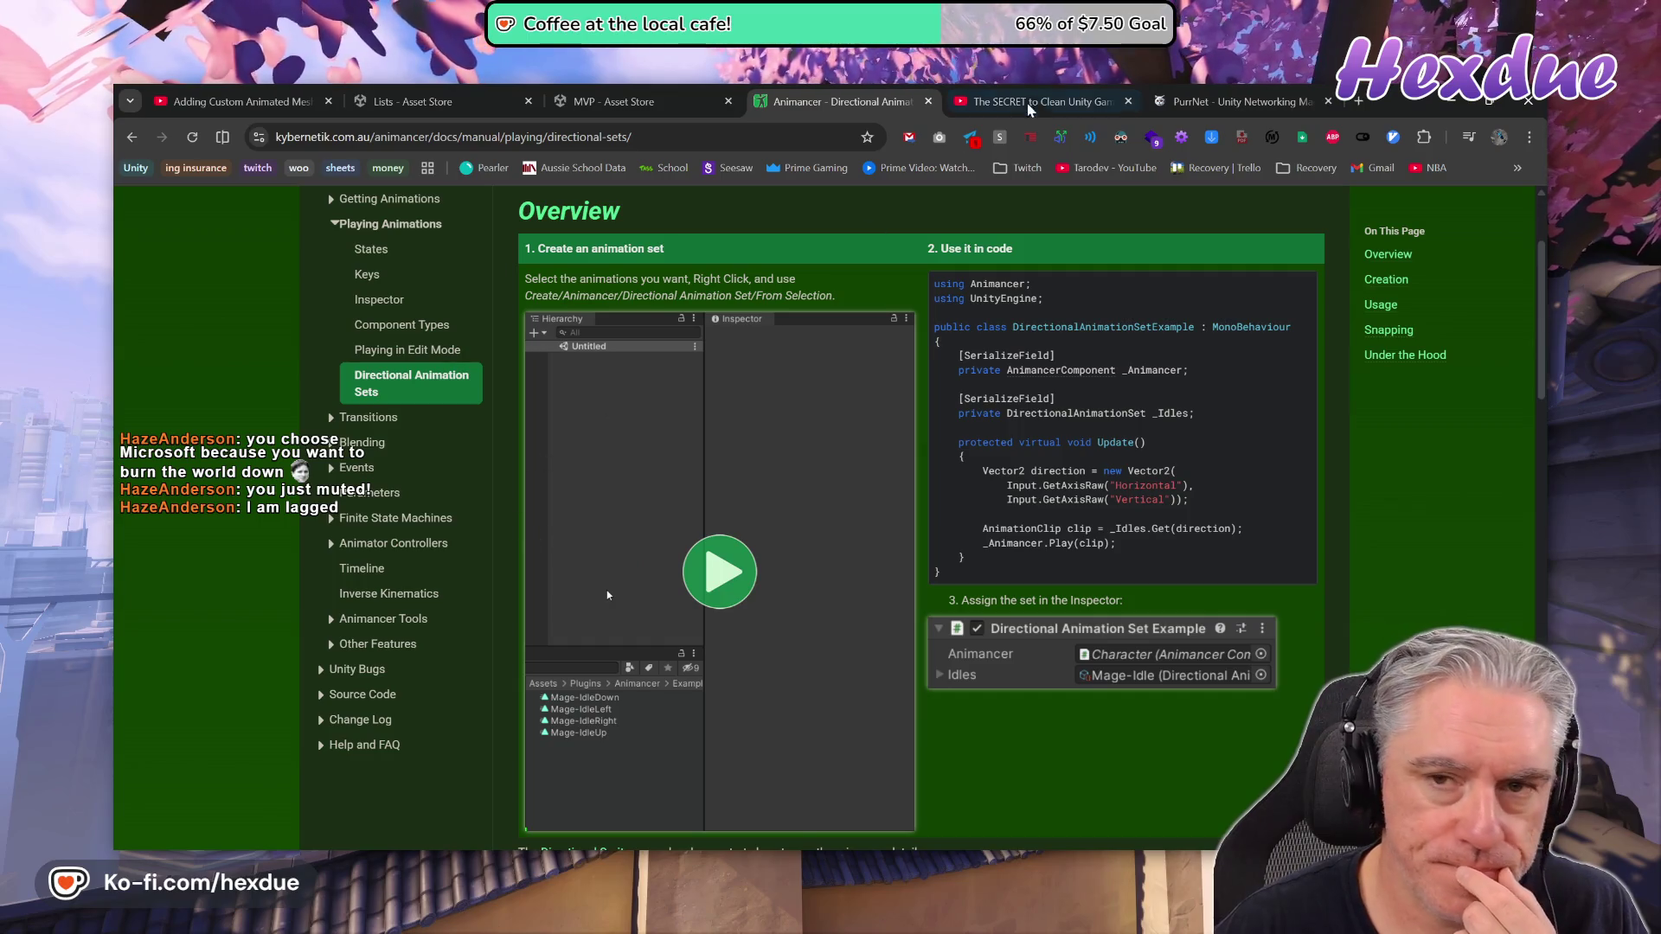
# Leave the networking video for the GameObject communication video, then return to the Unity editor
pyautogui.hotkey('ctrl', 'Tab')
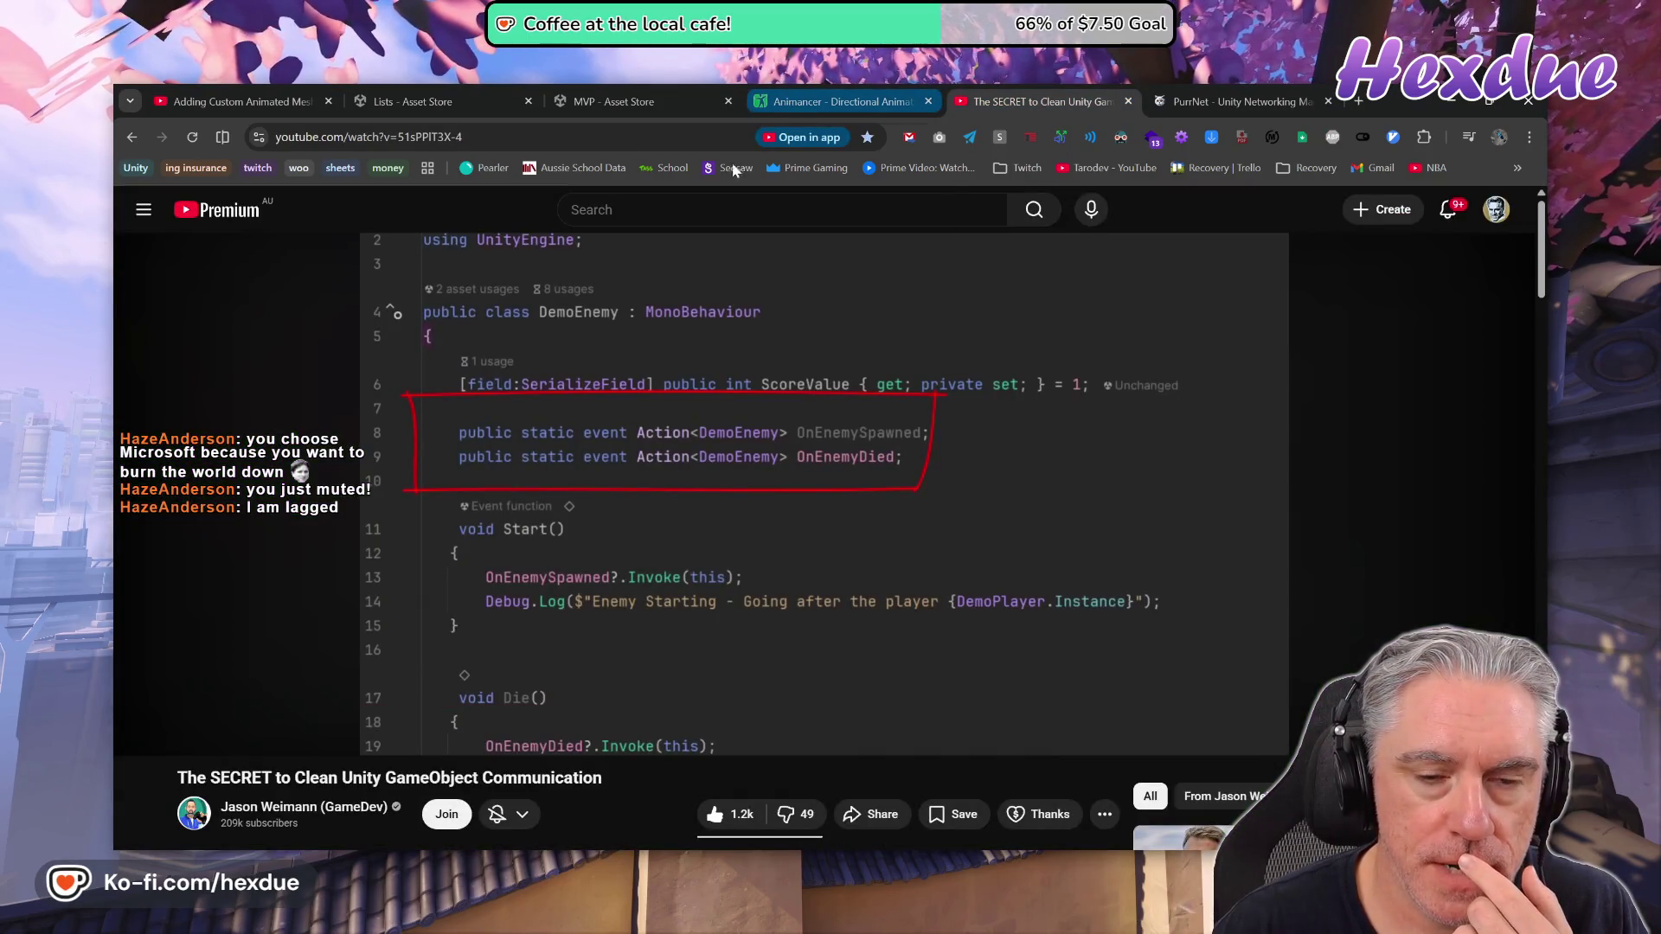
pyautogui.hotkey('alt', 'Tab')
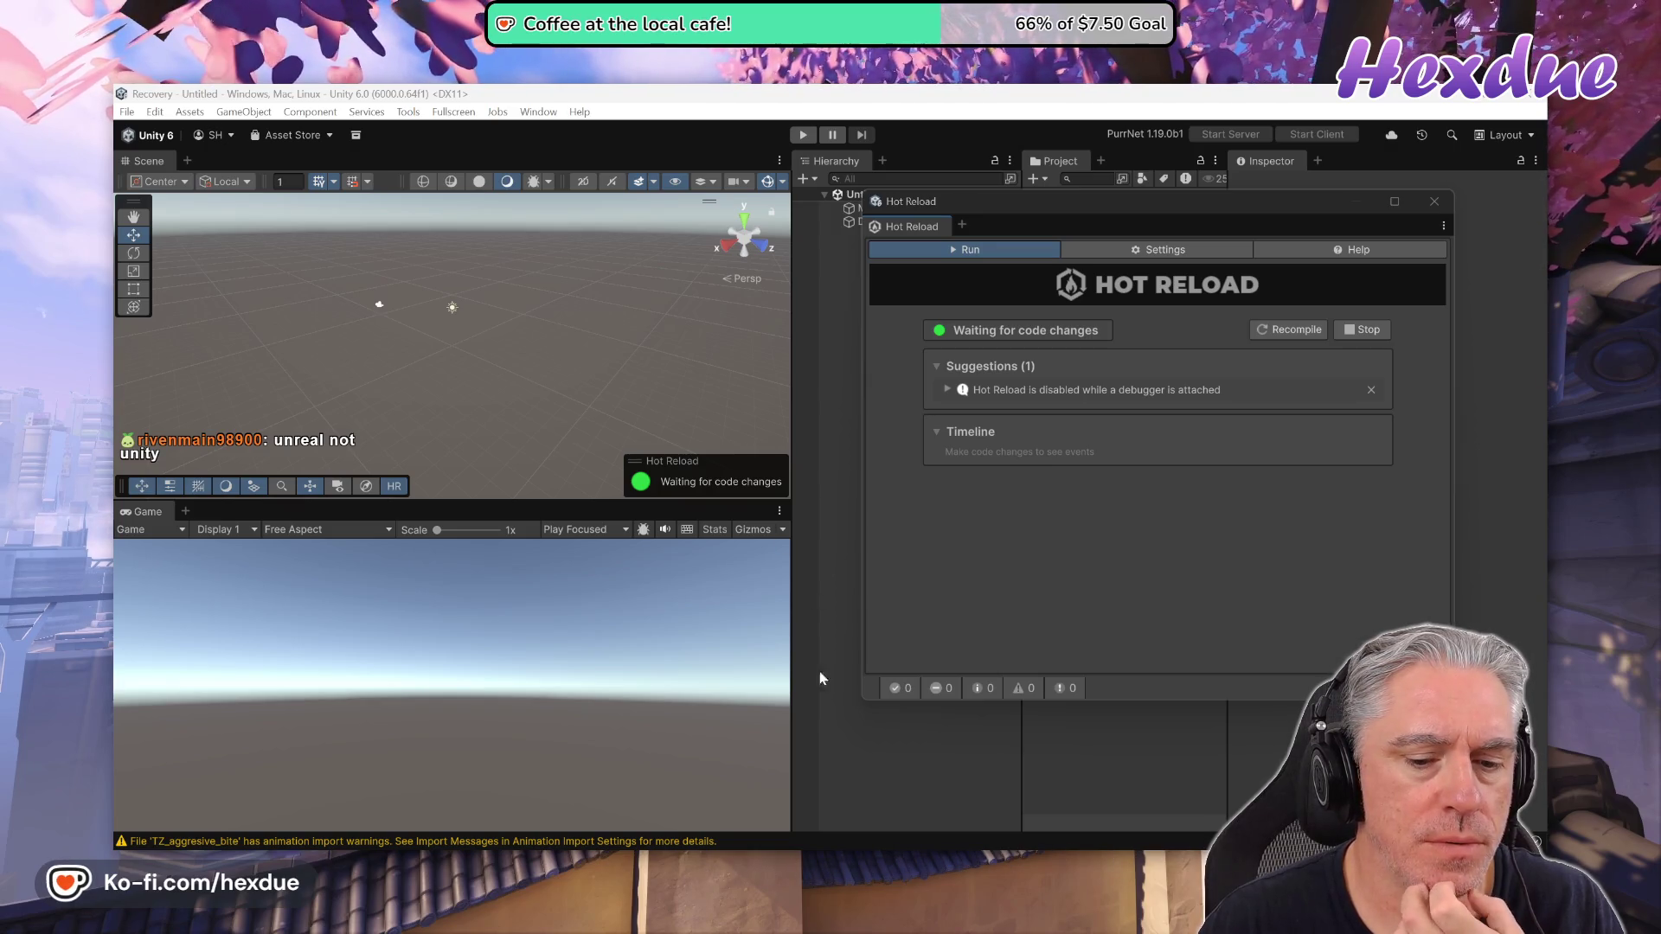
# Bring the Chrome window with the clean GameObject communication video back in front
pyautogui.hotkey('alt', 'Tab')
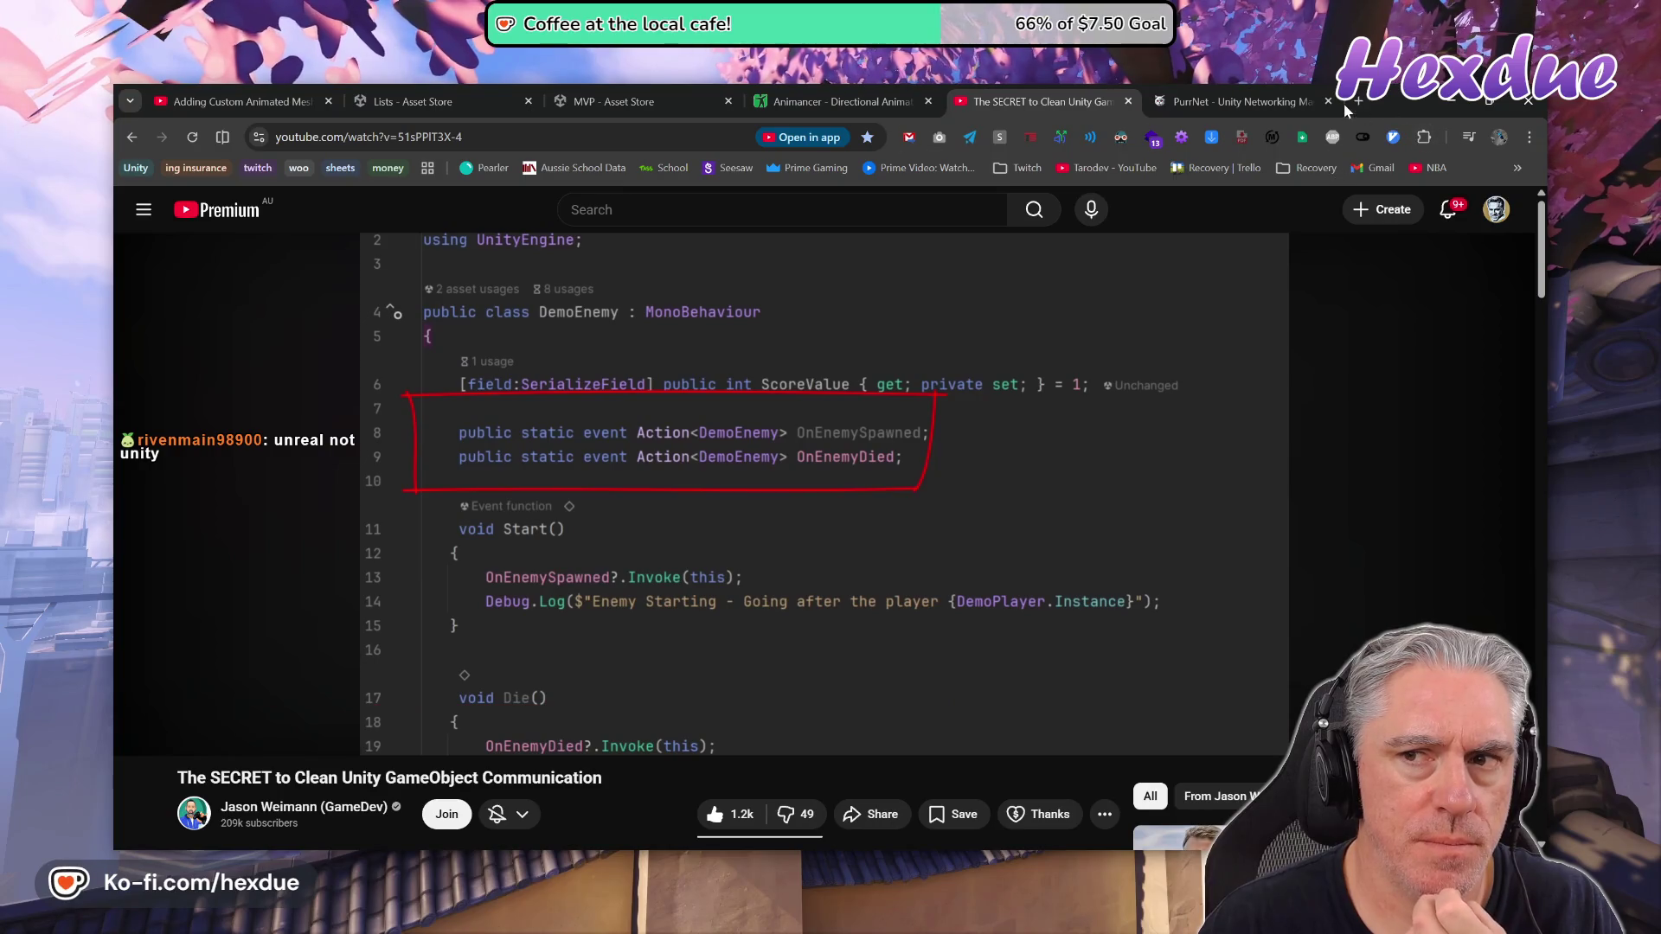
# Google 'unreal publish to web' in a new tab and scroll through the results
pyautogui.click(1358, 102)
pyautogui.write('u')
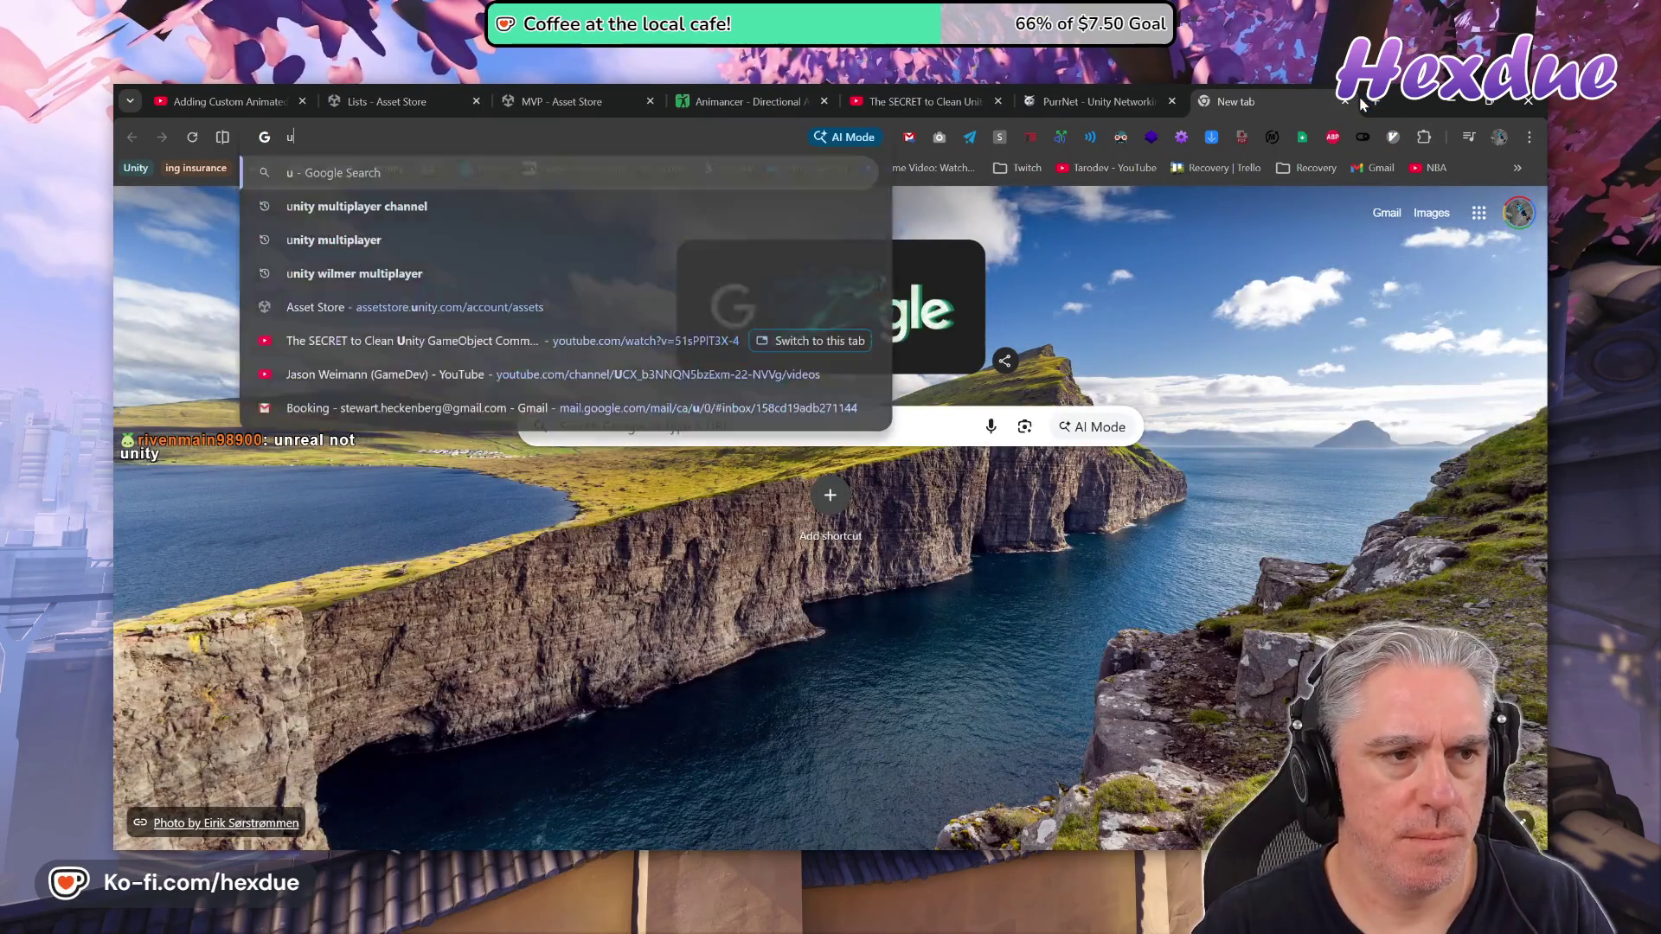
pyautogui.write('nreal')
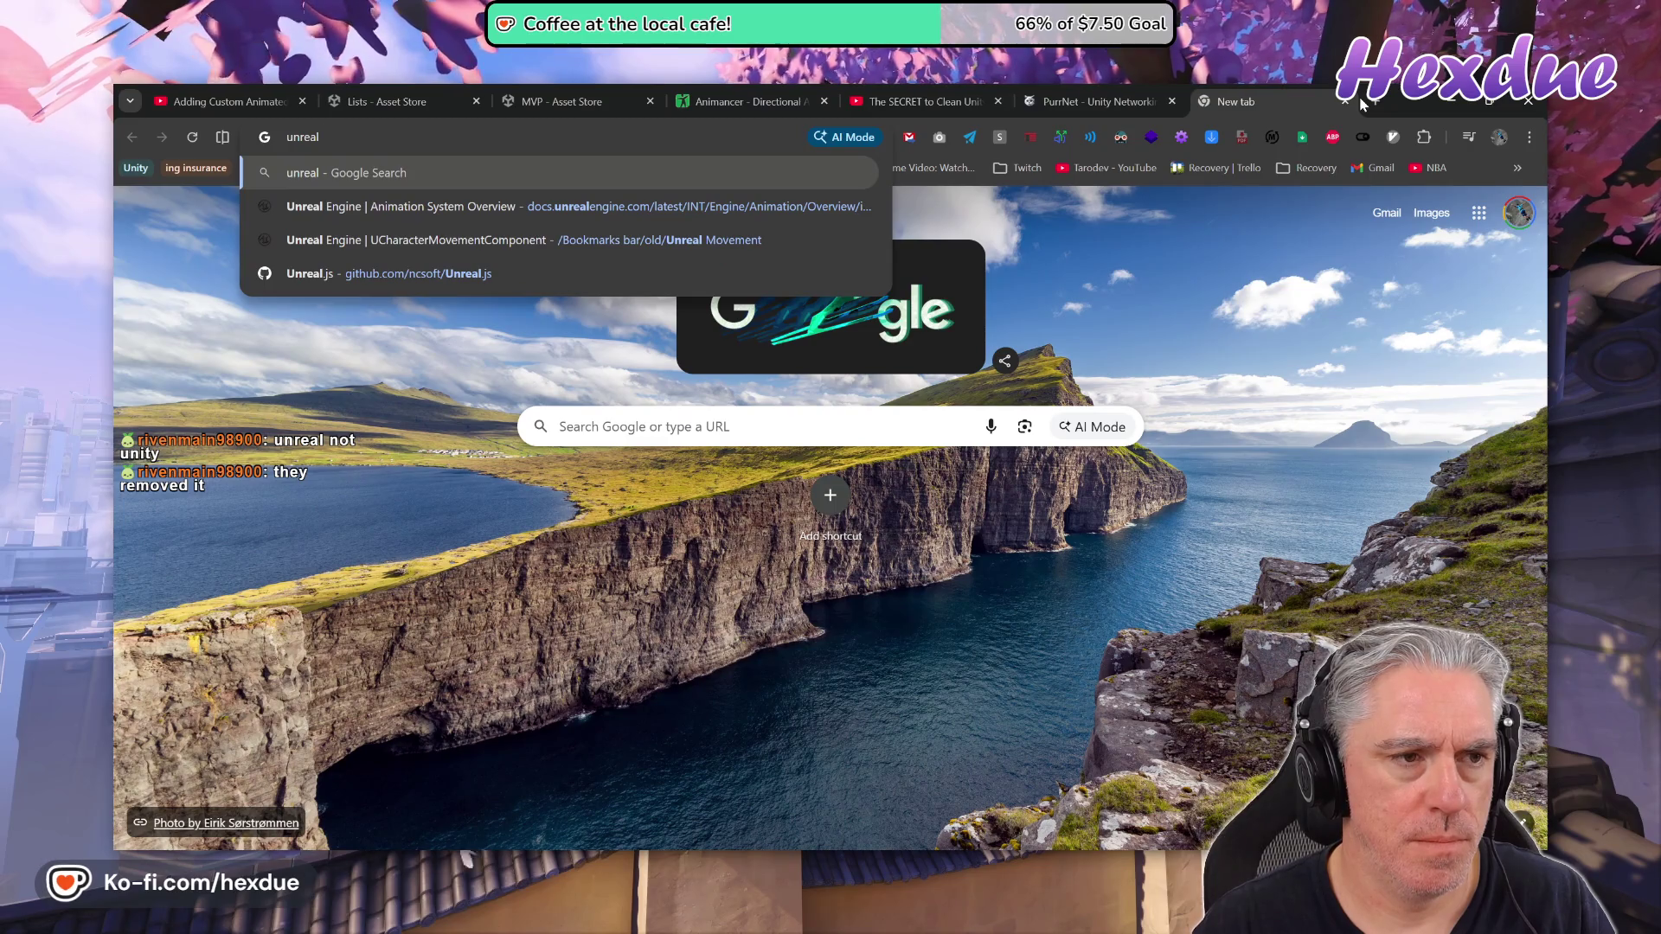
pyautogui.write(' publ')
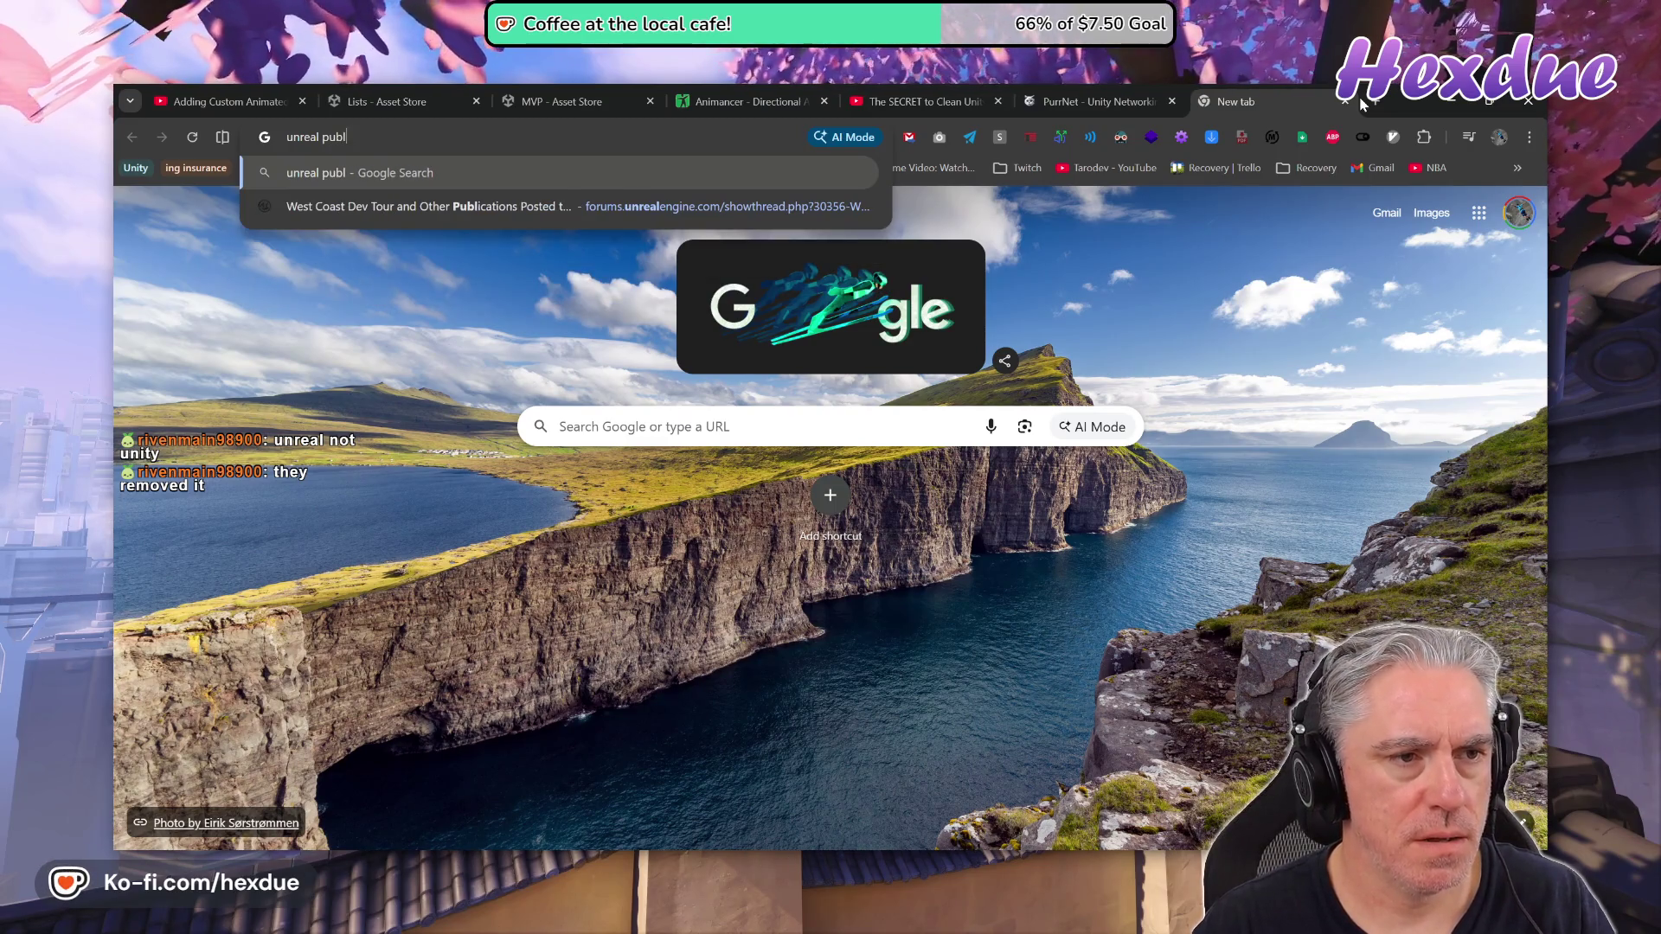
pyautogui.write('ish to web')
pyautogui.press('Return')
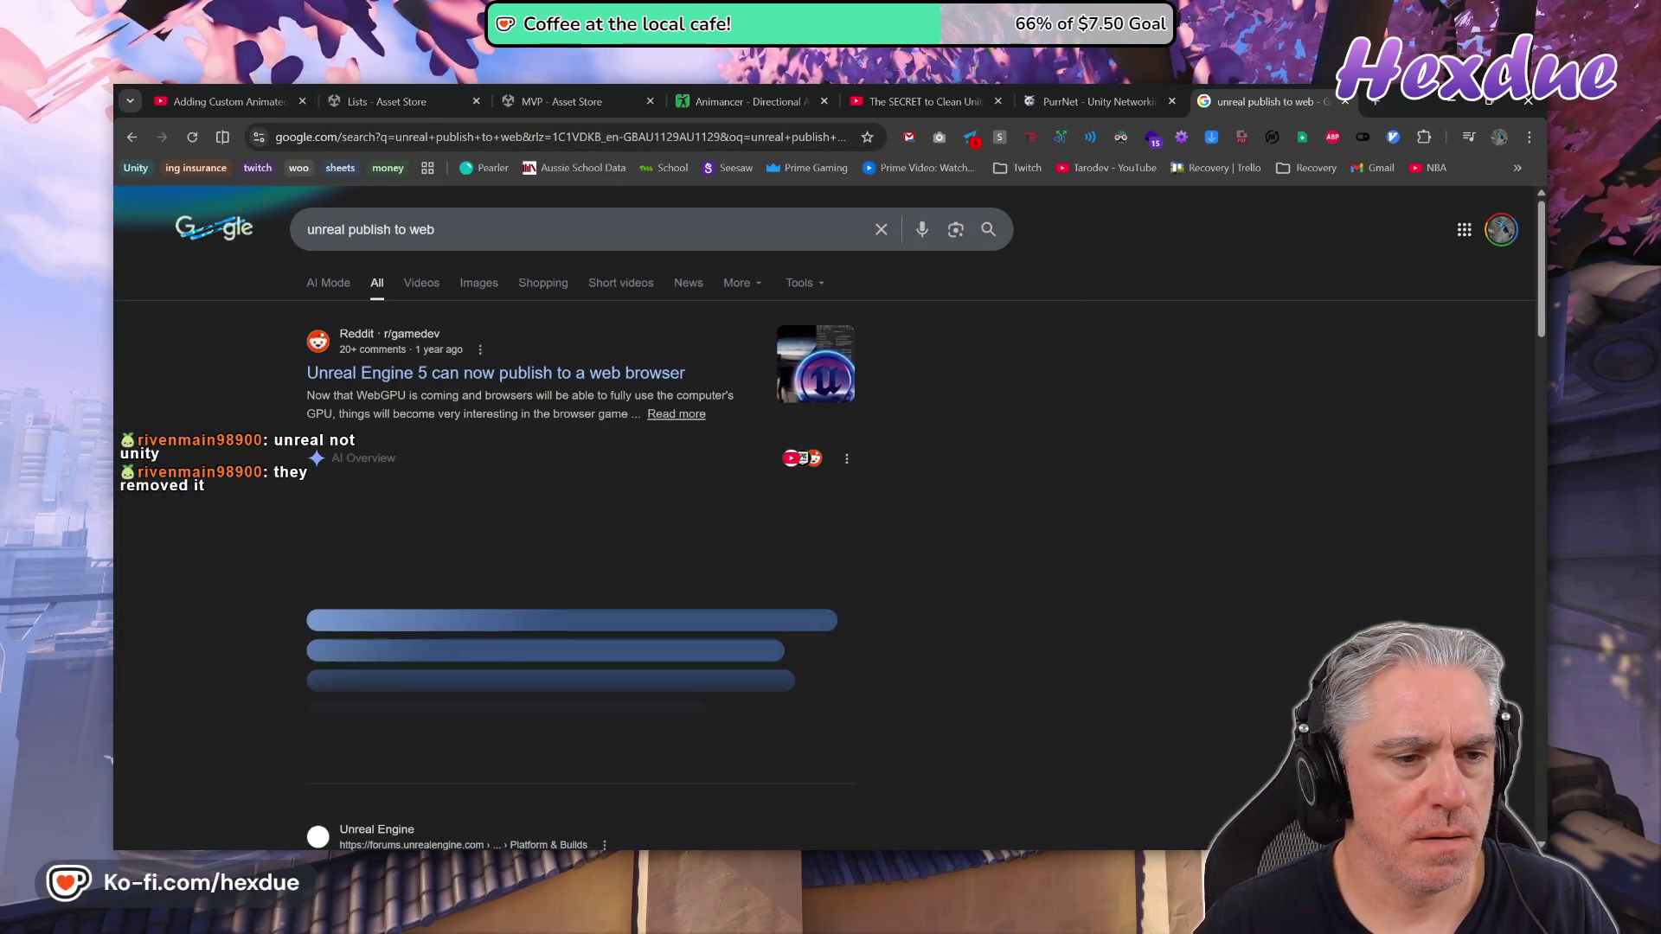
pyautogui.scroll(-1, 621, 467)
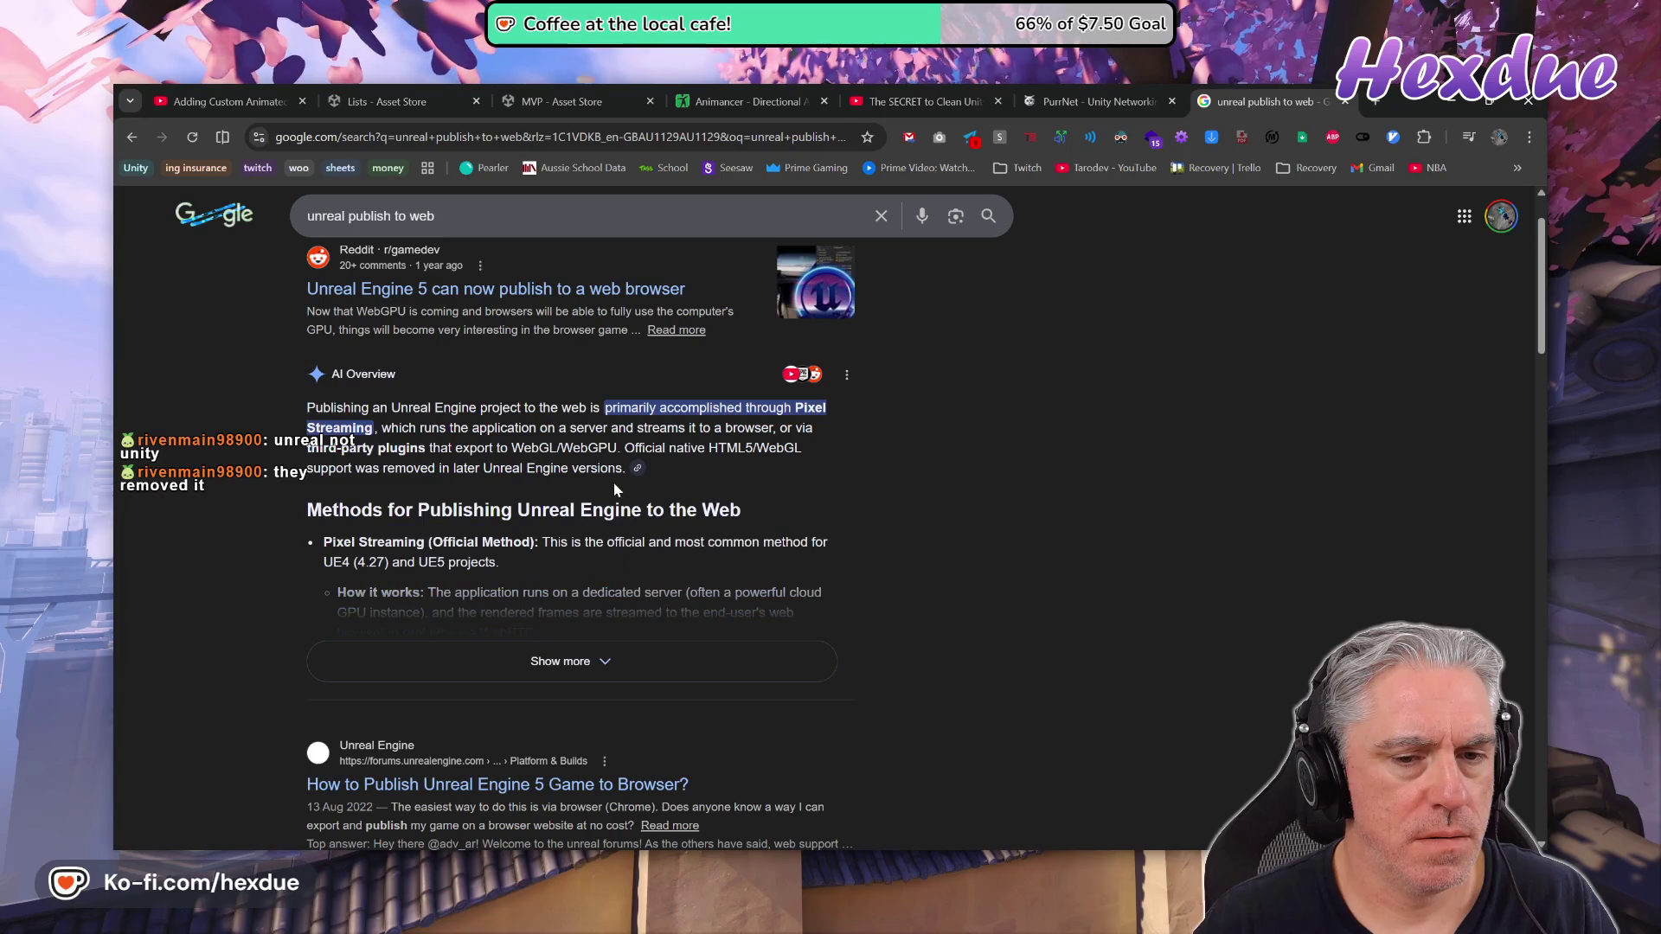
pyautogui.scroll(-3, 616, 490)
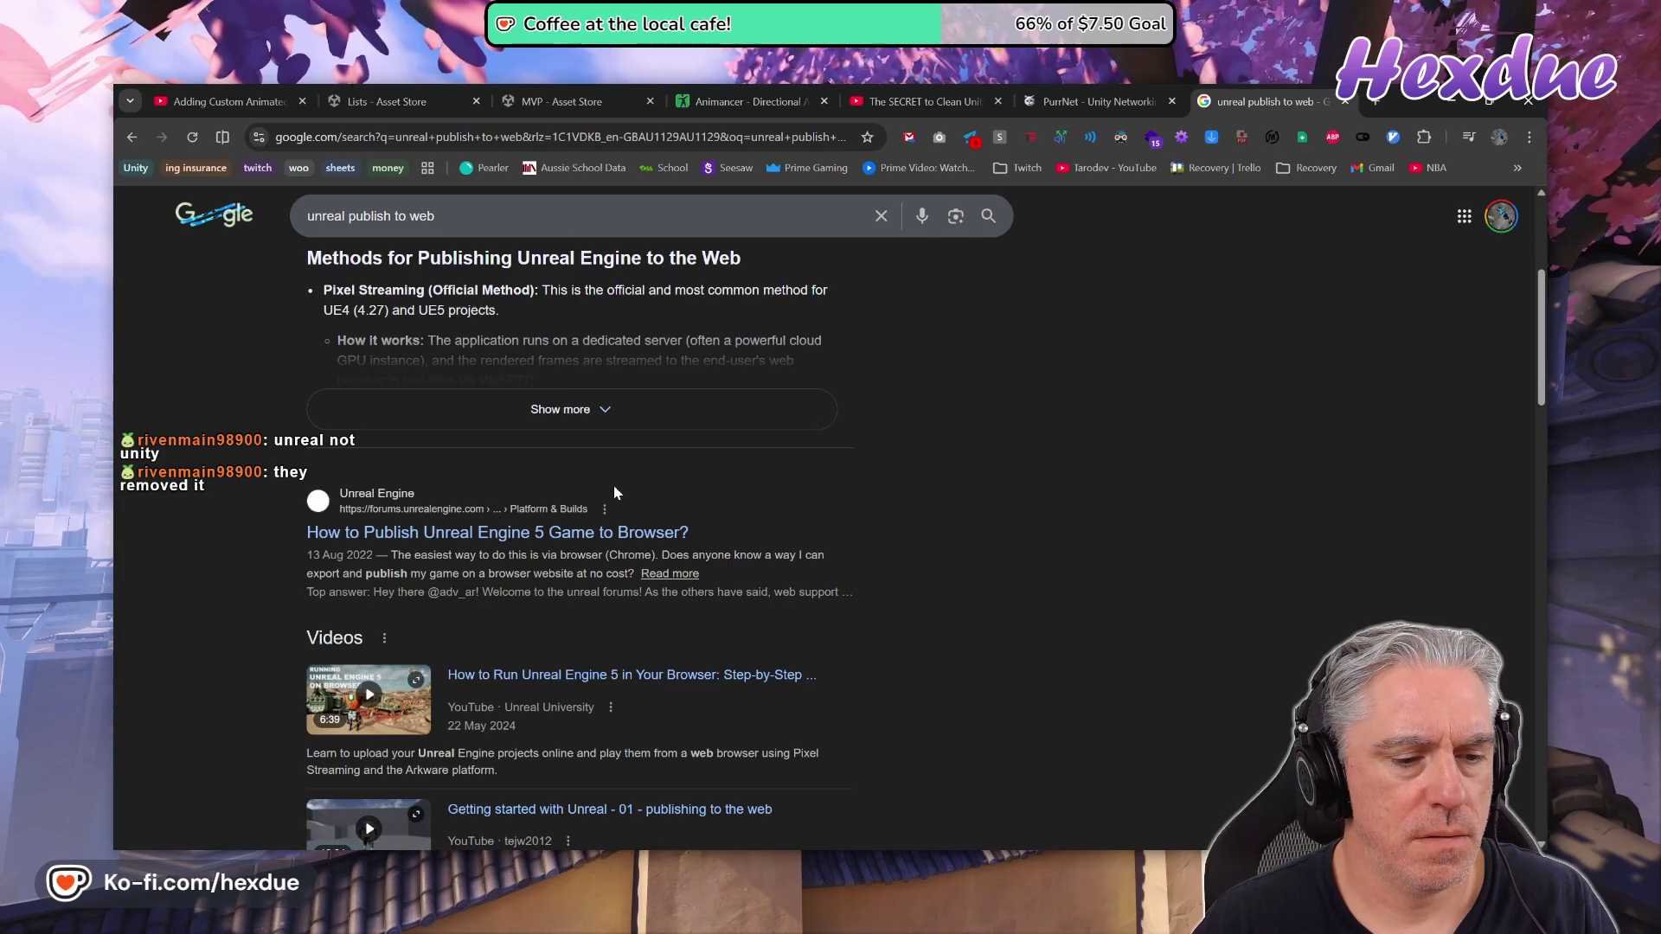
pyautogui.scroll(-2, 614, 493)
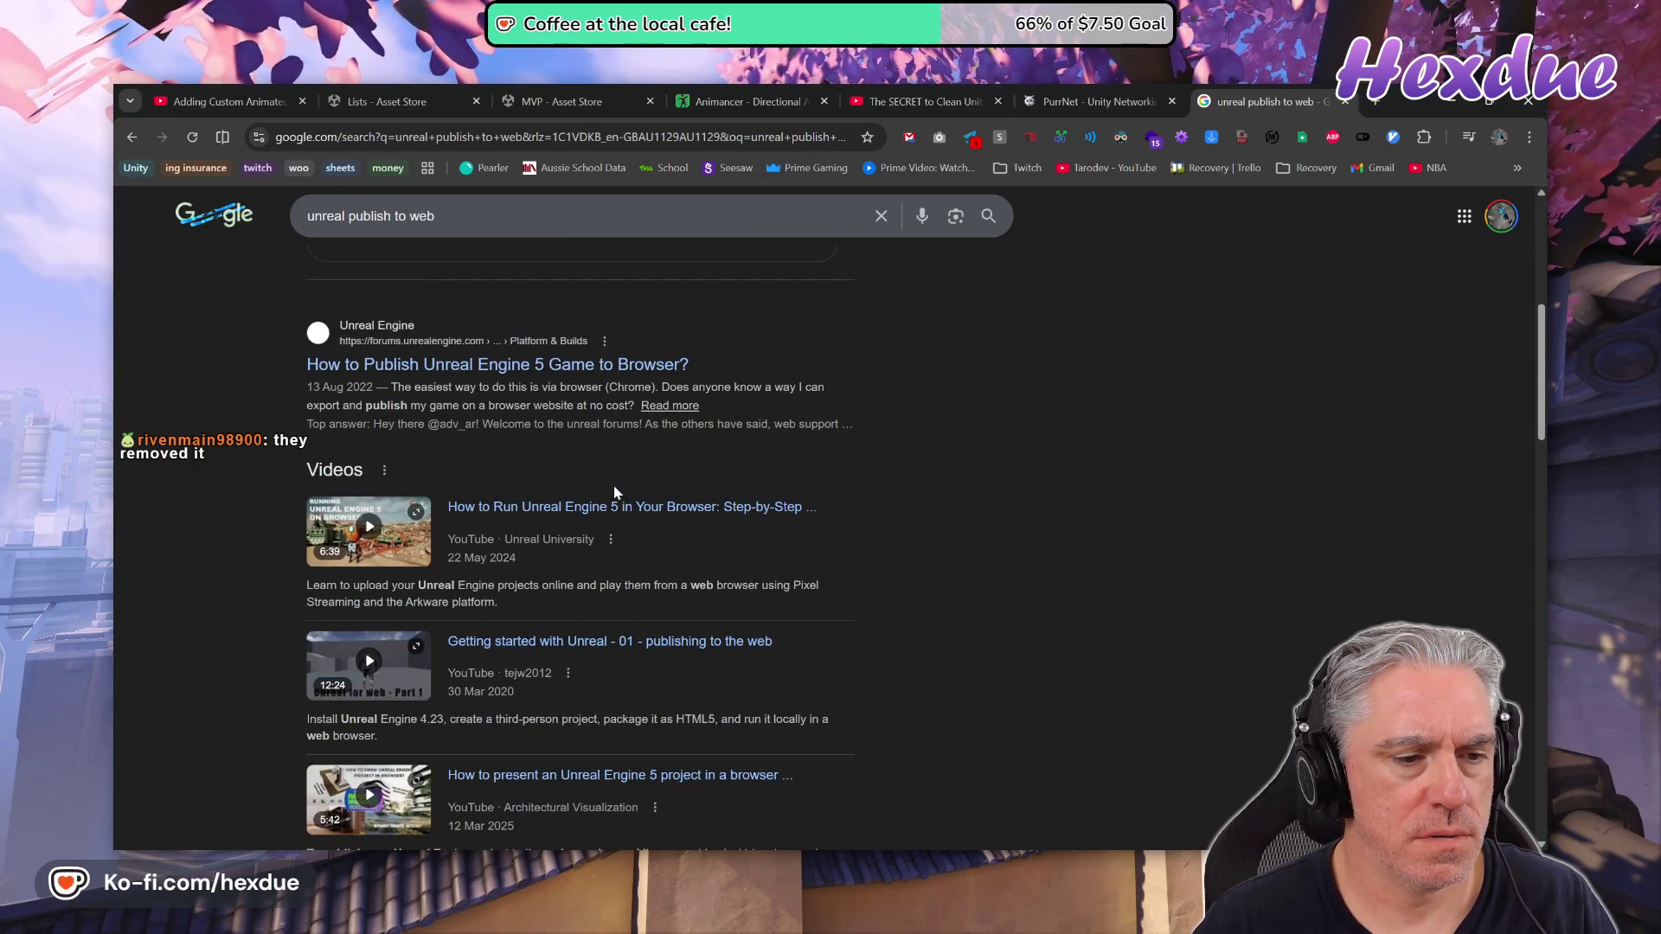
pyautogui.scroll(-3, 614, 492)
pyautogui.scroll(-3, 614, 498)
# Open Epic's Deploying Unreal Engine documentation result and scroll through the page
pyautogui.click(597, 550)
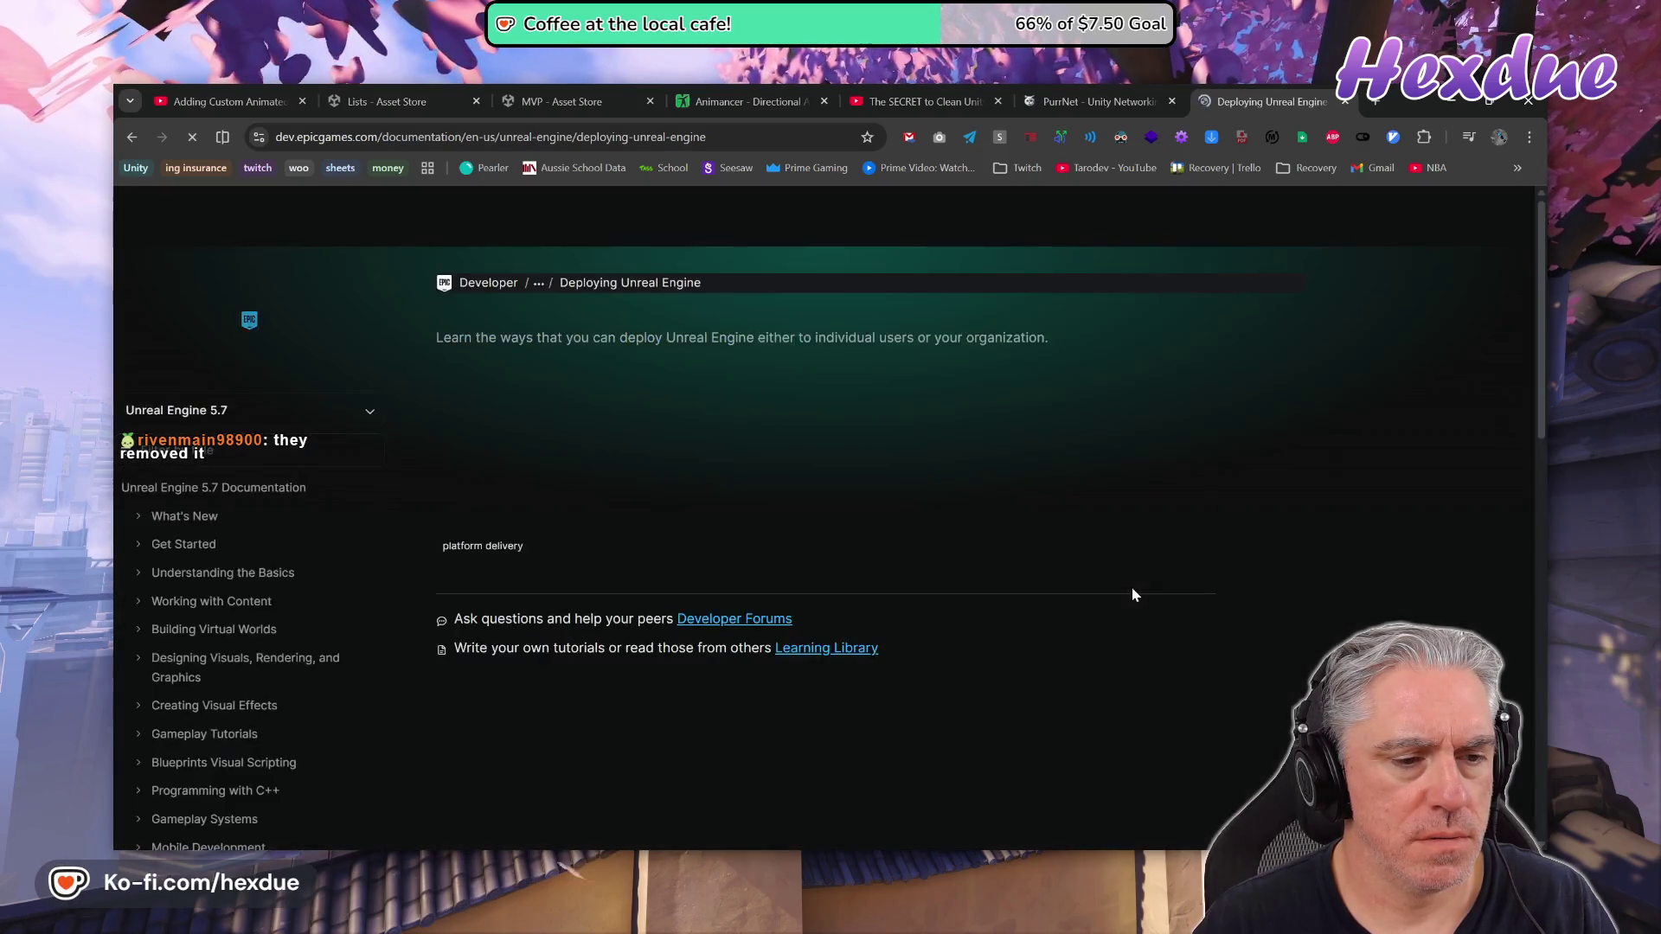
pyautogui.scroll(-3, 994, 544)
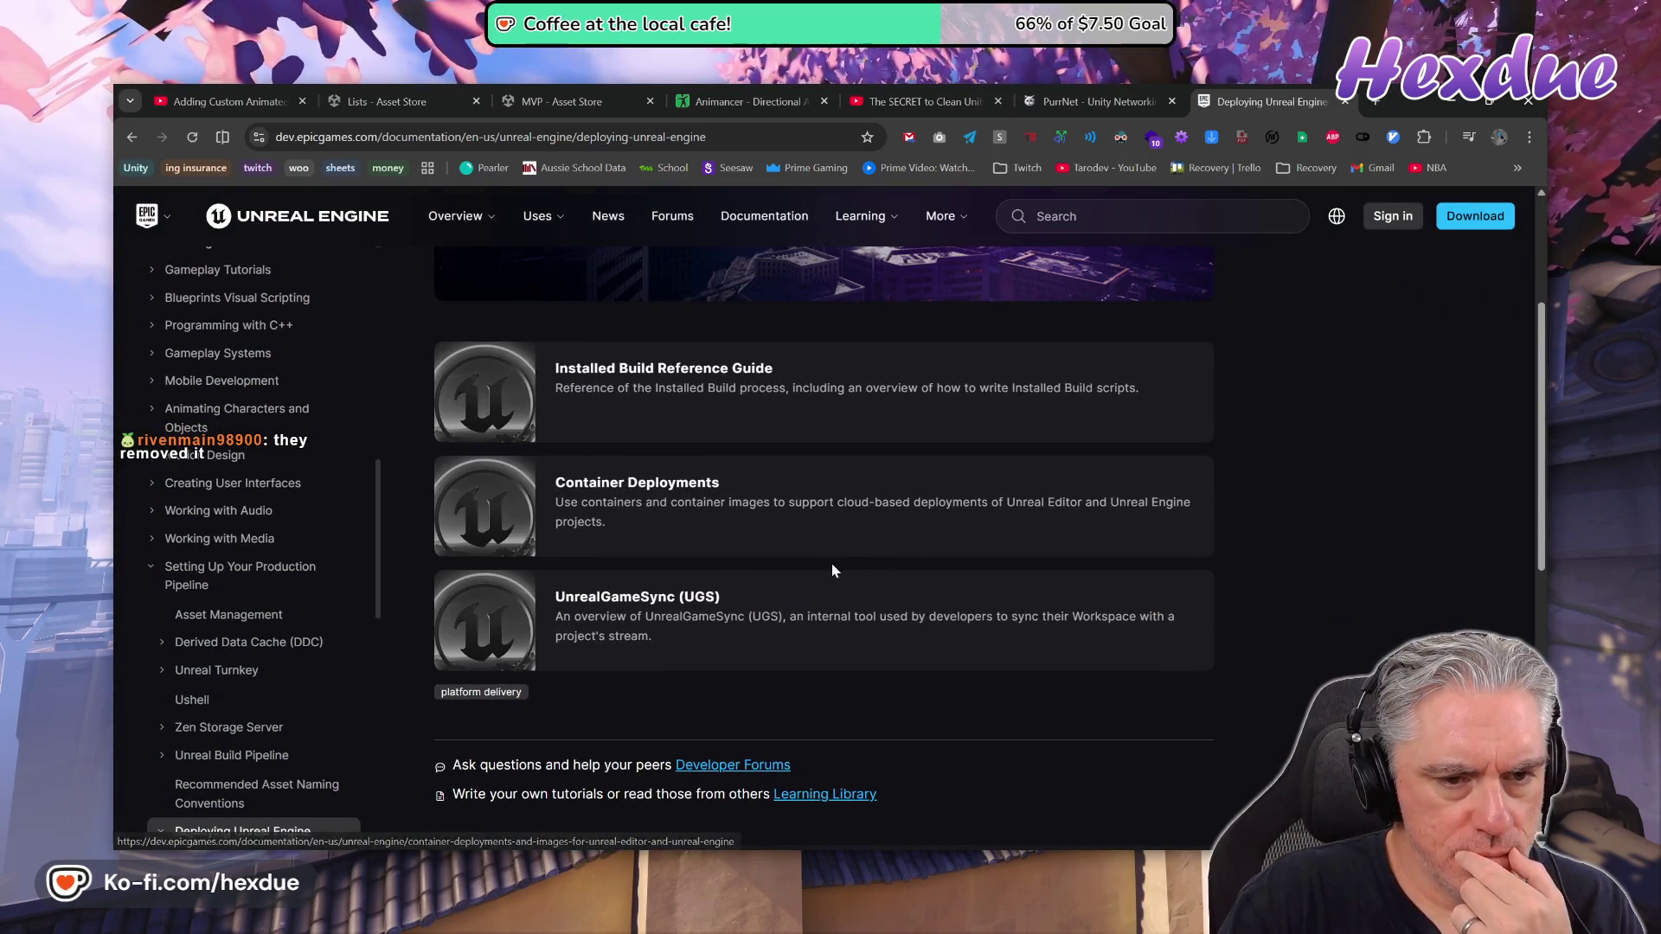
pyautogui.scroll(-4, 831, 567)
pyautogui.scroll(6, 818, 595)
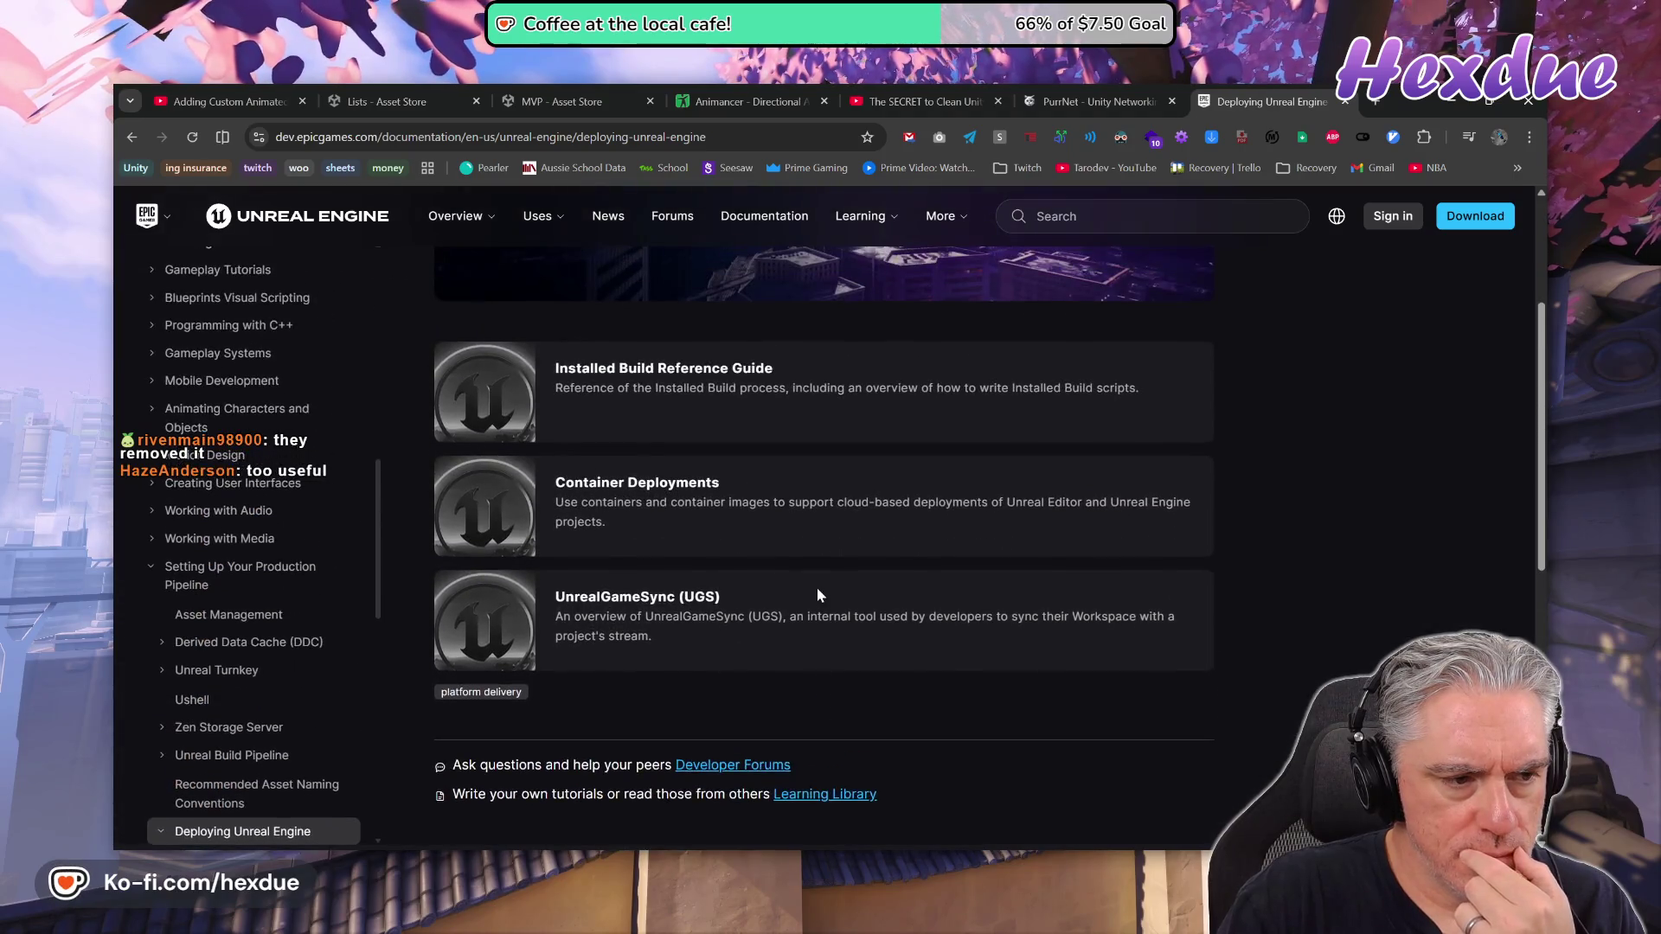
pyautogui.scroll(1, 675, 606)
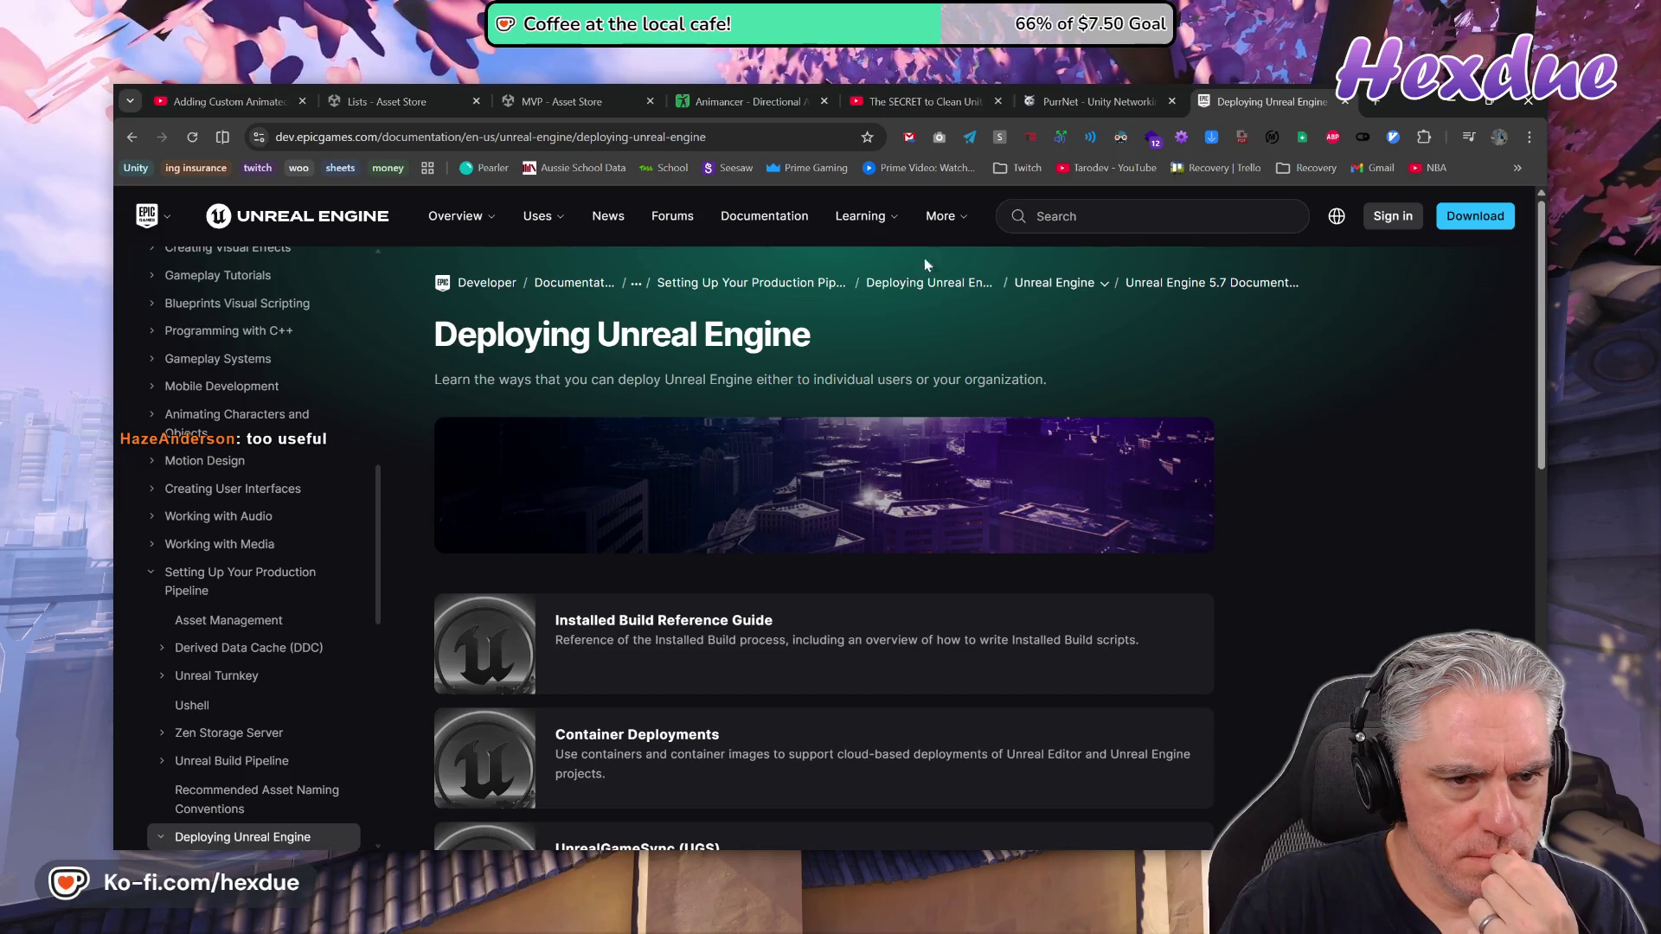
pyautogui.scroll(-2, 663, 547)
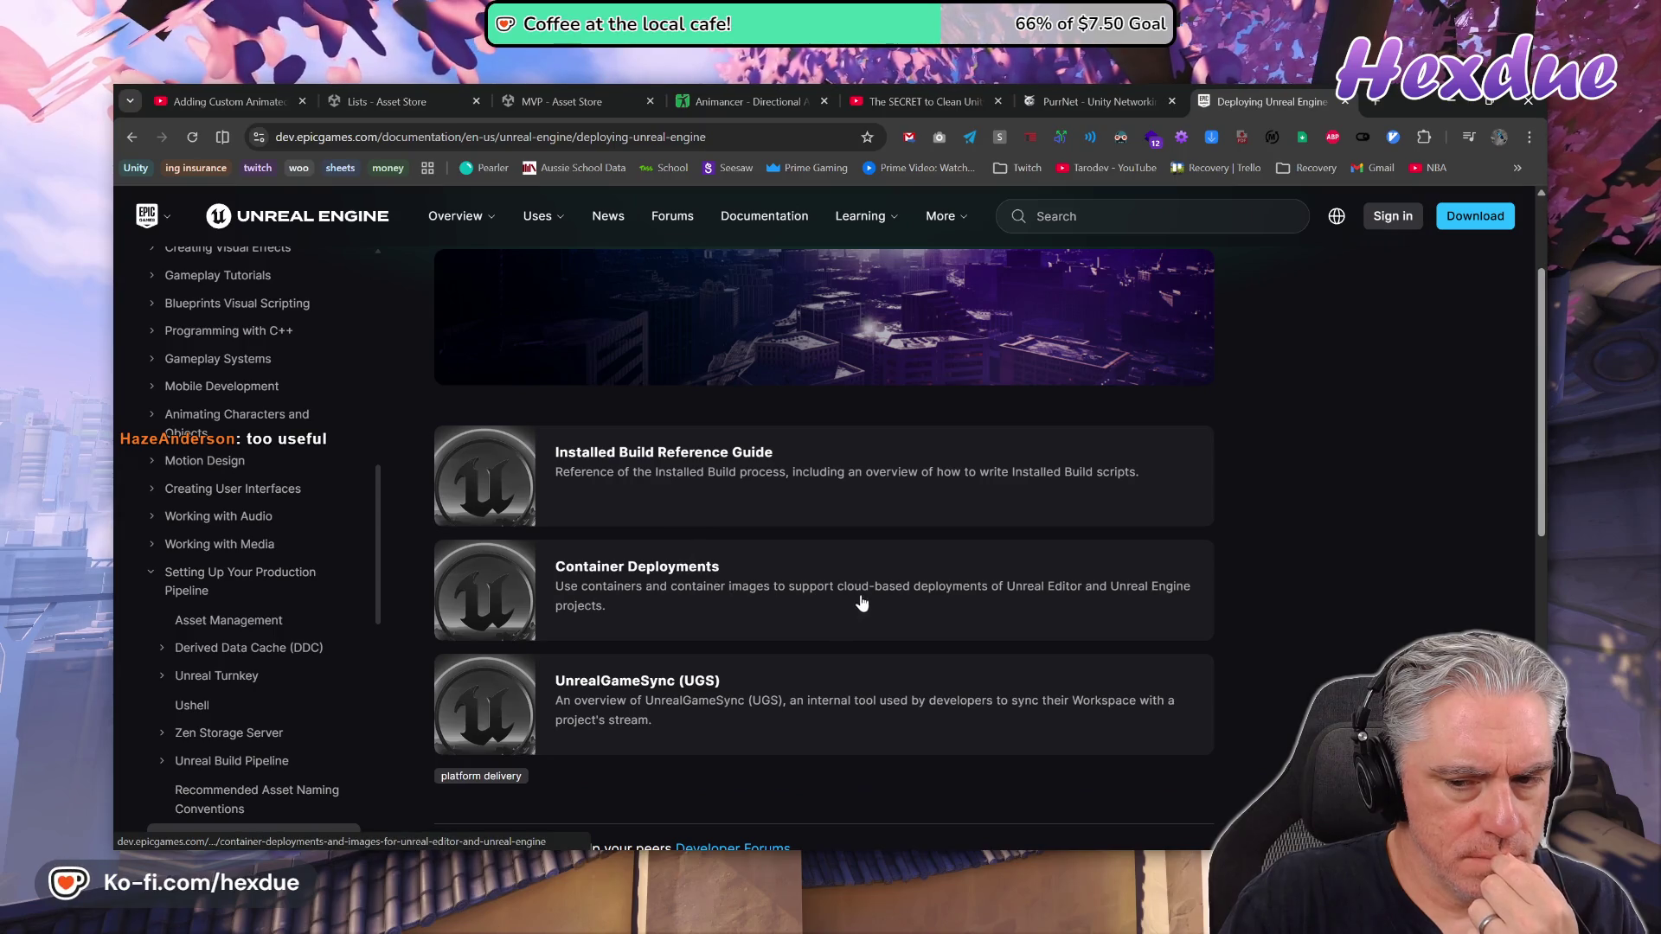
# Open the Container Deployments page and read down through it
pyautogui.click(646, 580)
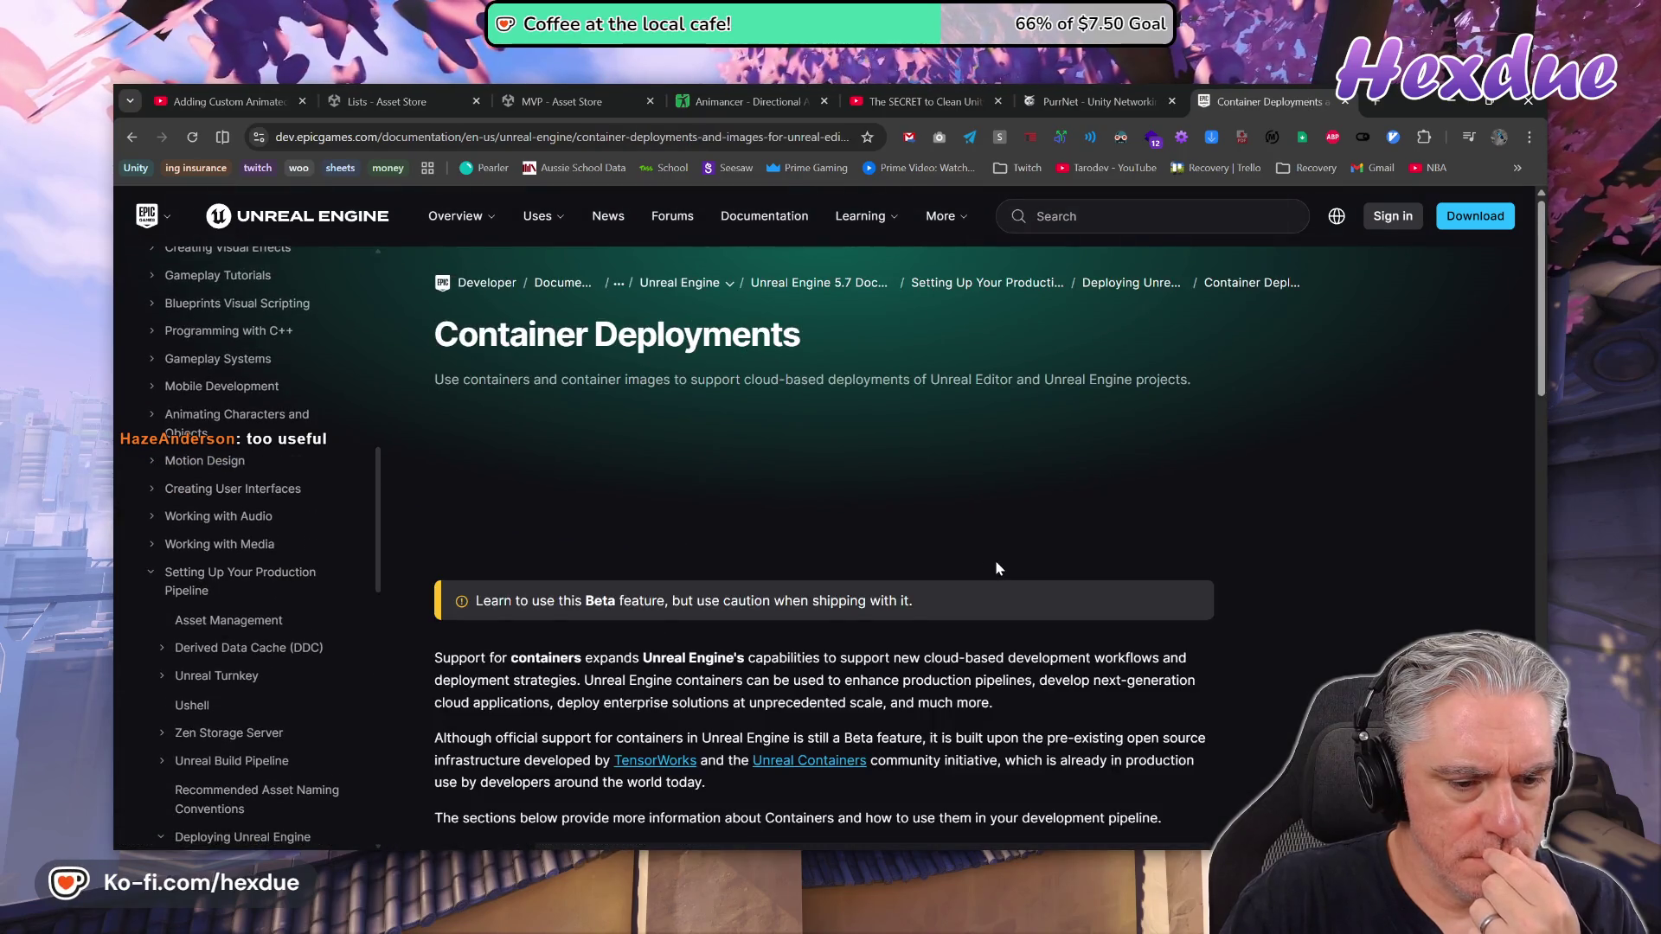
pyautogui.scroll(-2, 995, 559)
pyautogui.scroll(-2, 995, 563)
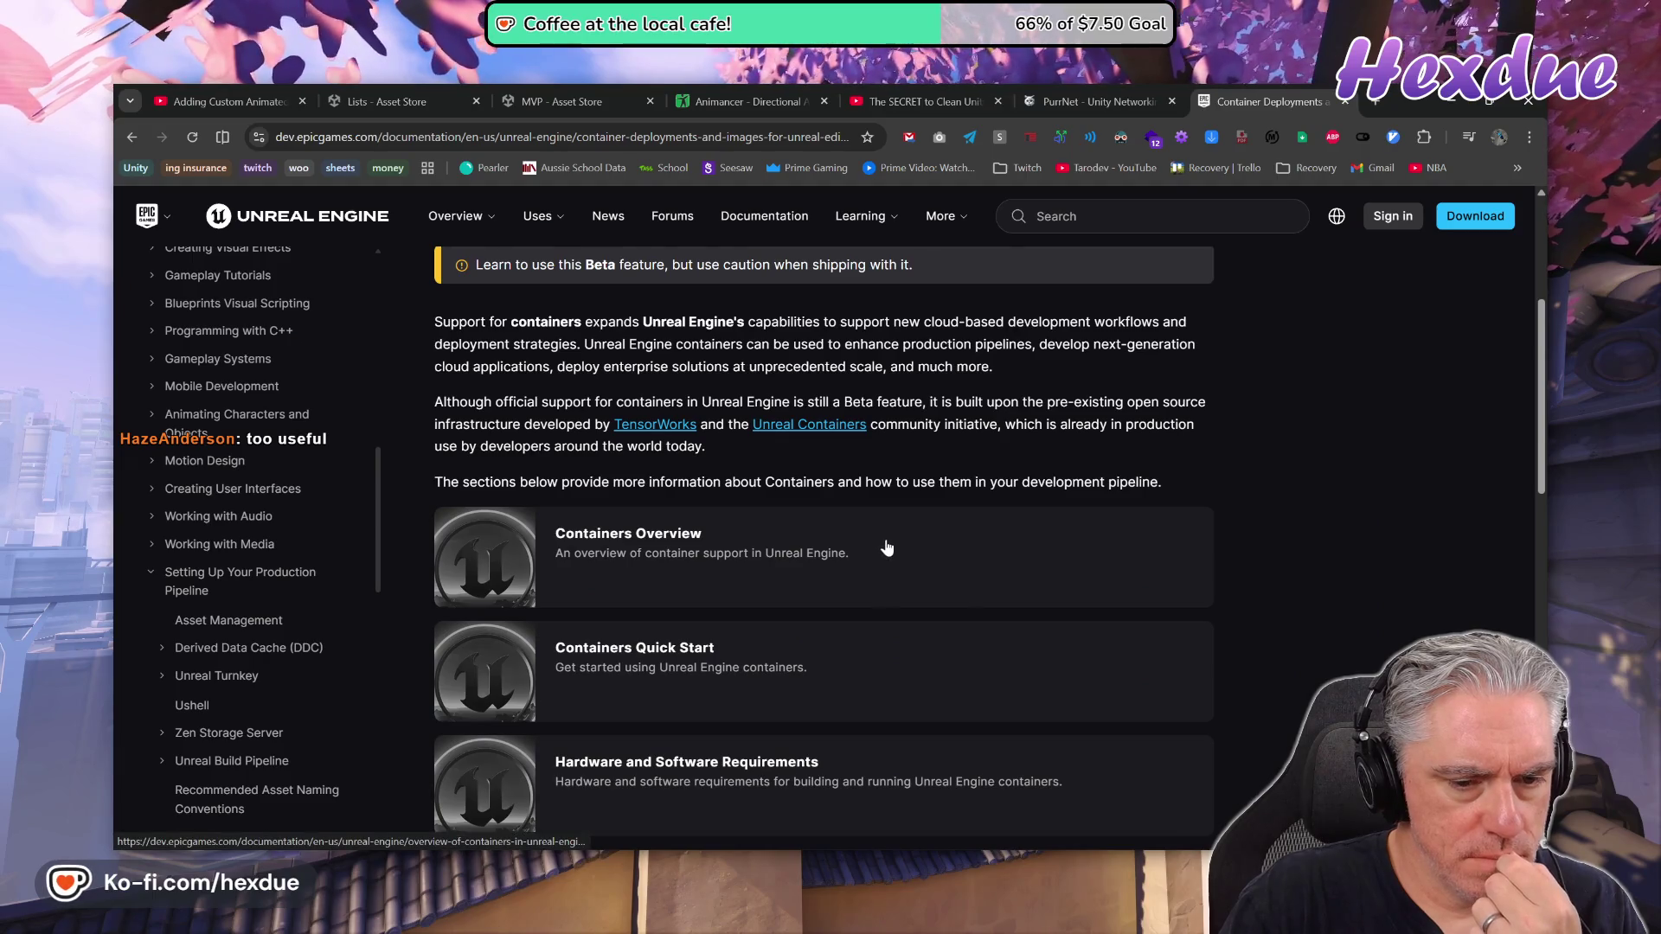
pyautogui.scroll(-2, 886, 552)
pyautogui.scroll(-2, 727, 545)
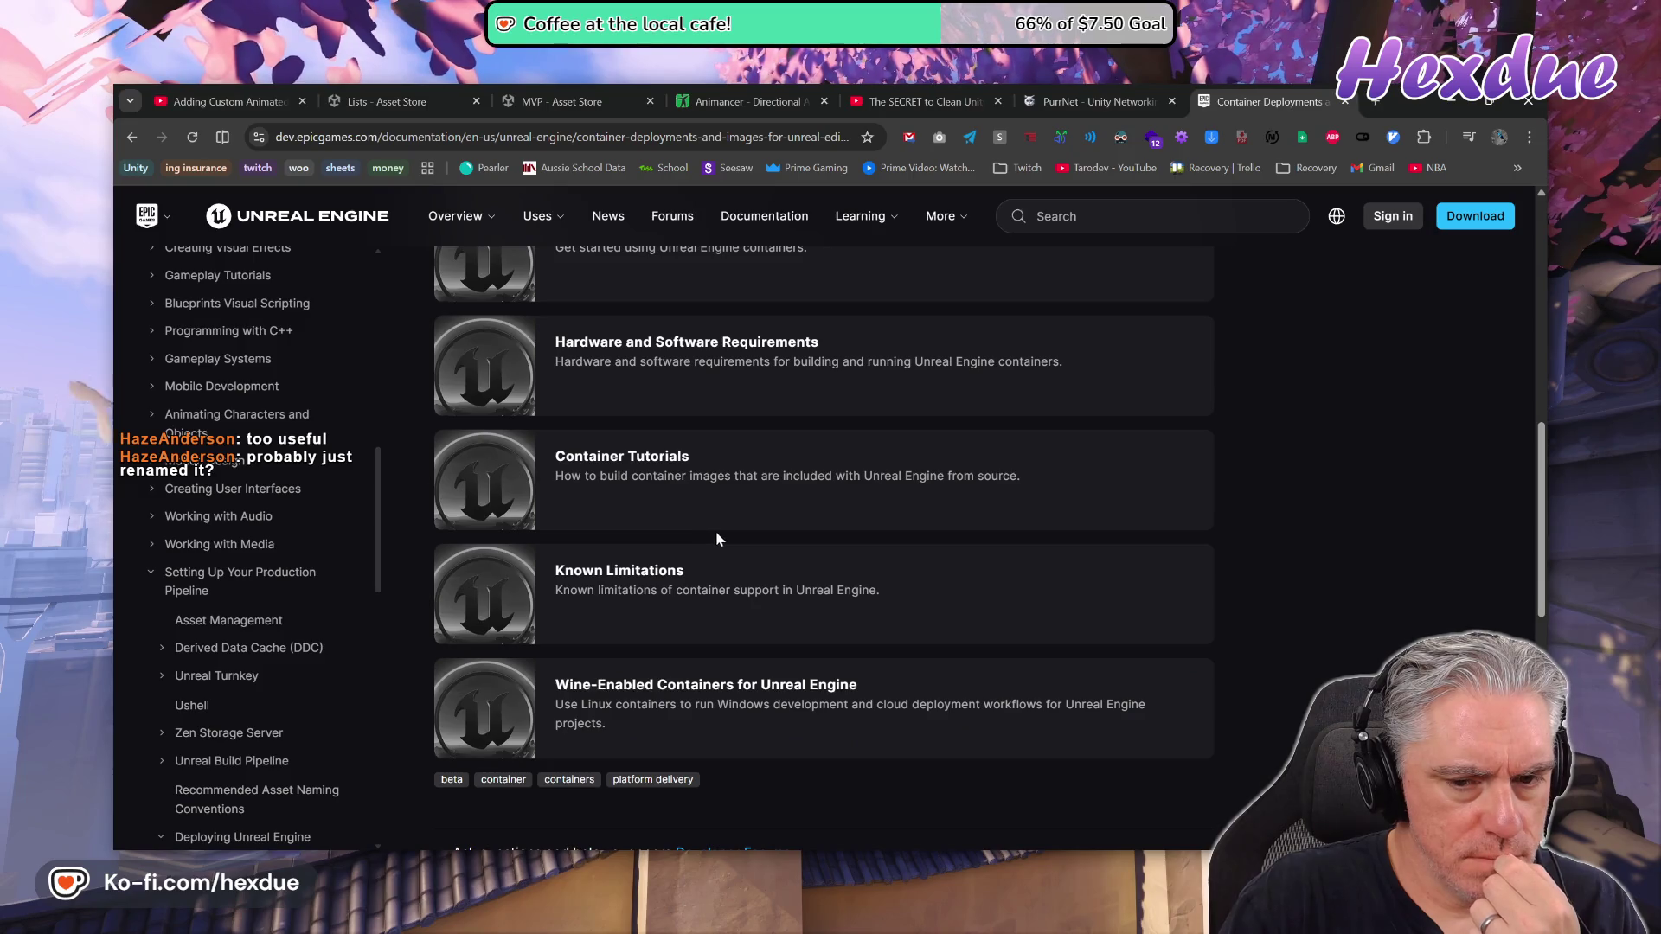
# Go back to Deploying Unreal Engine, focus the docs search box, then switch to VS Code
pyautogui.hotkey('alt', 'Left')
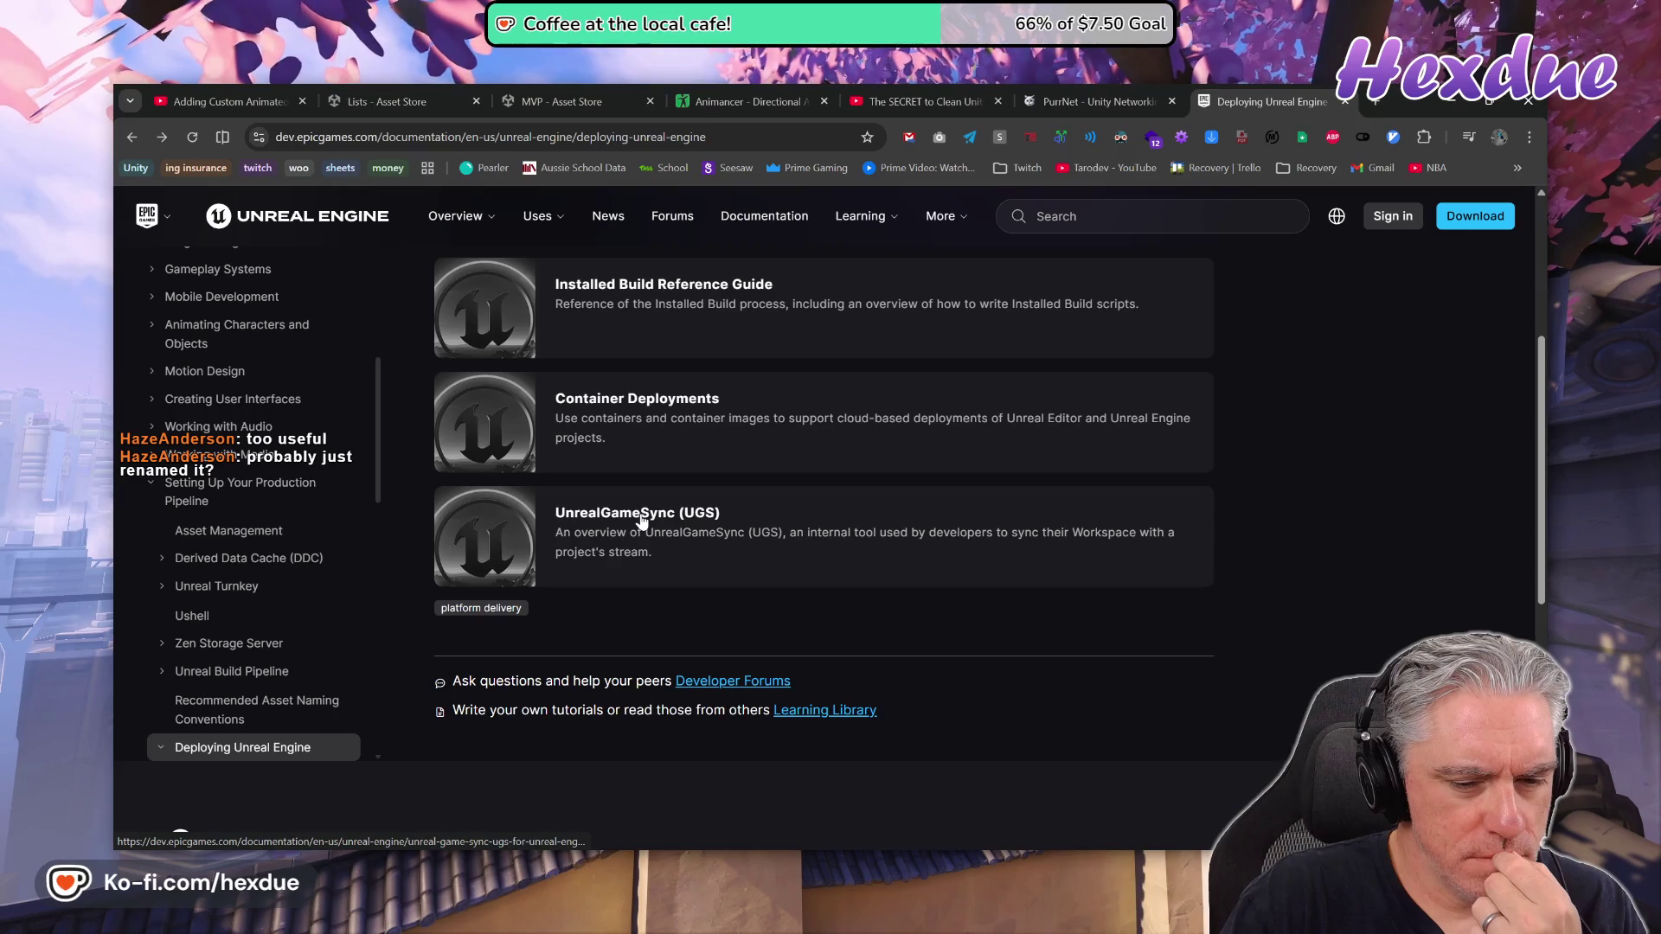
pyautogui.scroll(1, 753, 583)
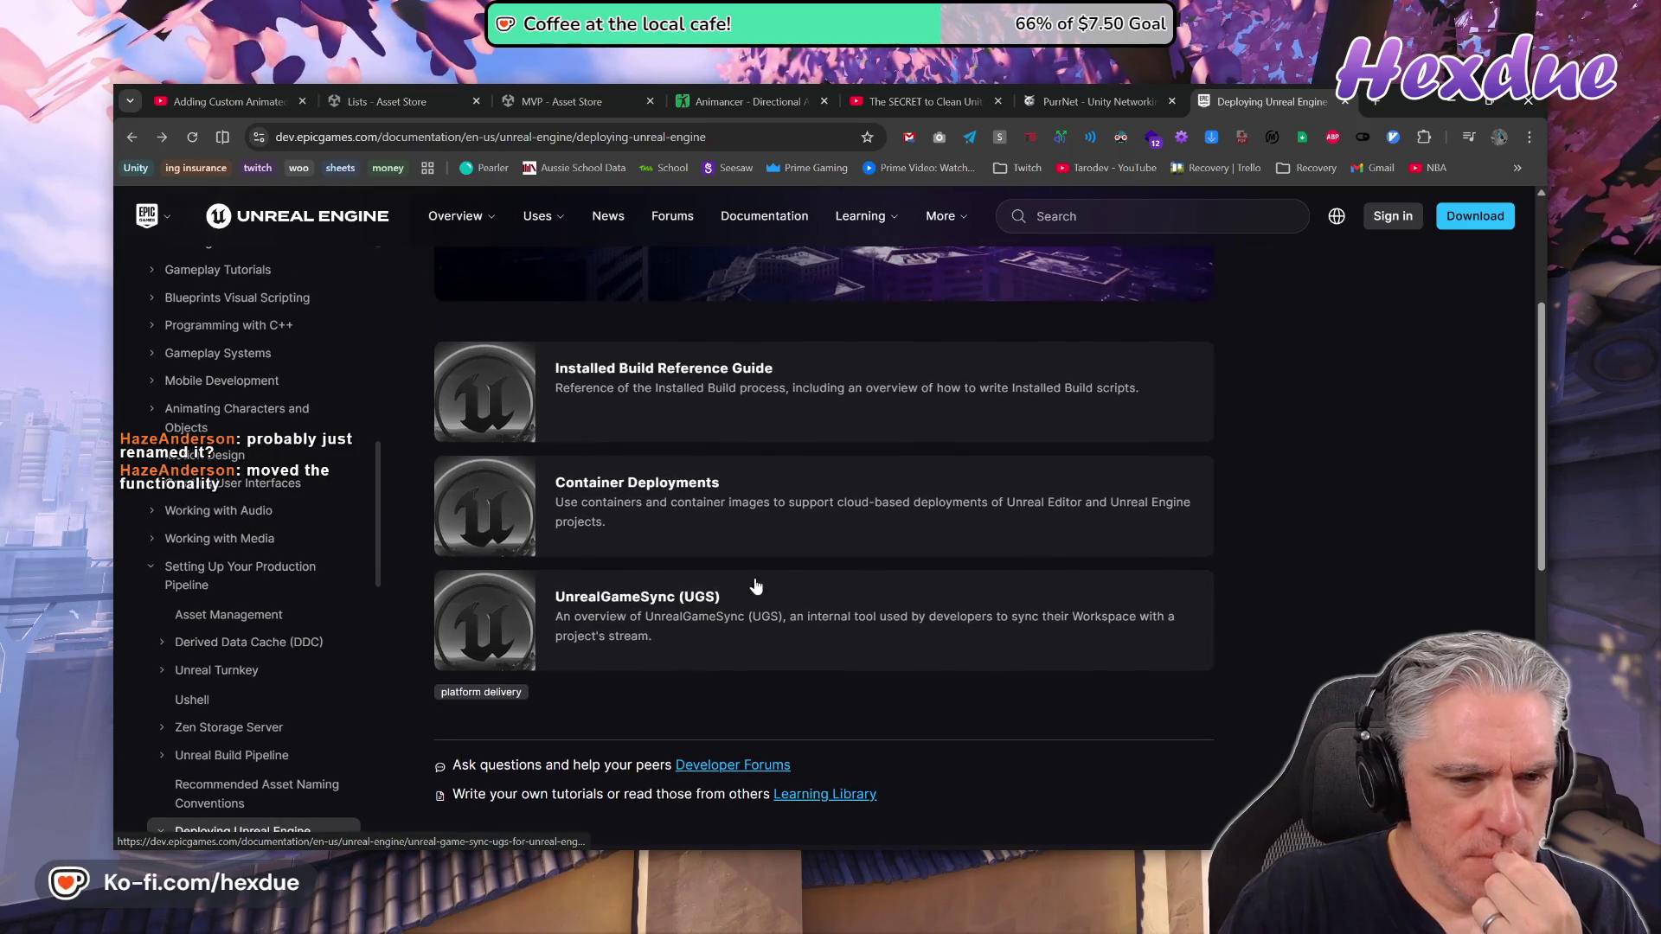
pyautogui.click(1047, 217)
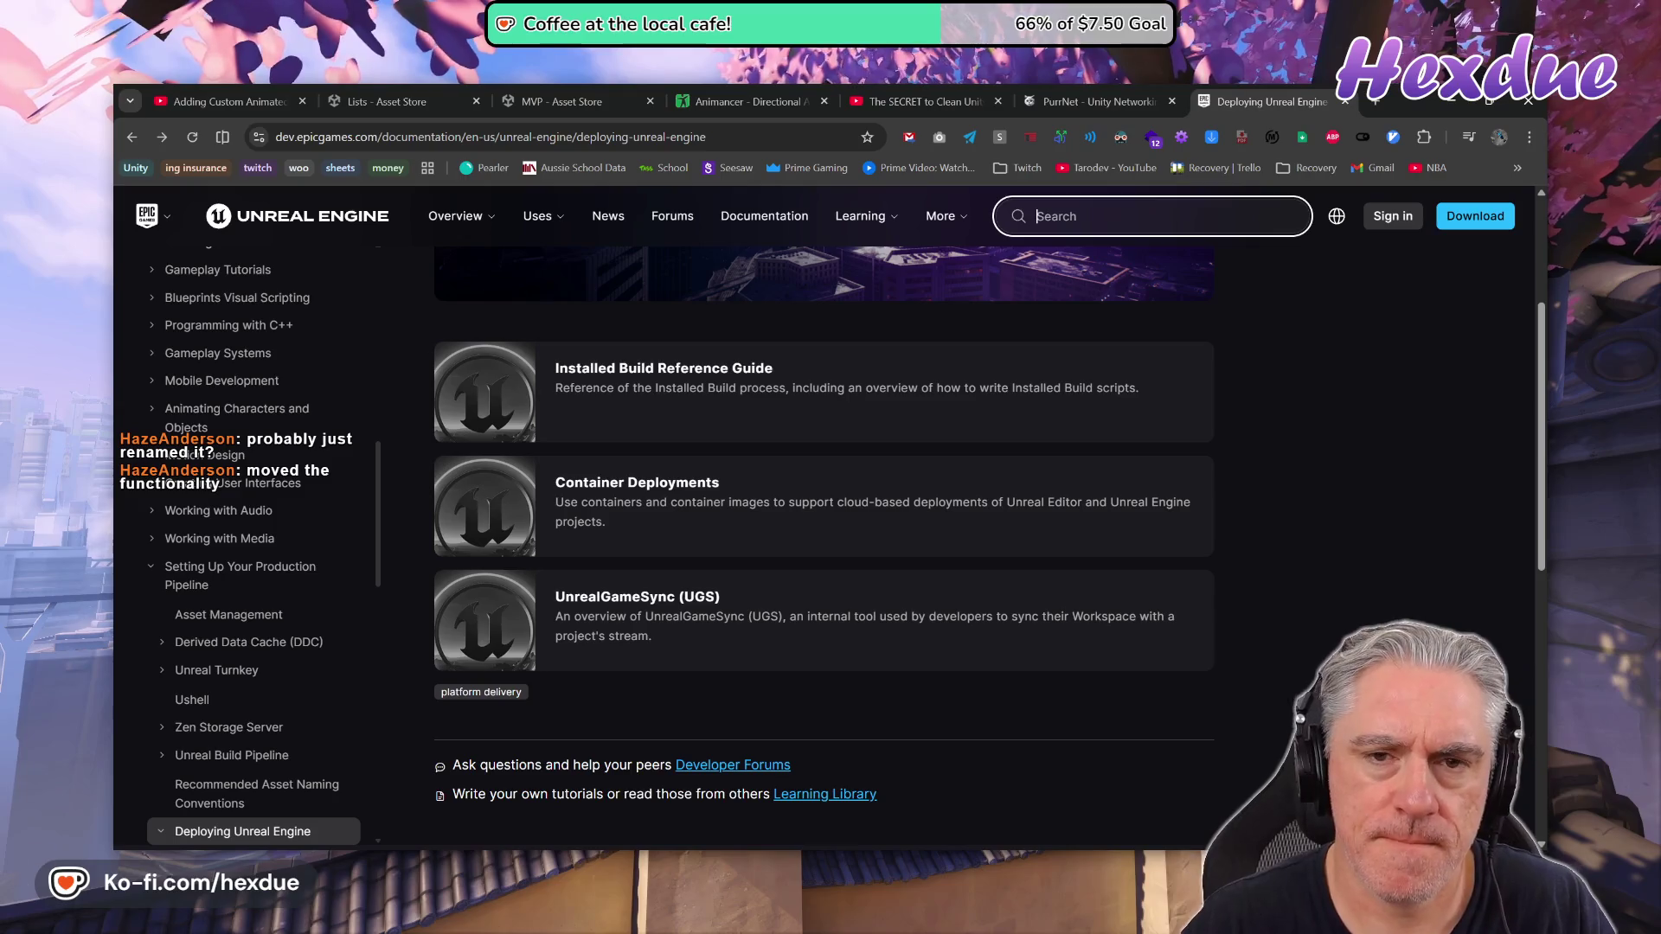
pyautogui.hotkey('alt', 'Tab')
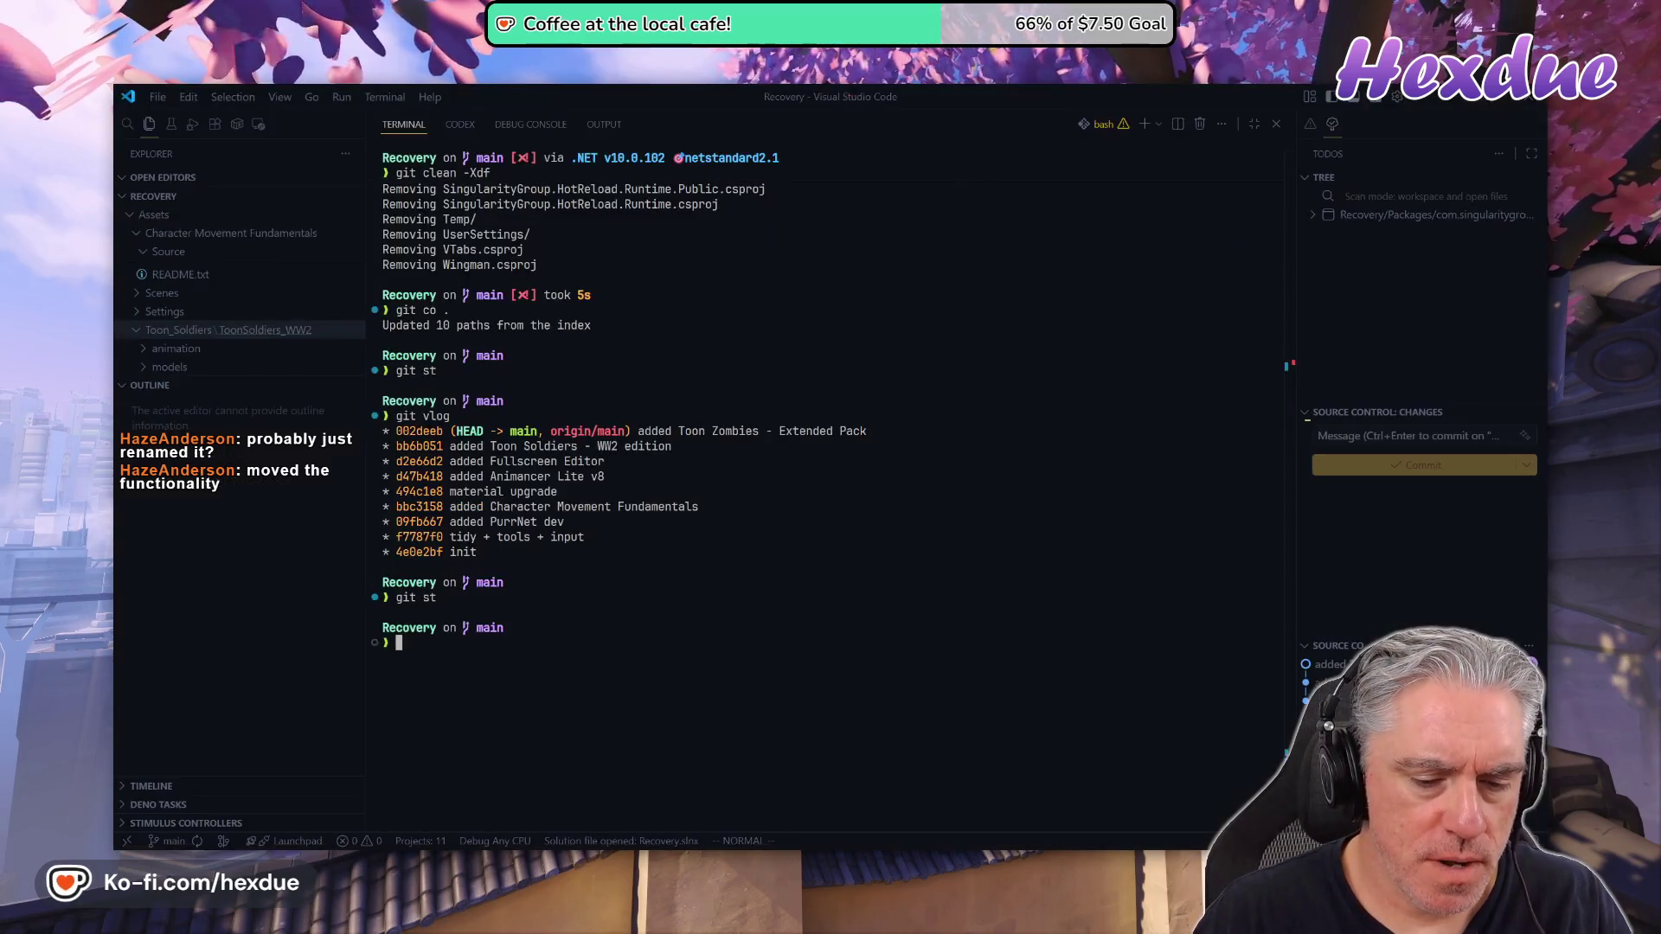
# Ask Codex in the chat whether Unreal games can currently be published to the web
pyautogui.click(460, 126)
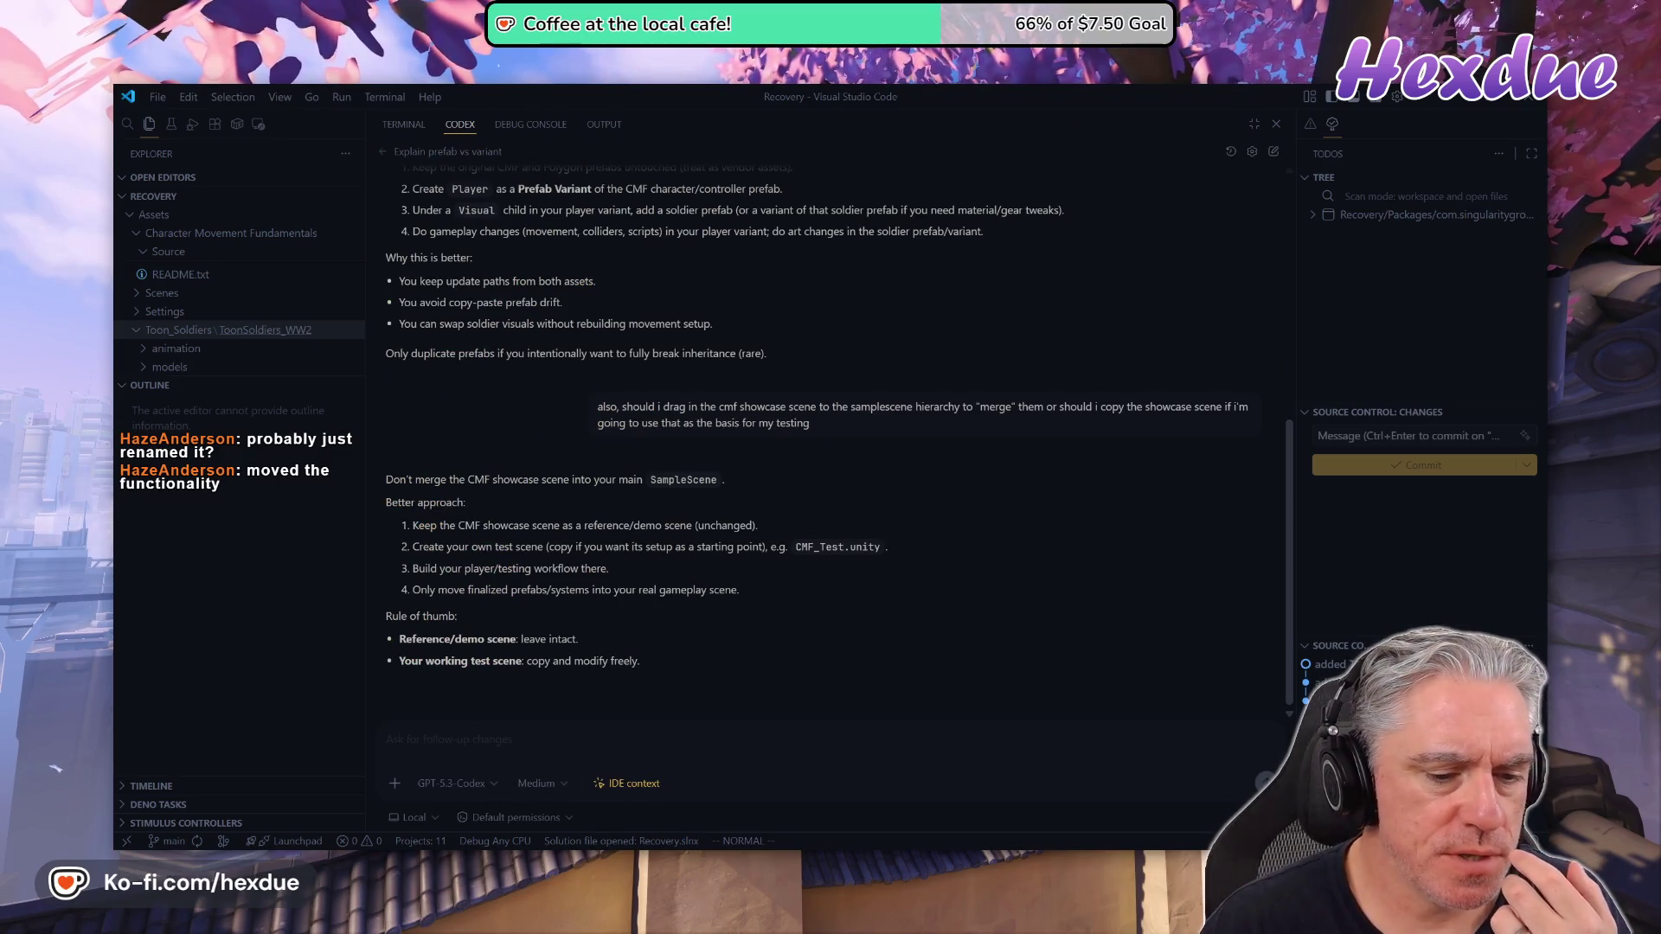
pyautogui.click(593, 736)
pyautogui.write('can you cu')
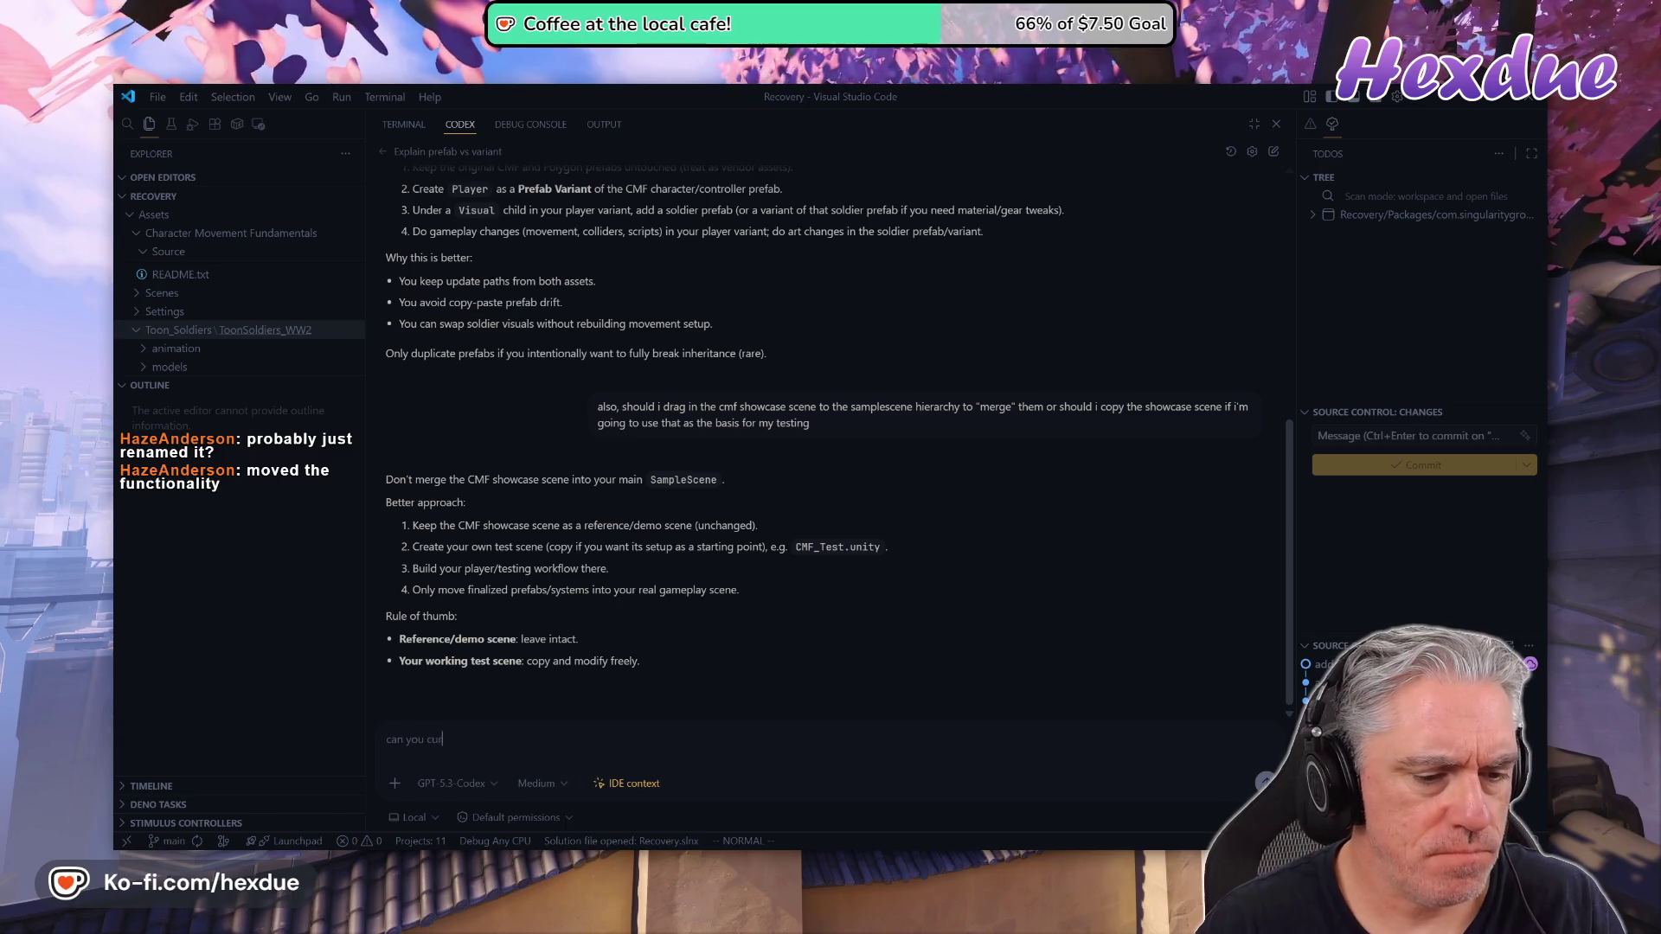
pyautogui.write('rently plub')
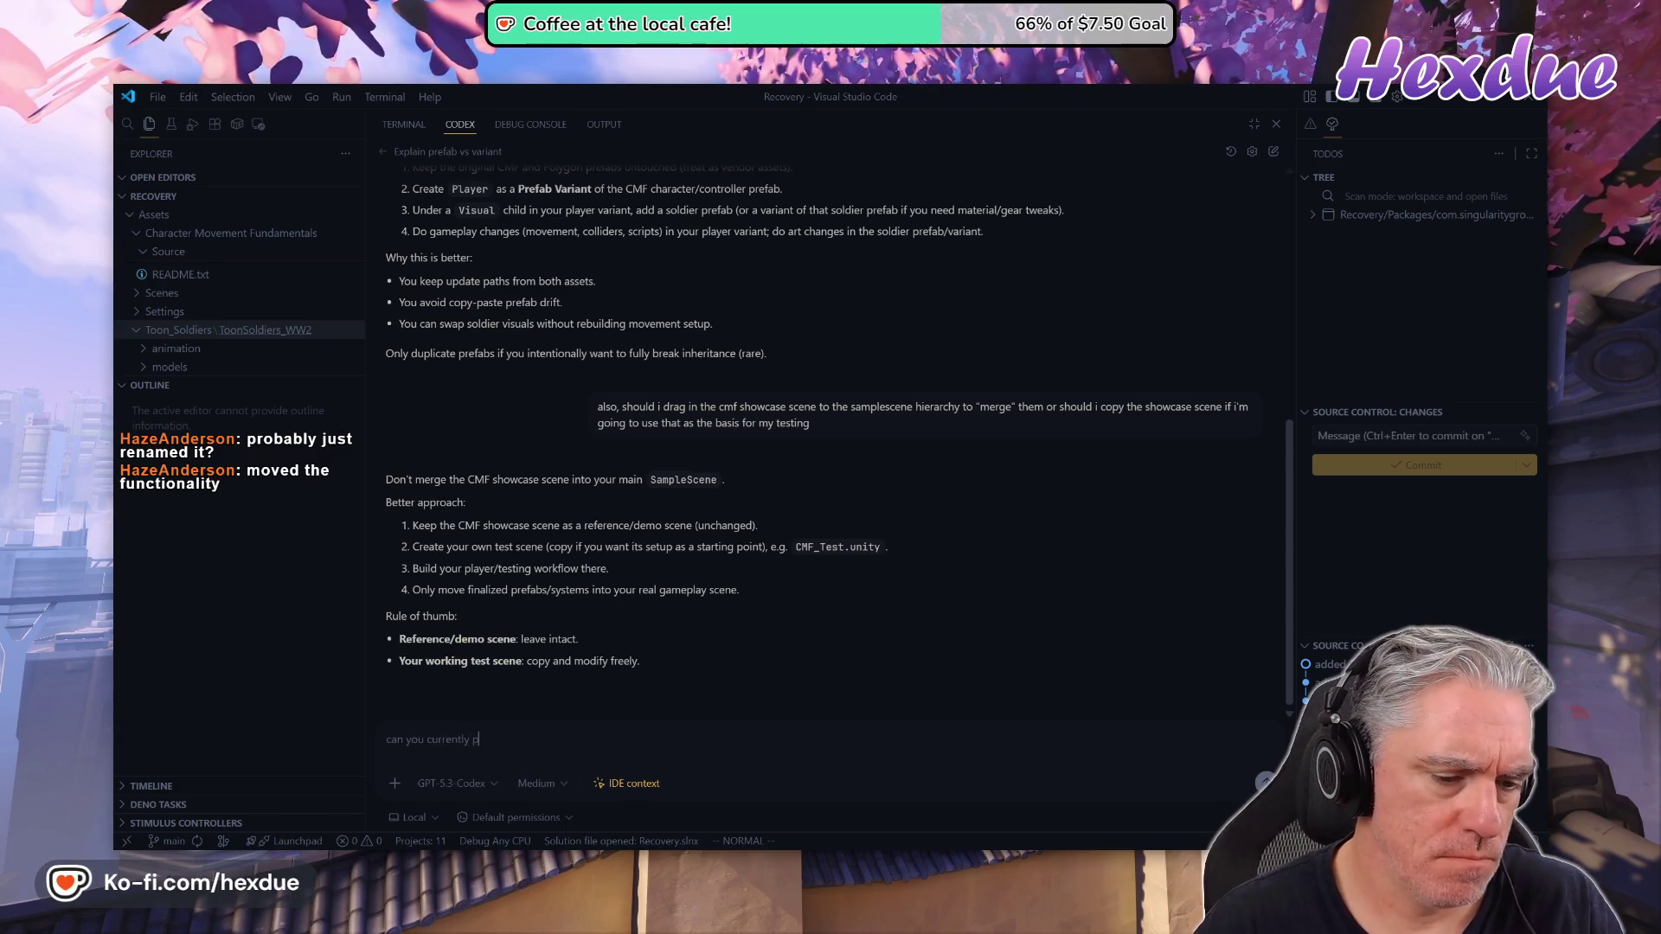
pyautogui.press('BackSpace')
pyautogui.press('BackSpace')
pyautogui.press('BackSpace')
pyautogui.write('ublish un')
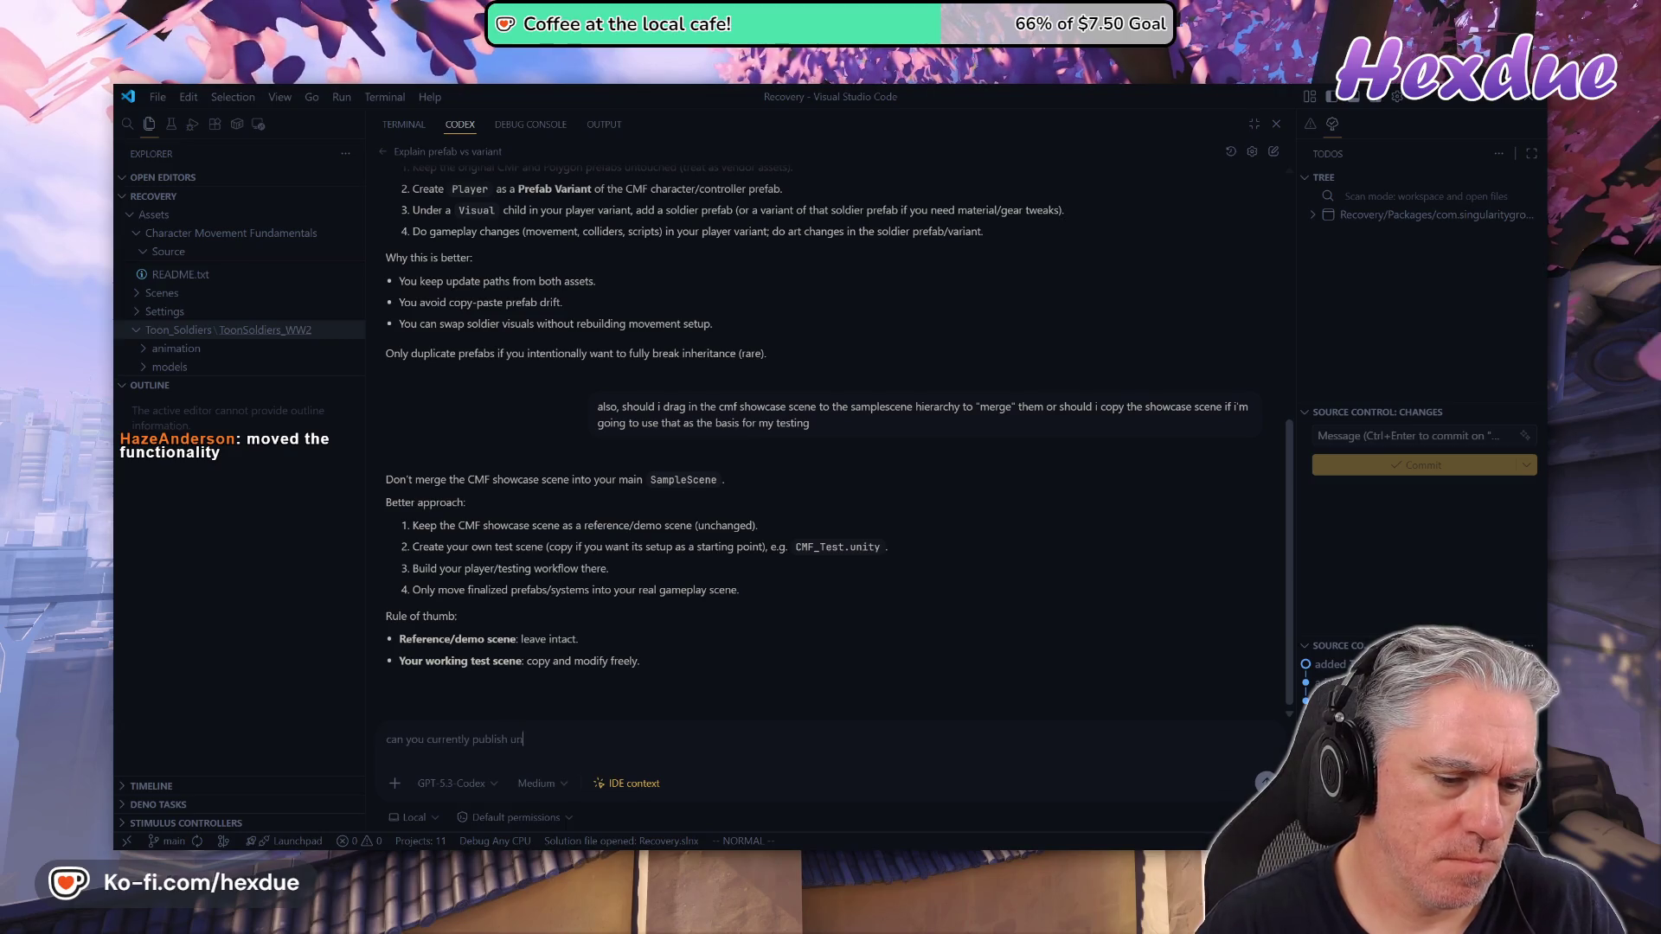
pyautogui.write('real games to thw')
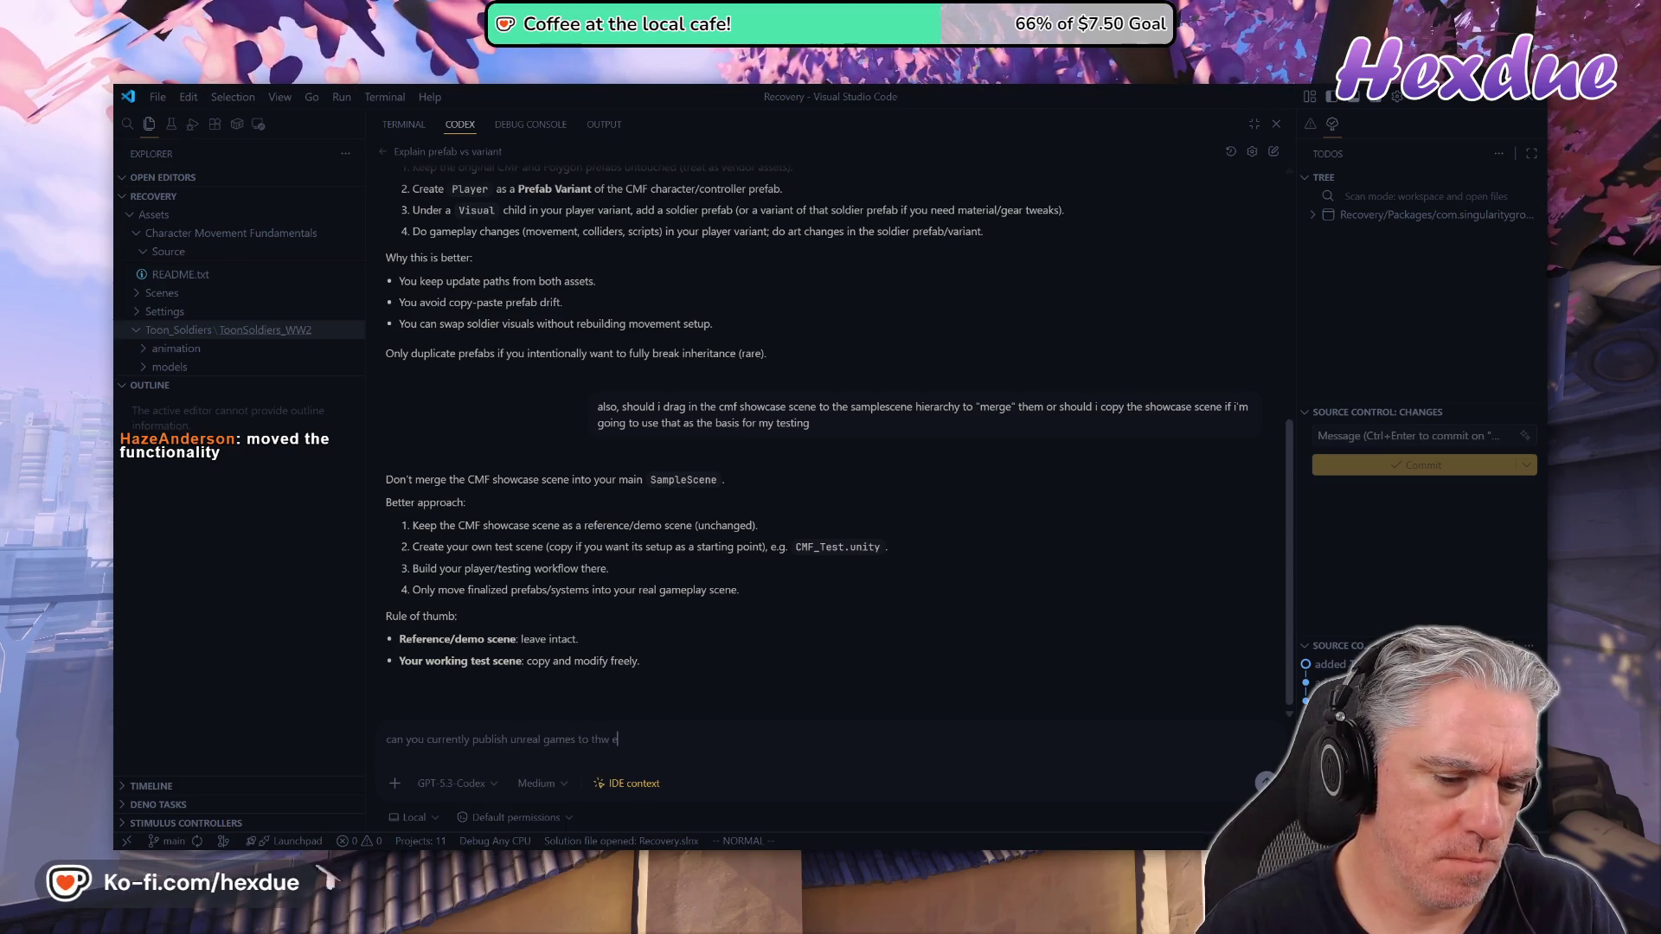
pyautogui.write('e web?')
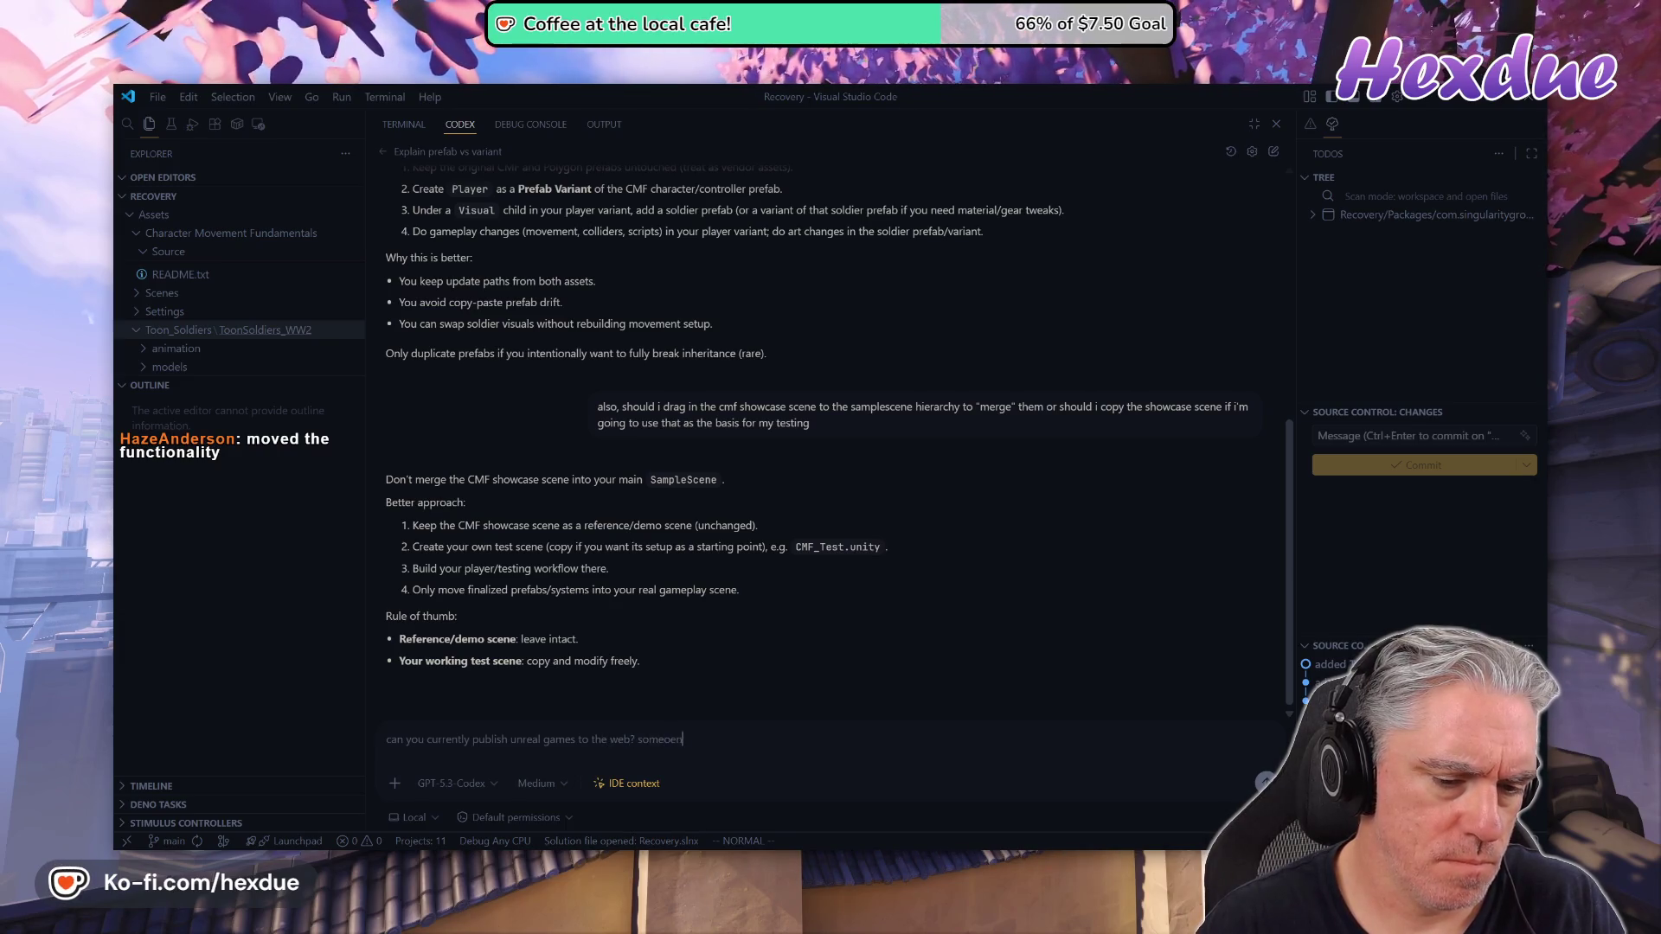
pyautogui.press('BackSpace')
pyautogui.press('BackSpace')
pyautogui.press('BackSpace')
pyautogui.write('ne sa')
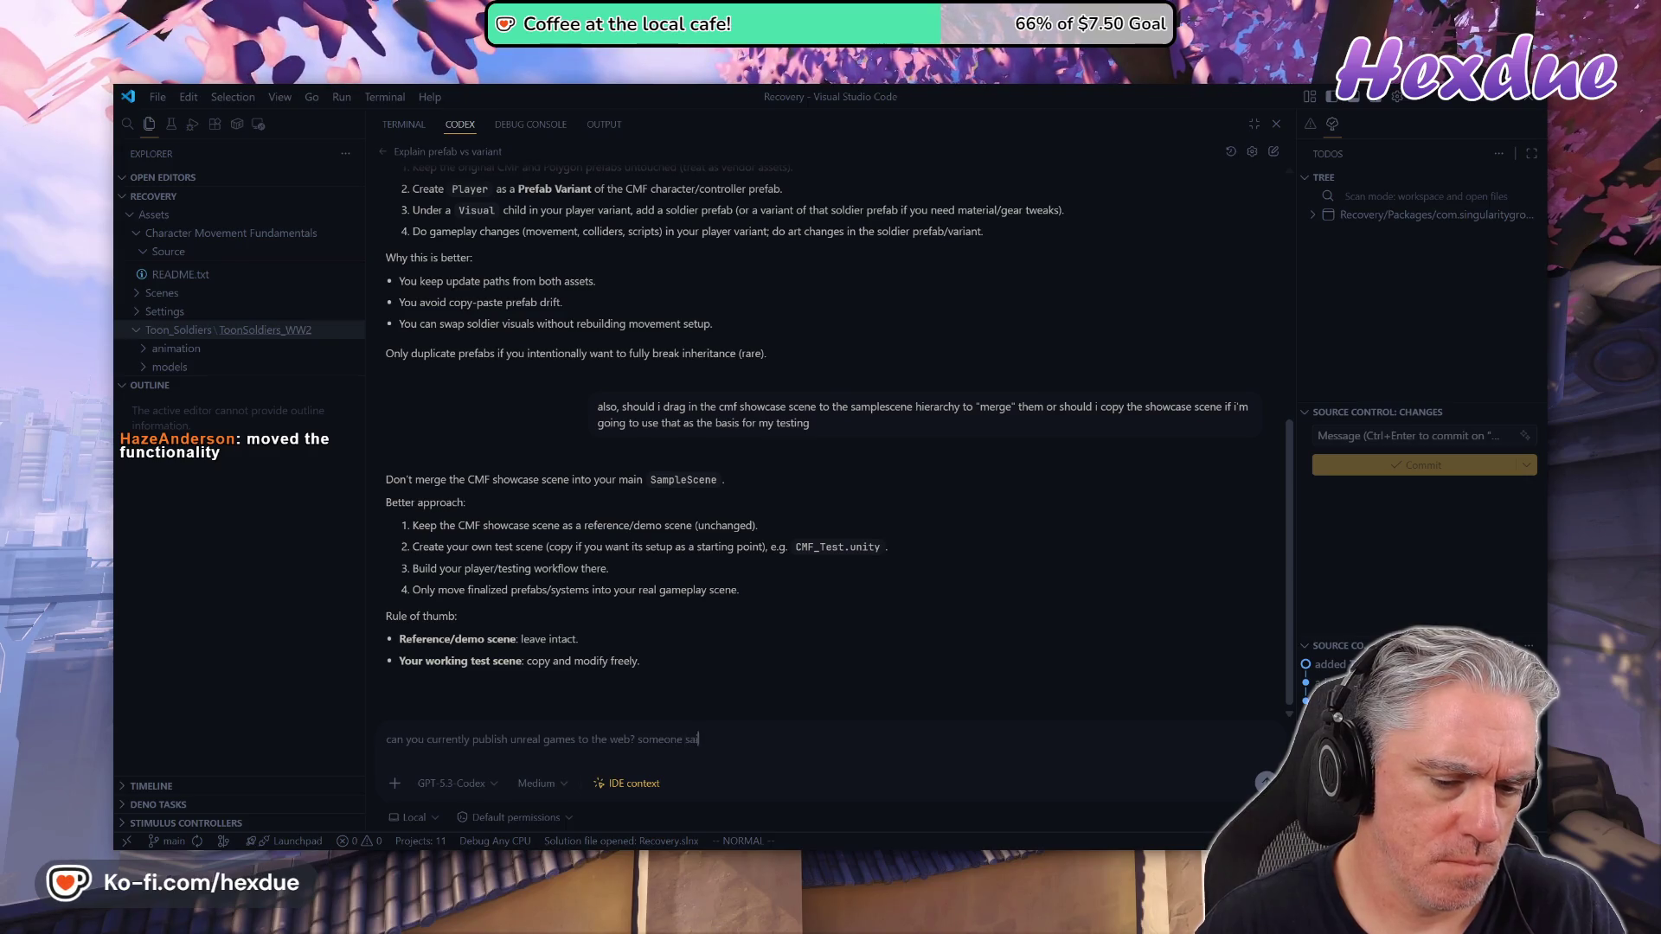
pyautogui.write('id they reom')
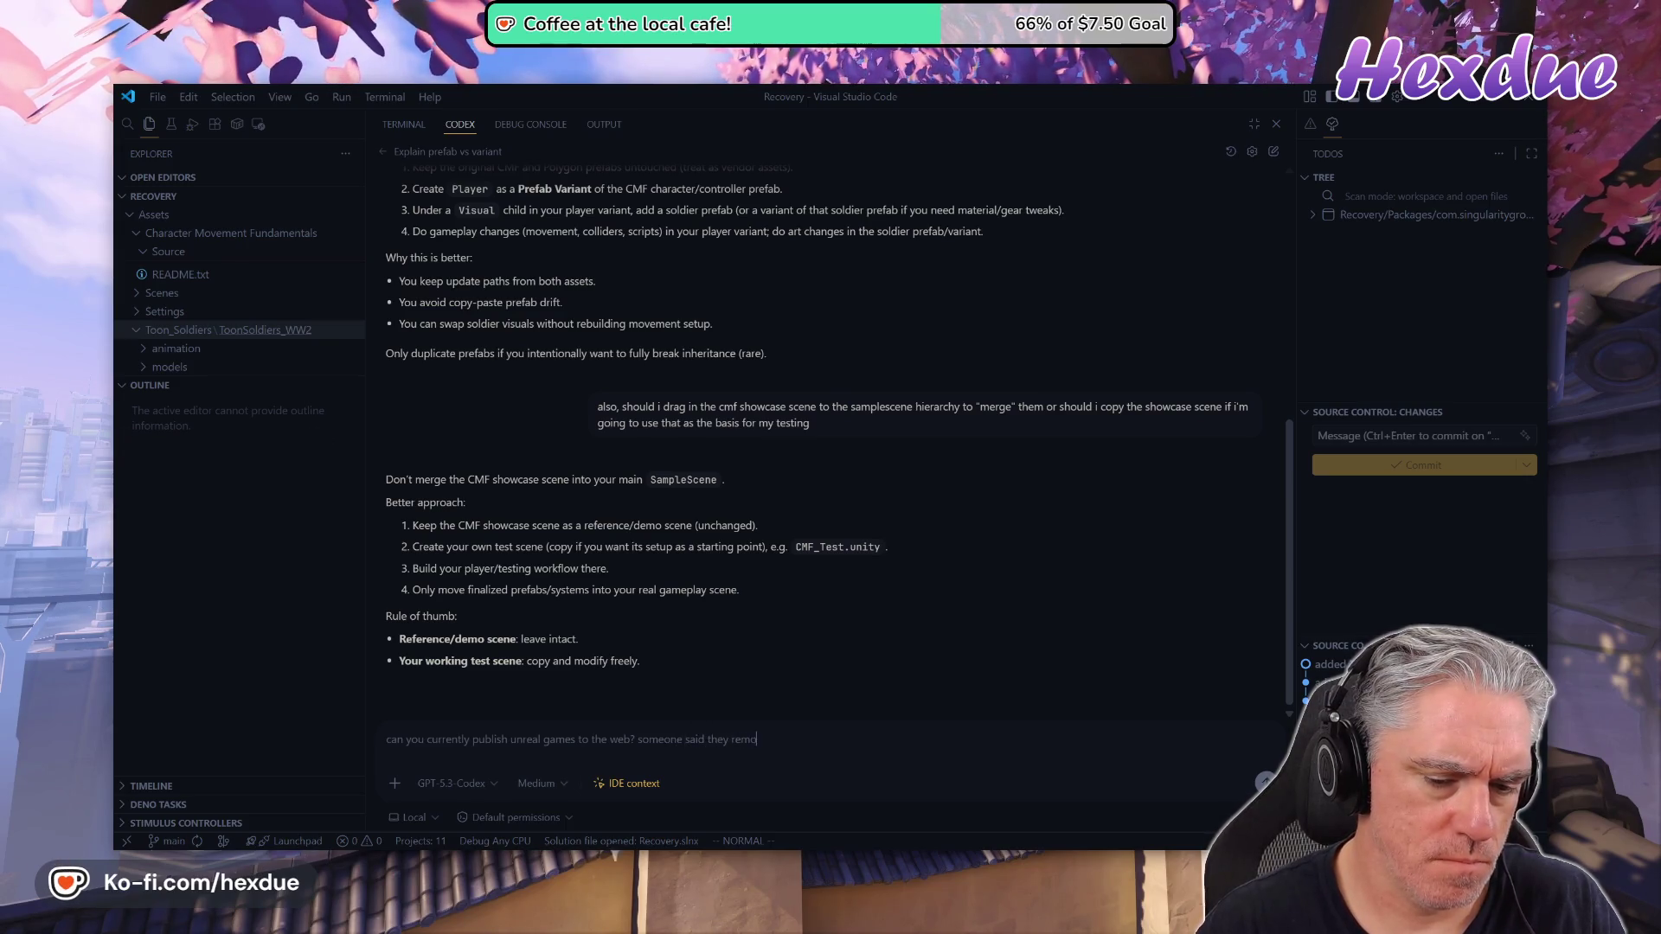
pyautogui.write('?')
pyautogui.press('Return')
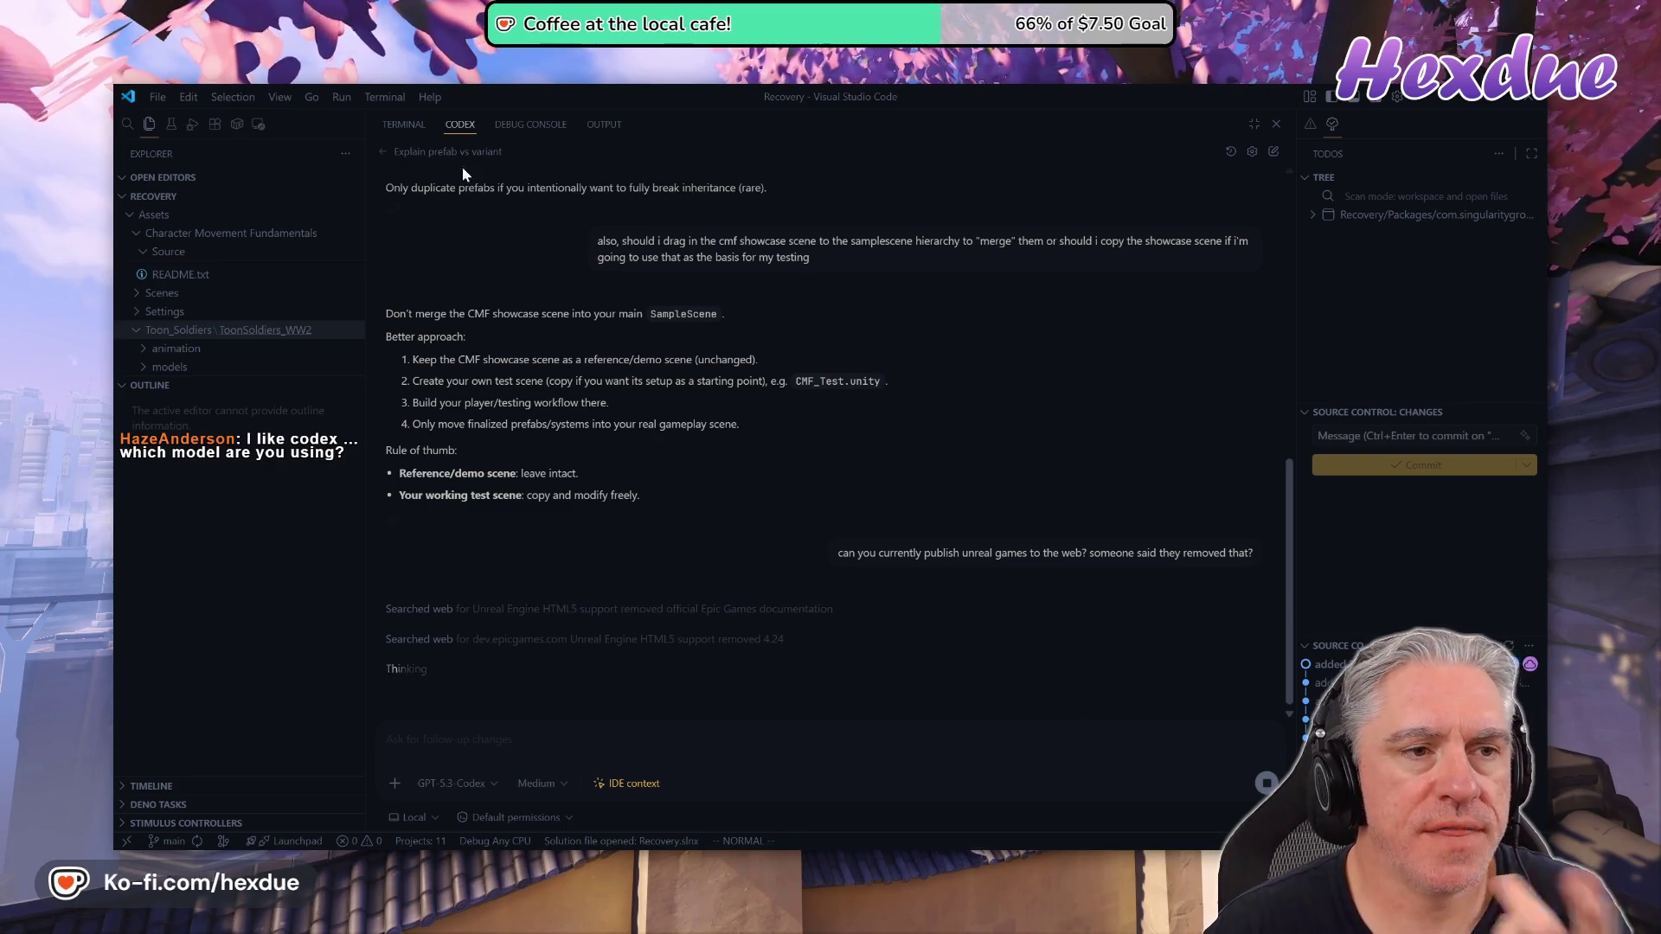
pyautogui.click(389, 740)
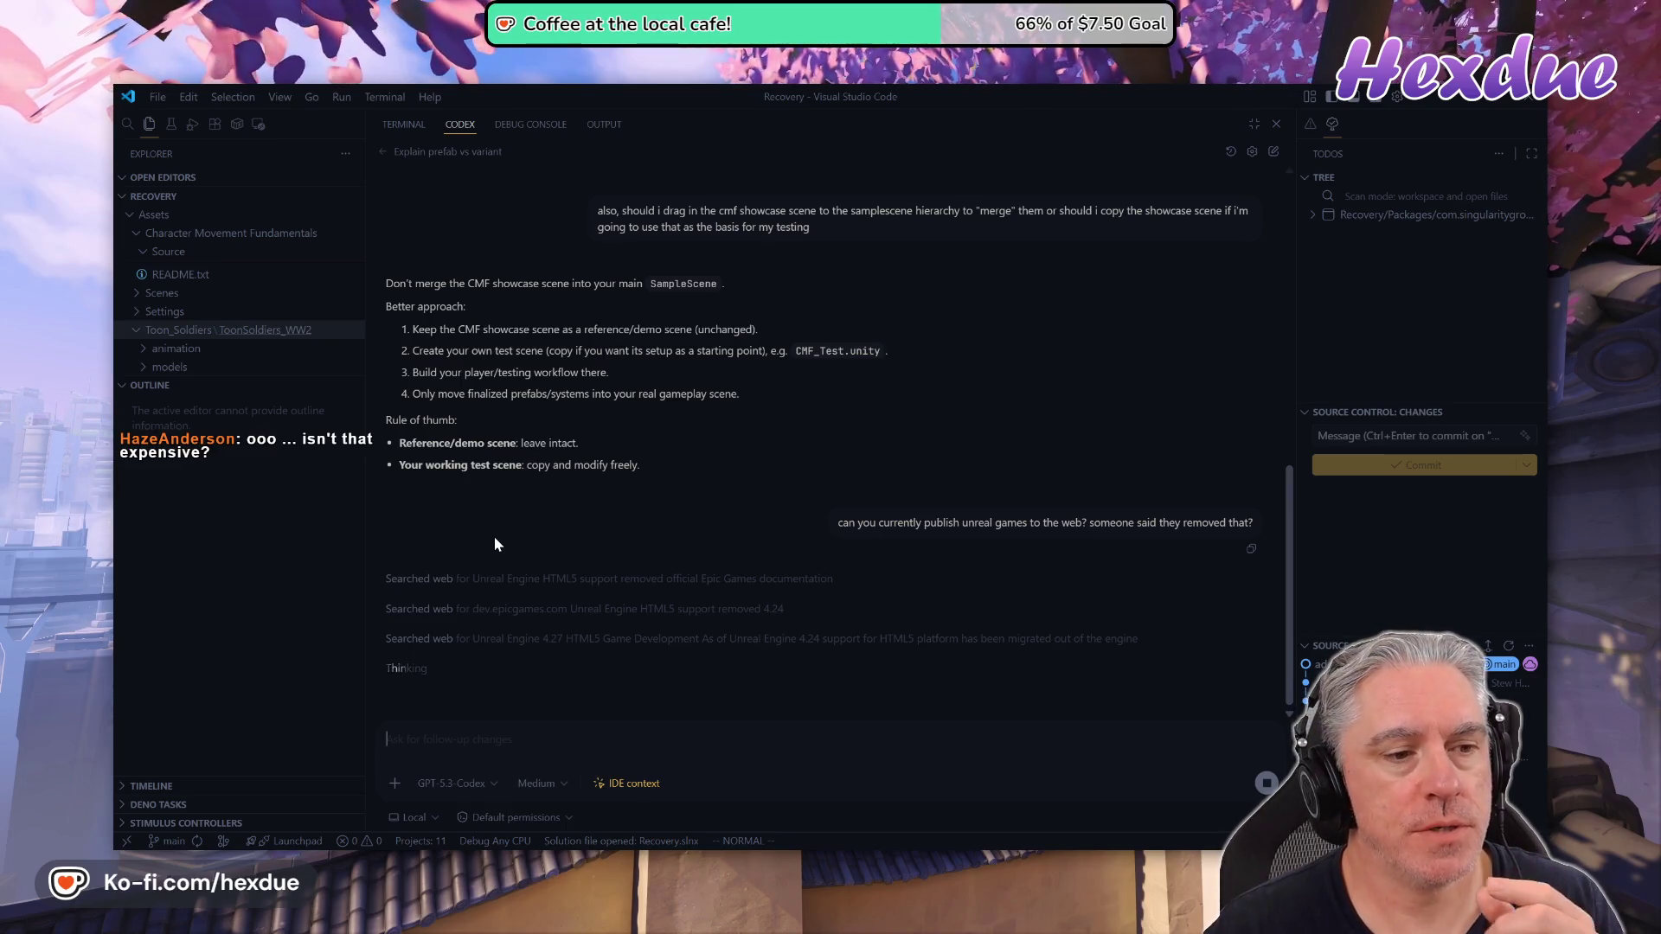
pyautogui.click(494, 785)
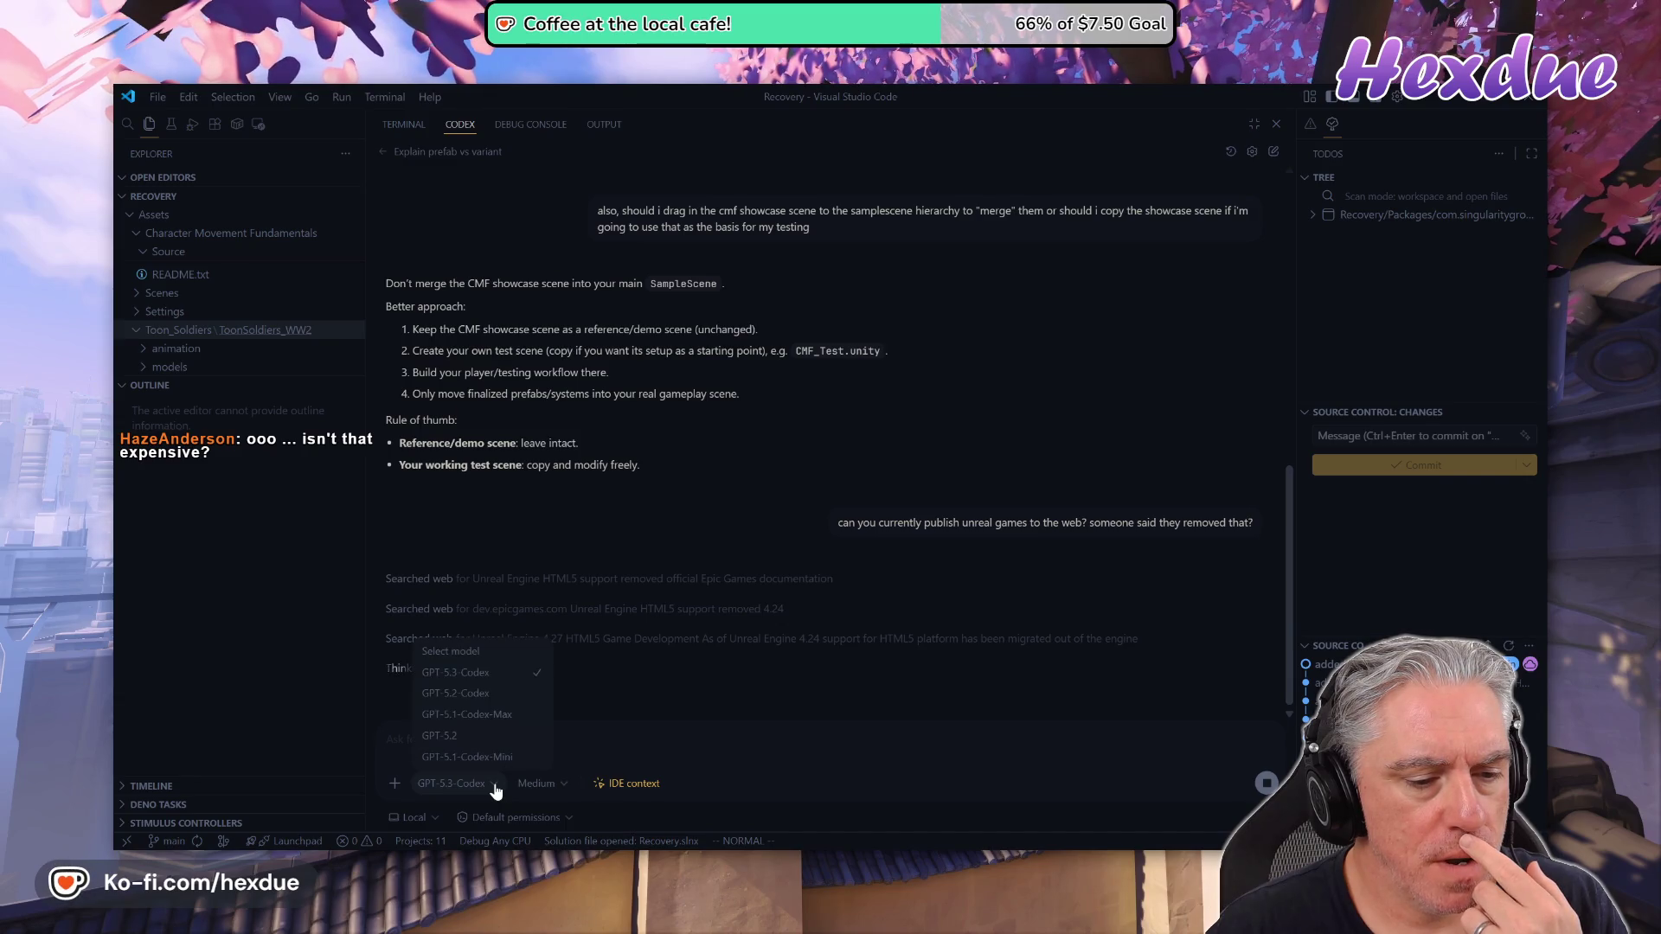
# Keep GPT-5.3-Codex selected and wait for its answer recommending Pixel Streaming over removed HTML5 export
pyautogui.click(494, 787)
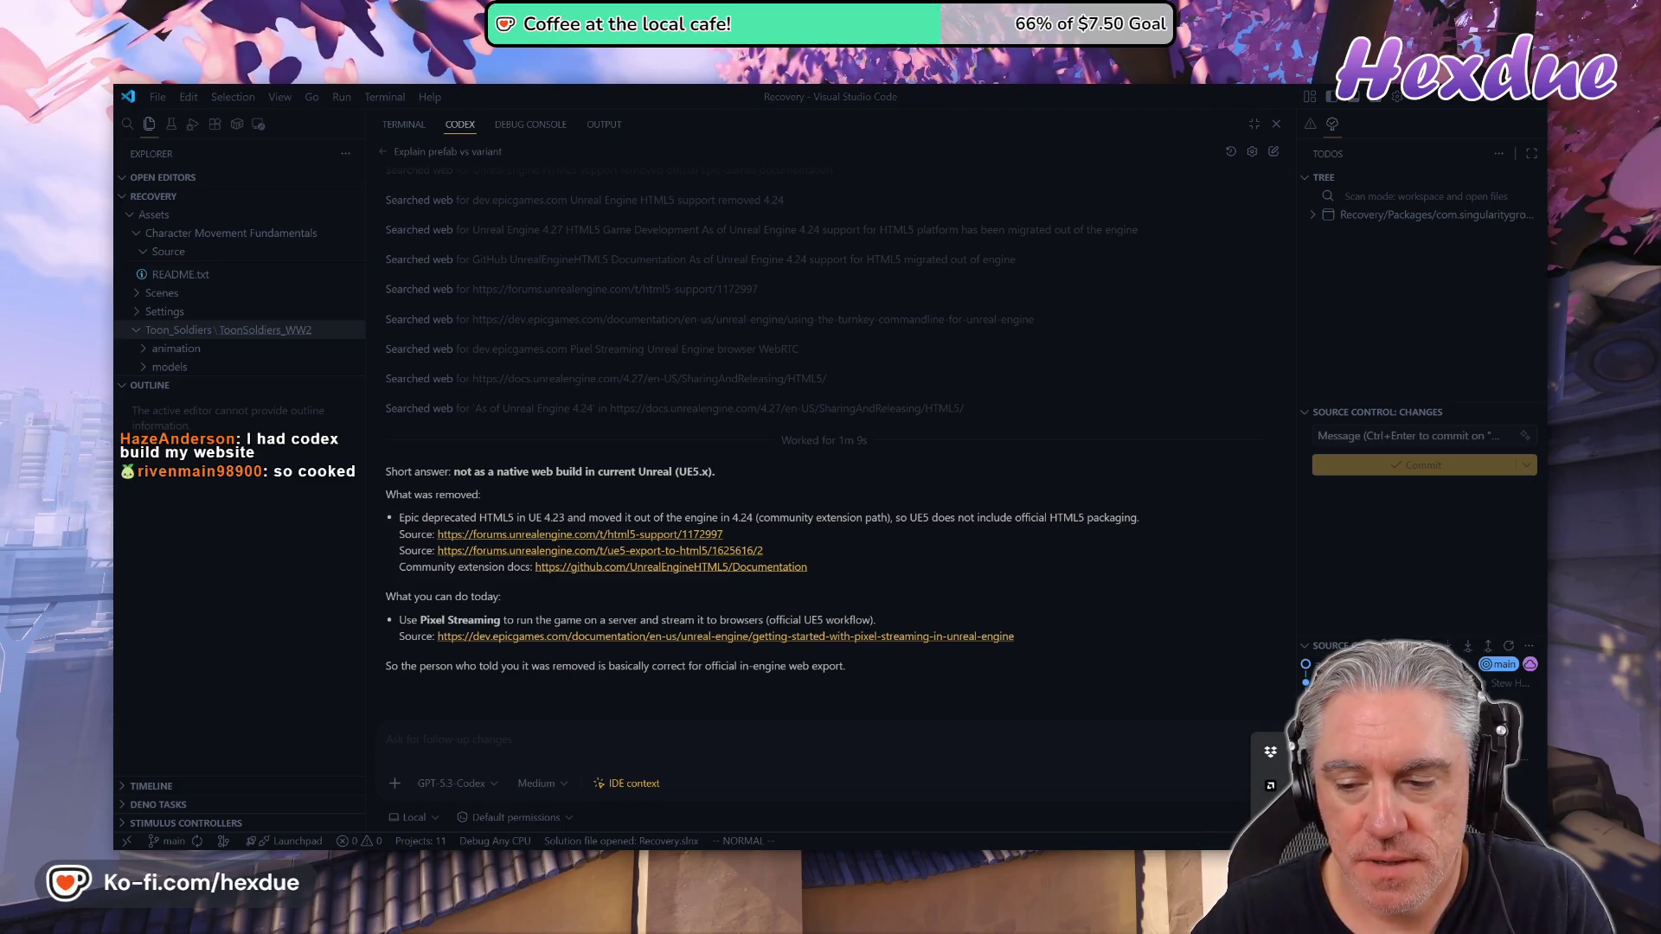
pyautogui.rightClick(1372, 752)
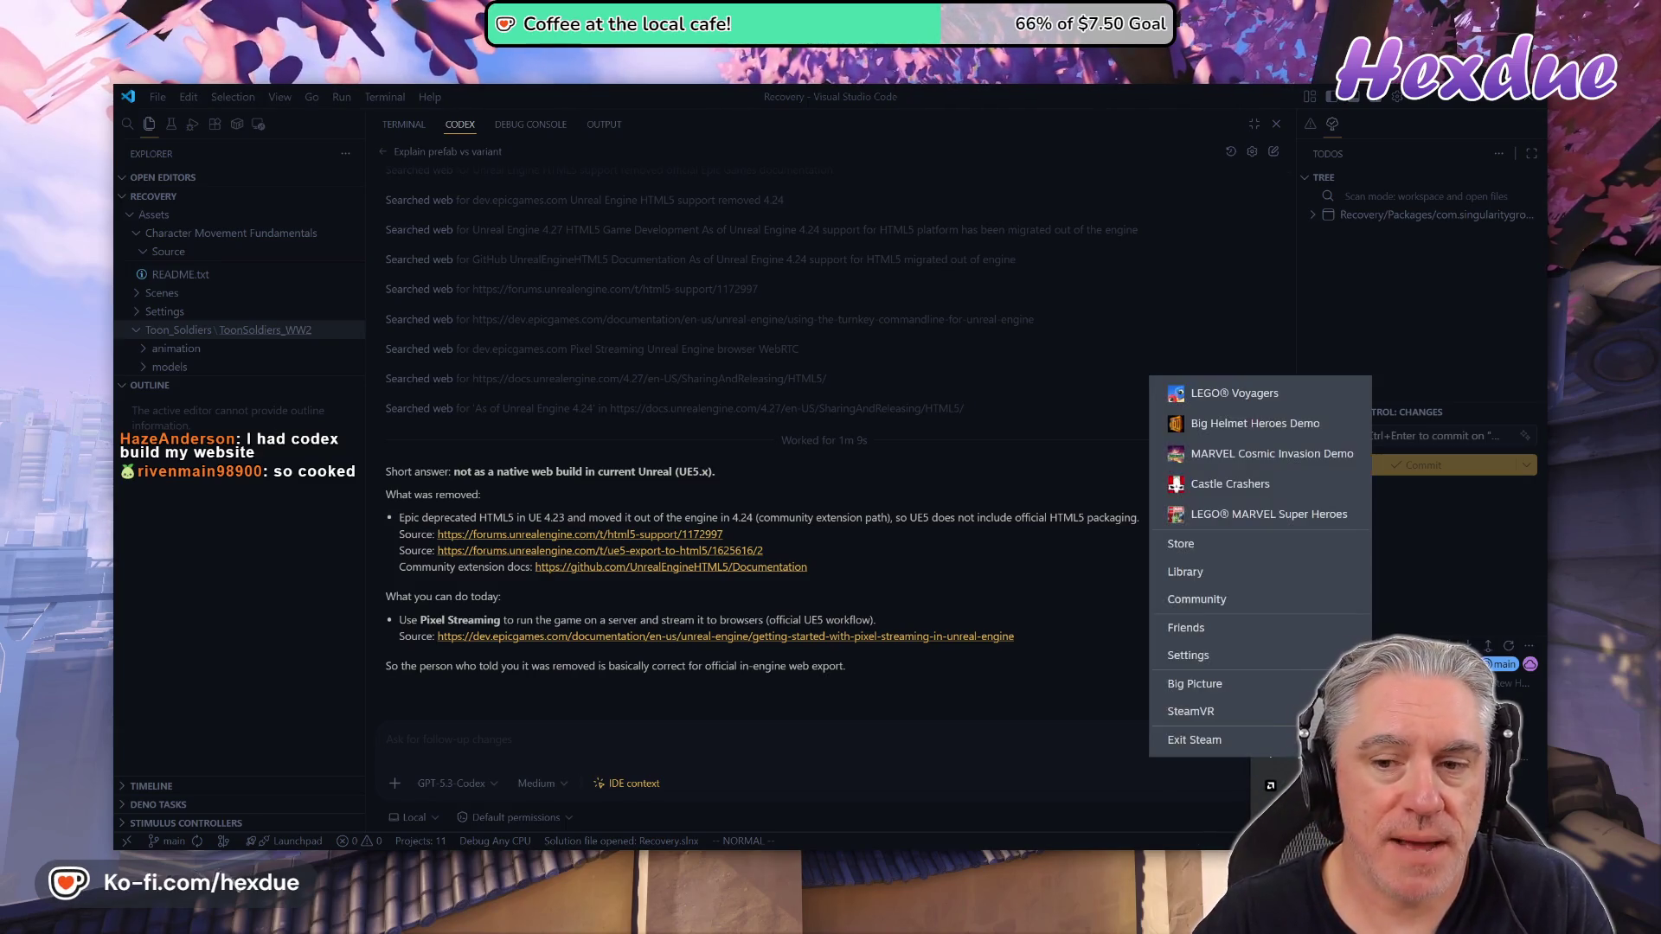
# Open the Steam library sorted by Last Played, view LEGO Voyagers, and return Home
pyautogui.click(1231, 569)
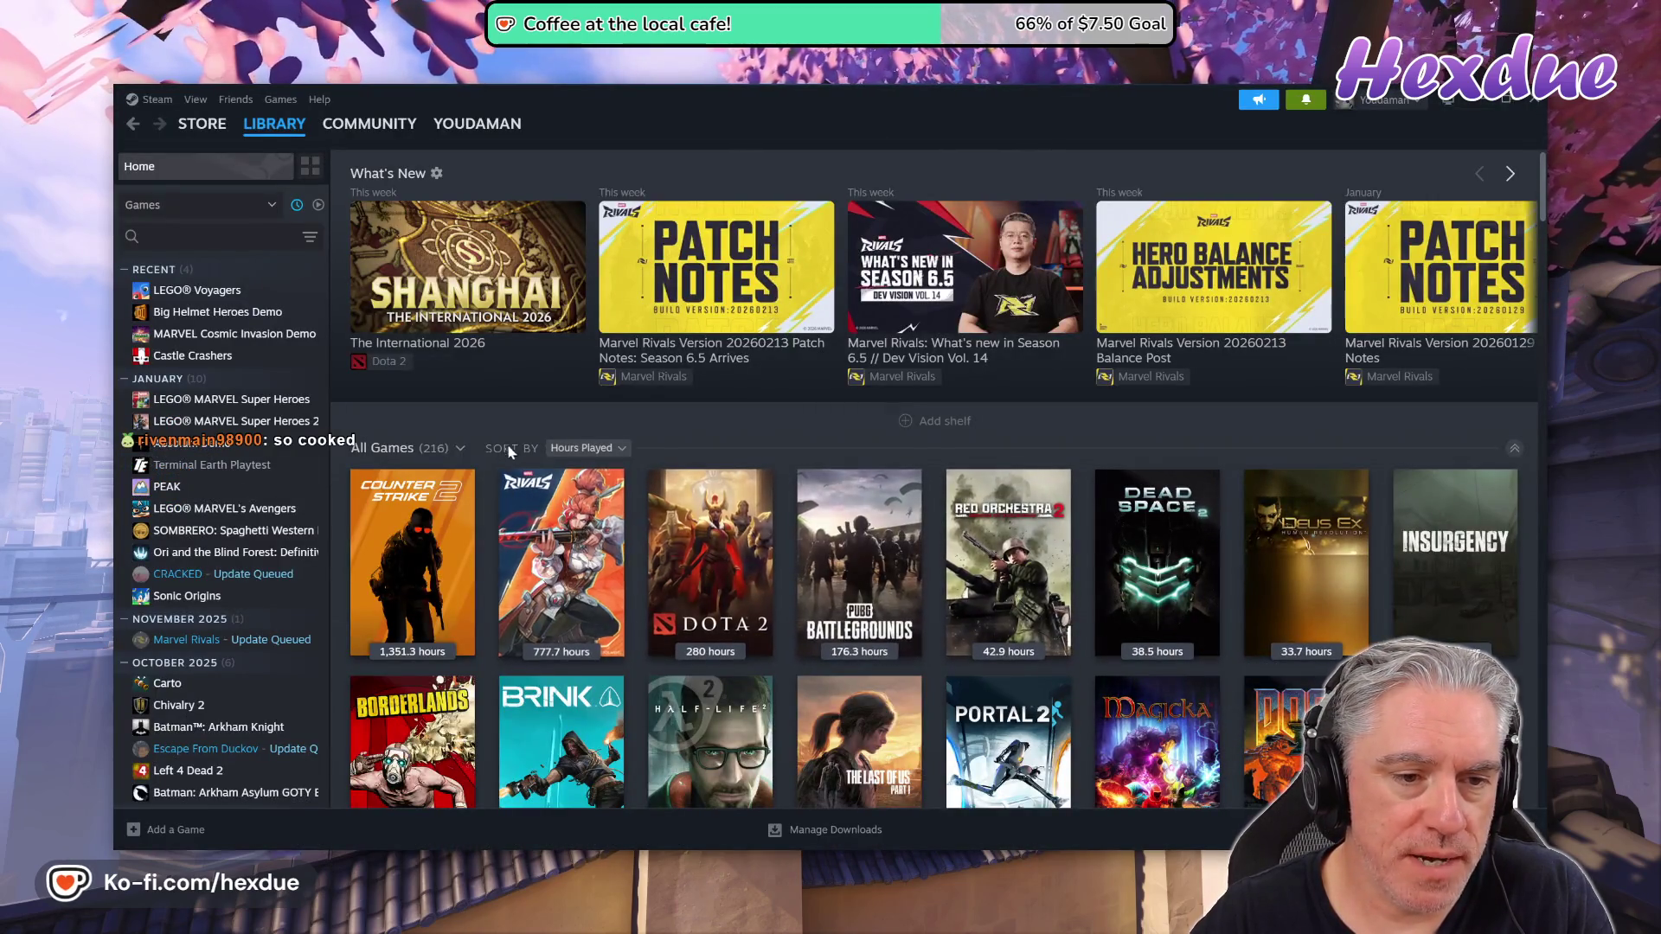
pyautogui.click(586, 448)
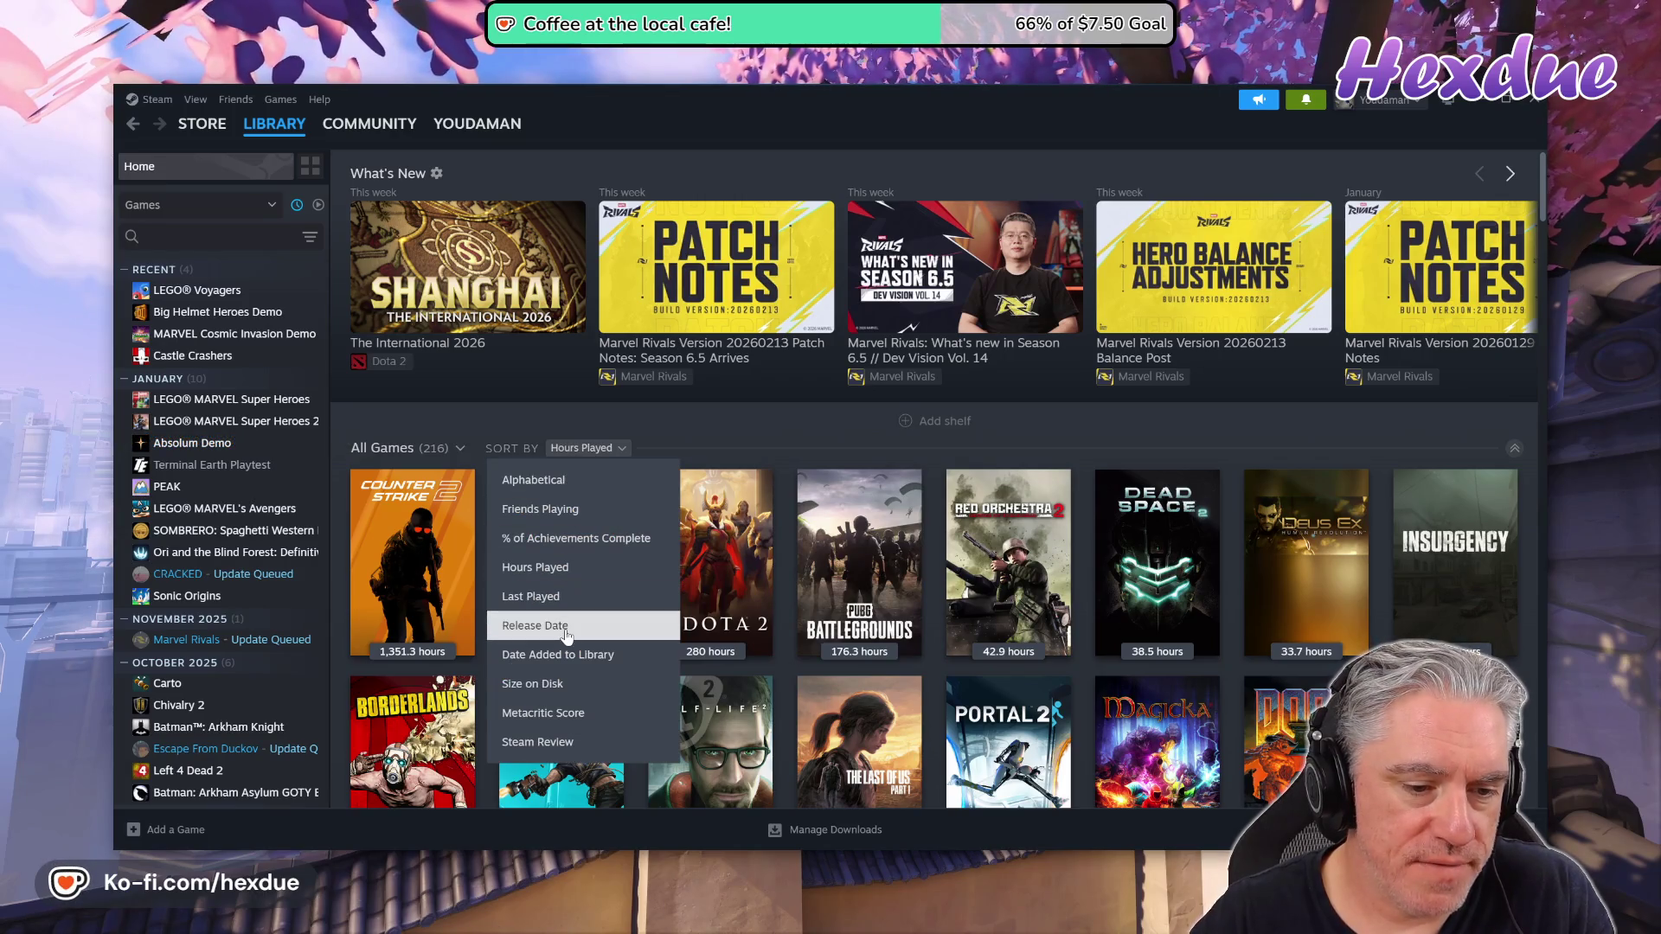
pyautogui.click(545, 596)
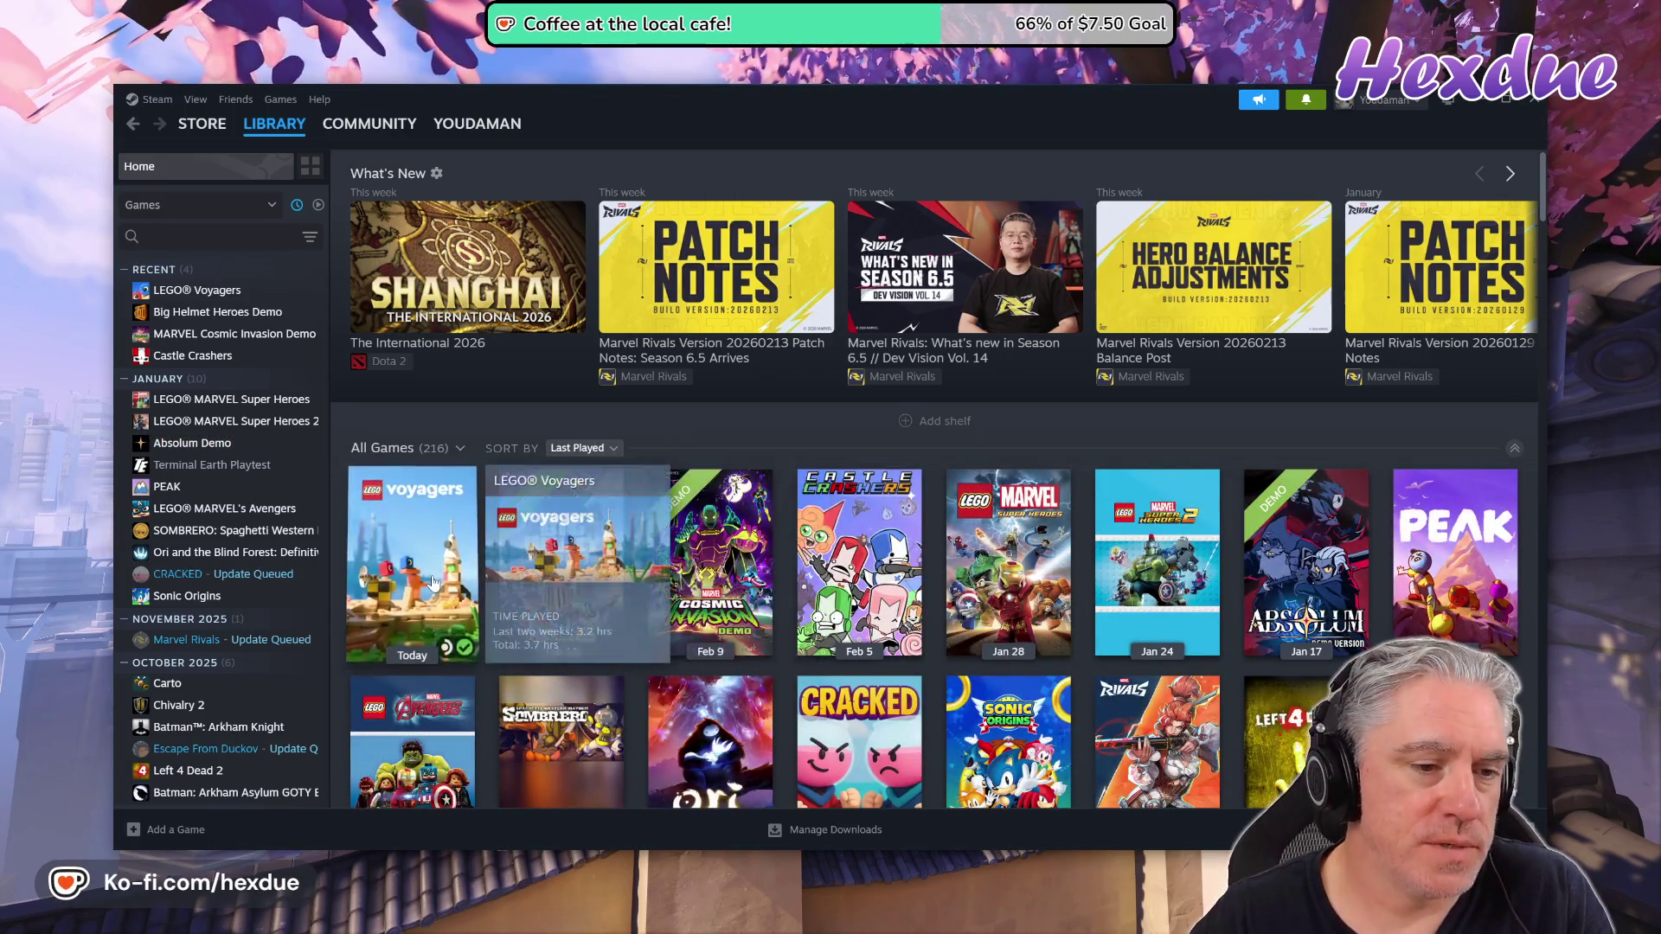
pyautogui.click(433, 575)
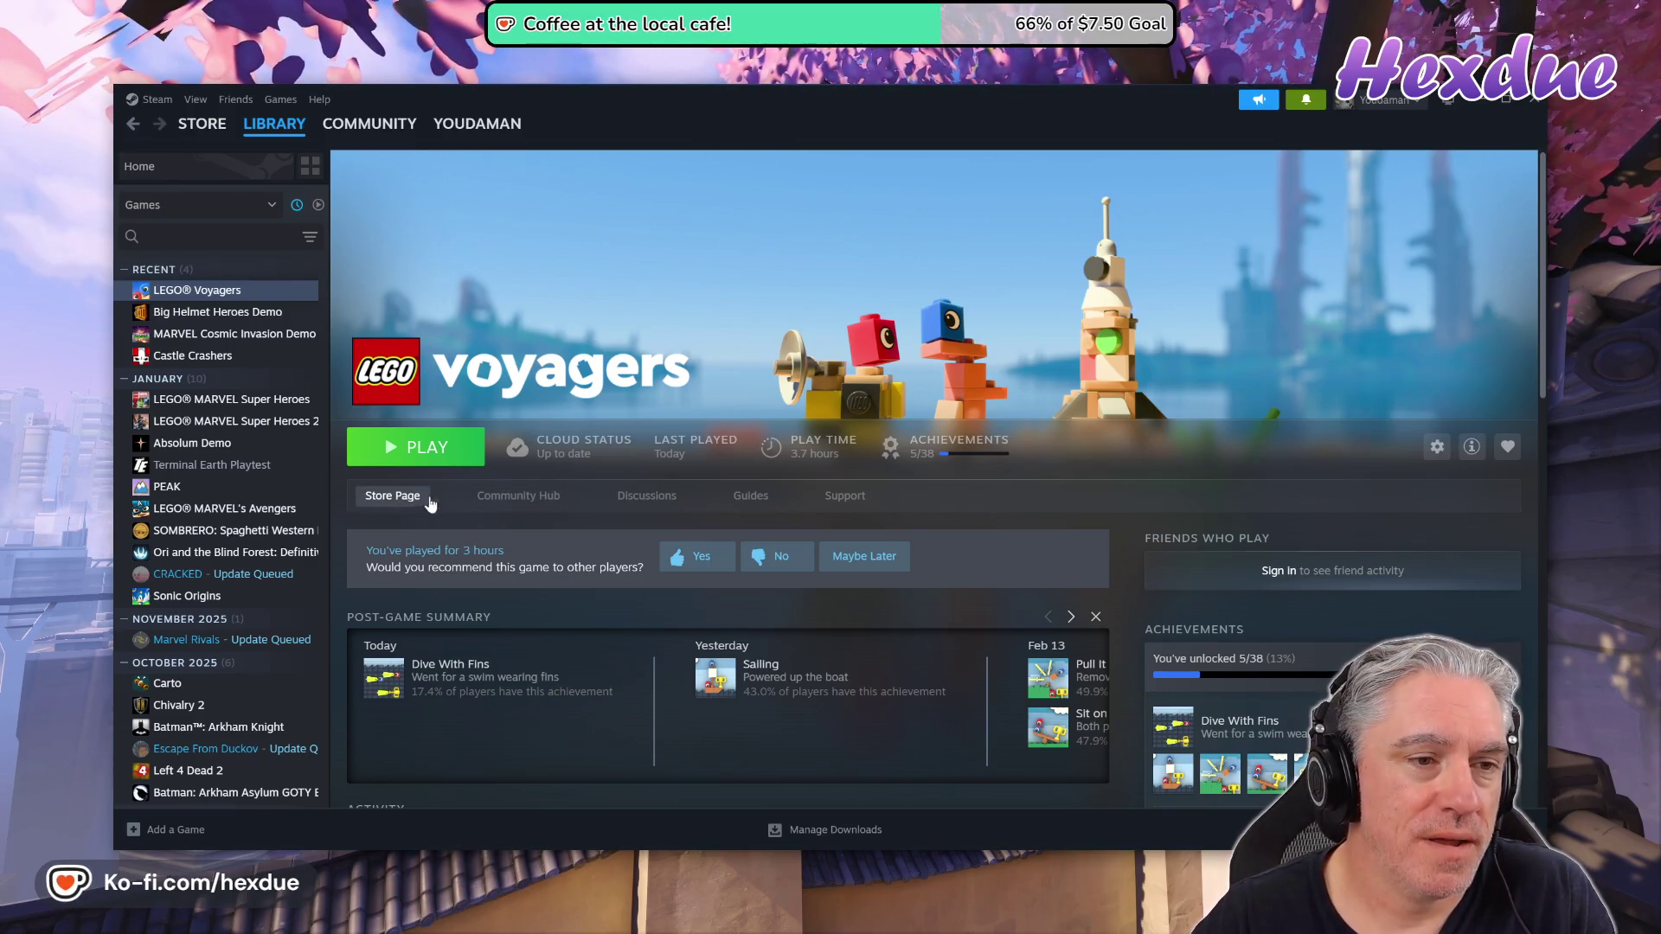
pyautogui.moveTo(222, 127)
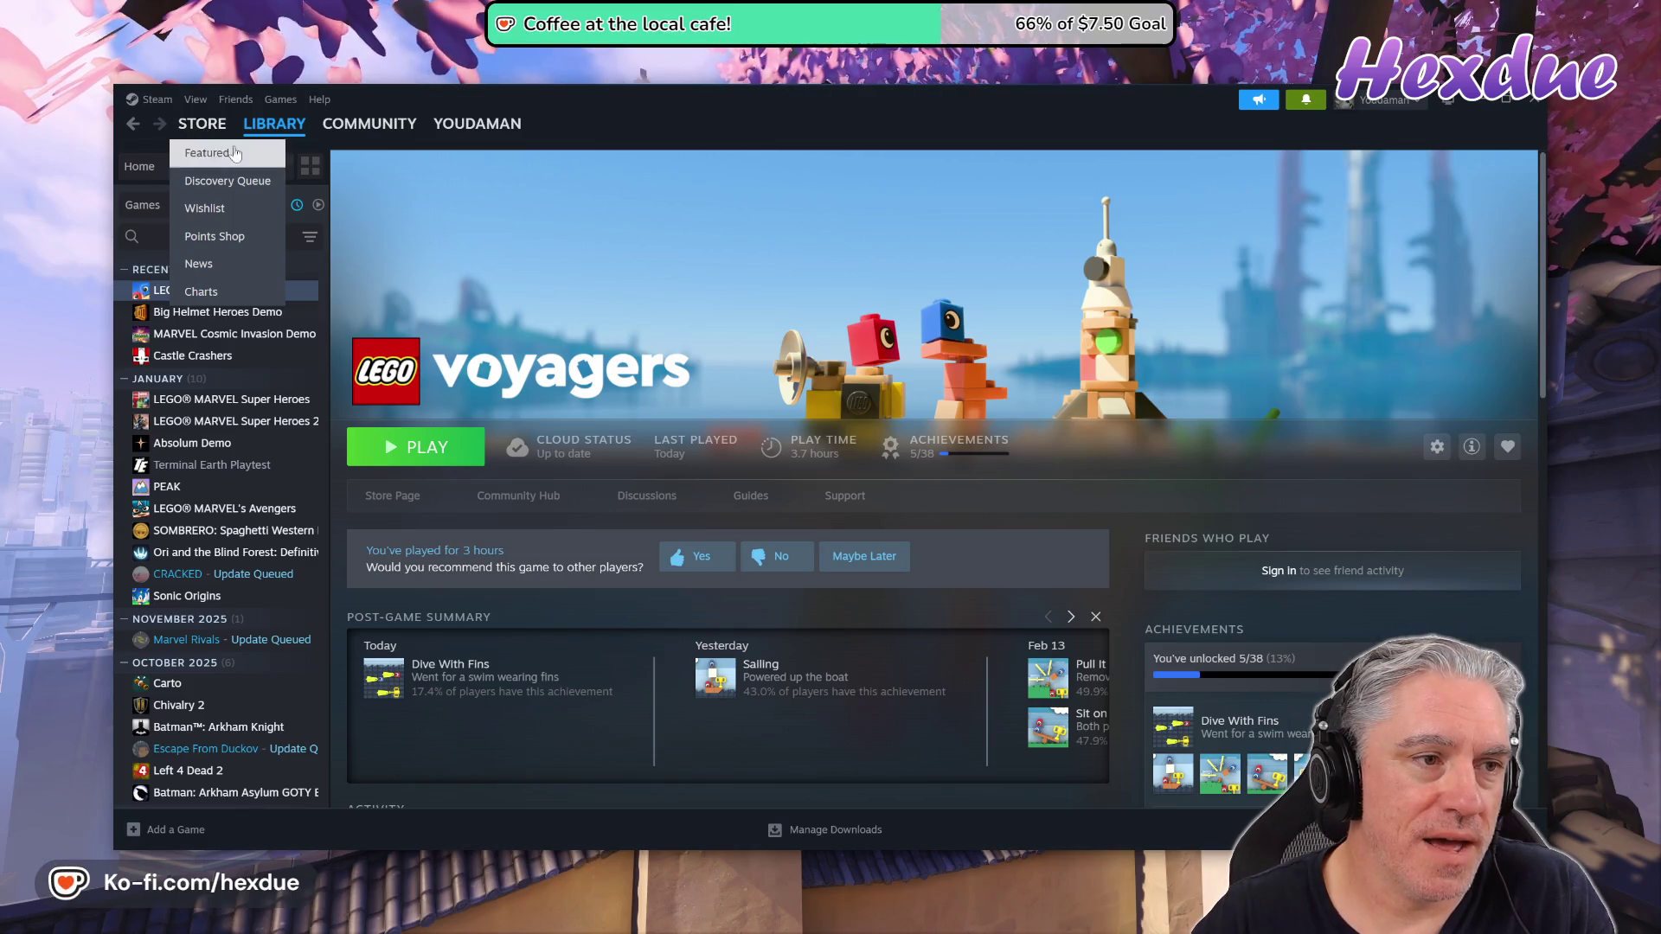
pyautogui.click(155, 173)
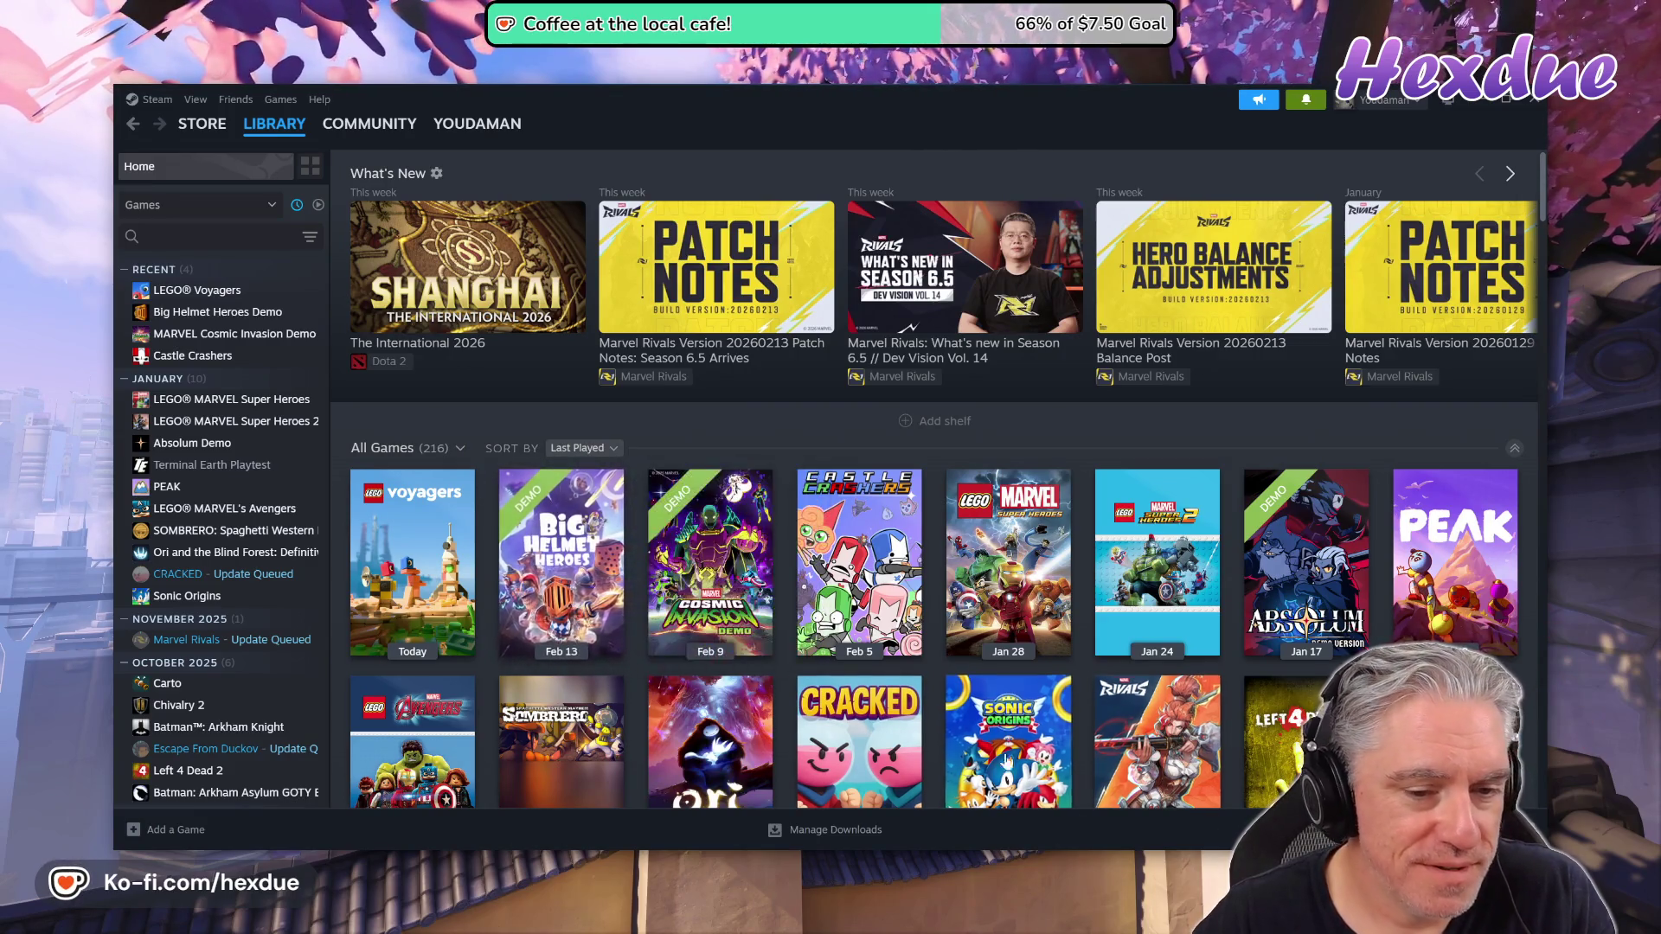
# Browse the Big Helmet Heroes Demo, MARVEL Cosmic Invasion Demo, Castle Crashers and Absolum Demo pages
pyautogui.click(571, 543)
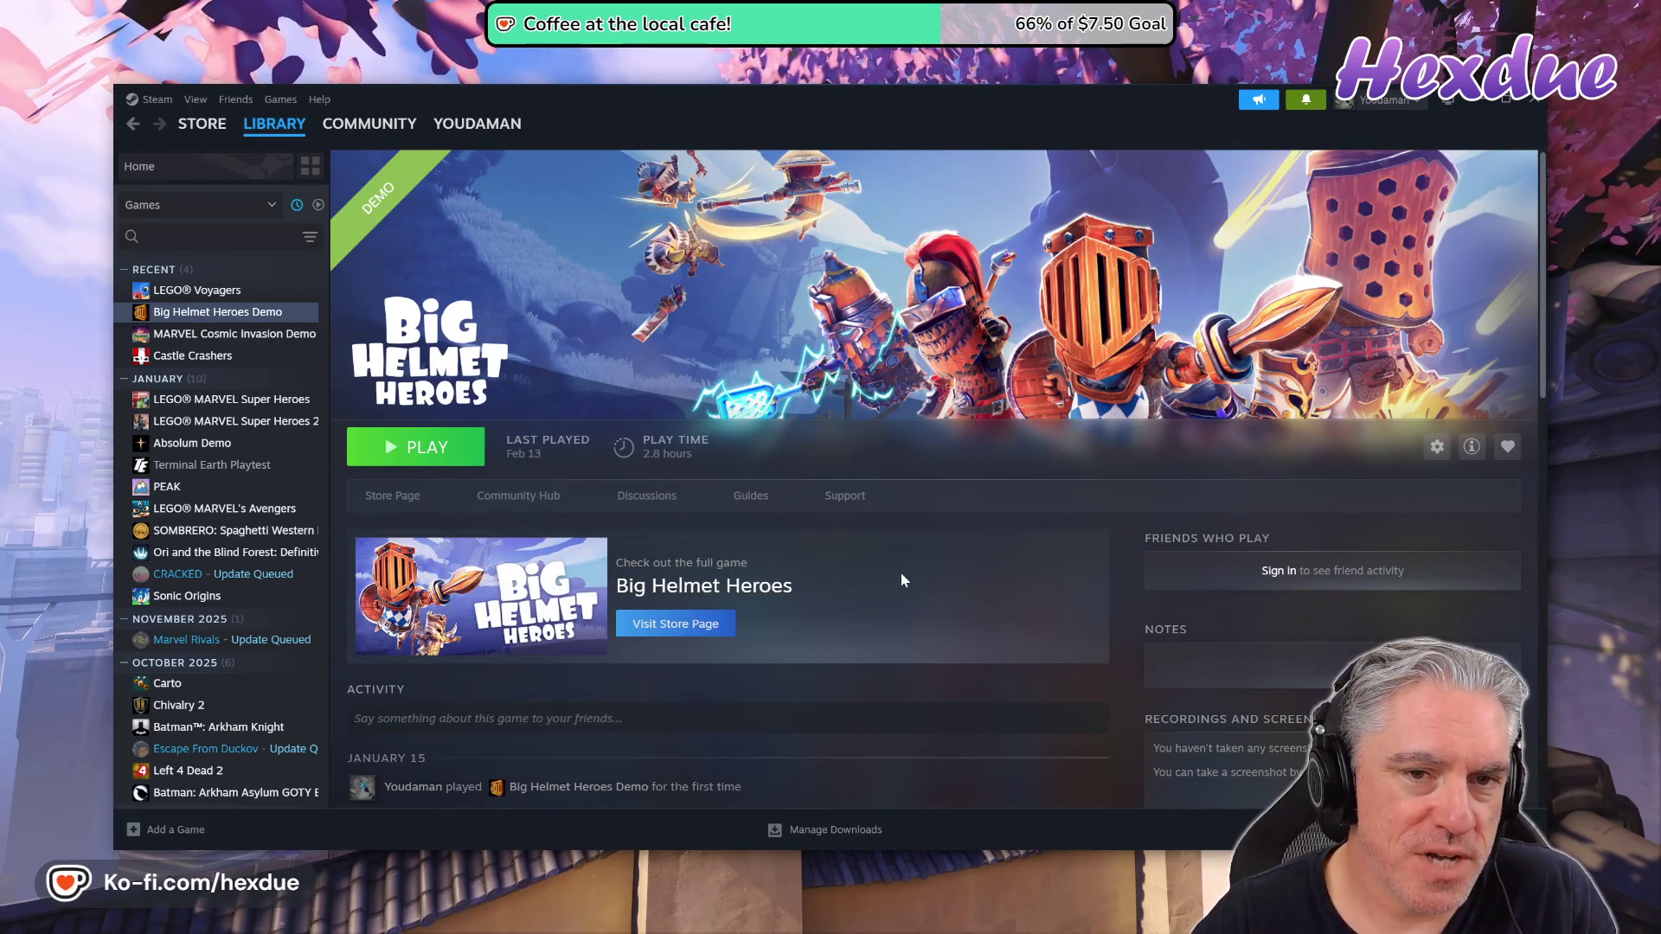
pyautogui.hotkey('alt', 'Left')
pyautogui.click(744, 538)
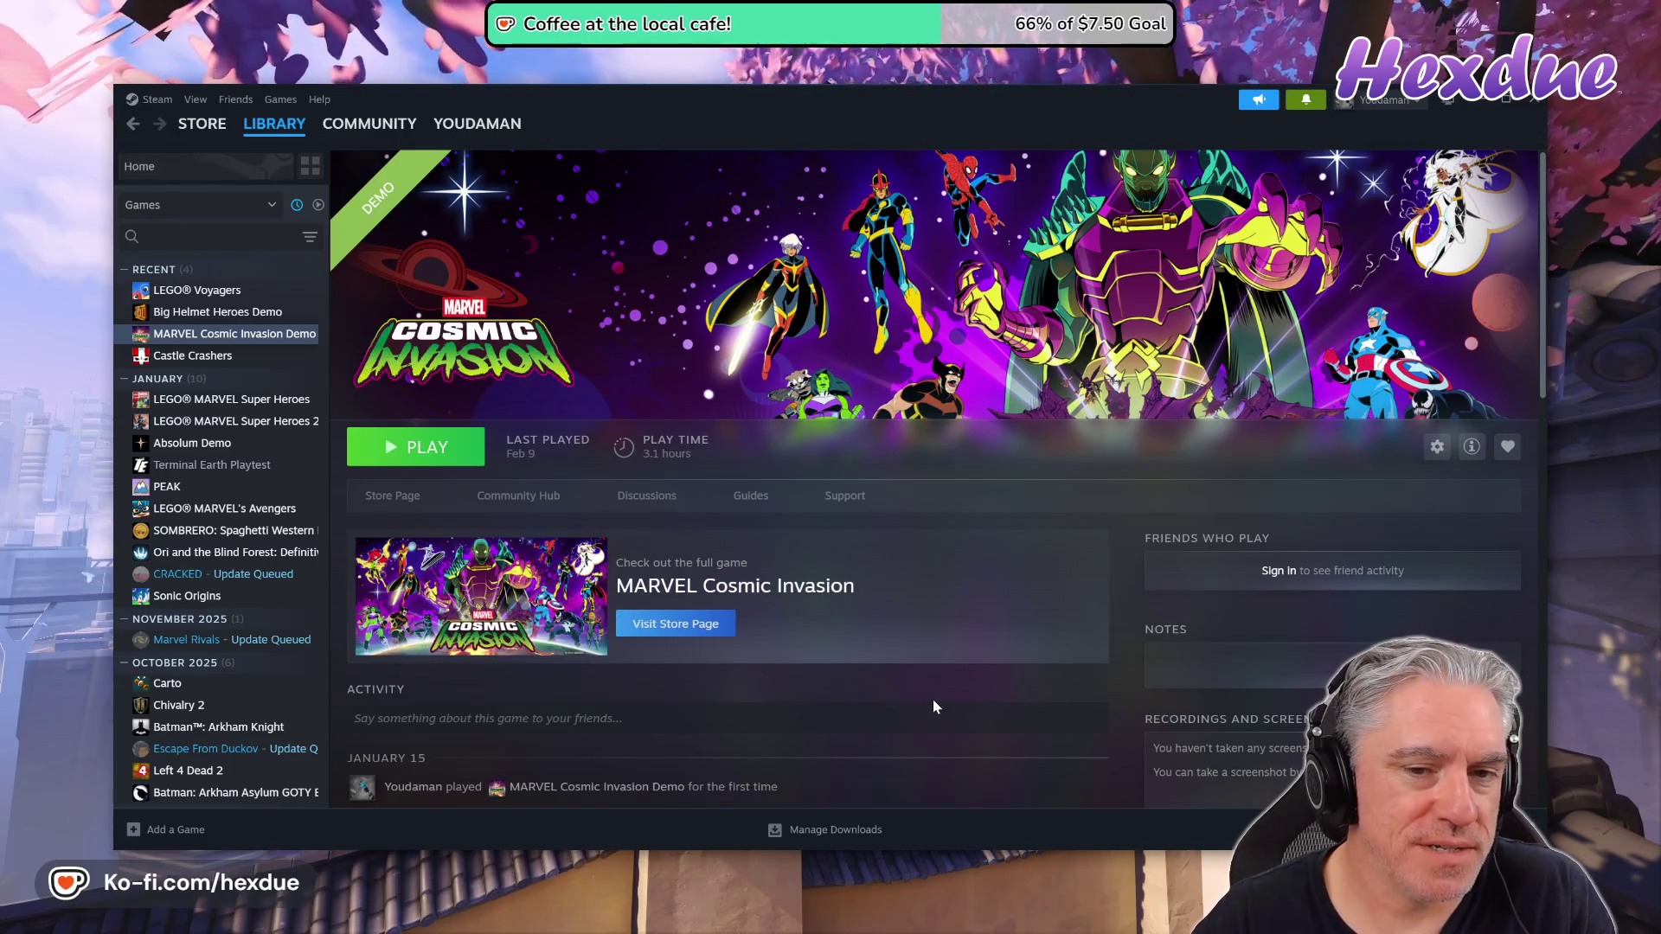
pyautogui.hotkey('alt', 'Left')
pyautogui.click(899, 610)
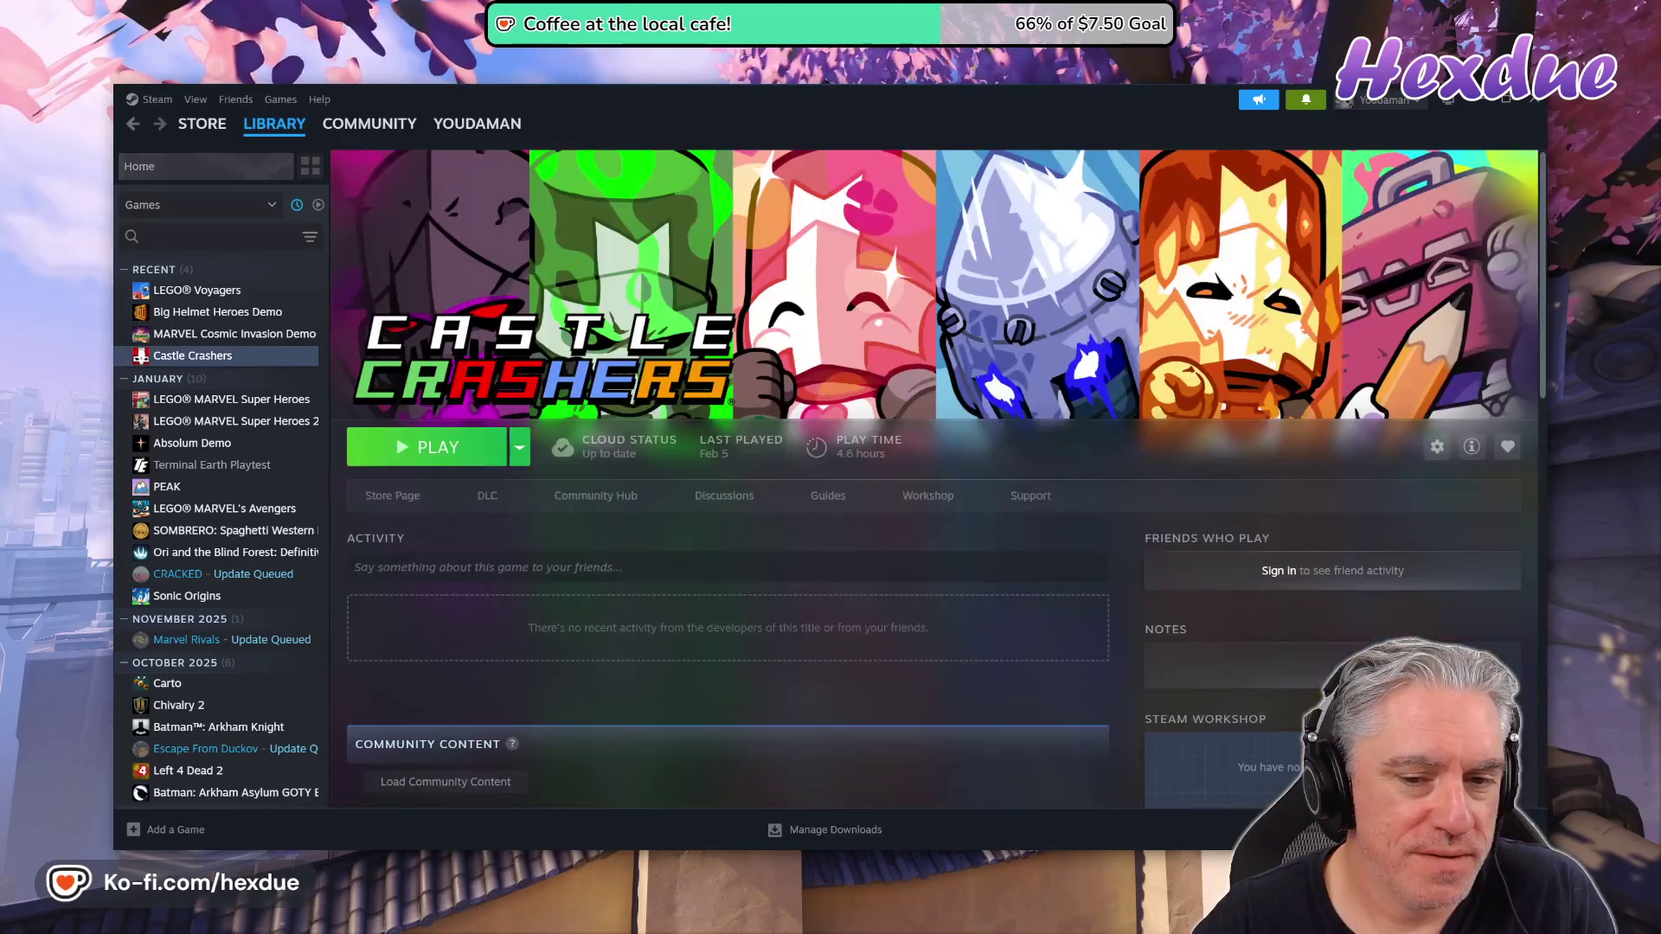
pyautogui.hotkey('alt', 'Left')
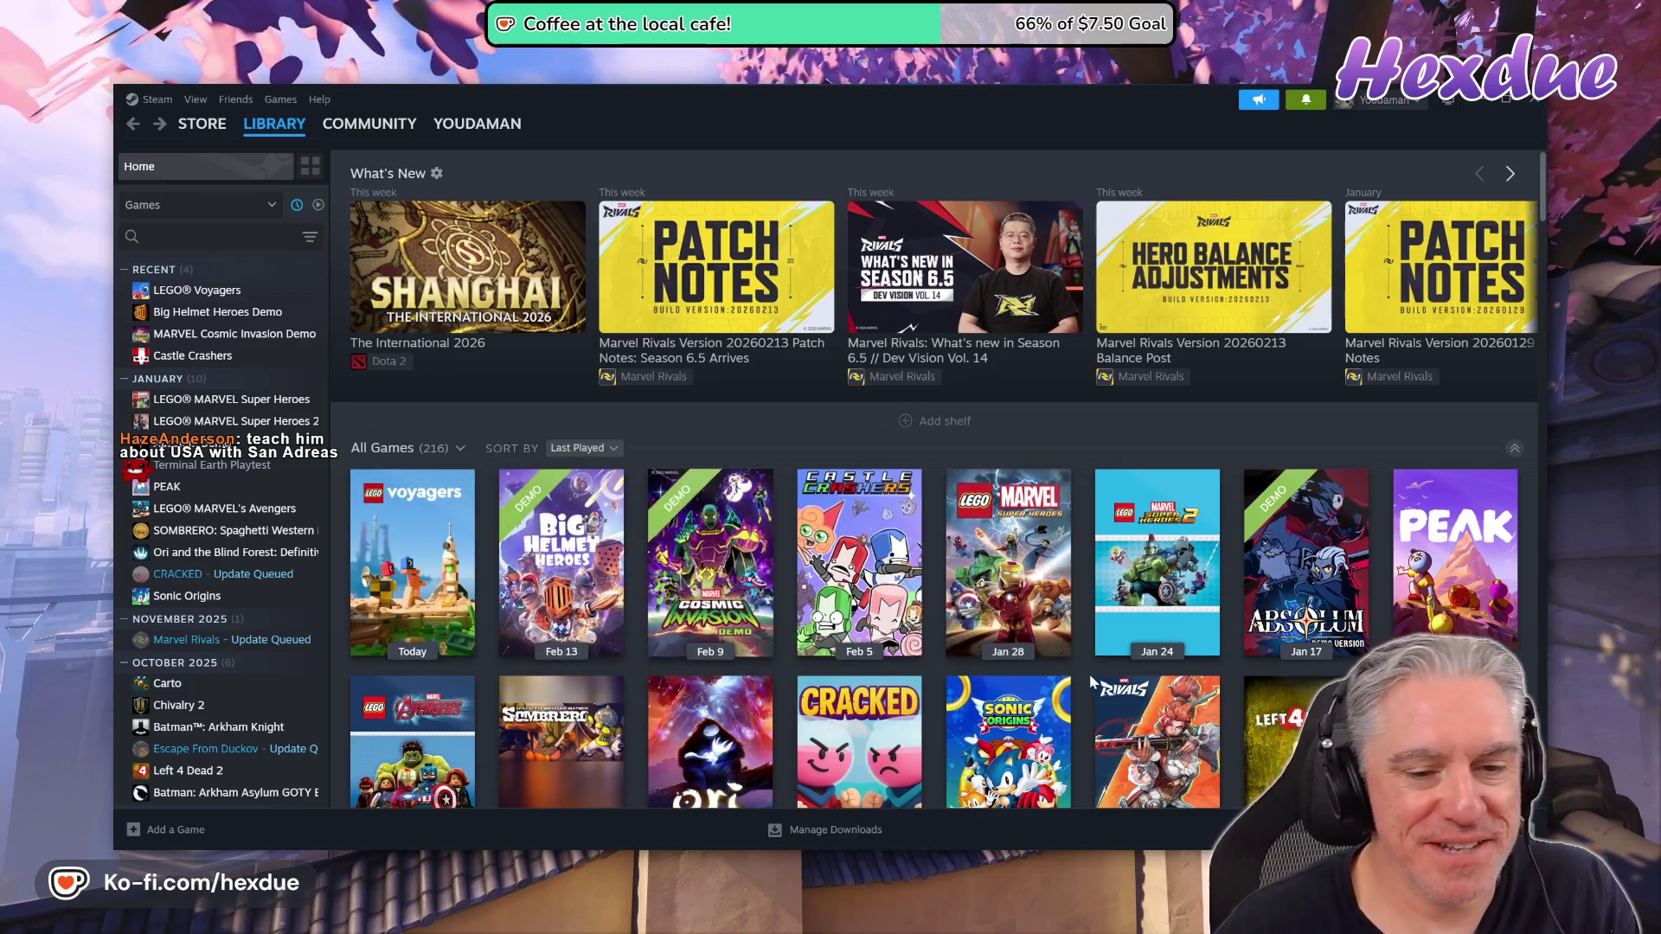
pyautogui.moveTo(1036, 508)
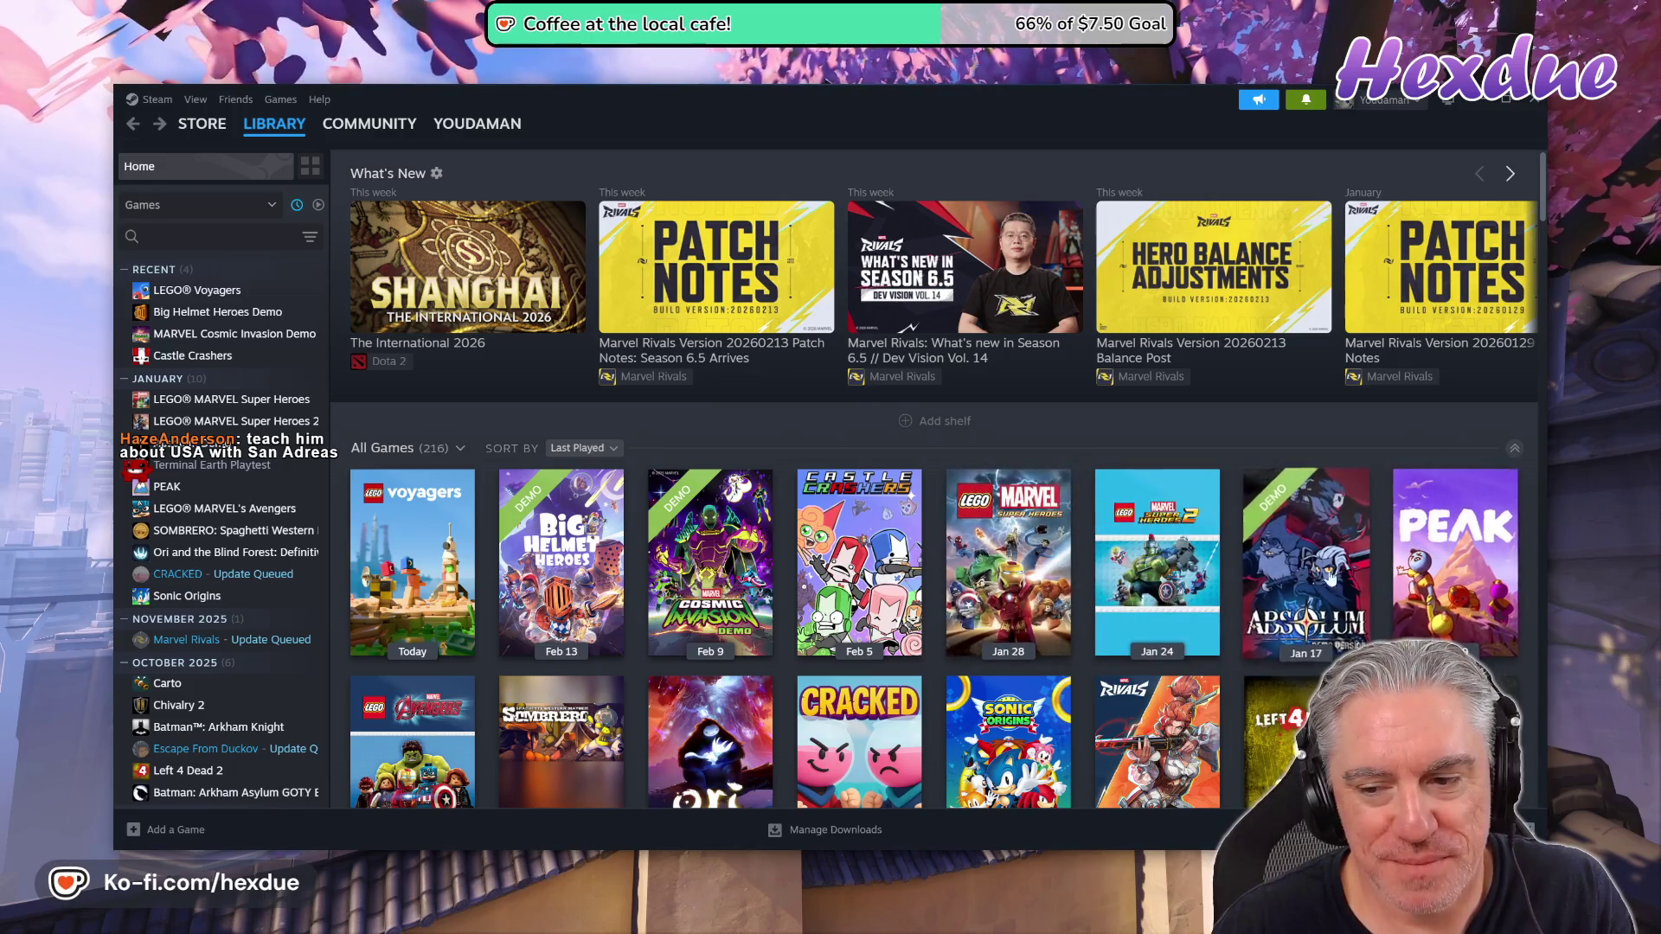
pyautogui.click(1311, 531)
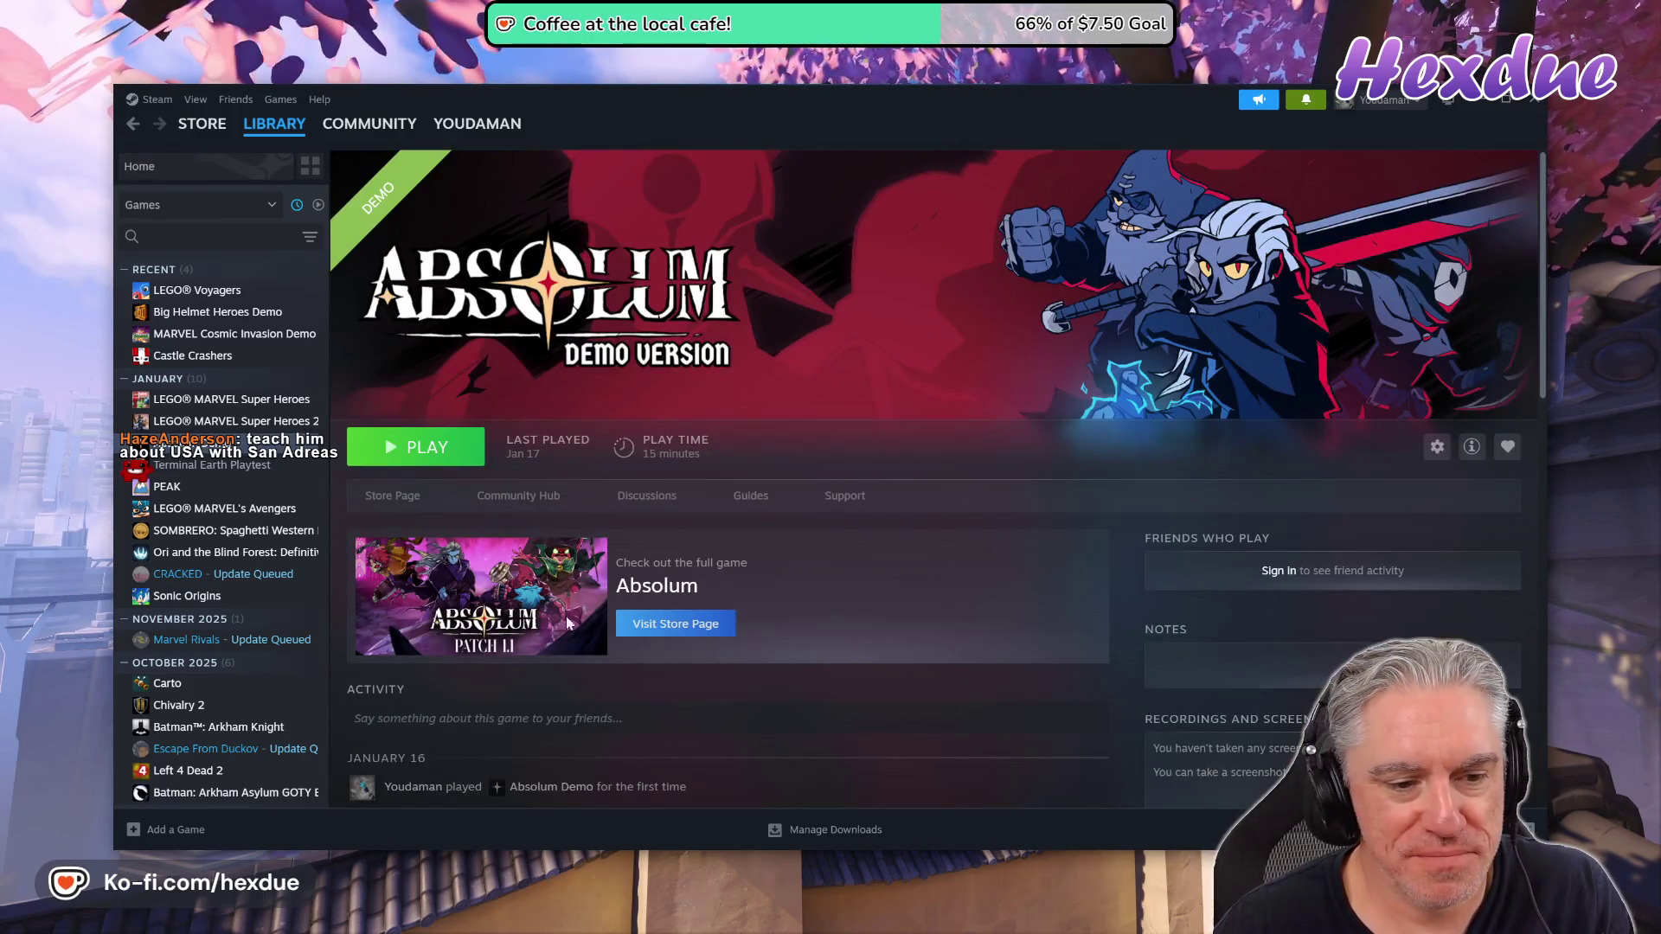
pyautogui.hotkey('alt', 'Left')
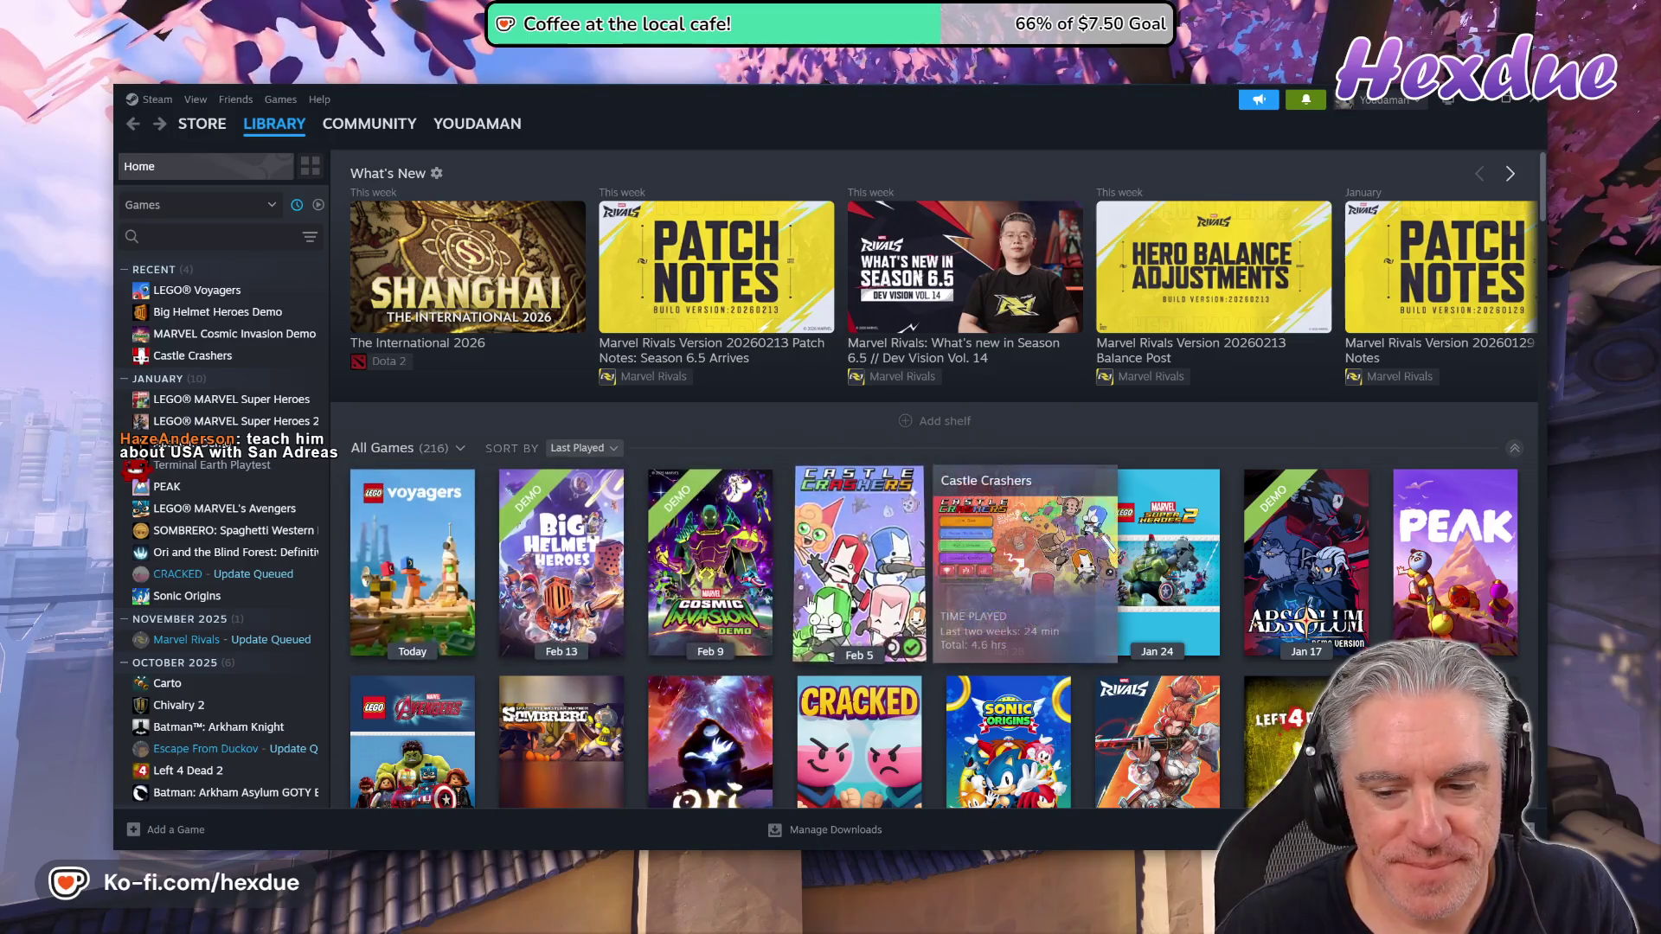
# Scroll through the library and open the LEGO Voyagers game page
pyautogui.scroll(-2, 808, 603)
pyautogui.moveTo(1173, 597)
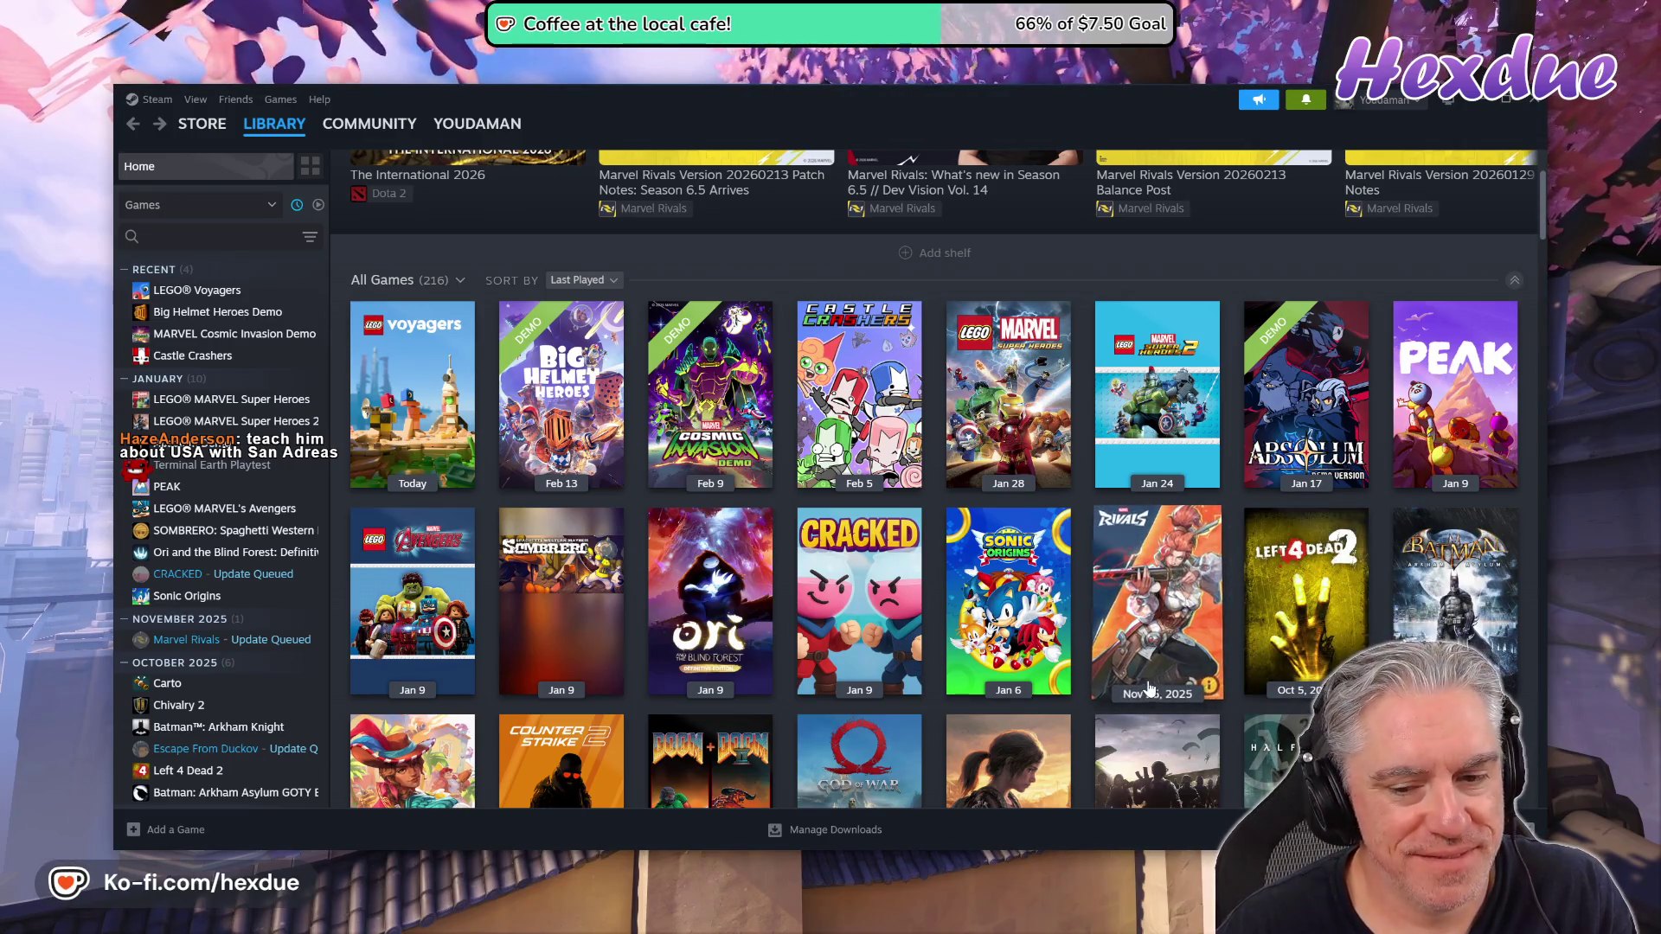
pyautogui.moveTo(1140, 635)
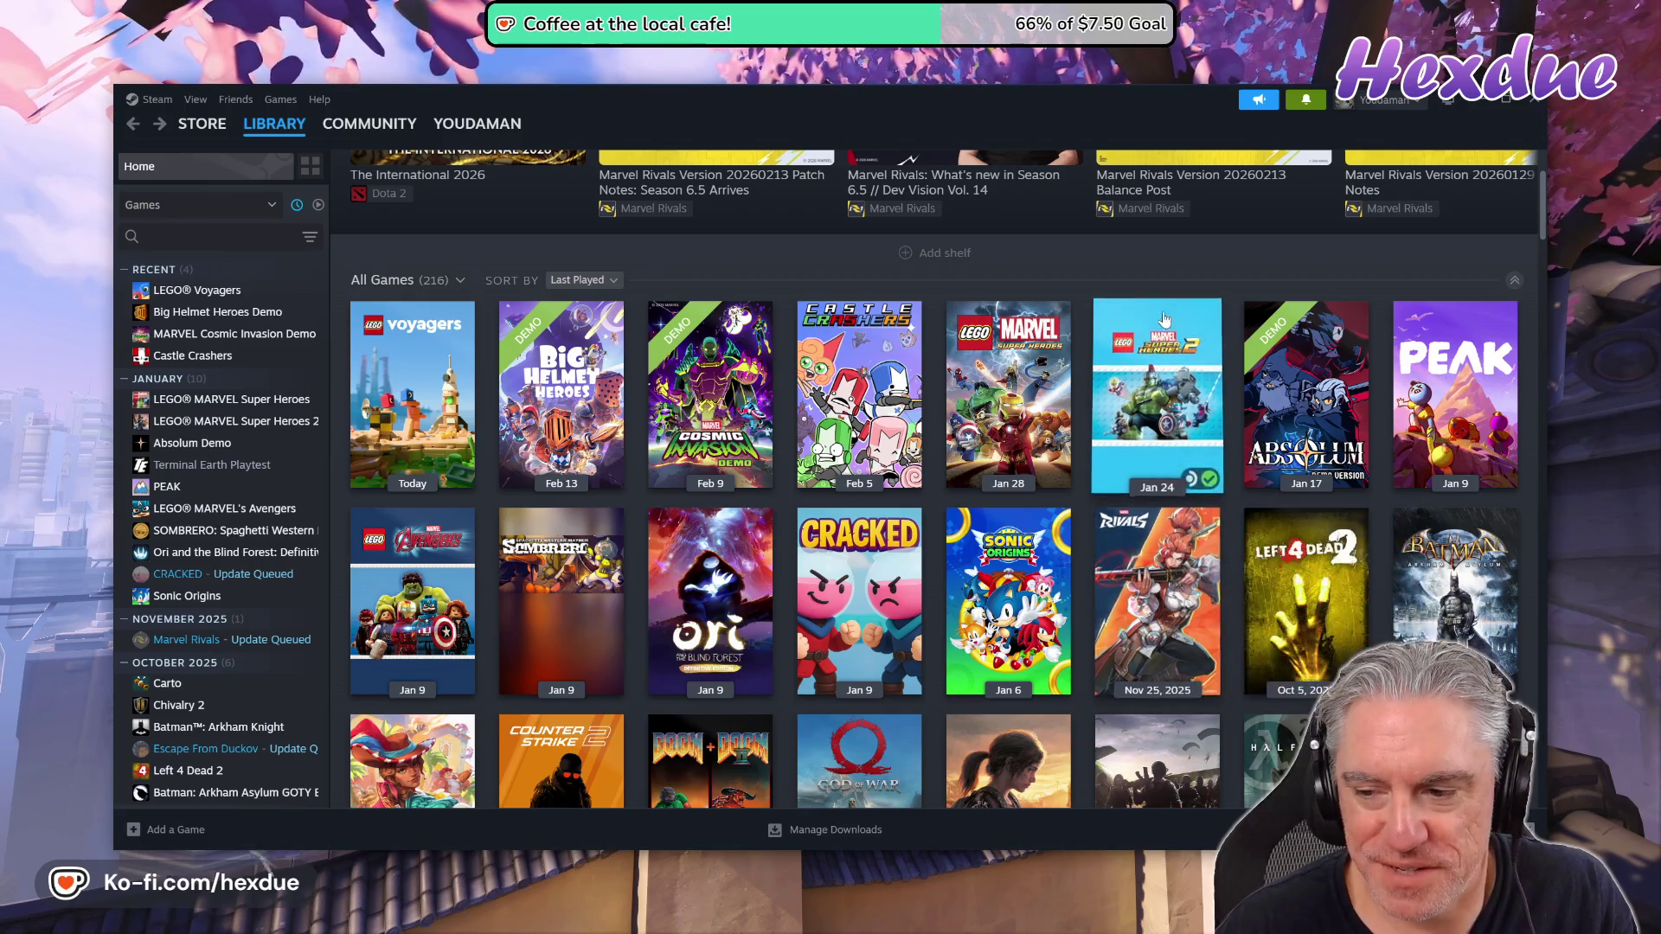
pyautogui.scroll(2, 1134, 571)
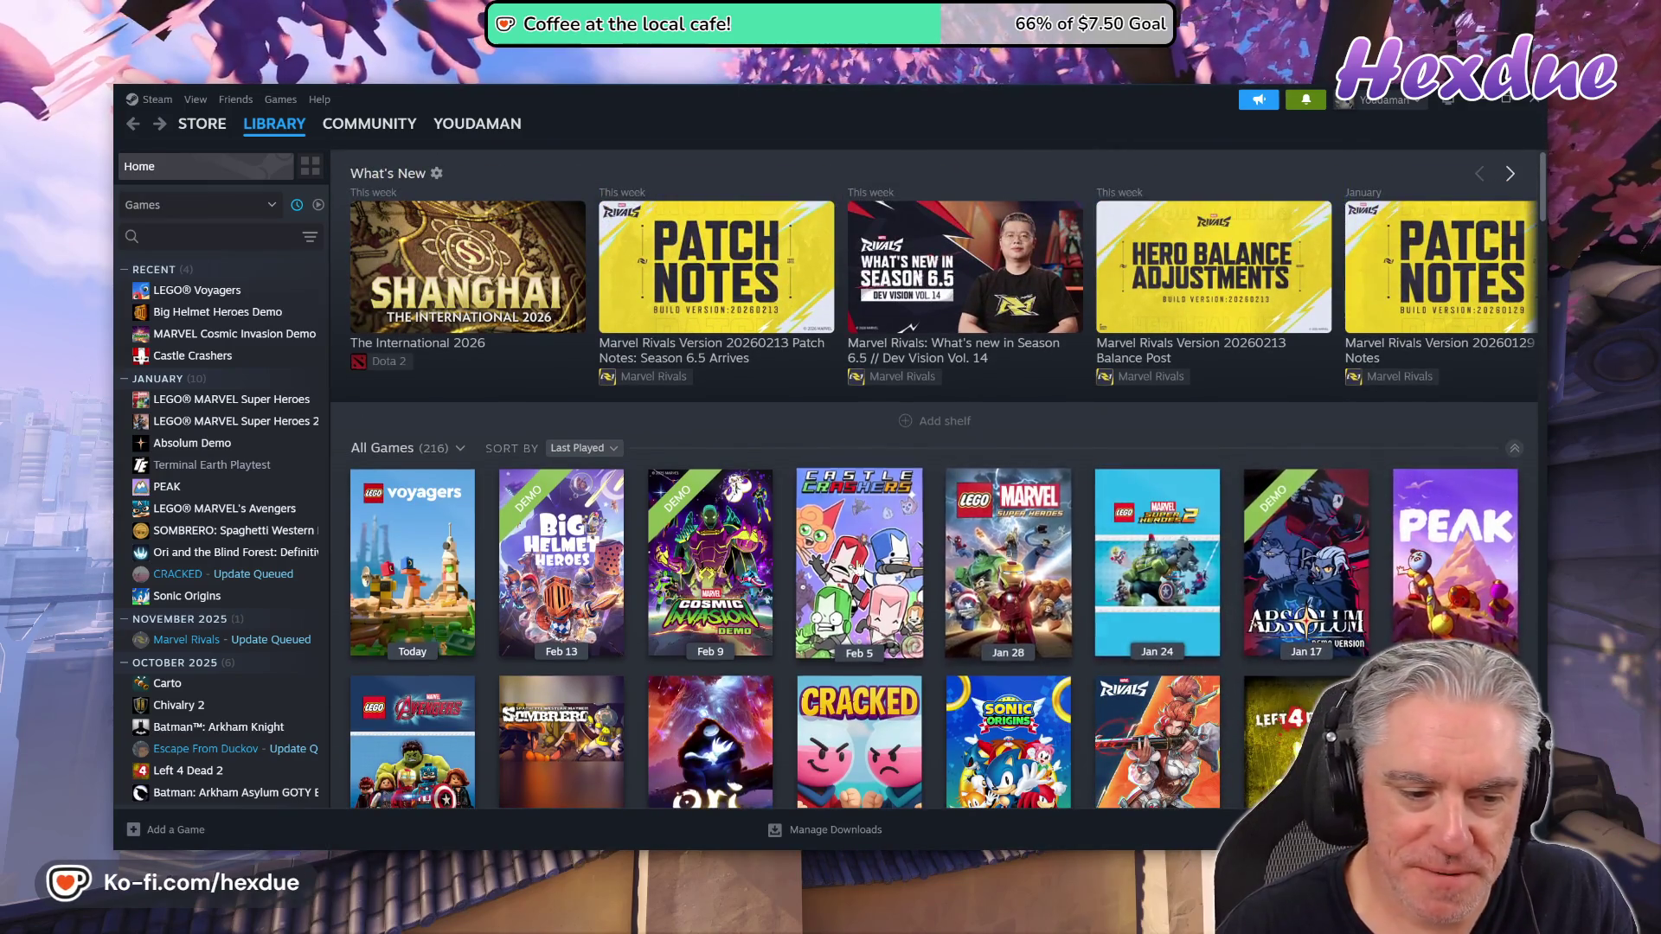
pyautogui.moveTo(499, 573)
pyautogui.scroll(-1, 499, 575)
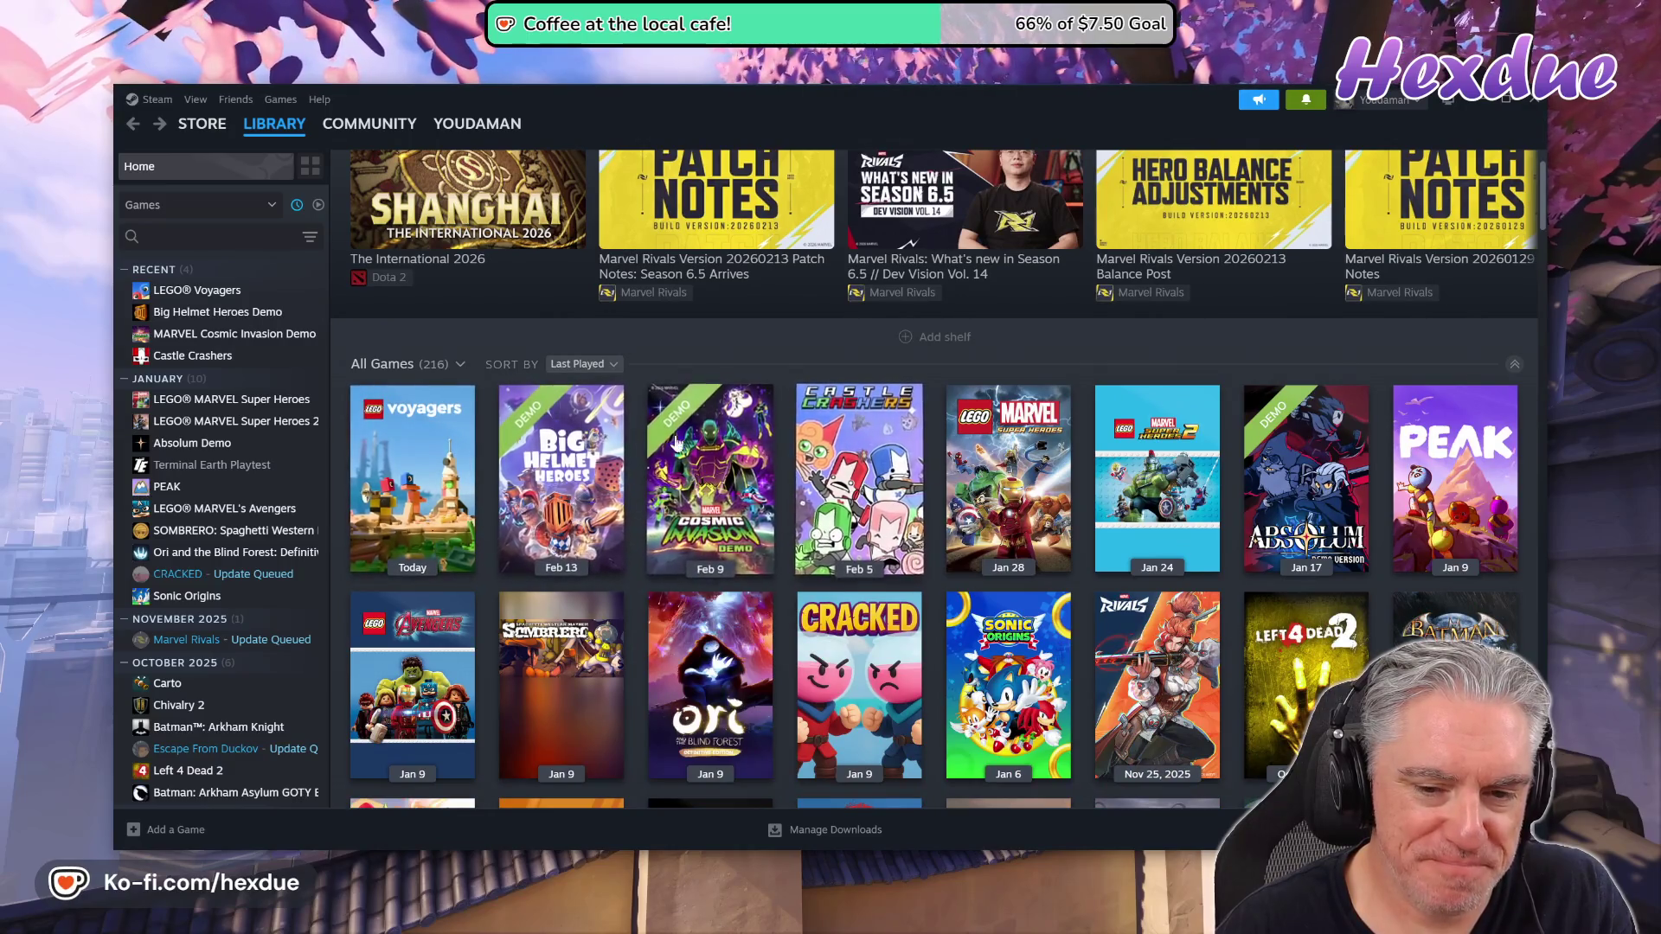
pyautogui.scroll(1, 519, 553)
pyautogui.click(405, 580)
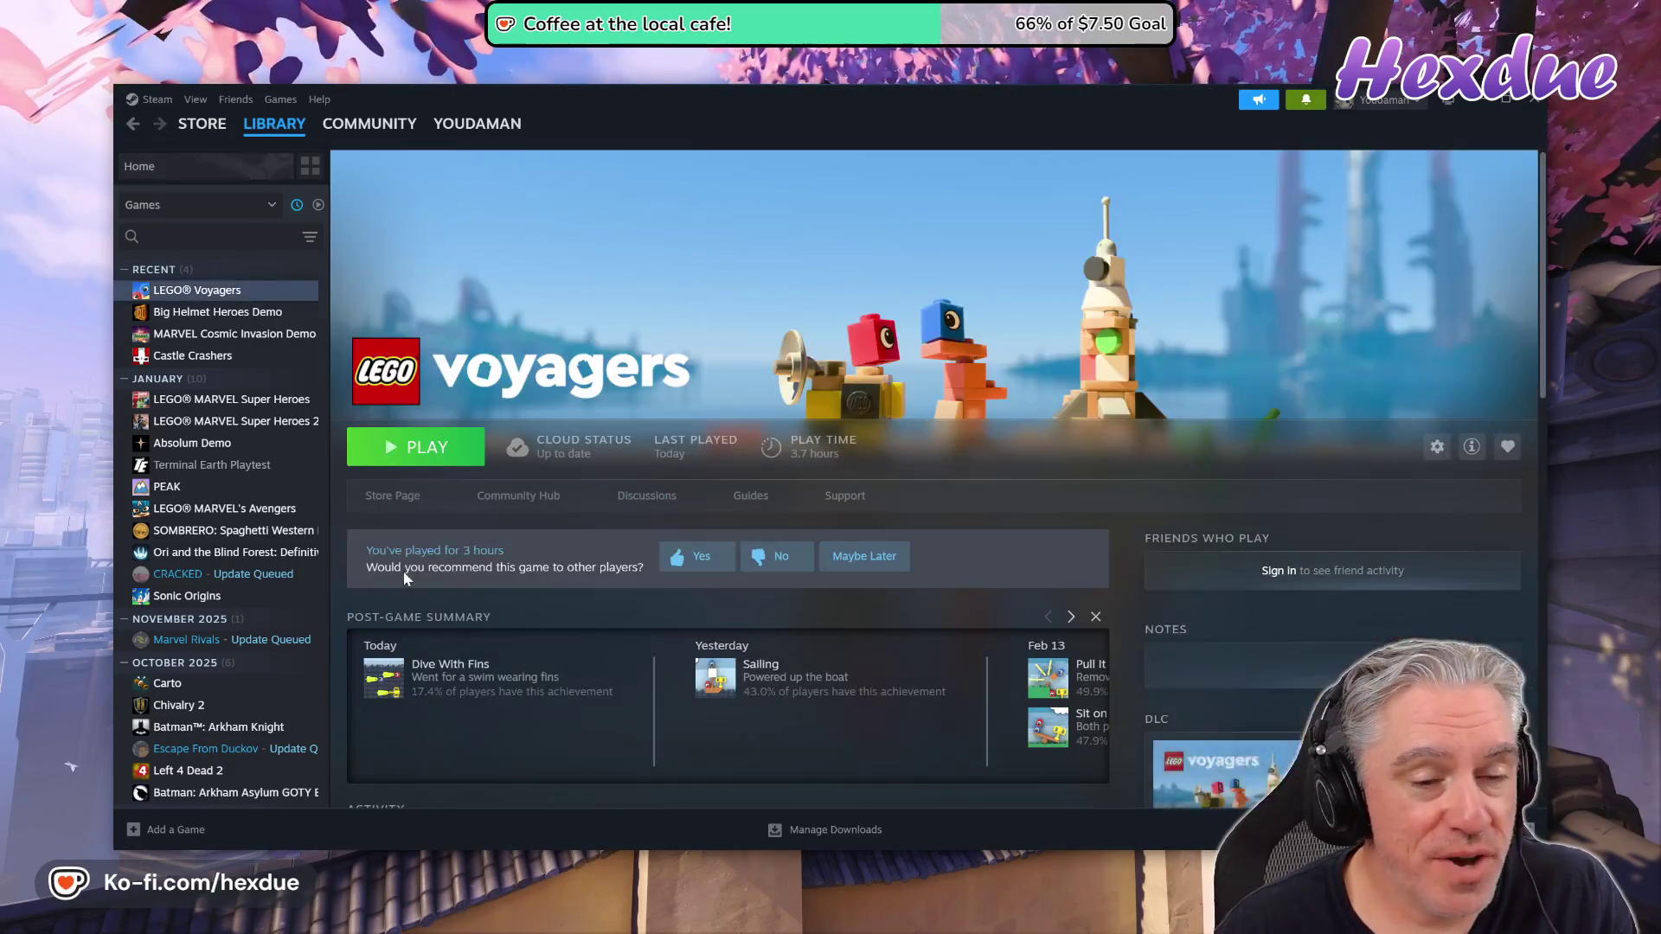
# Watch the LEGO Voyagers store-page trailer fullscreen, pause it at 0:19, and close Steam
pyautogui.click(394, 496)
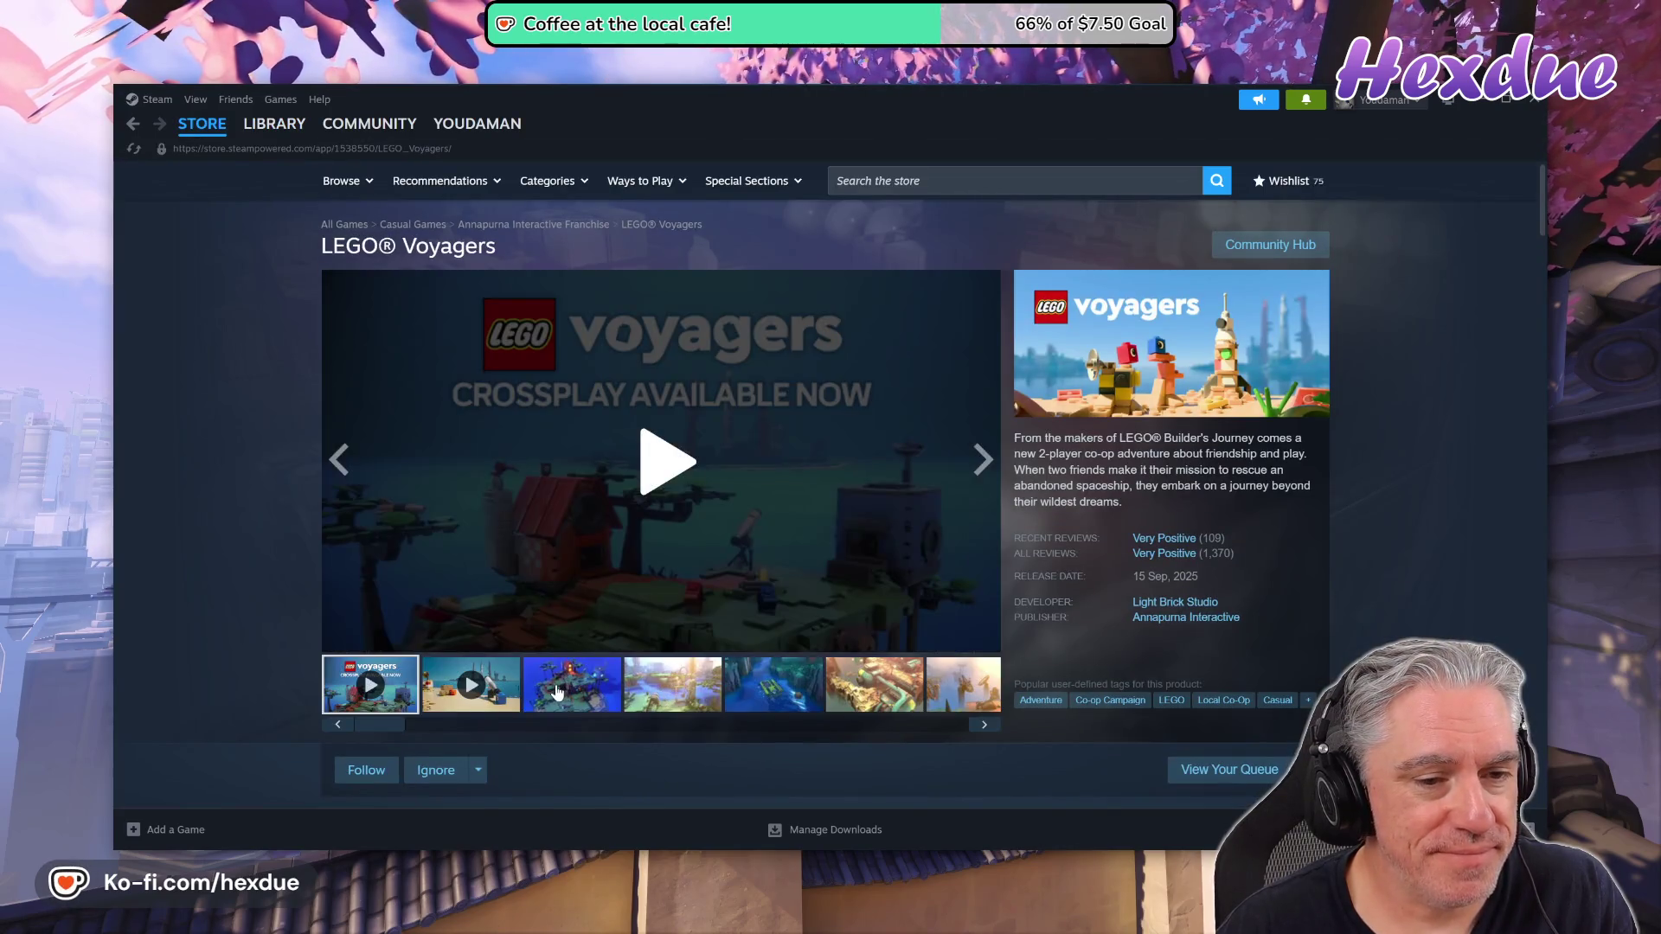
pyautogui.click(668, 476)
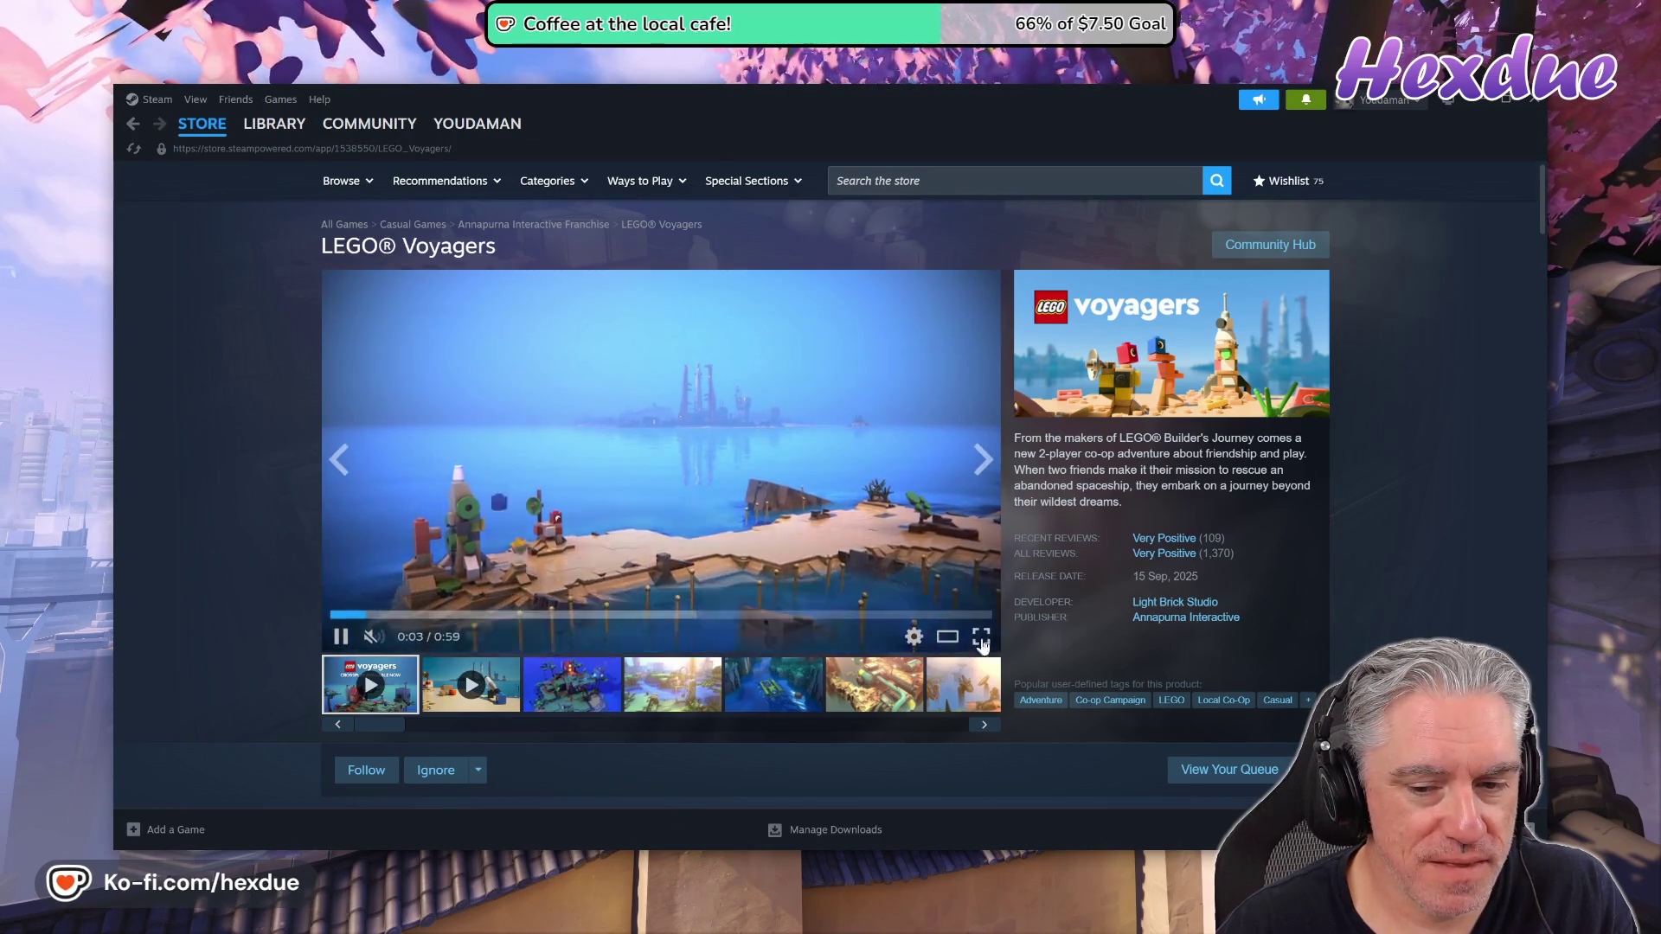
pyautogui.click(981, 637)
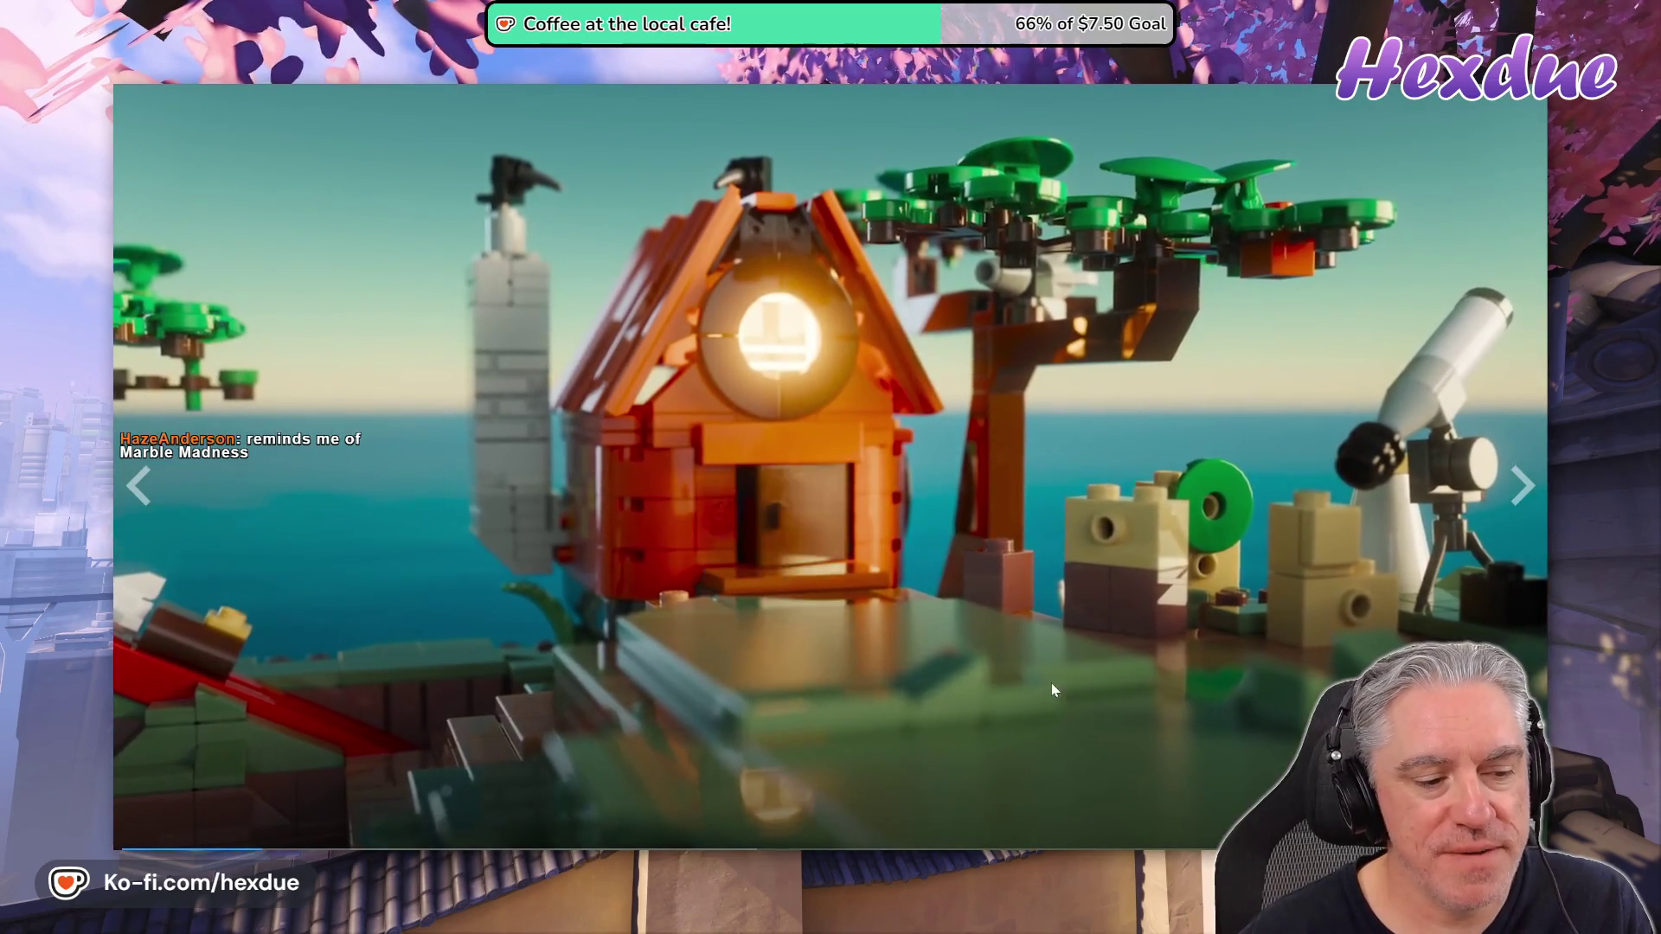
pyautogui.press('Escape')
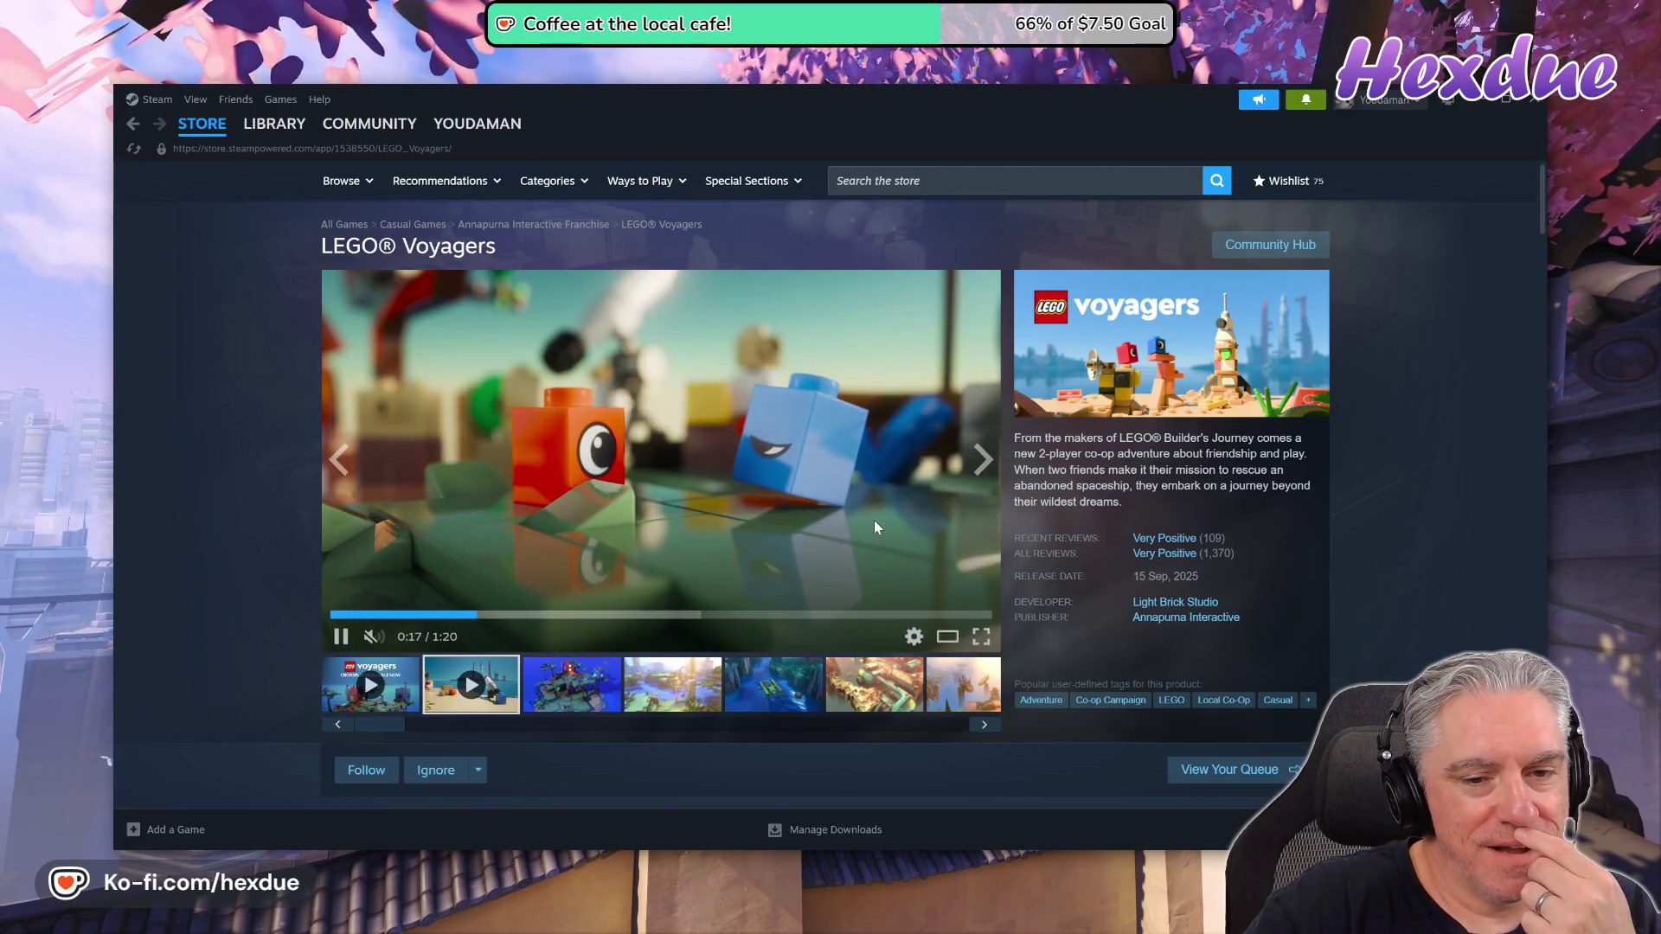
pyautogui.click(773, 479)
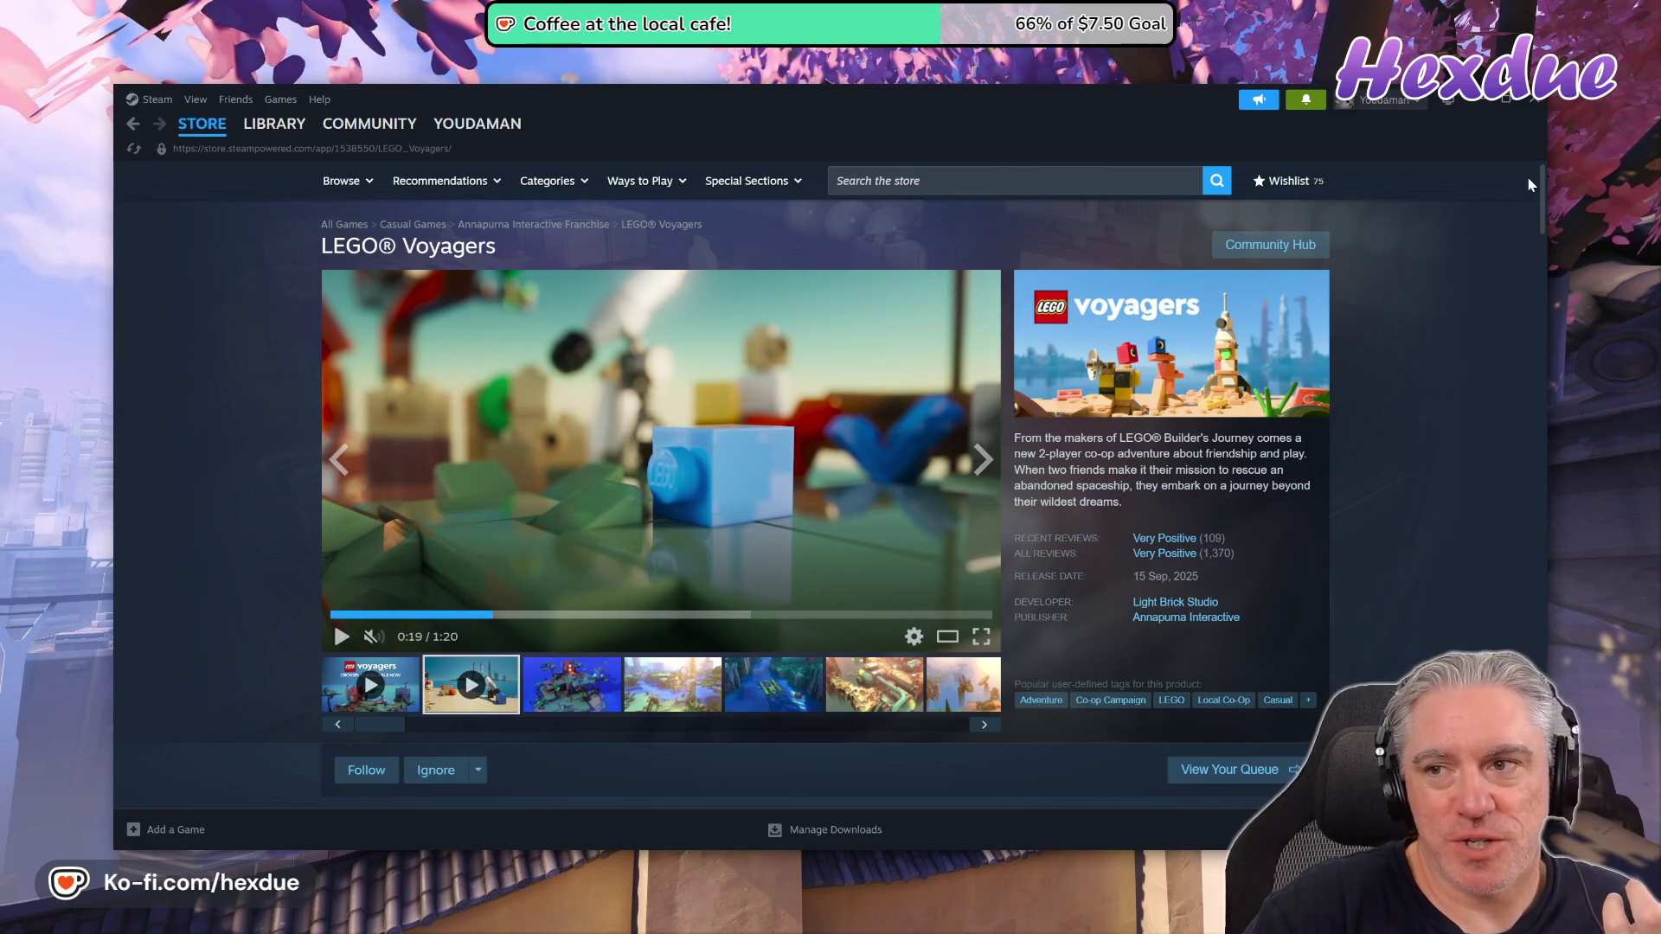
pyautogui.click(1536, 100)
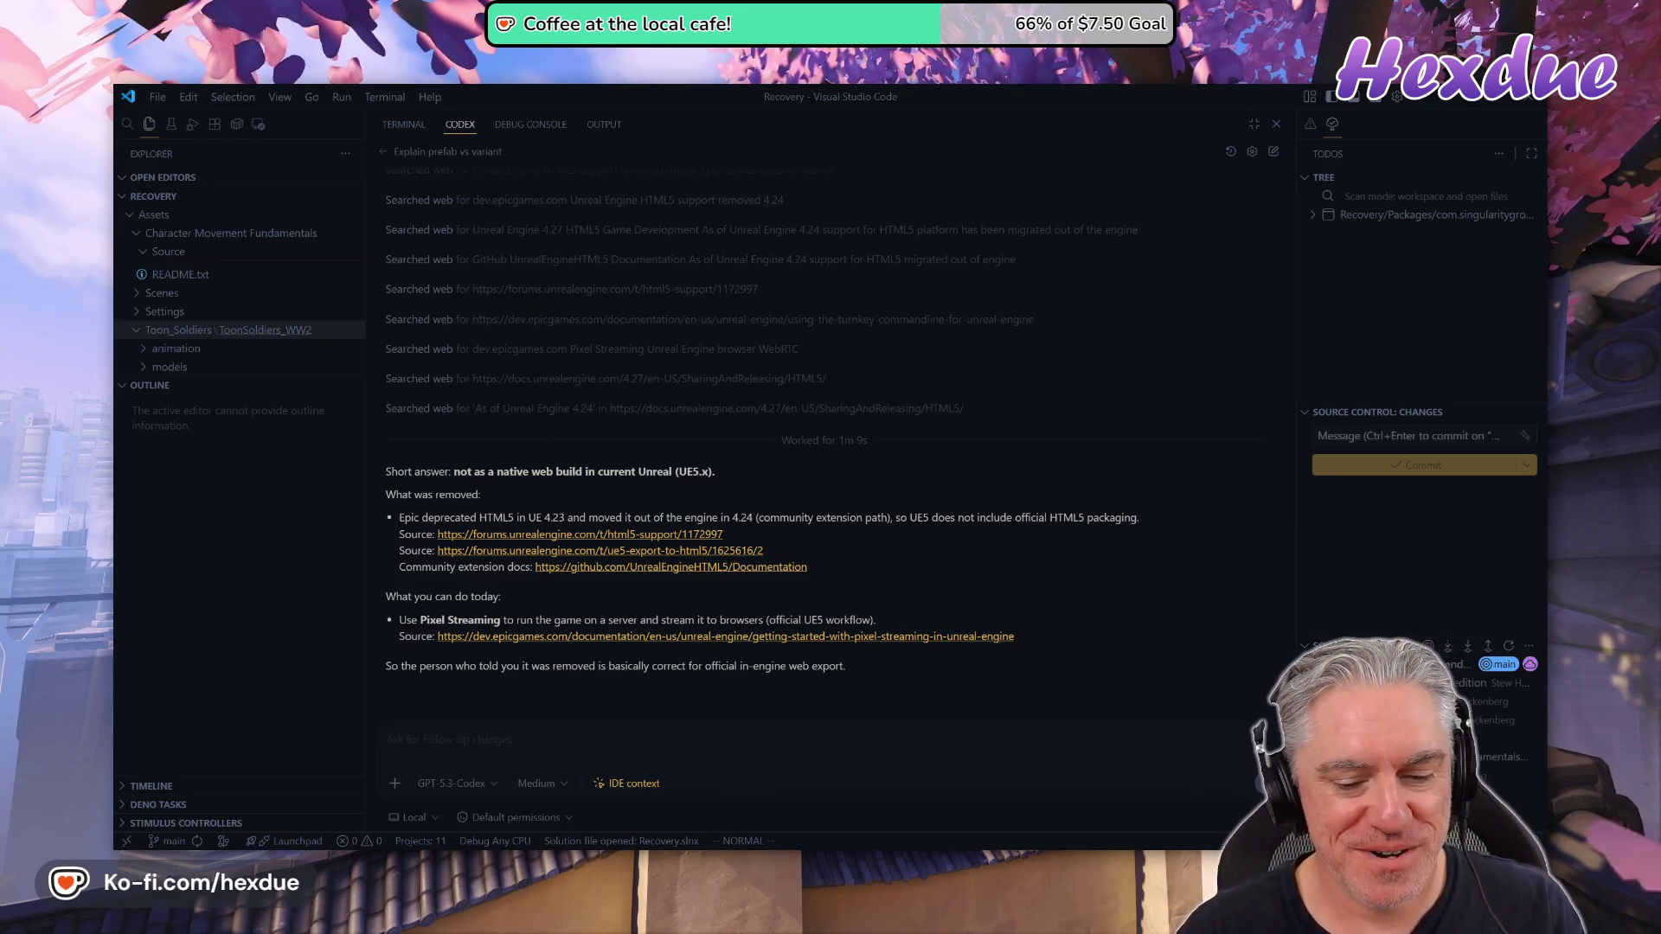
# Close the Deploying Unreal Engine docs tab in Chrome
pyautogui.moveTo(848, 861)
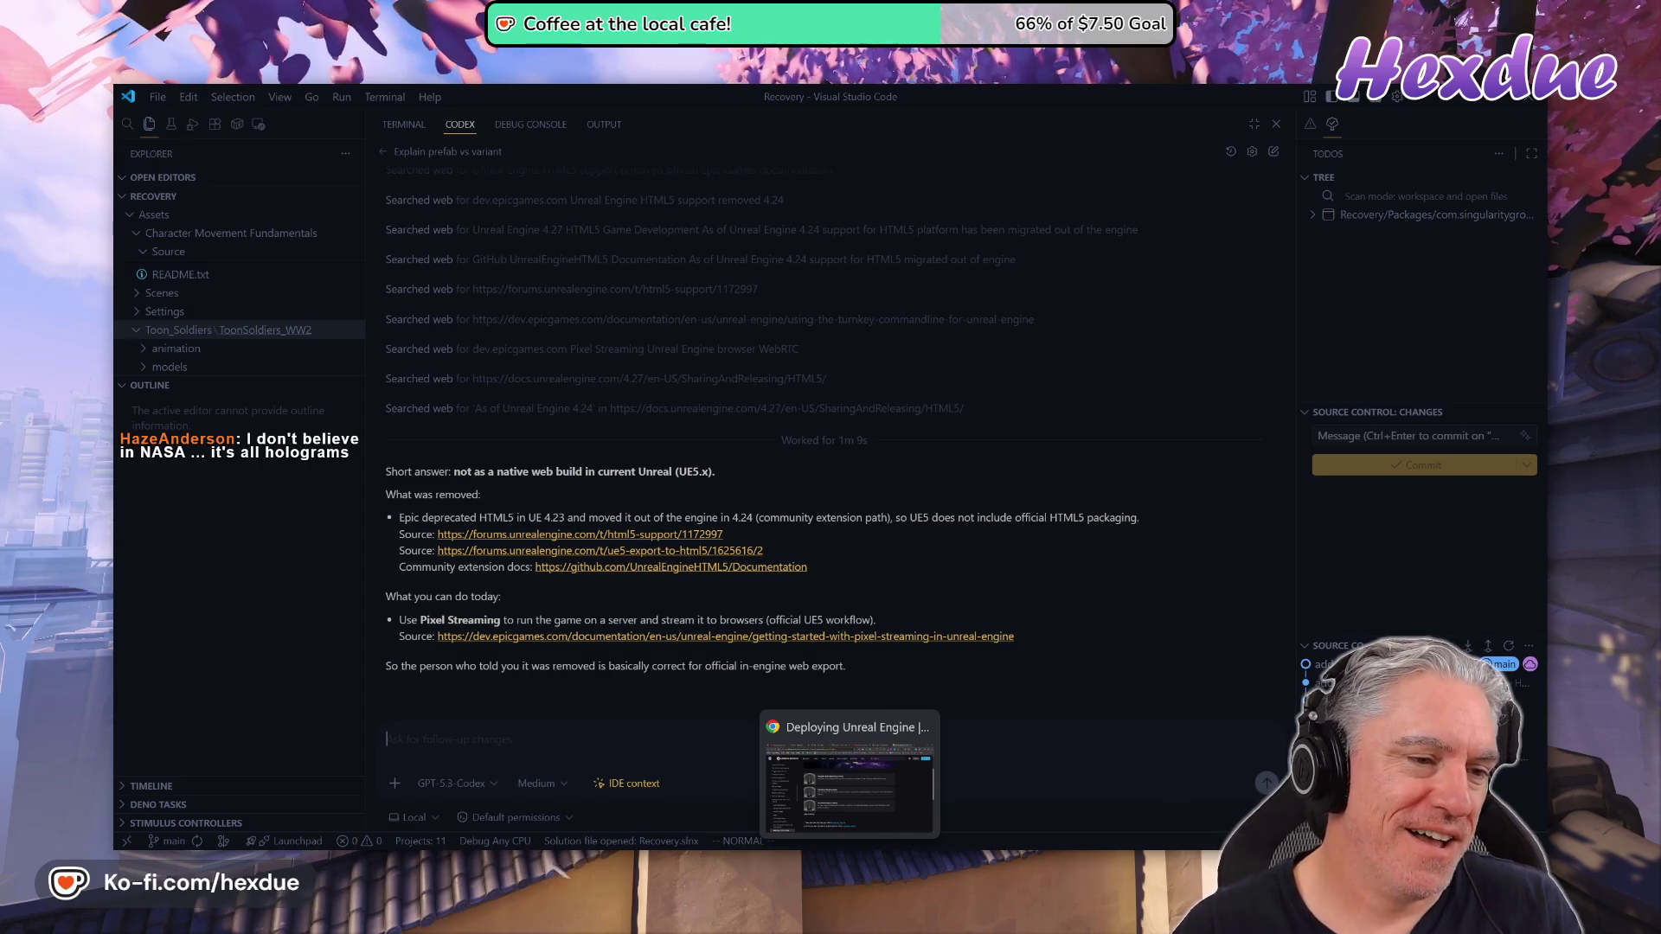
pyautogui.click(781, 870)
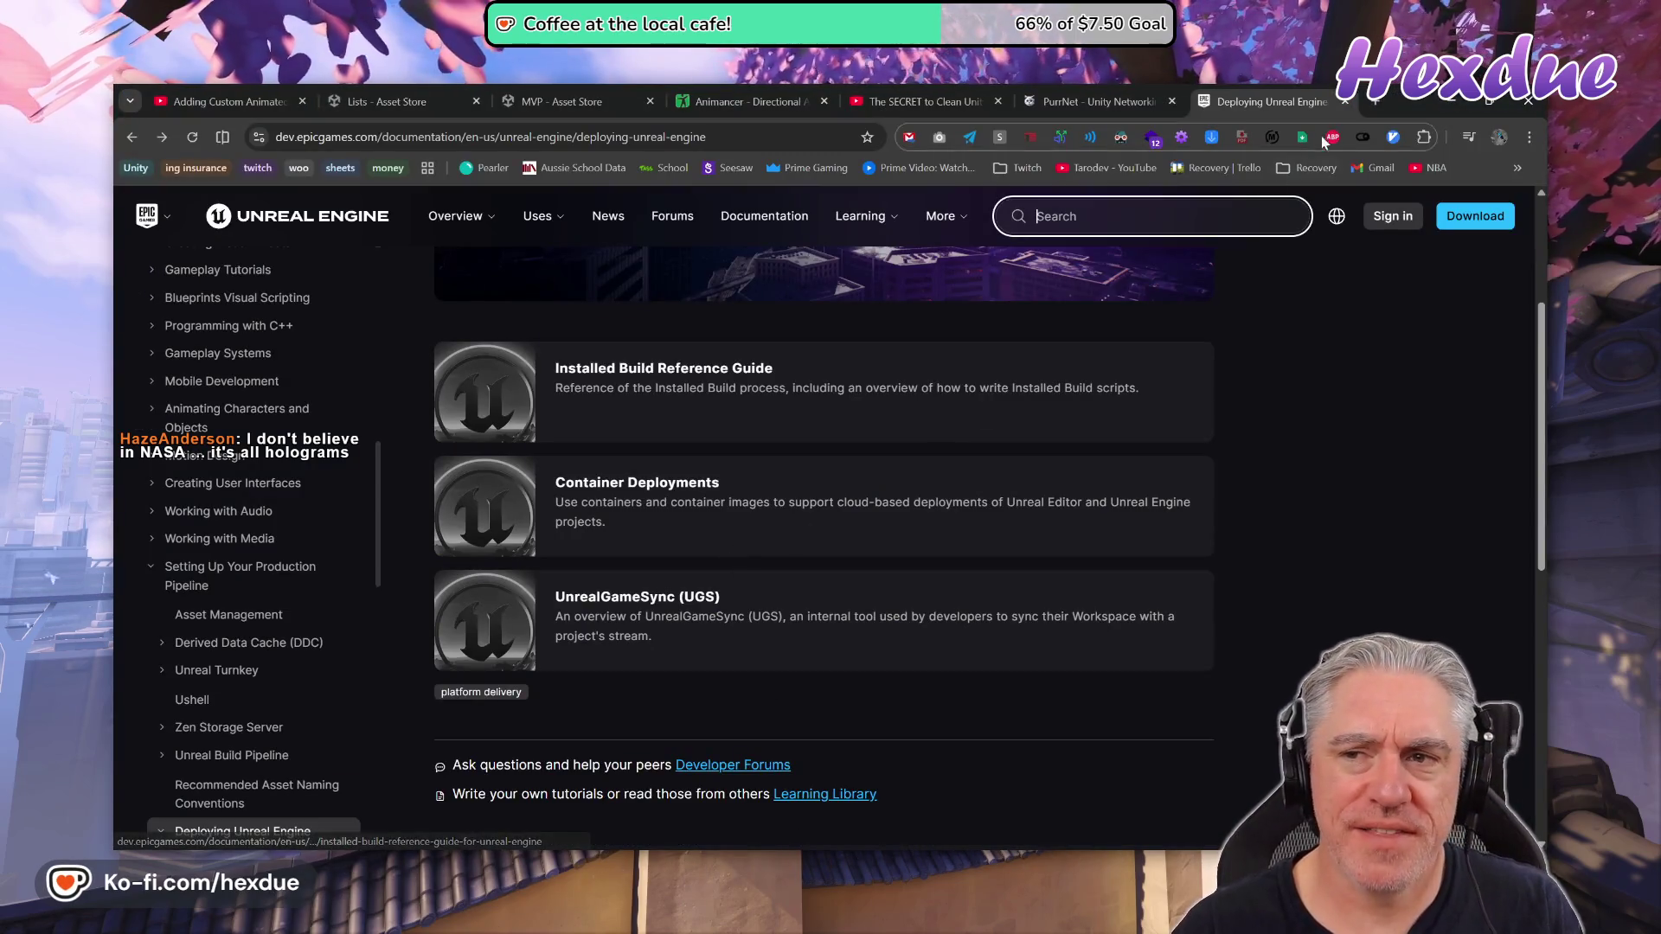
pyautogui.click(1346, 102)
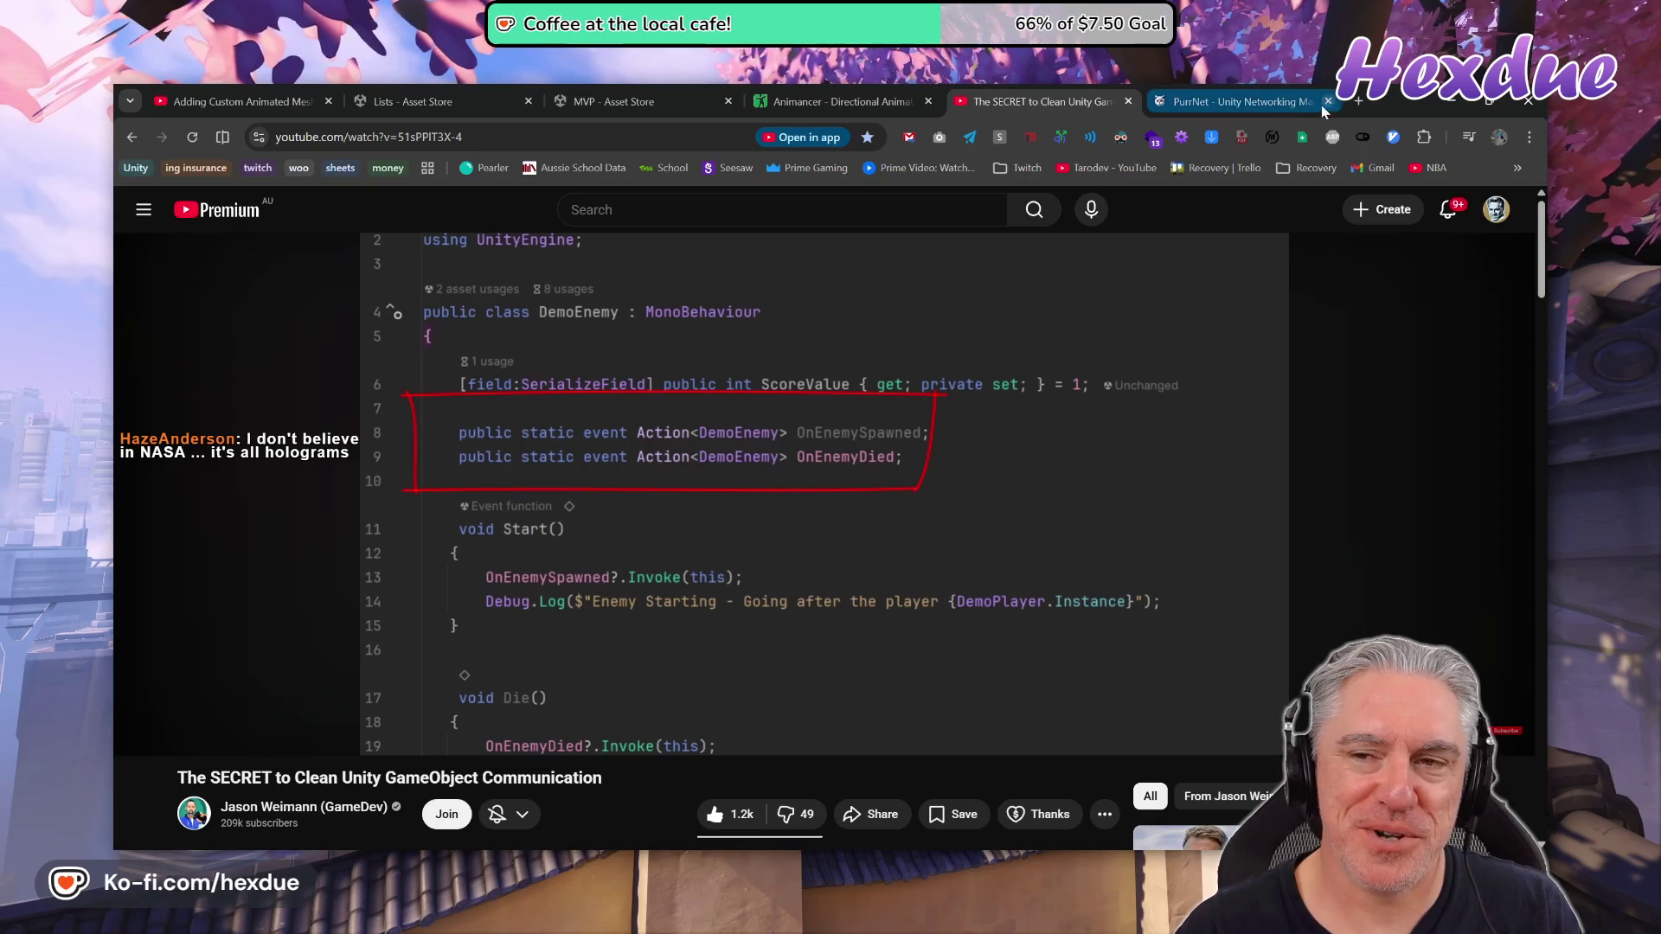
# Run git st in the VS Code terminal to confirm no pending changes
pyautogui.moveTo(812, 860)
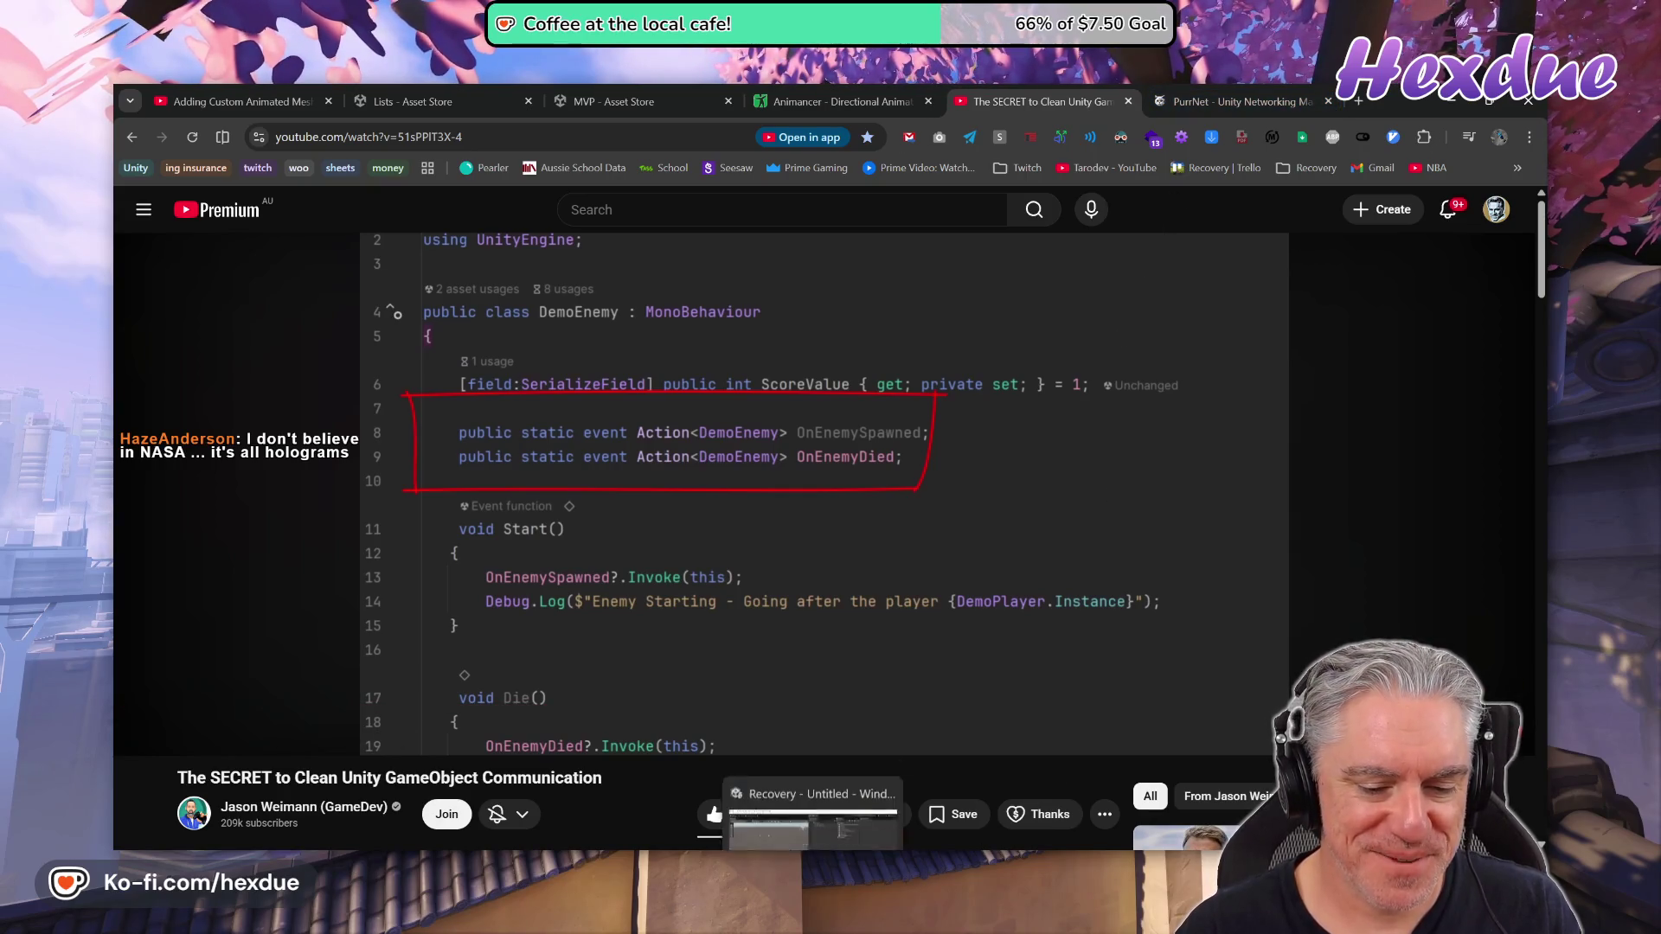
pyautogui.click(788, 847)
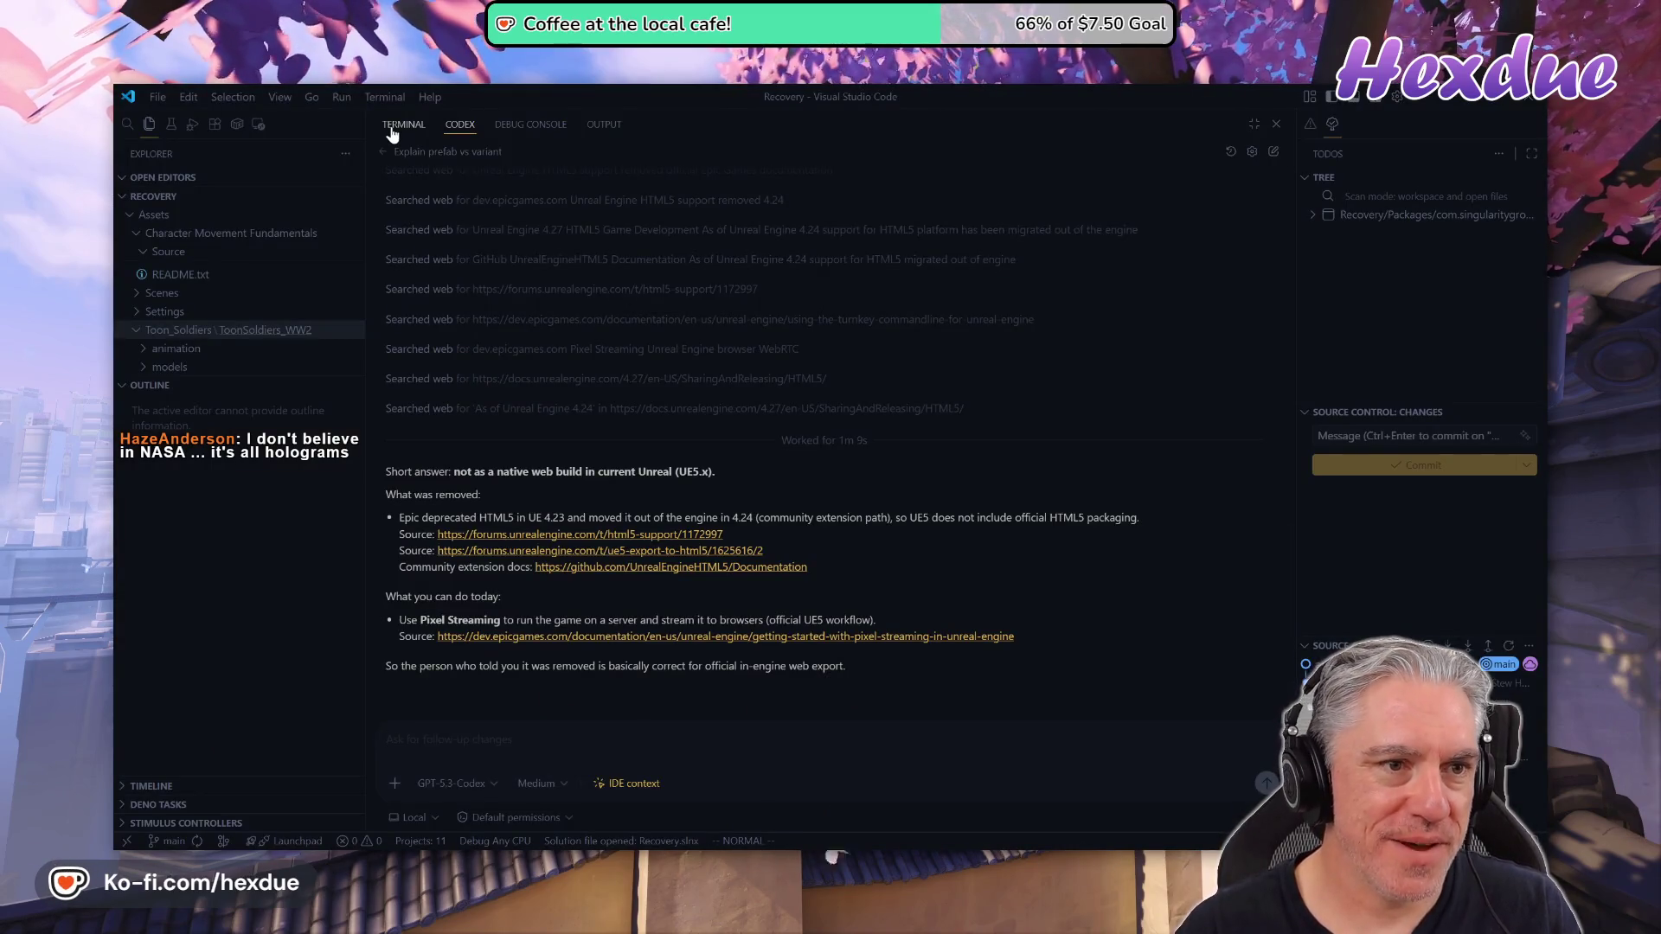
pyautogui.hotkey('ctrl', '`')
pyautogui.write('git st')
pyautogui.press('Return')
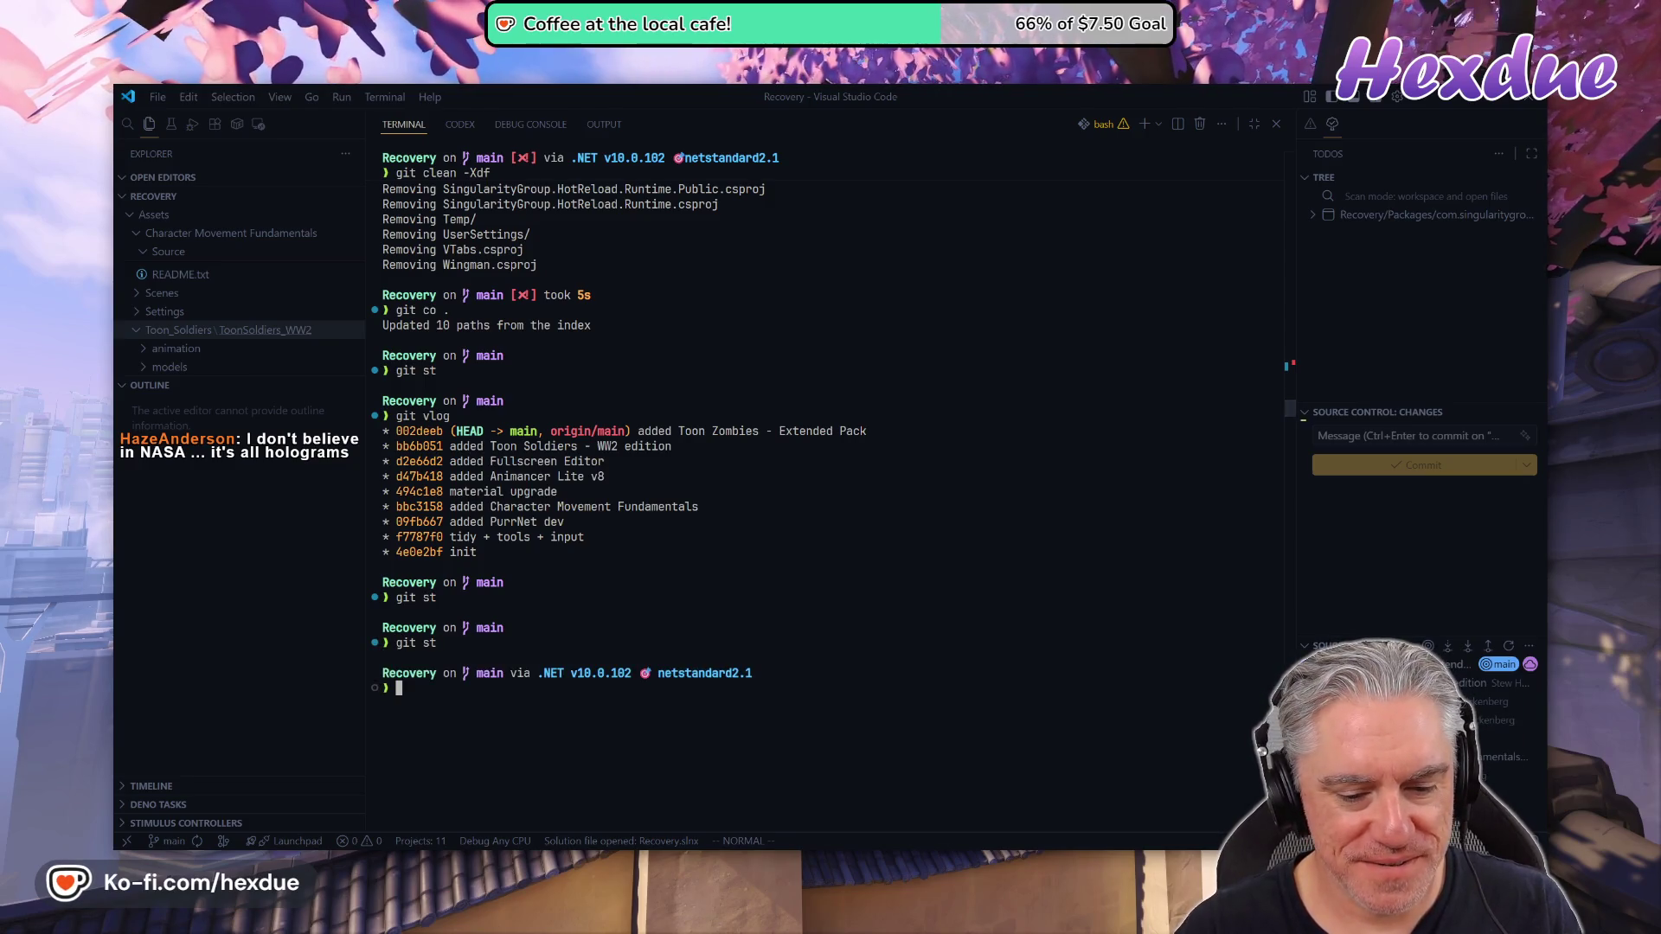
pyautogui.hotkey('alt', 'Tab')
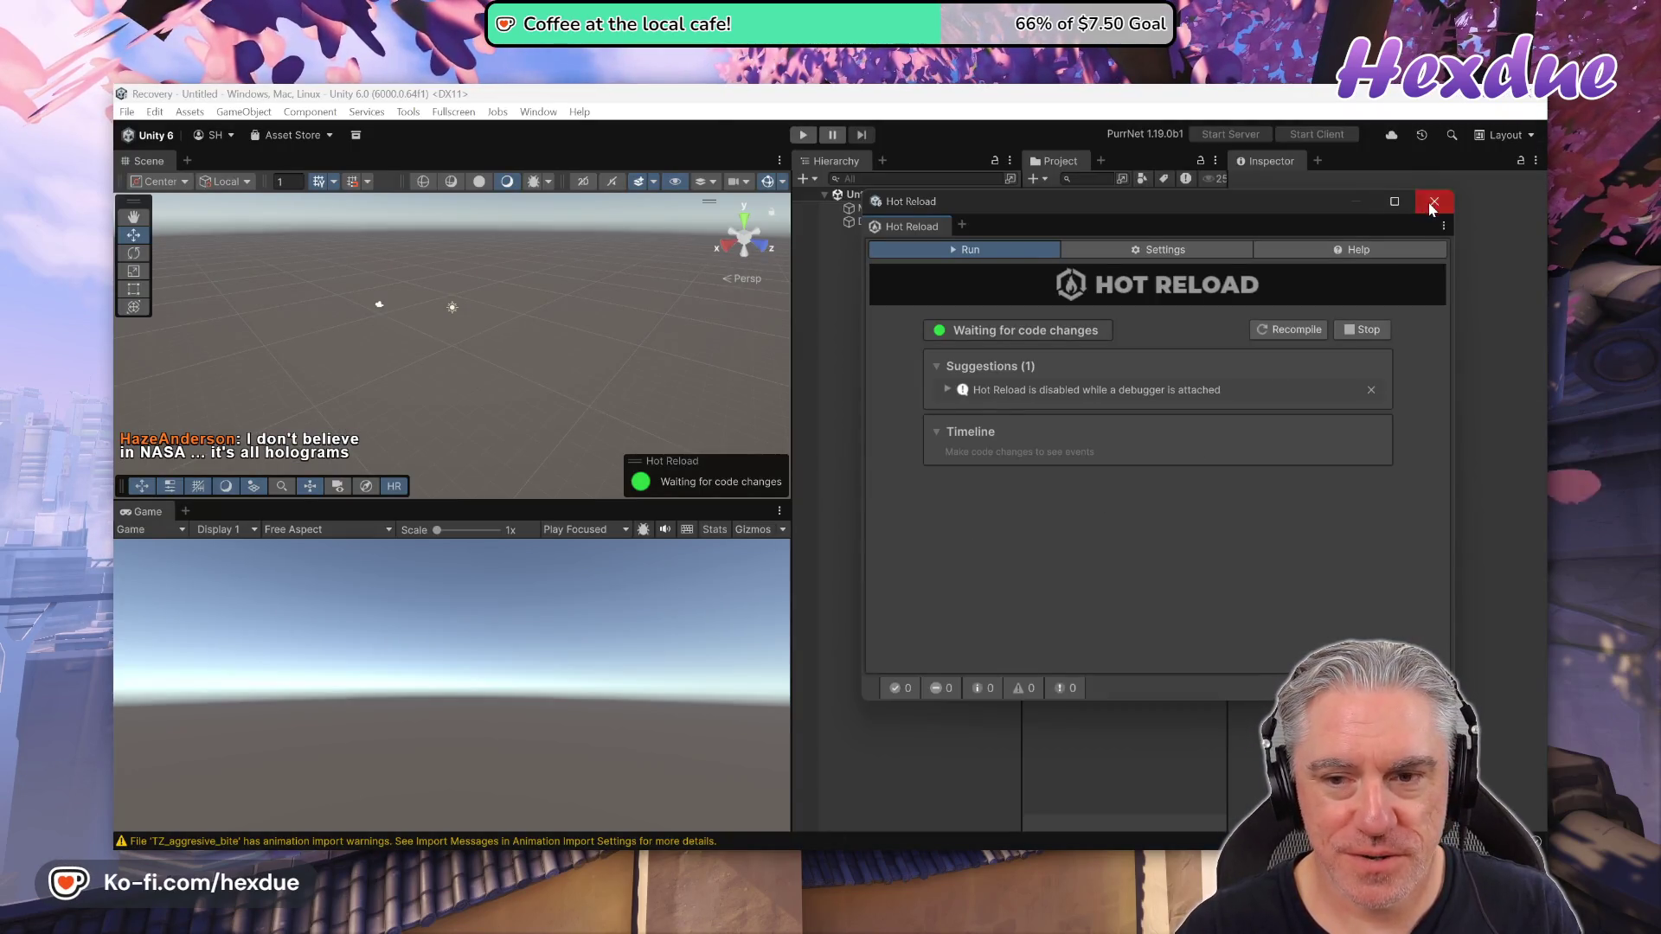
# Close Hot Reload and create a _Scenes folder in Assets
pyautogui.click(1435, 201)
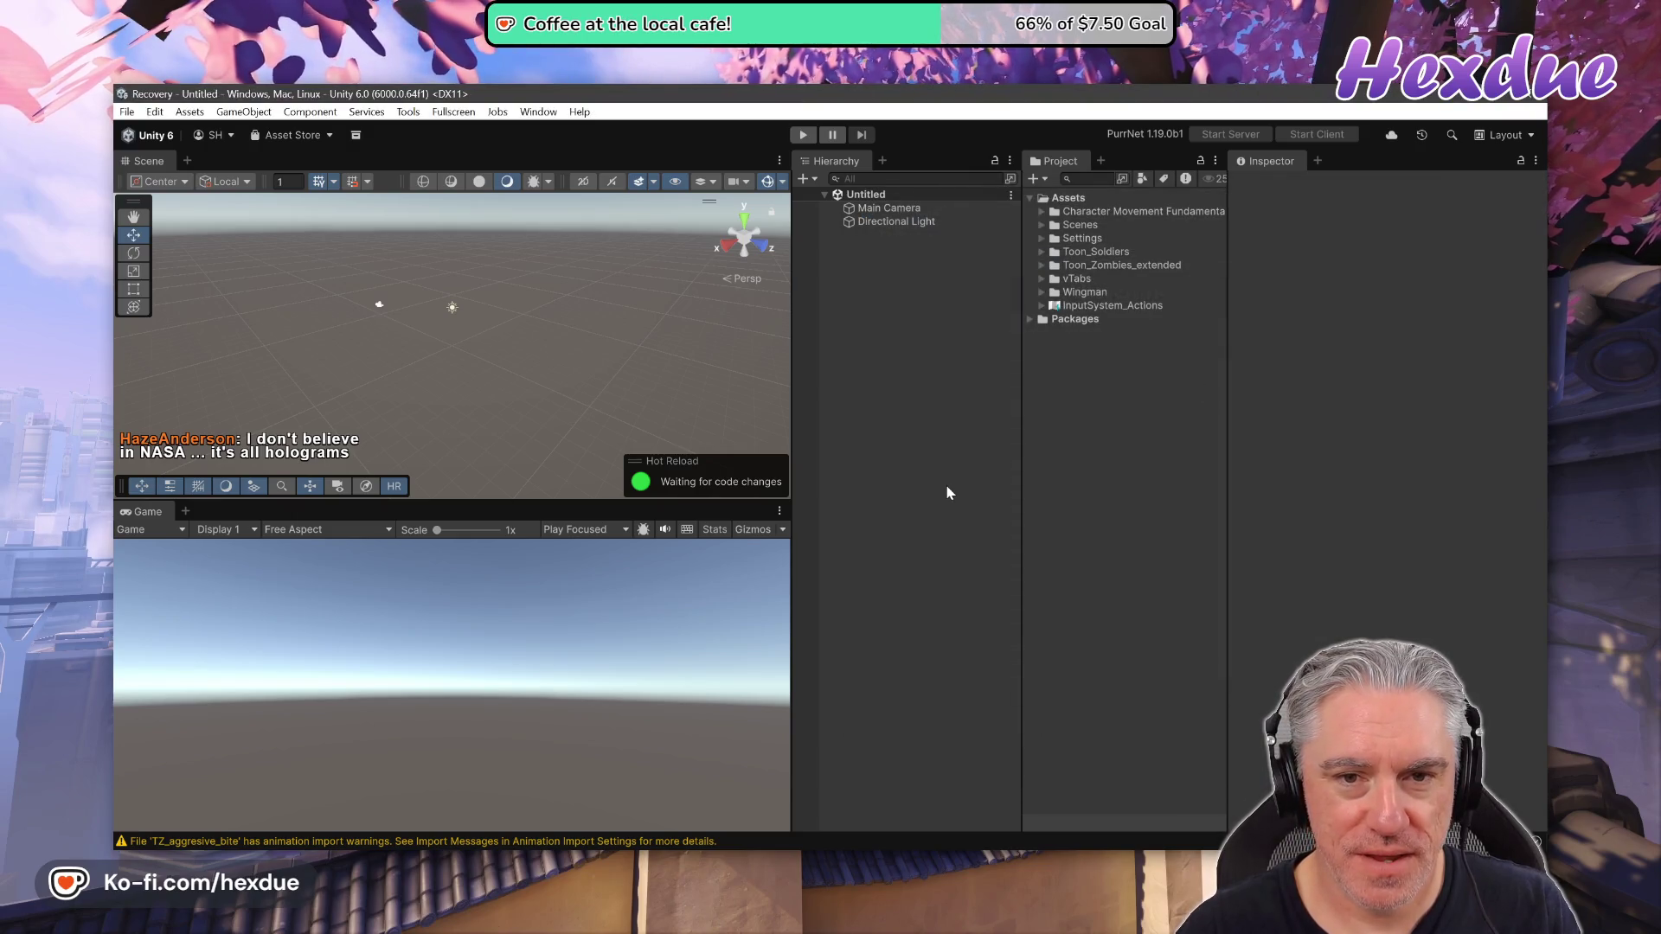
pyautogui.click(1042, 226)
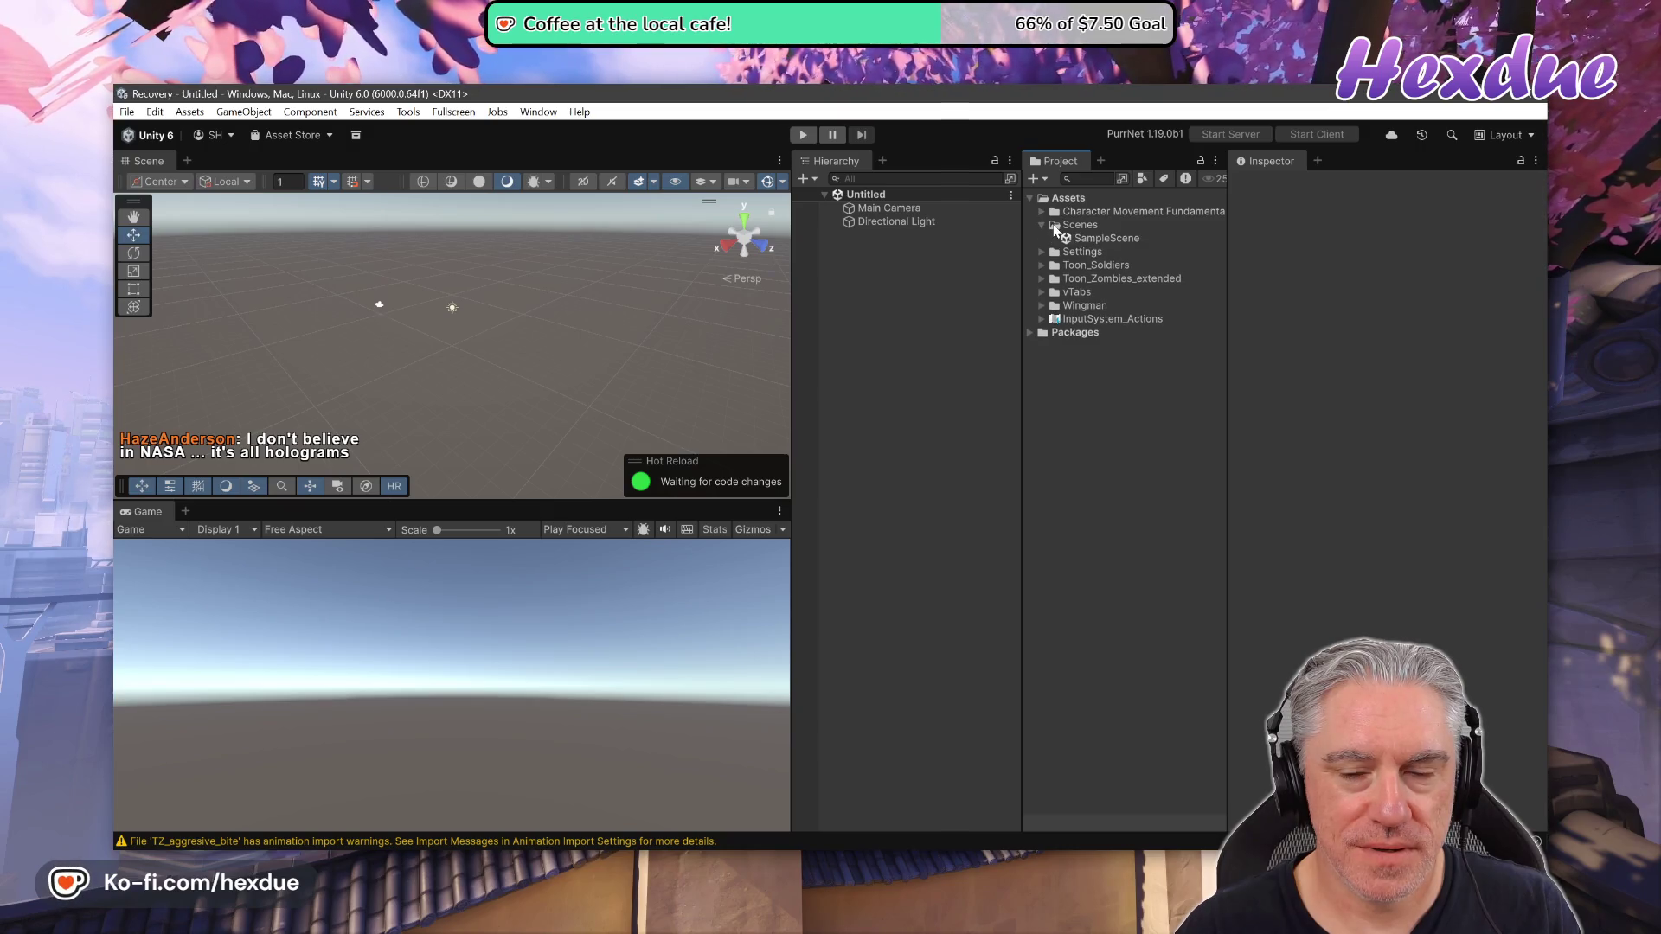
pyautogui.click(1040, 226)
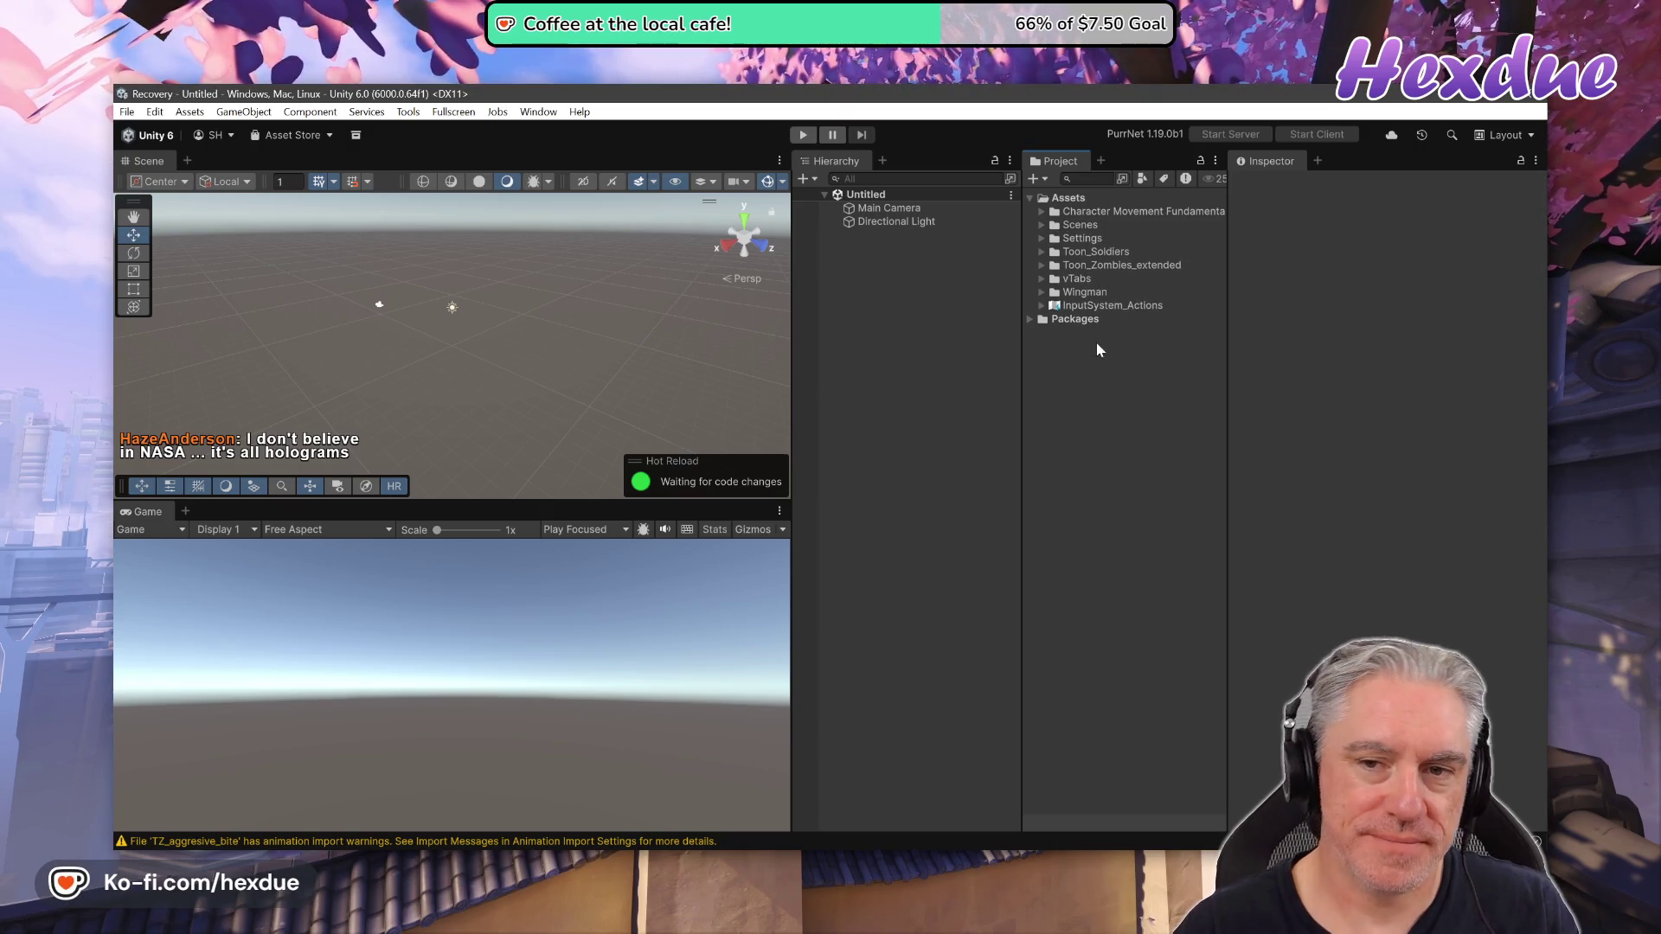
pyautogui.rightClick(1102, 433)
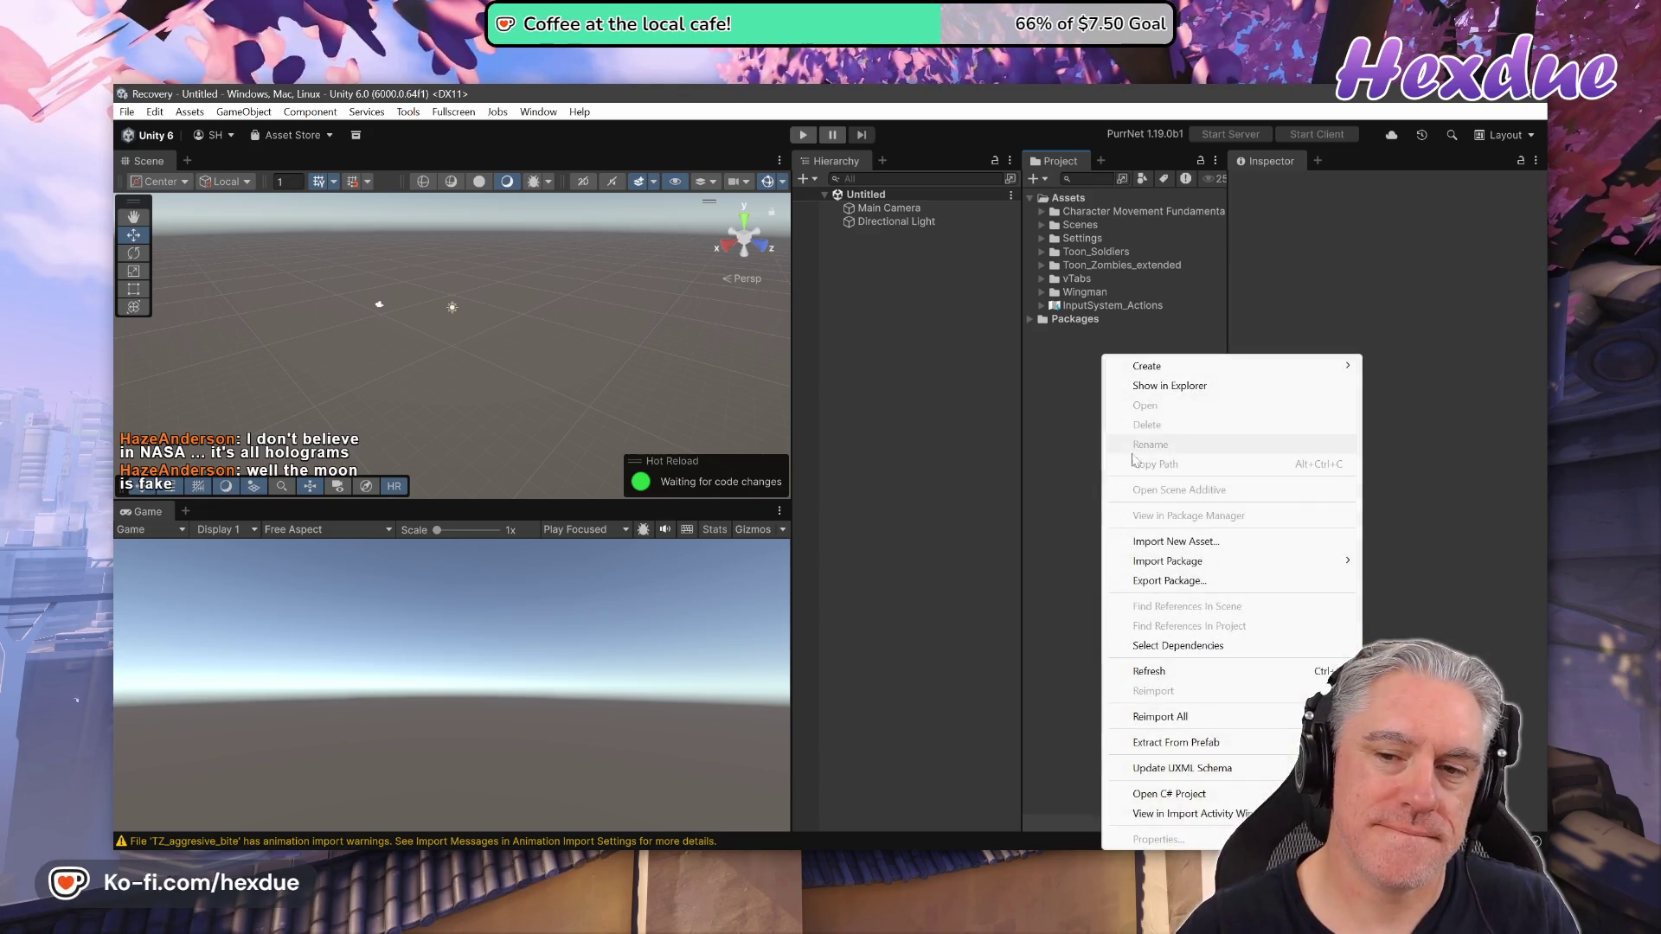
pyautogui.moveTo(1180, 366)
pyautogui.click(1378, 360)
pyautogui.write('_Scenes')
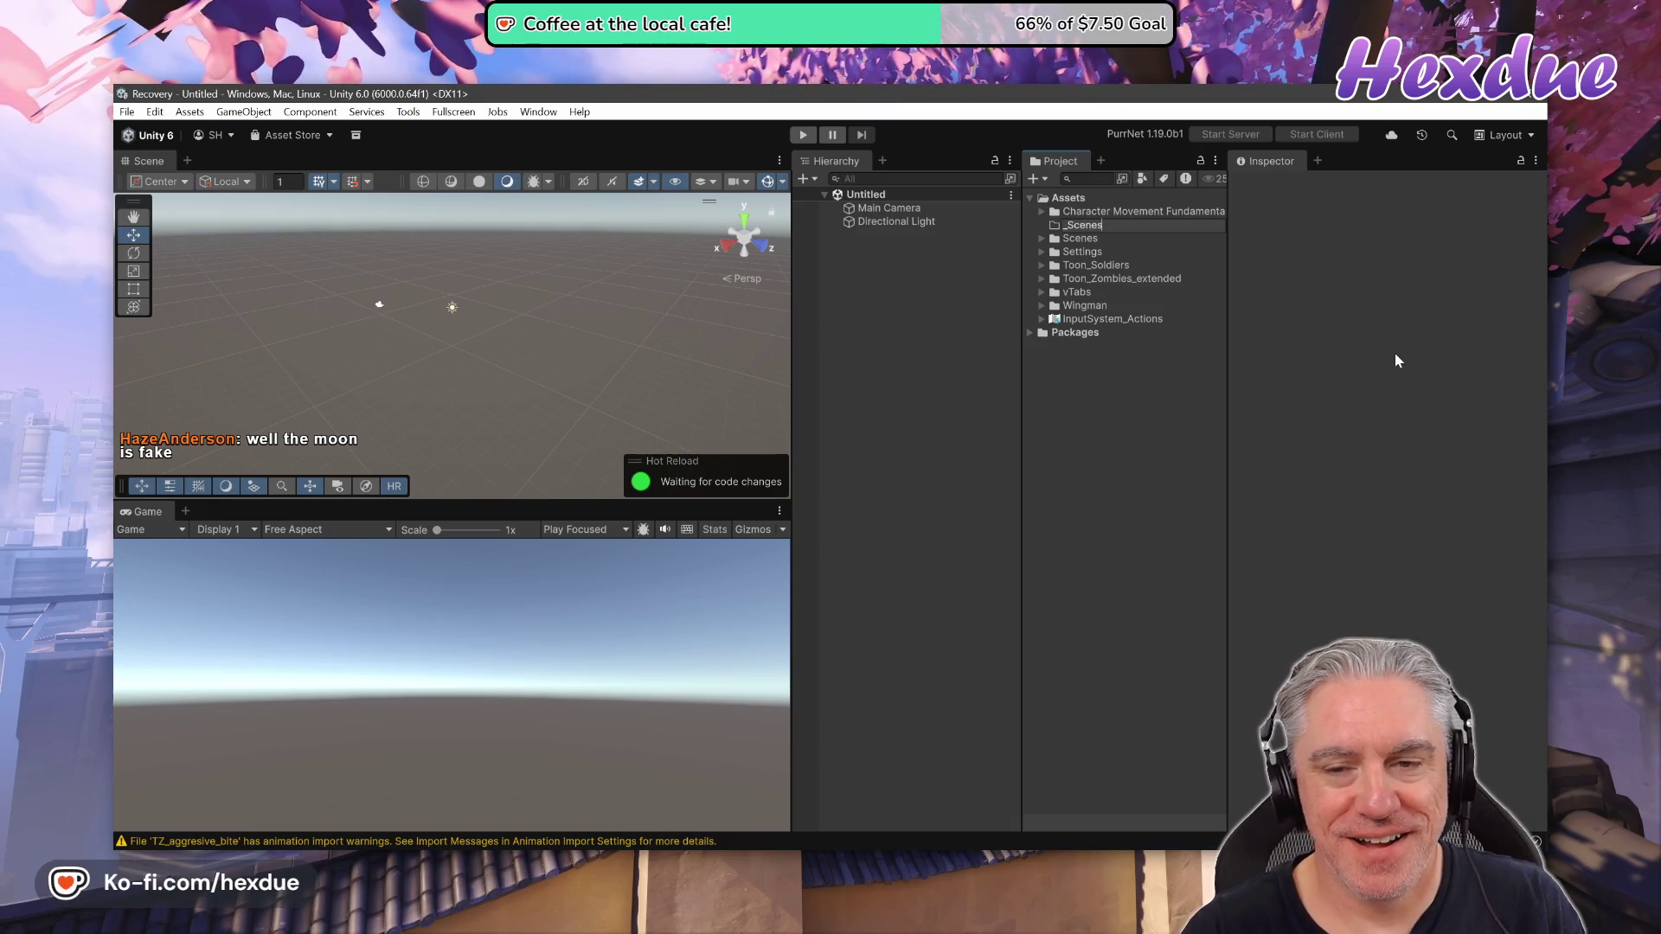
pyautogui.press('Return')
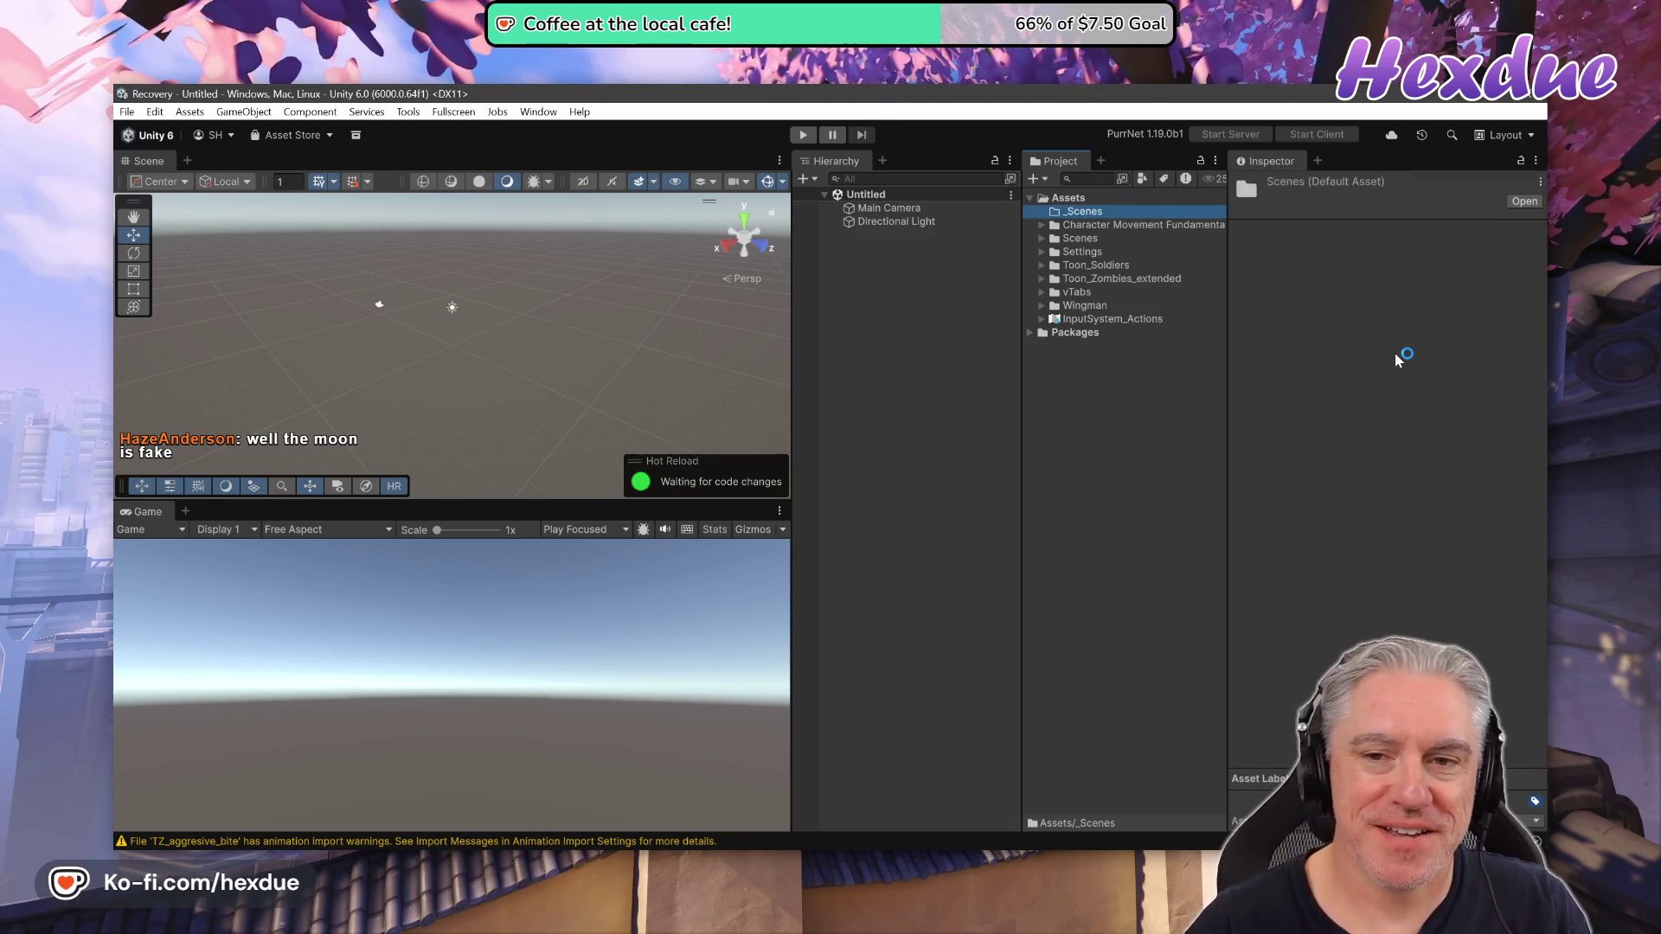
# Create a second Assets folder named _Prefabs
pyautogui.rightClick(1142, 377)
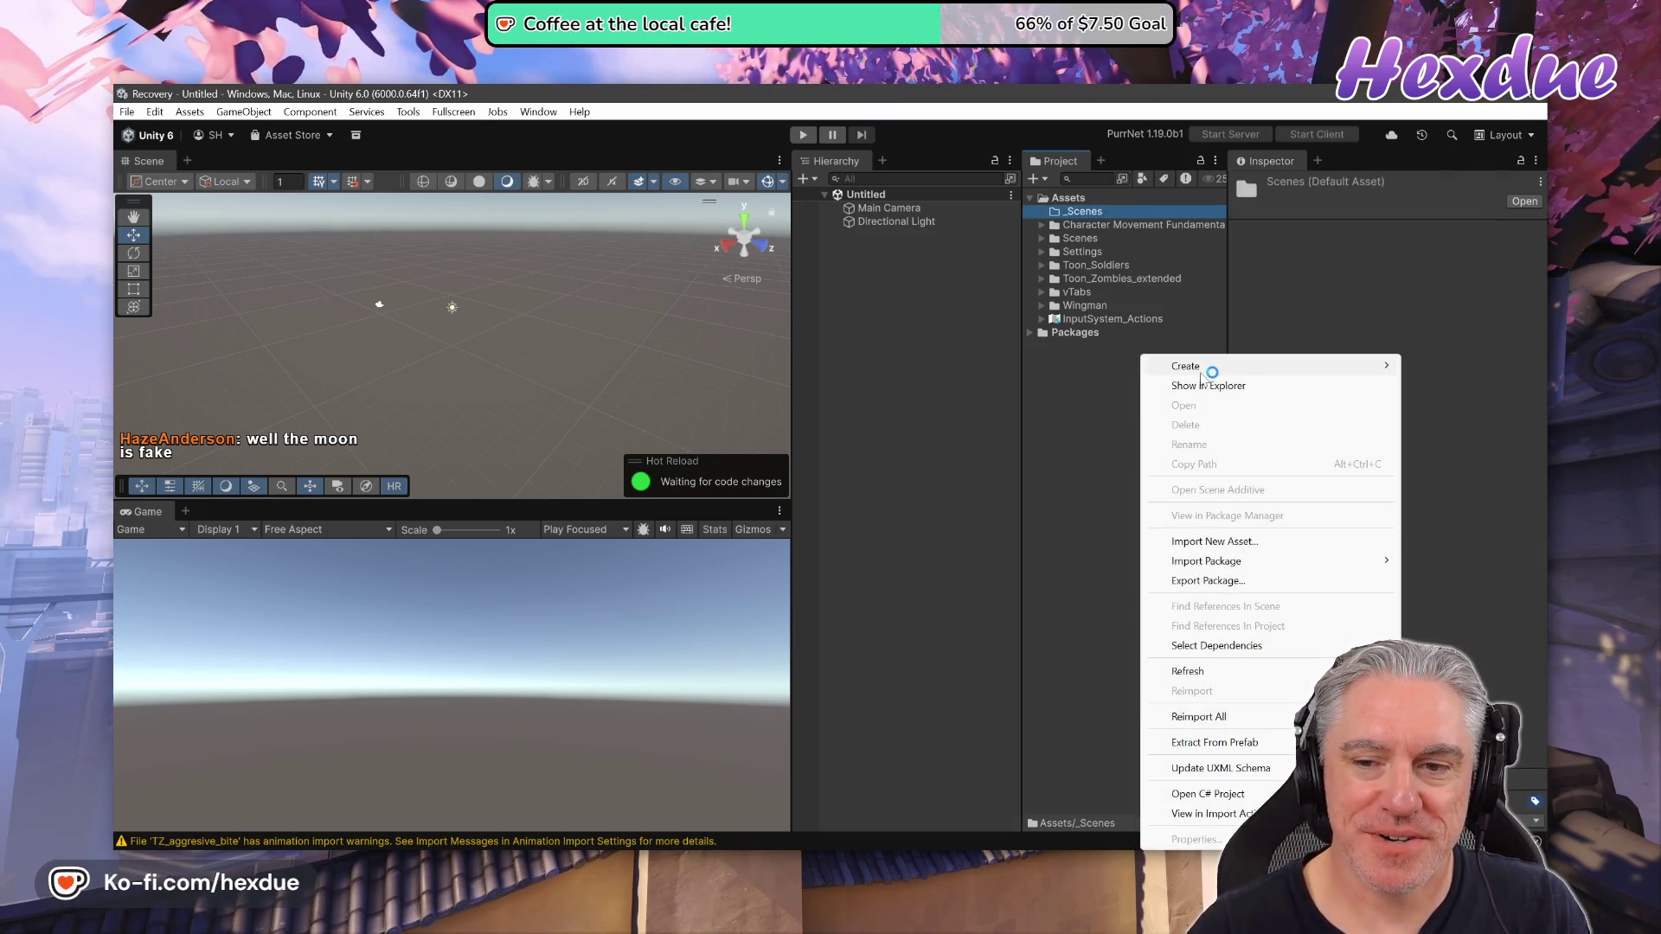
pyautogui.moveTo(1201, 371)
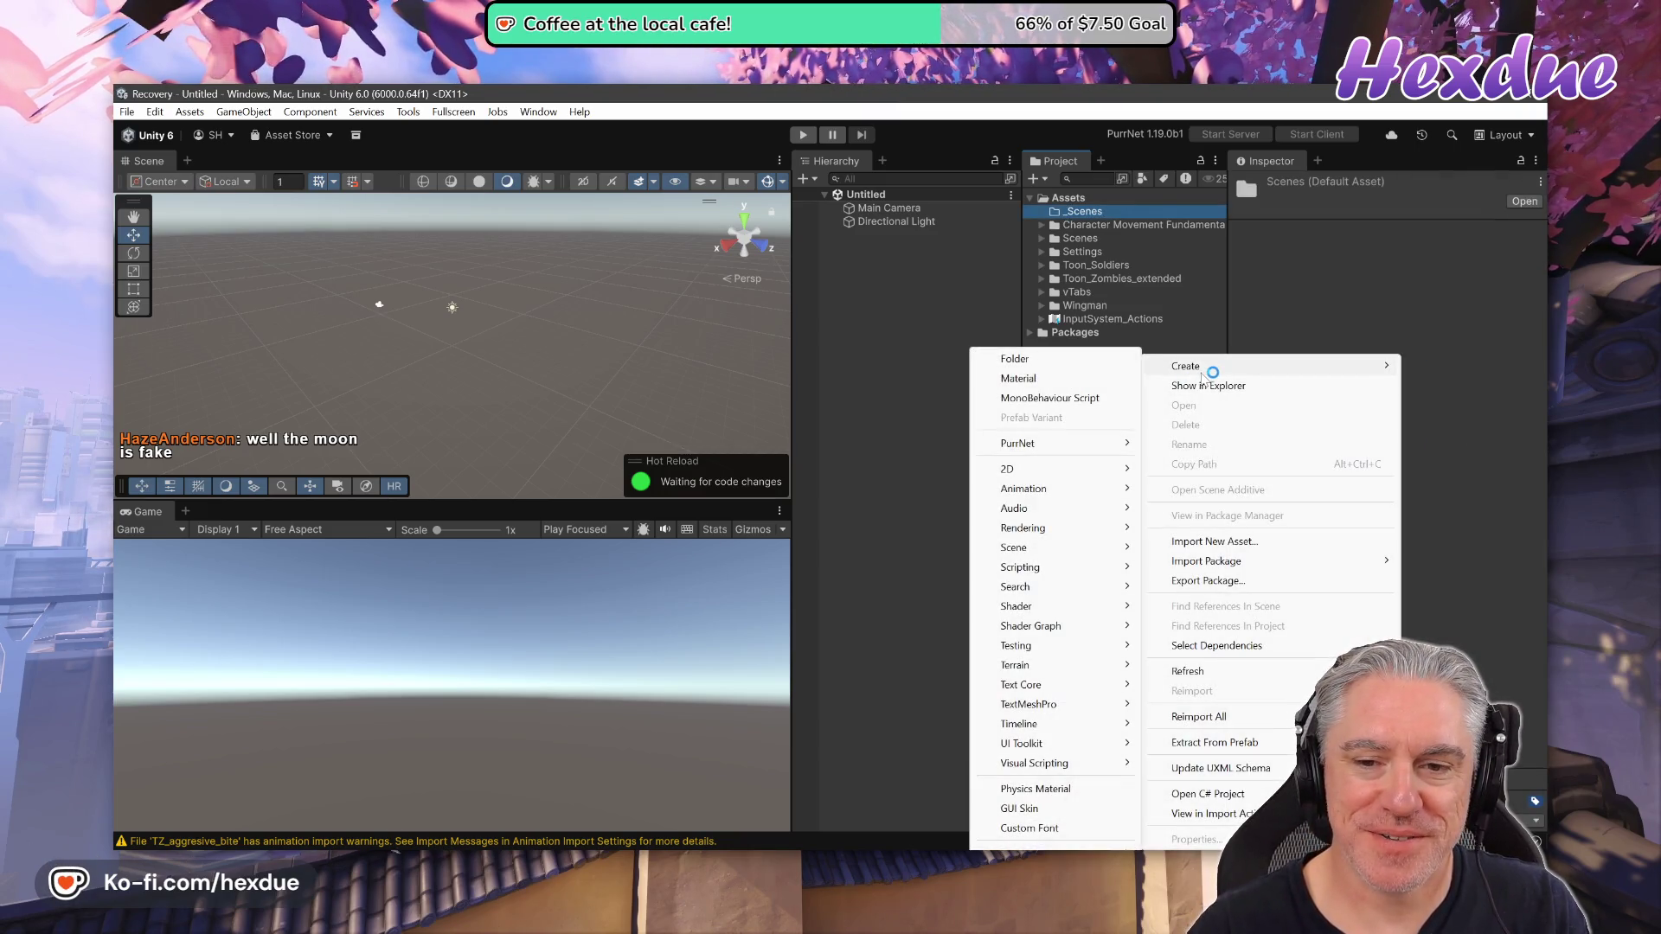
pyautogui.click(1088, 364)
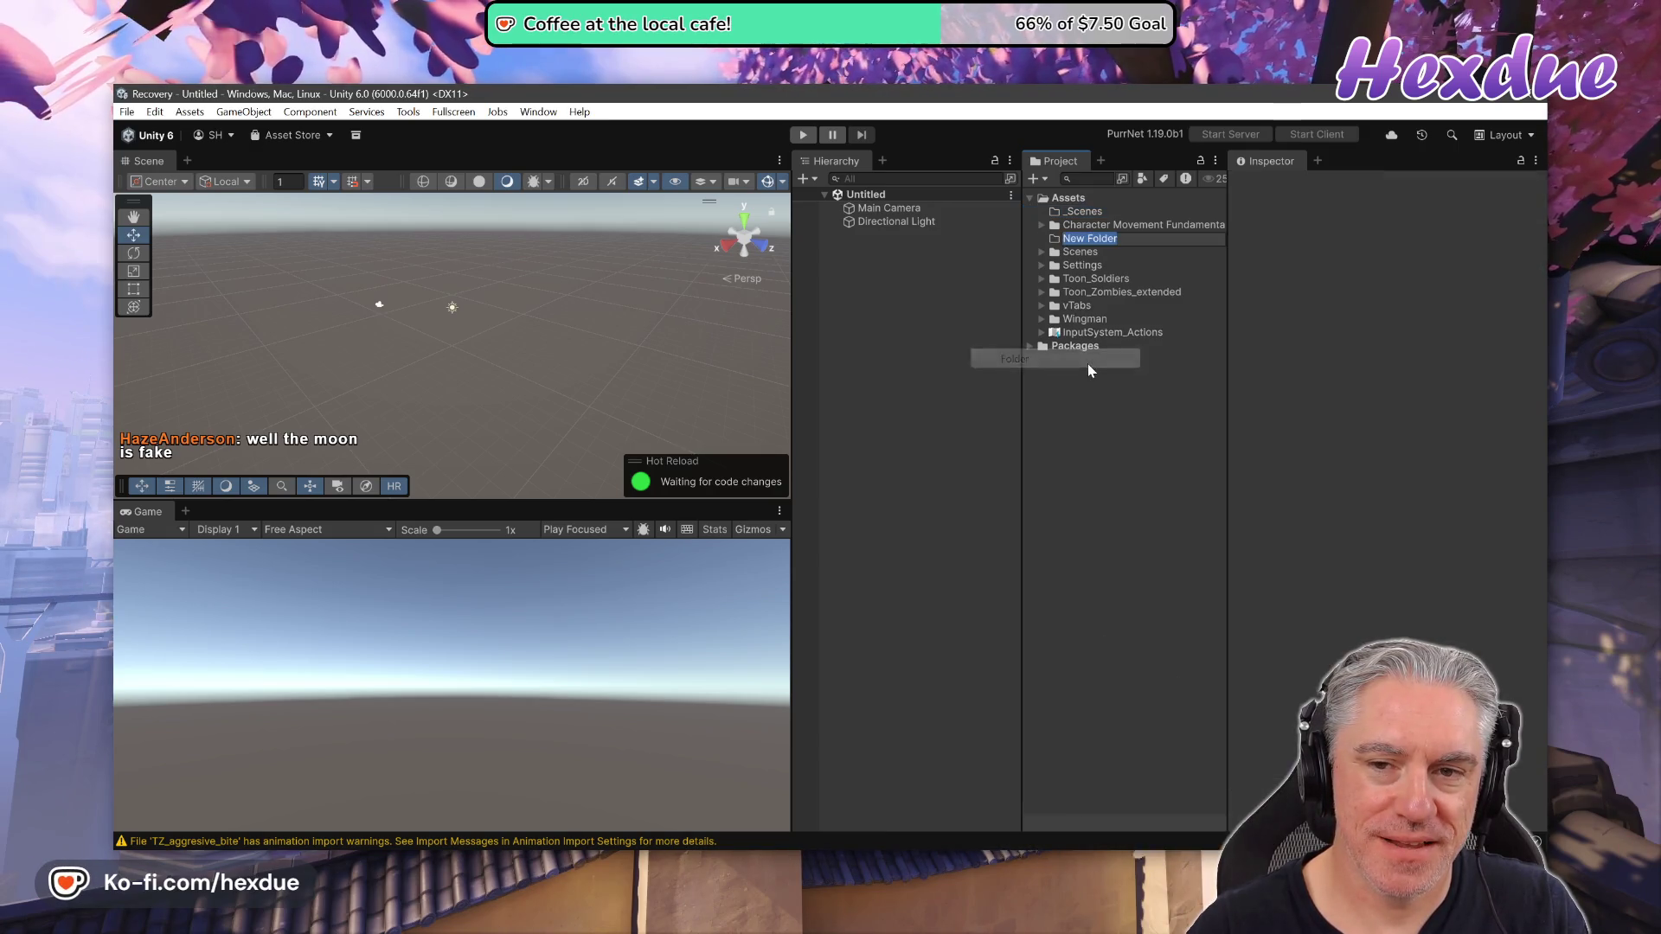
pyautogui.write('_Pre')
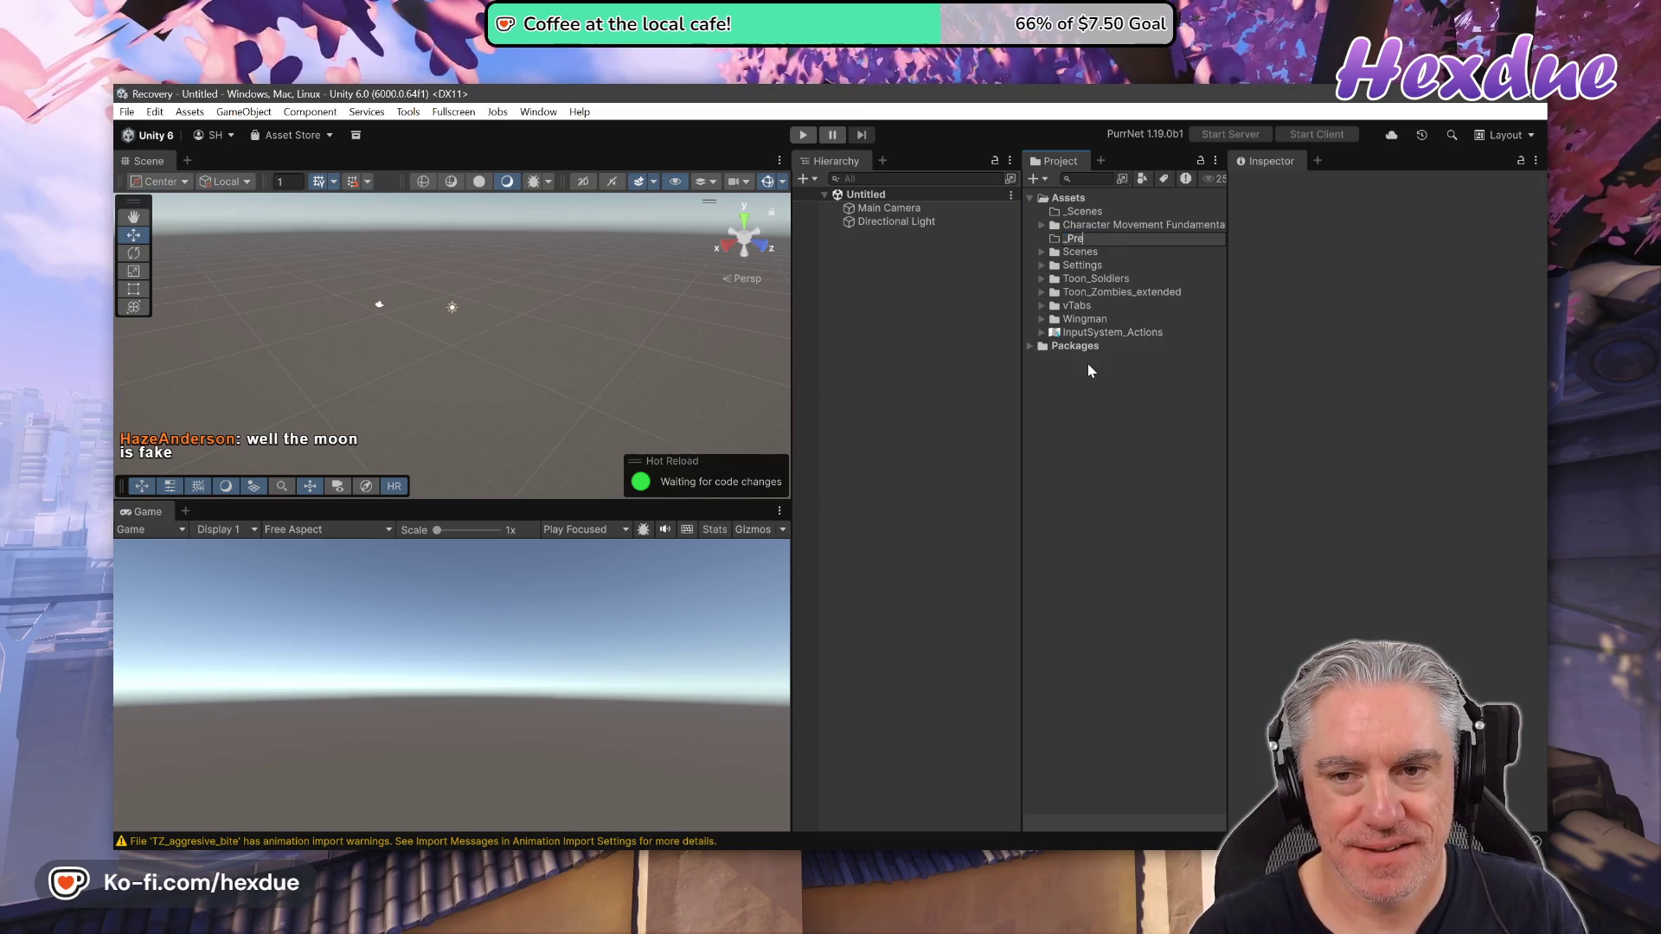
pyautogui.write('fabs')
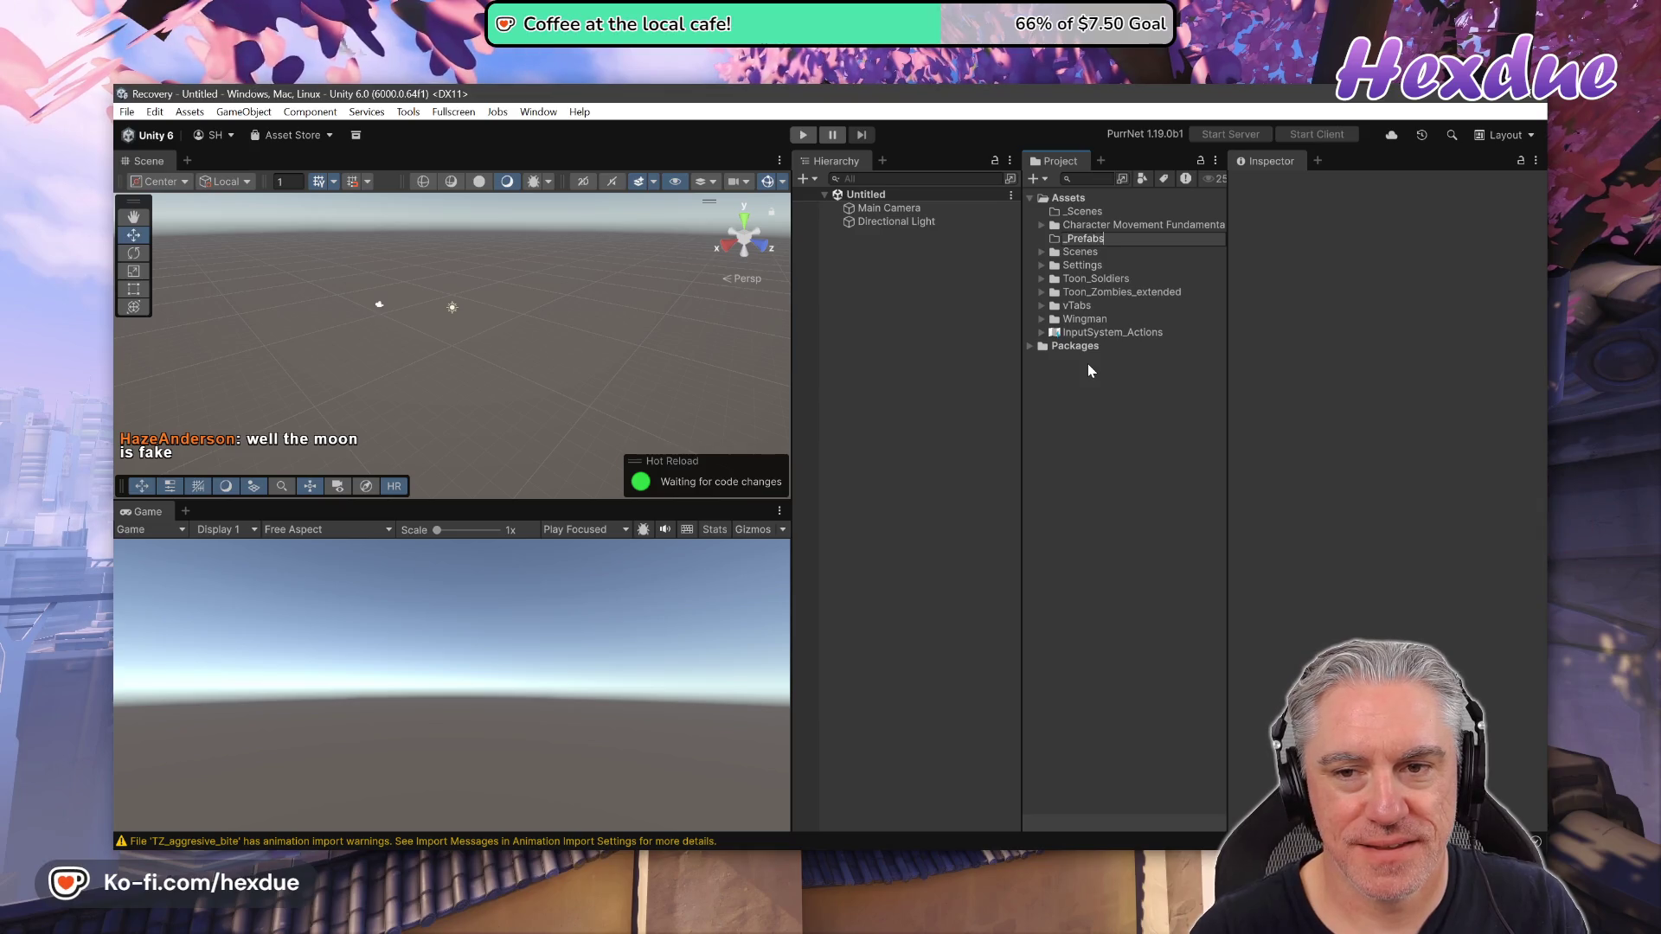
pyautogui.press('Return')
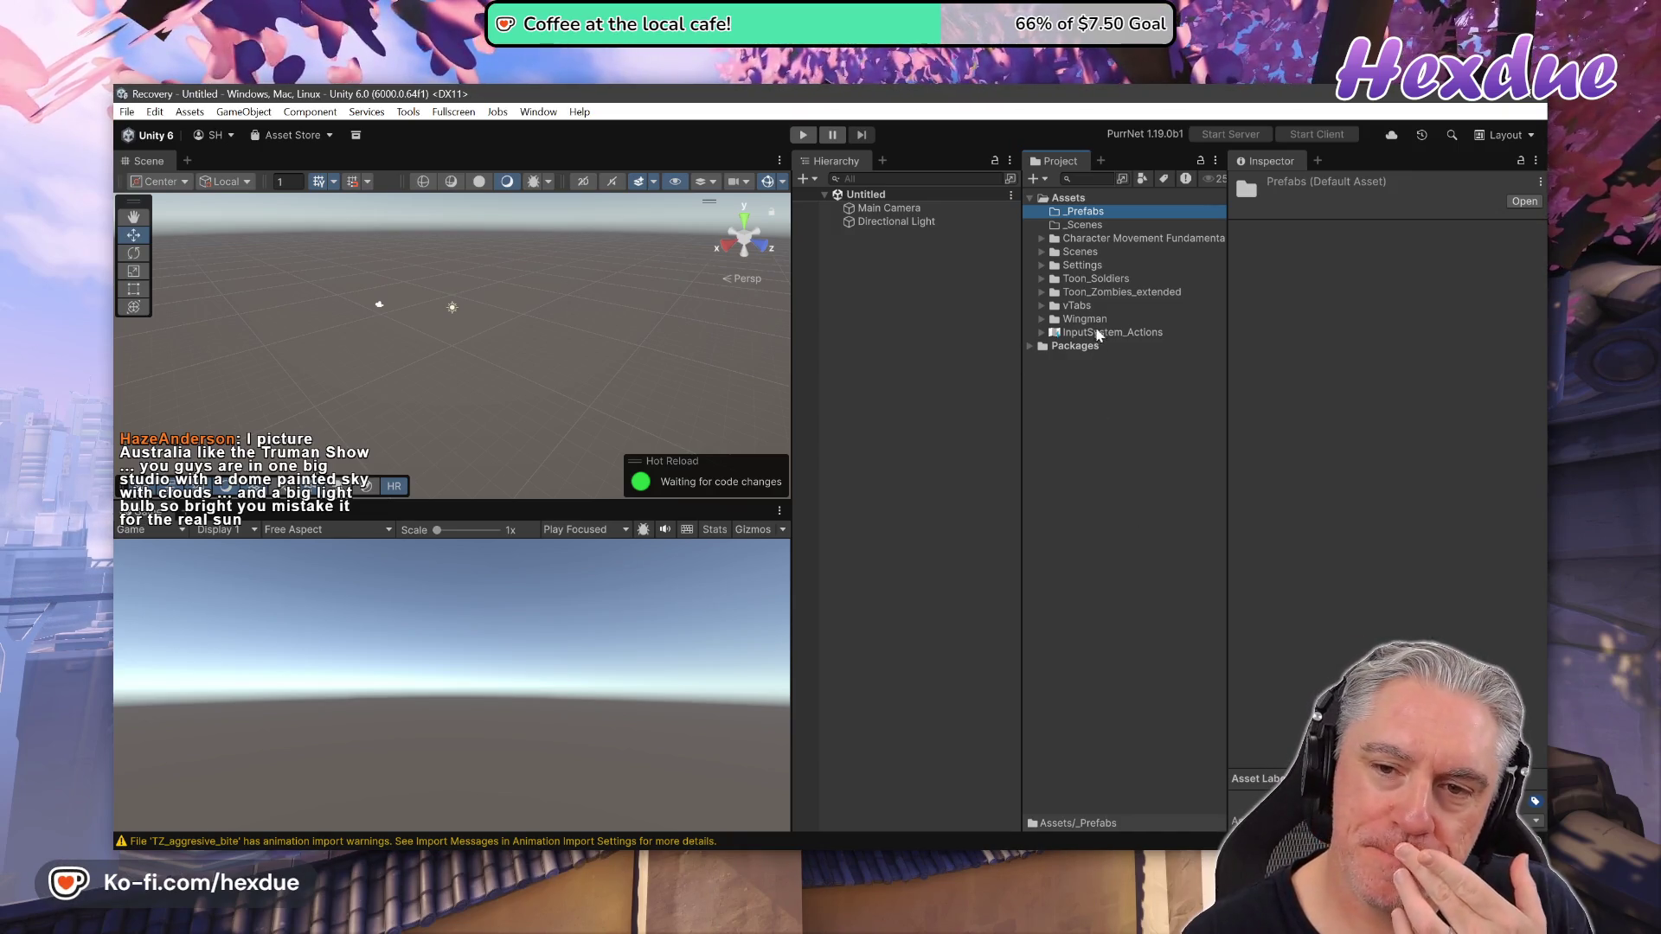
# Locate EmptyShowcaseScene in the Example Scenes > Showcase folder and duplicate it
pyautogui.click(1041, 239)
pyautogui.click(1053, 253)
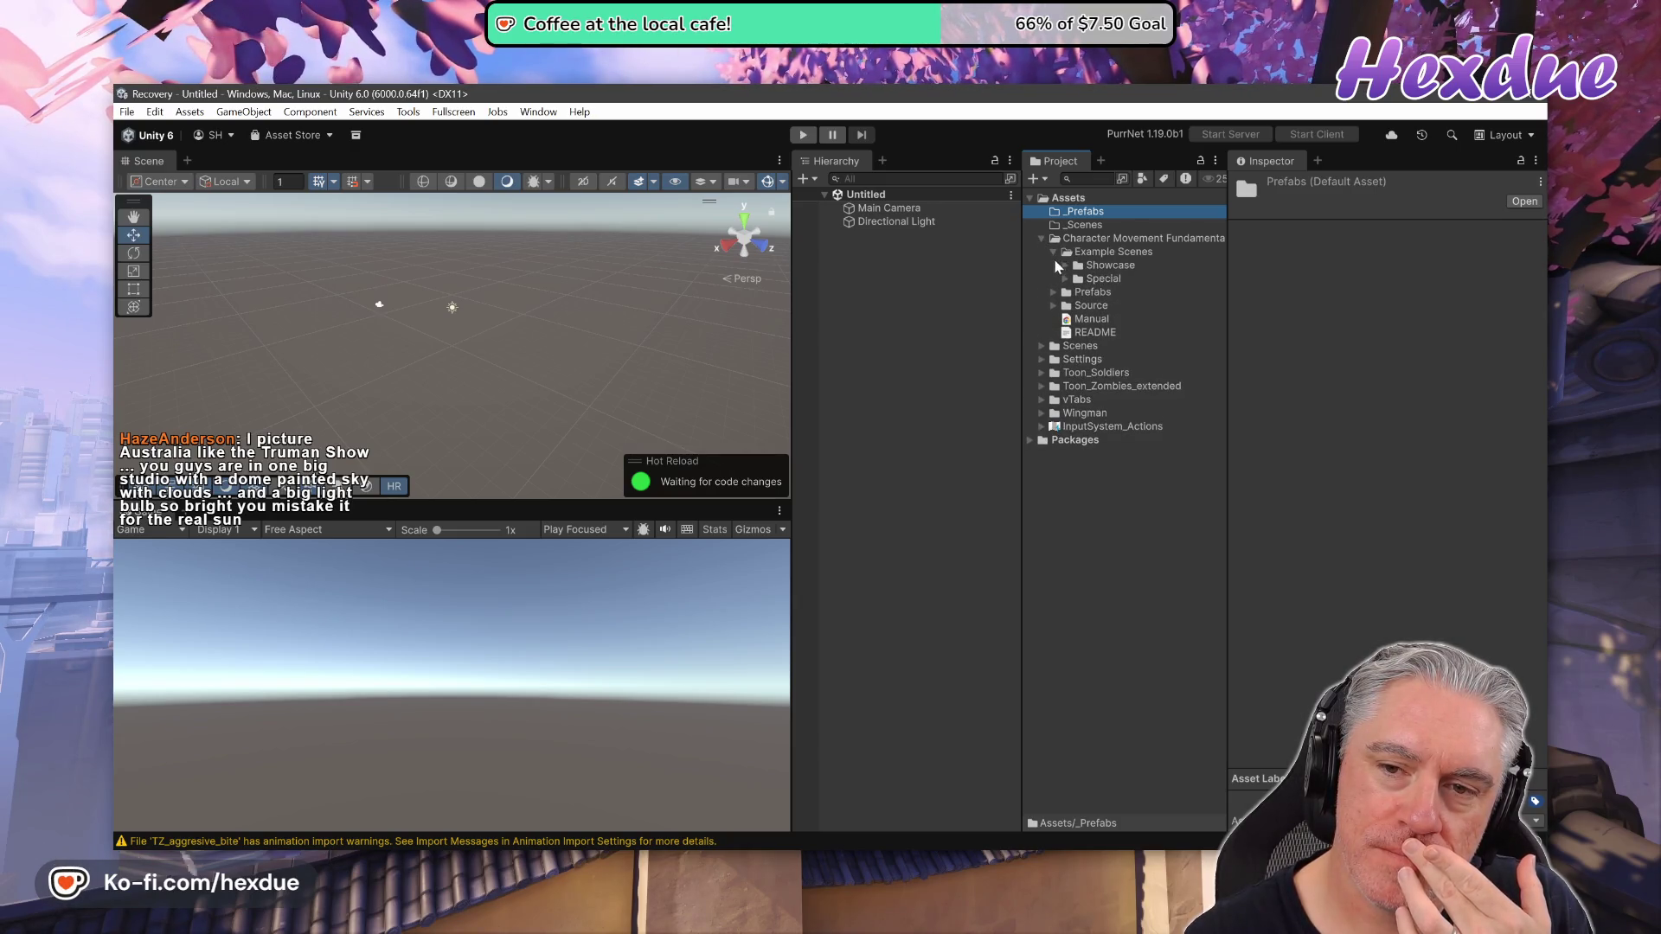
pyautogui.click(1066, 266)
pyautogui.click(1077, 291)
pyautogui.click(1077, 292)
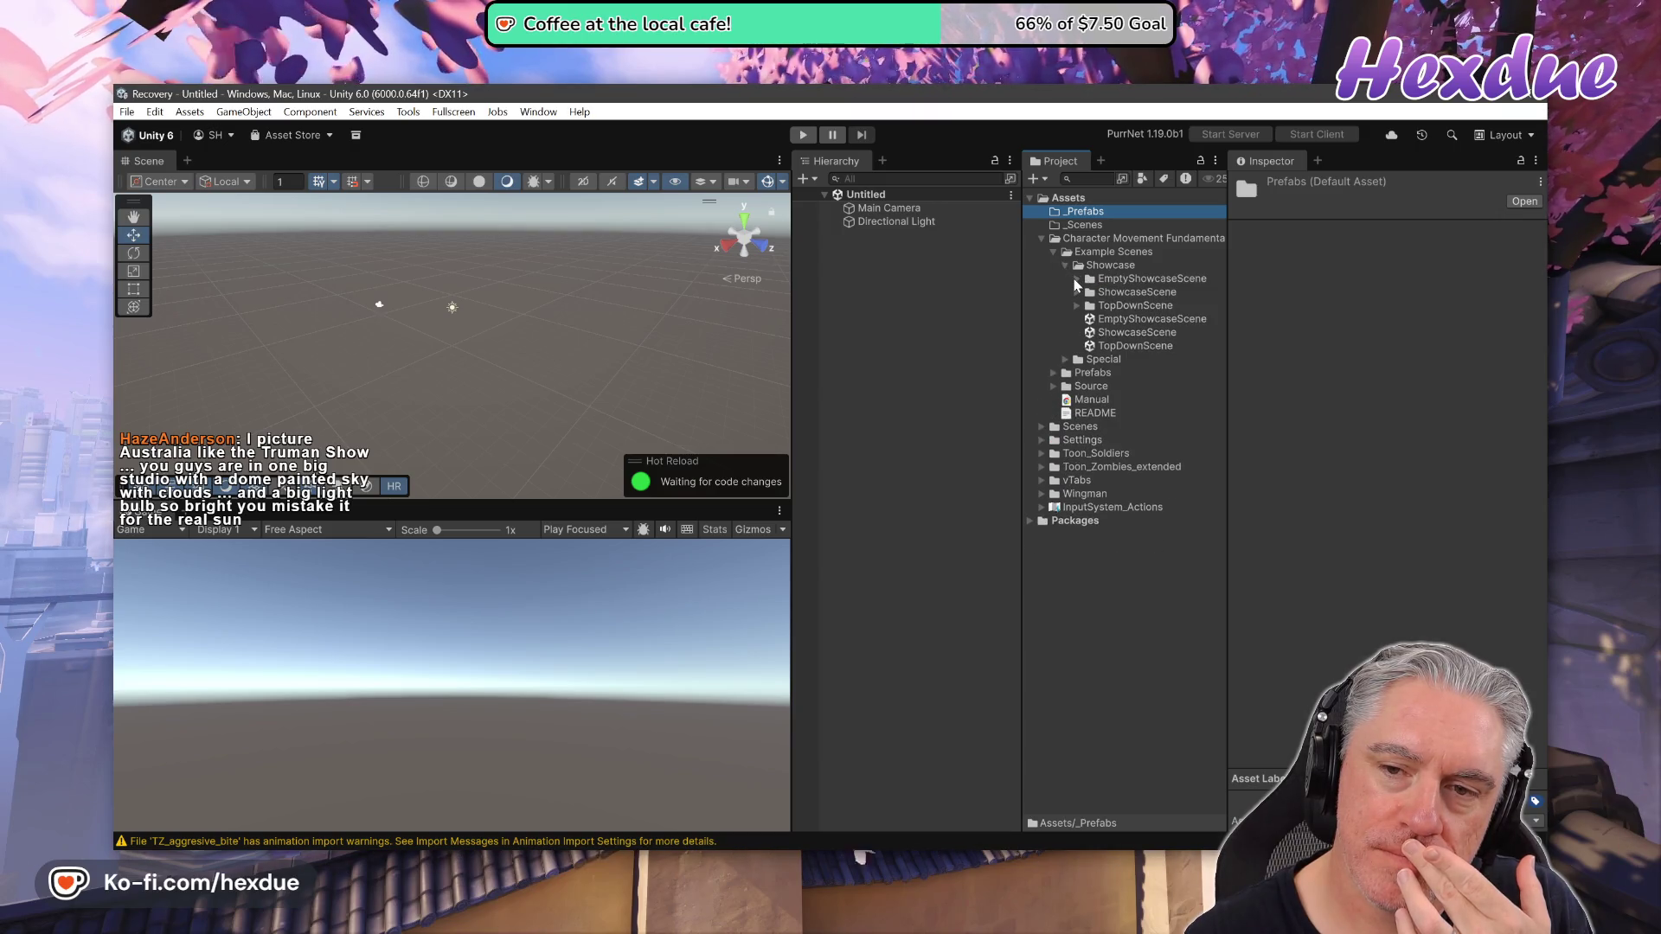
pyautogui.click(1116, 320)
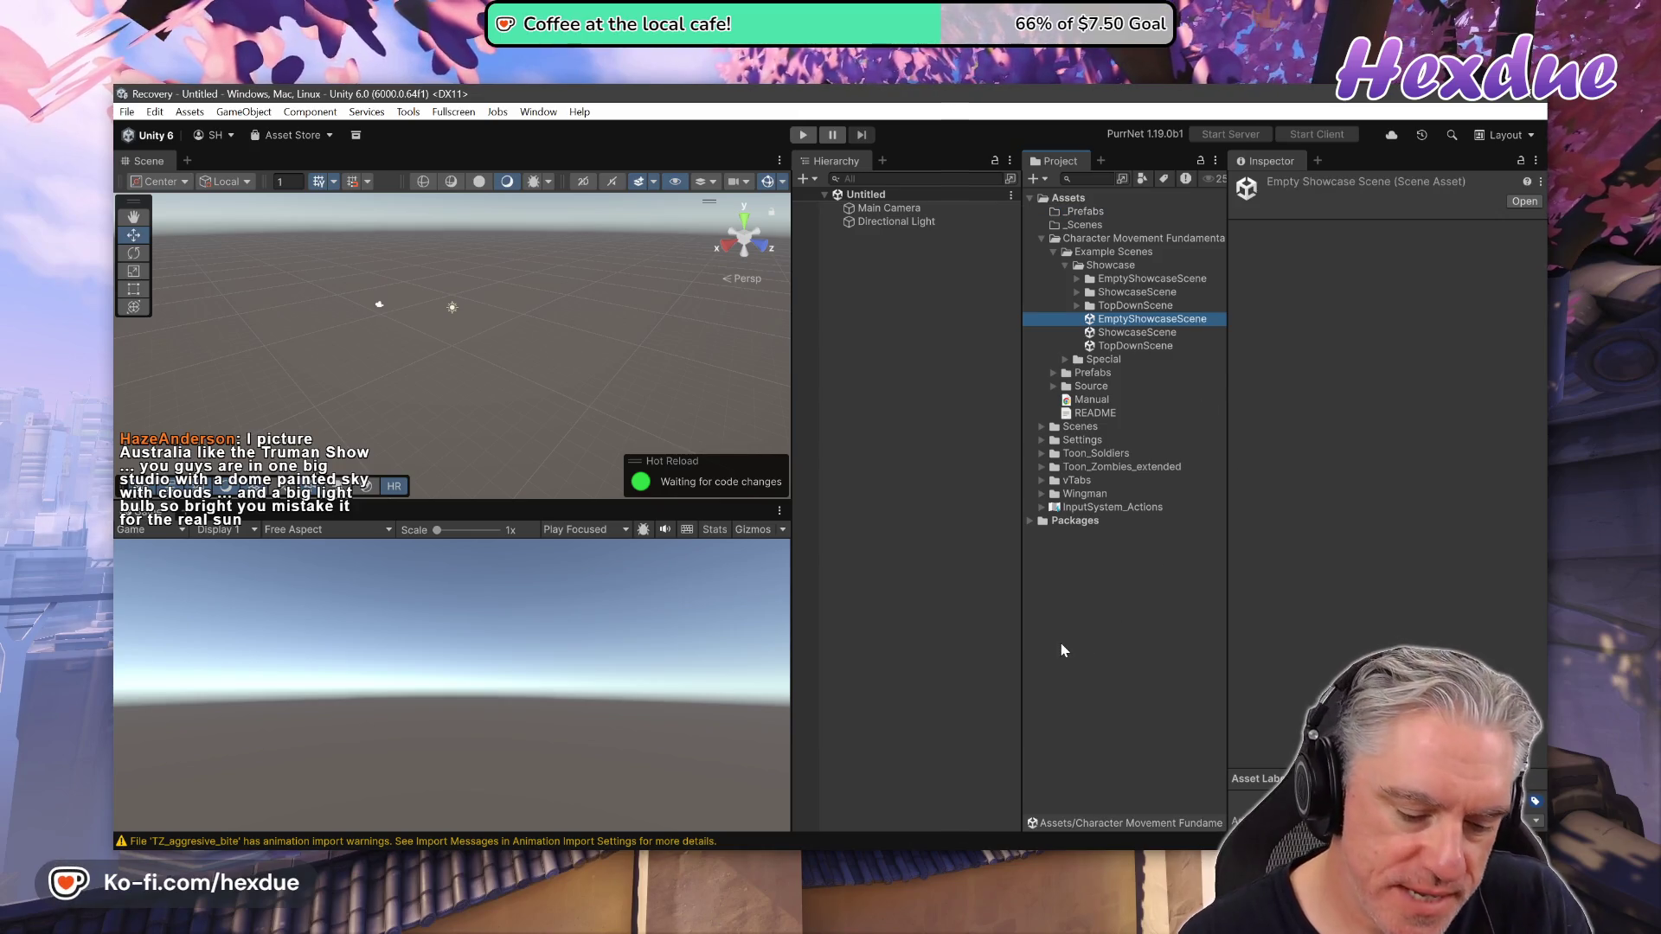
pyautogui.hotkey('ctrl', 'd')
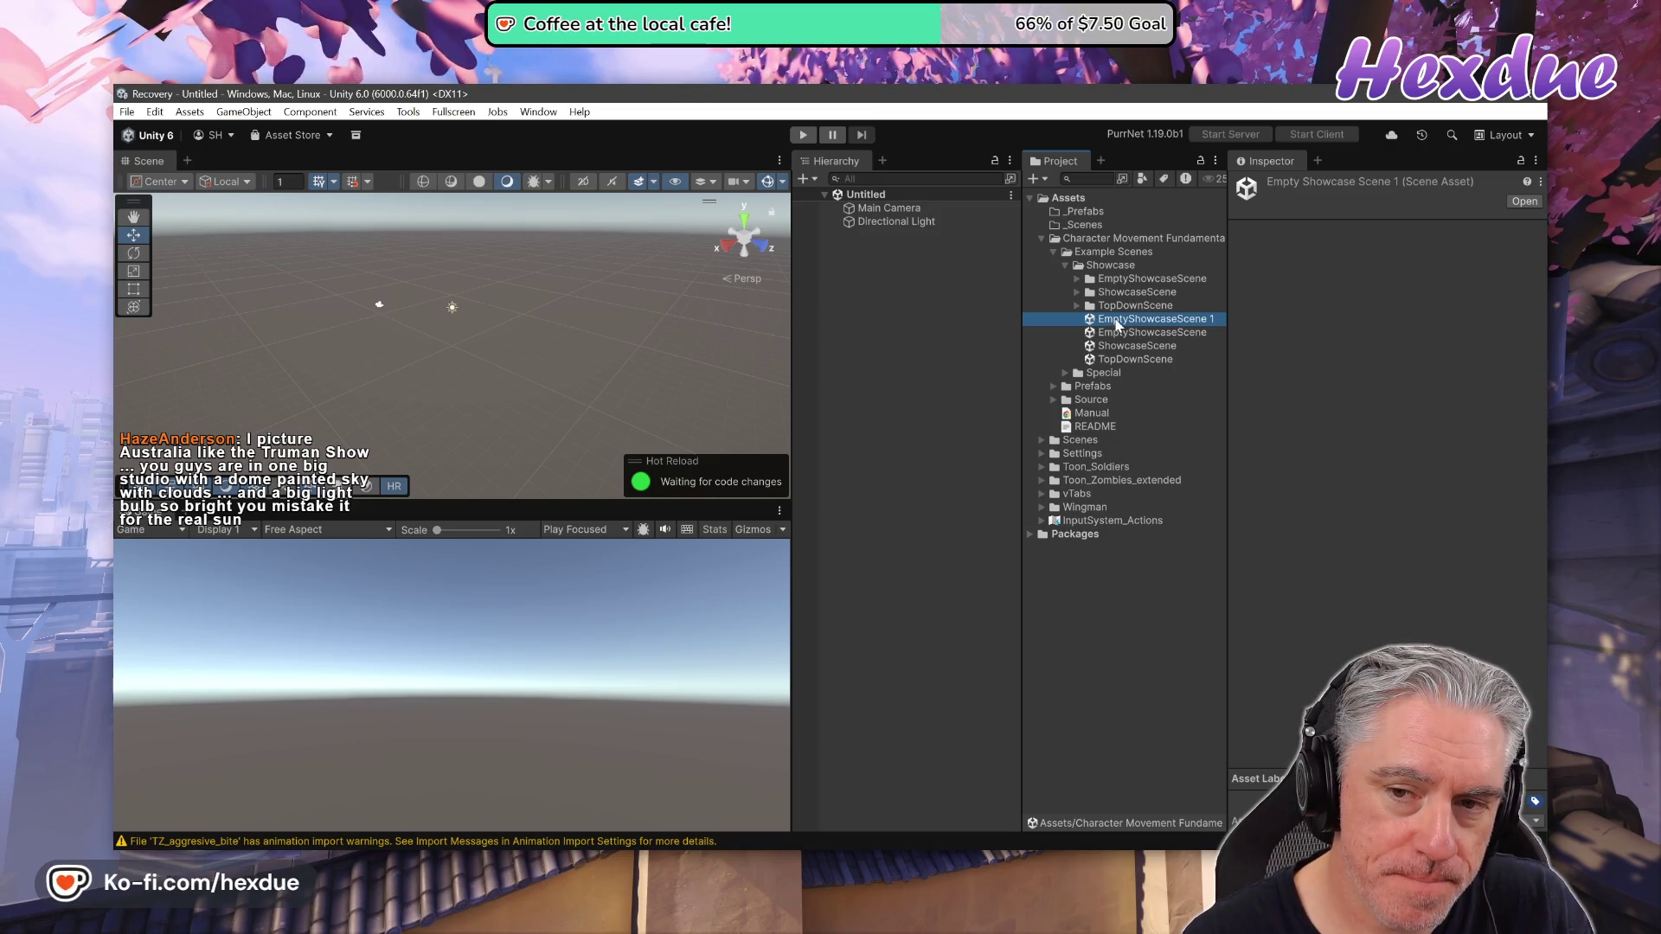
# Move the scene copy into _Scenes, rename it 'Demo', and open it
pyautogui.moveTo(1116, 324)
pyautogui.mouseDown()
pyautogui.moveTo(1112, 264)
pyautogui.moveTo(1077, 228)
pyautogui.mouseUp()
pyautogui.click(1057, 225)
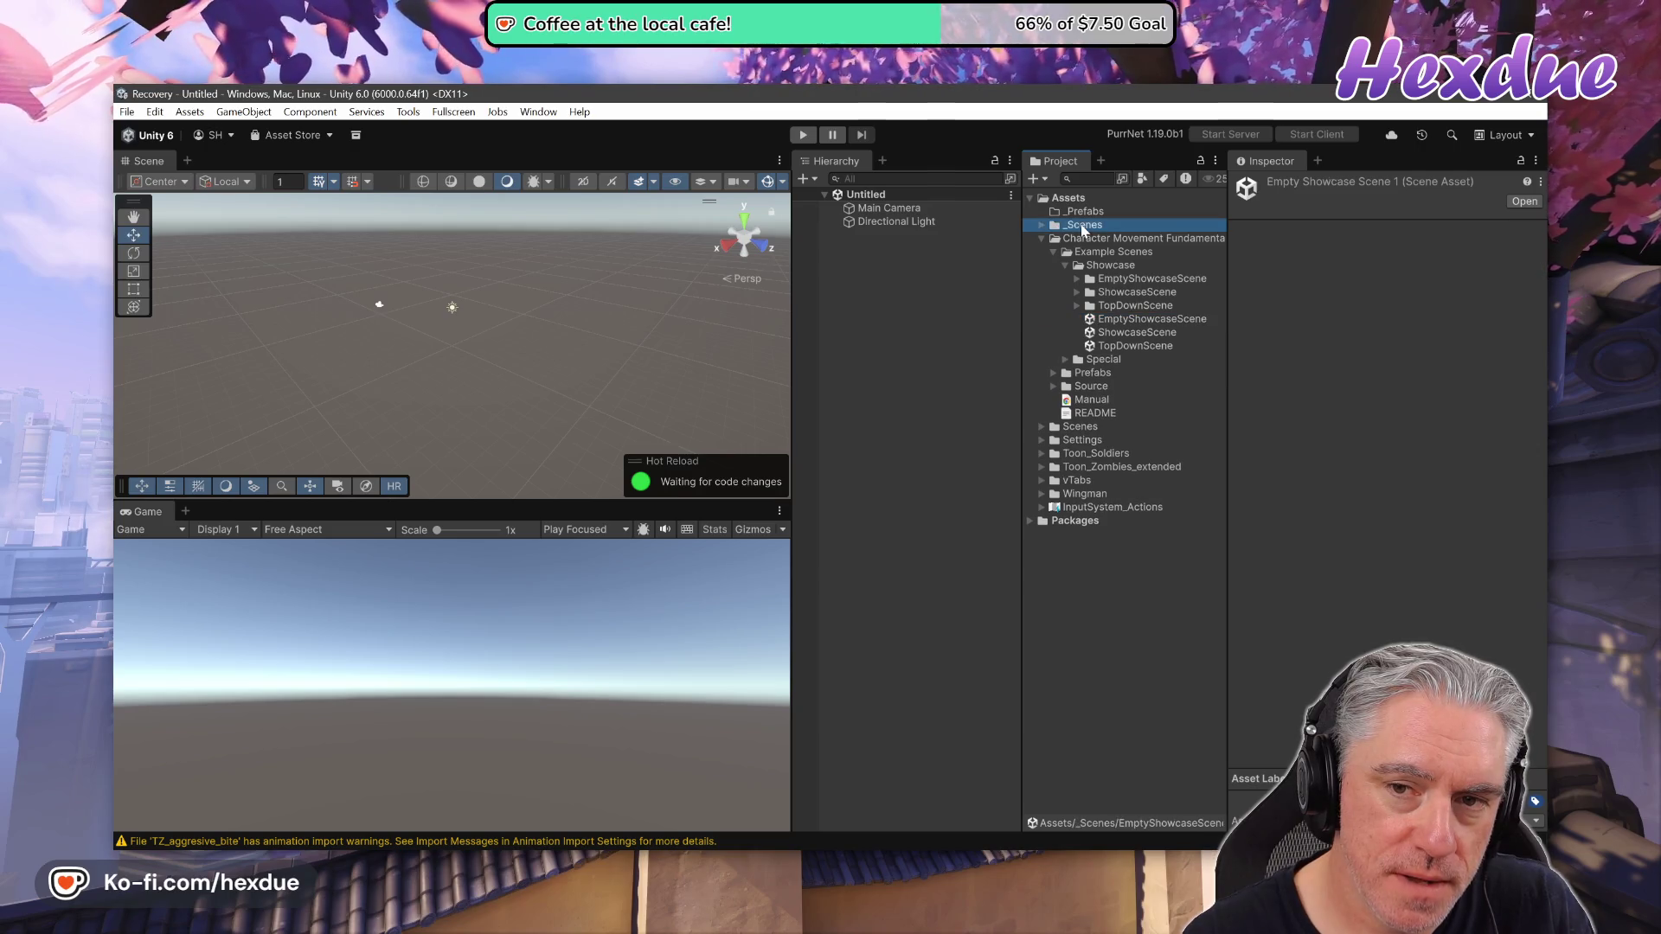
pyautogui.click(1043, 227)
pyautogui.click(1073, 238)
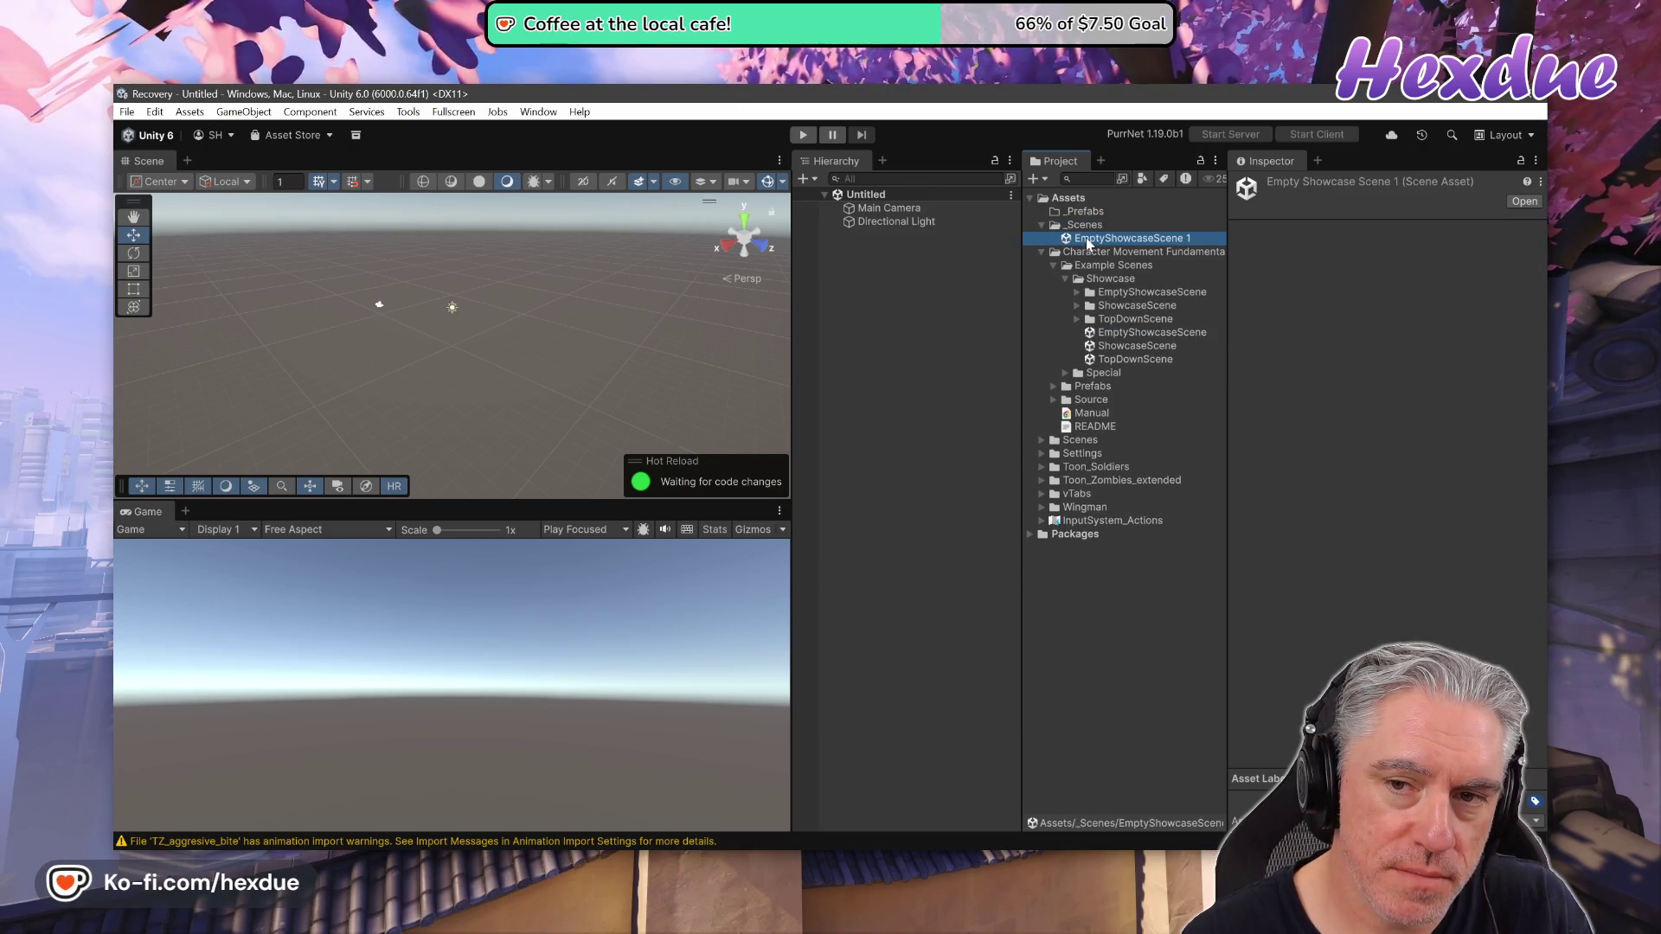
pyautogui.press('F2')
pyautogui.write('Demo')
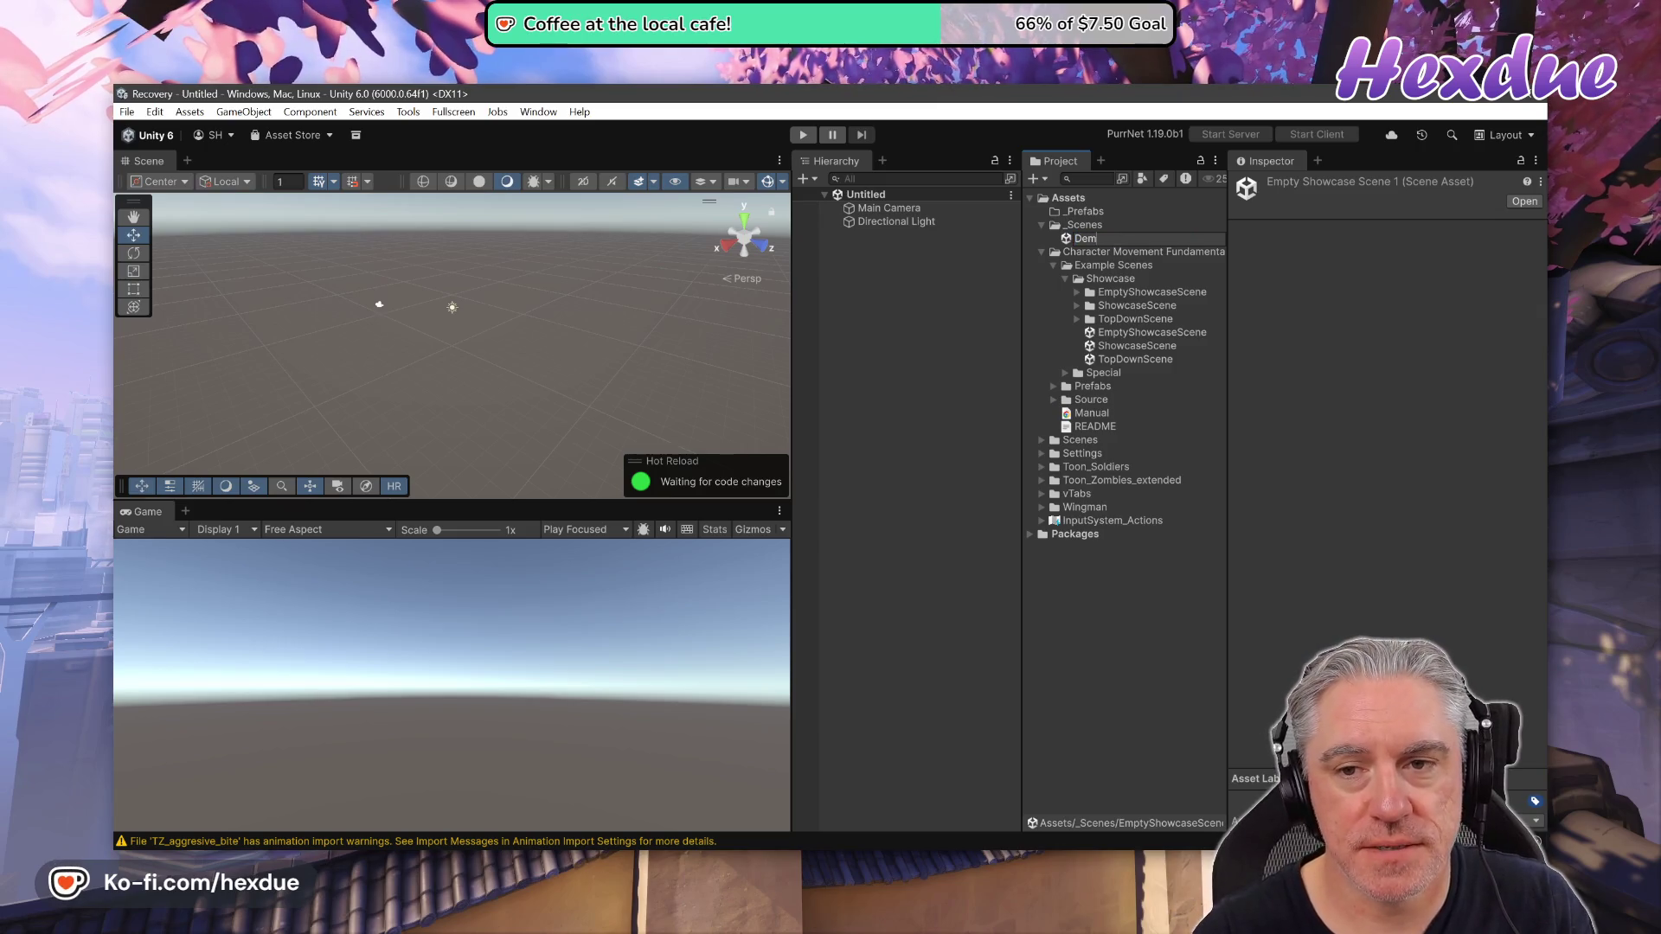
pyautogui.press('Return')
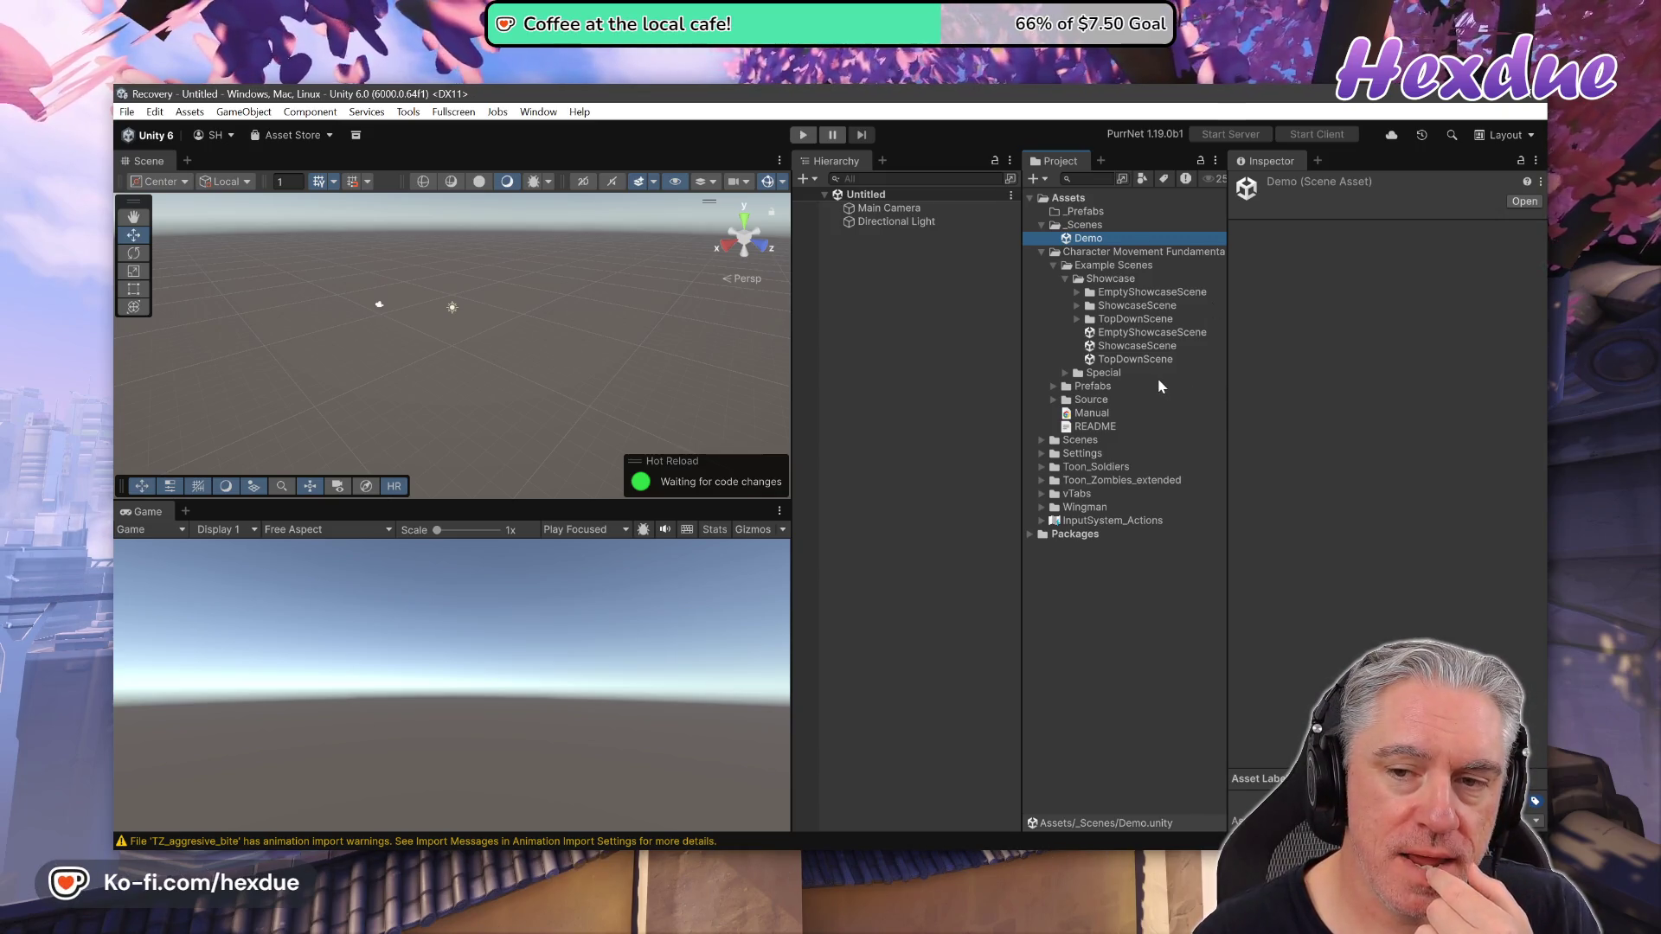
pyautogui.doubleClick(1083, 240)
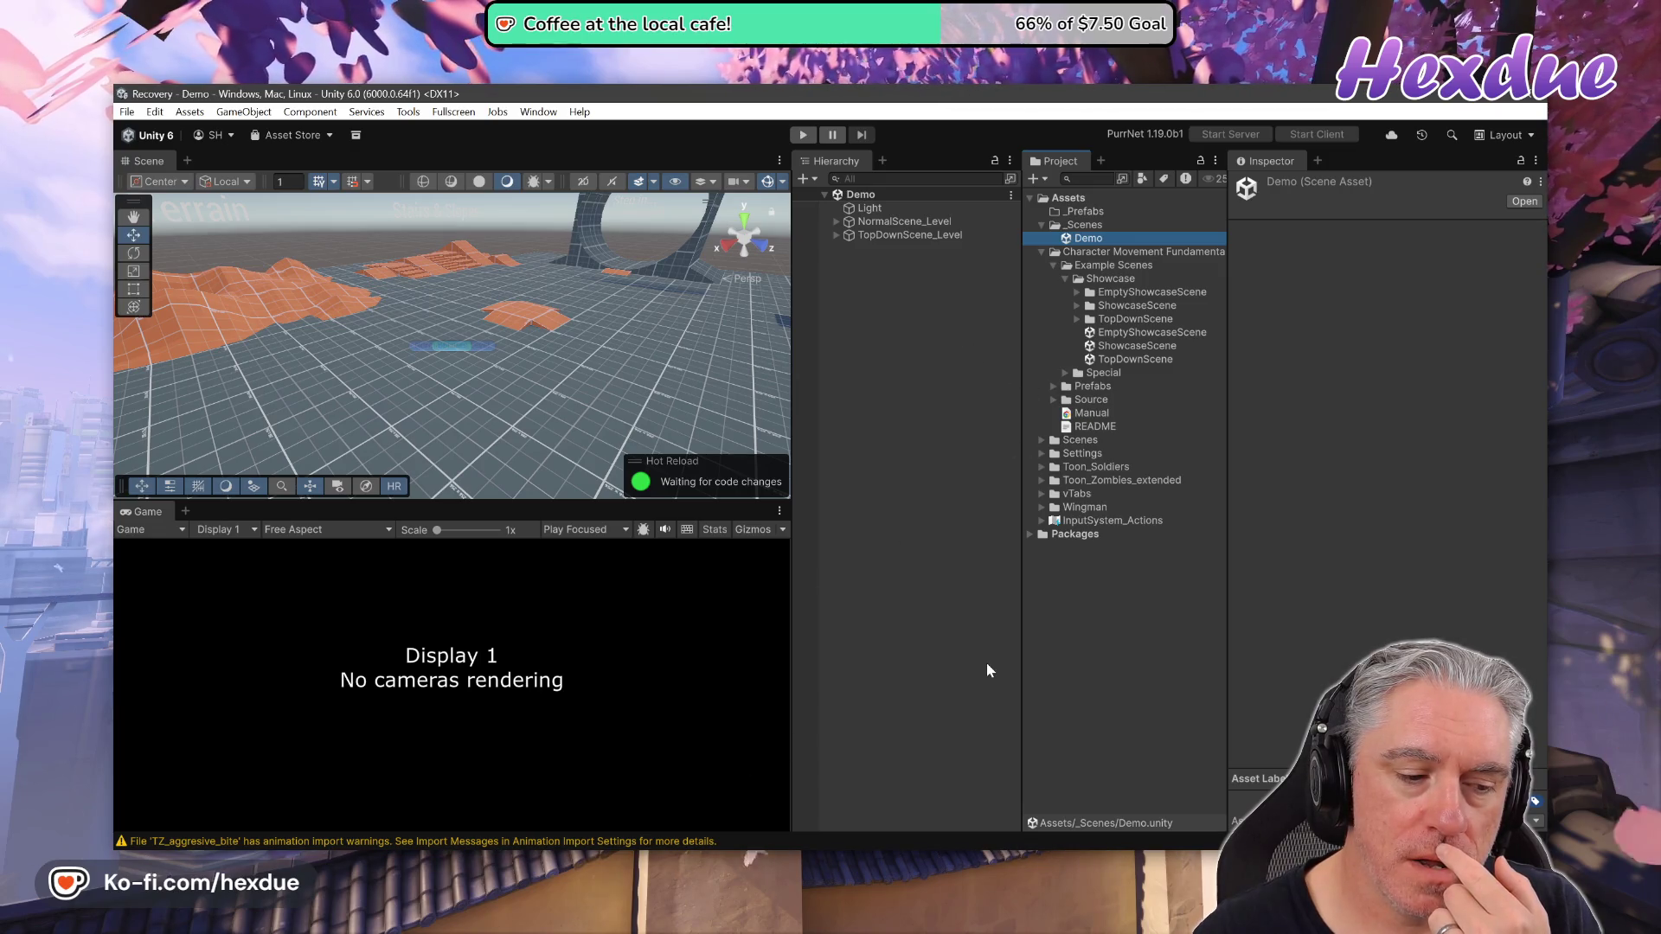
# Drag ThirdPersonWalker_C from Prefabs > Controller > Blank into the Demo scene hierarchy
pyautogui.click(1055, 387)
pyautogui.click(1065, 400)
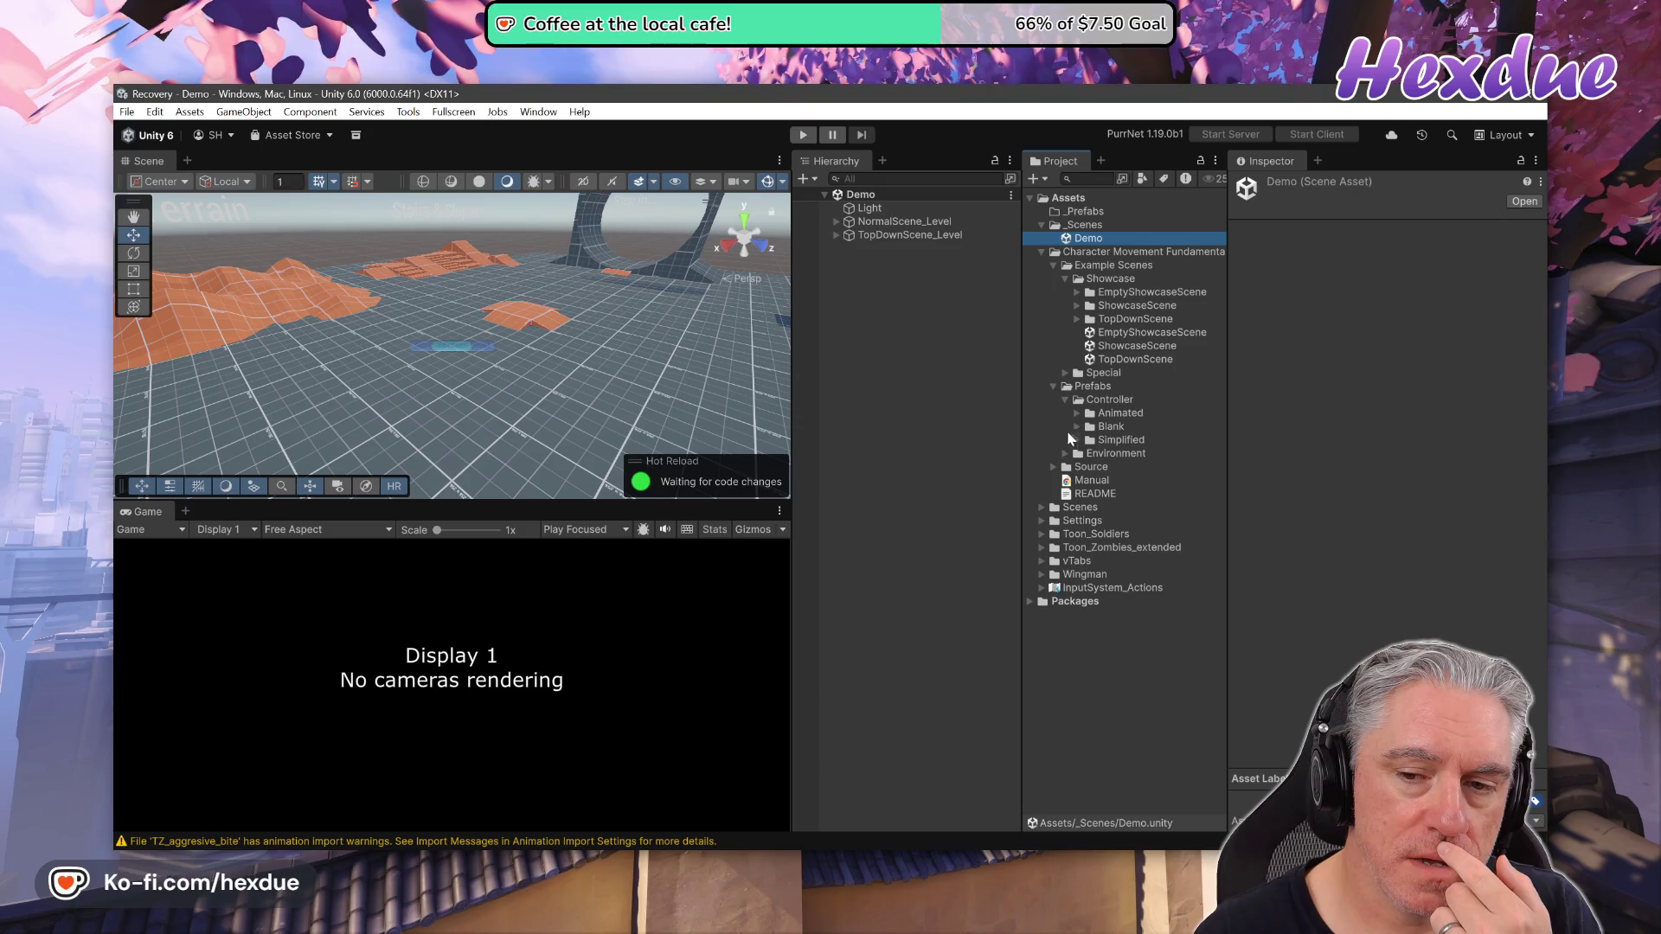
pyautogui.click(1077, 428)
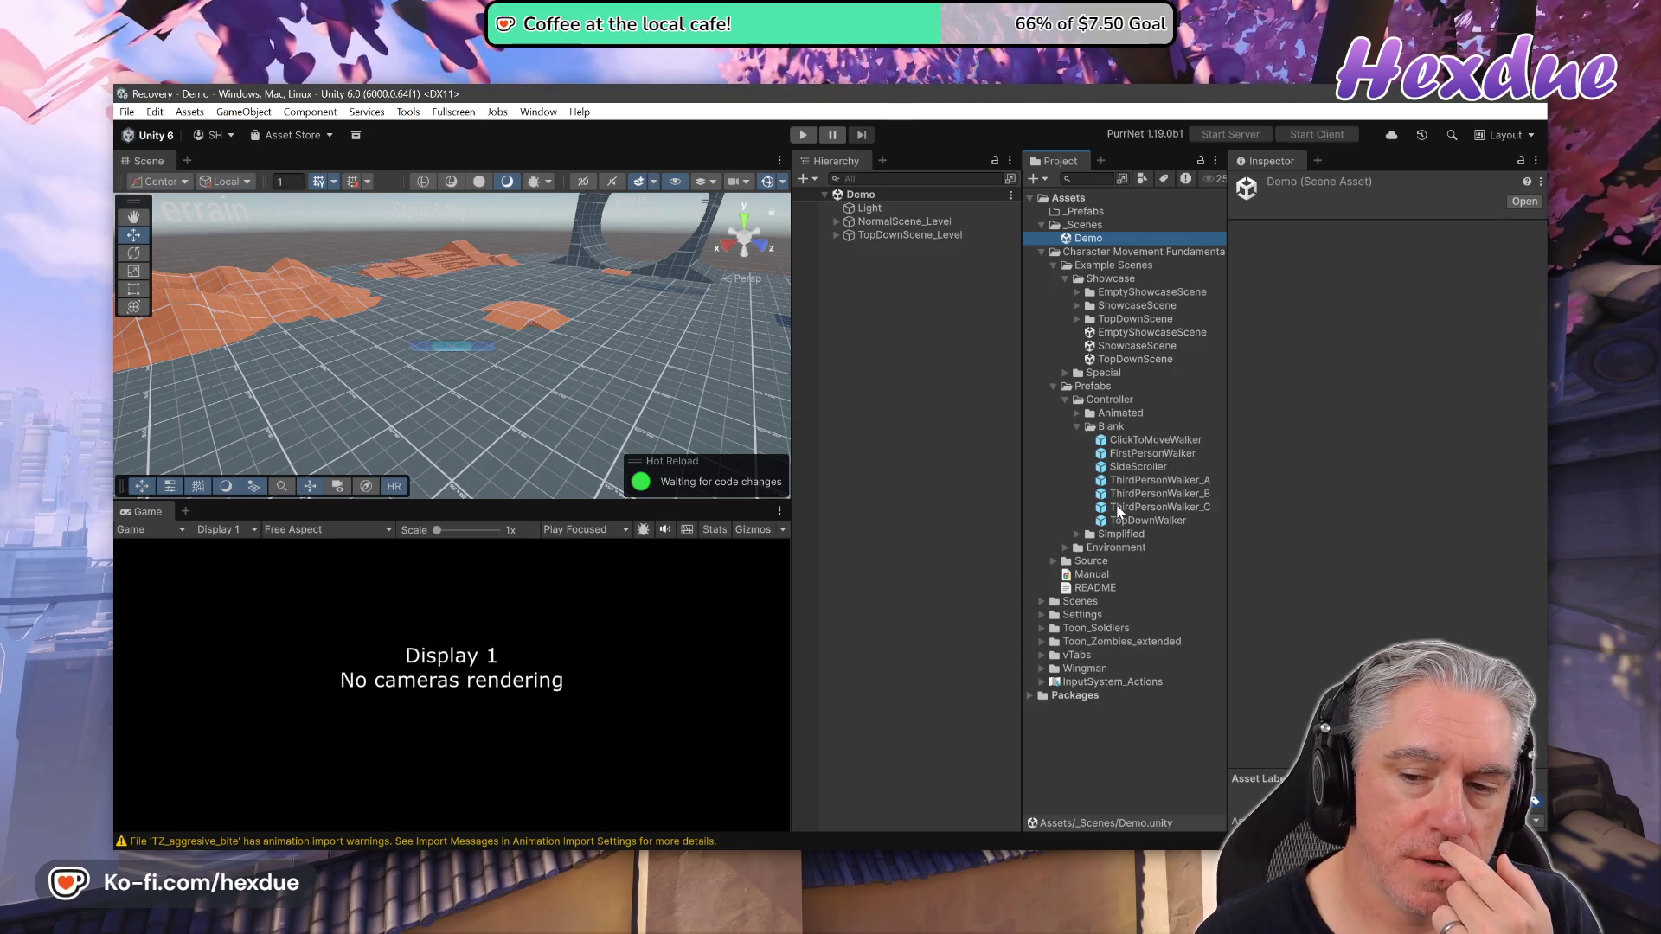
pyautogui.moveTo(1119, 511); pyautogui.dragTo(891, 346)
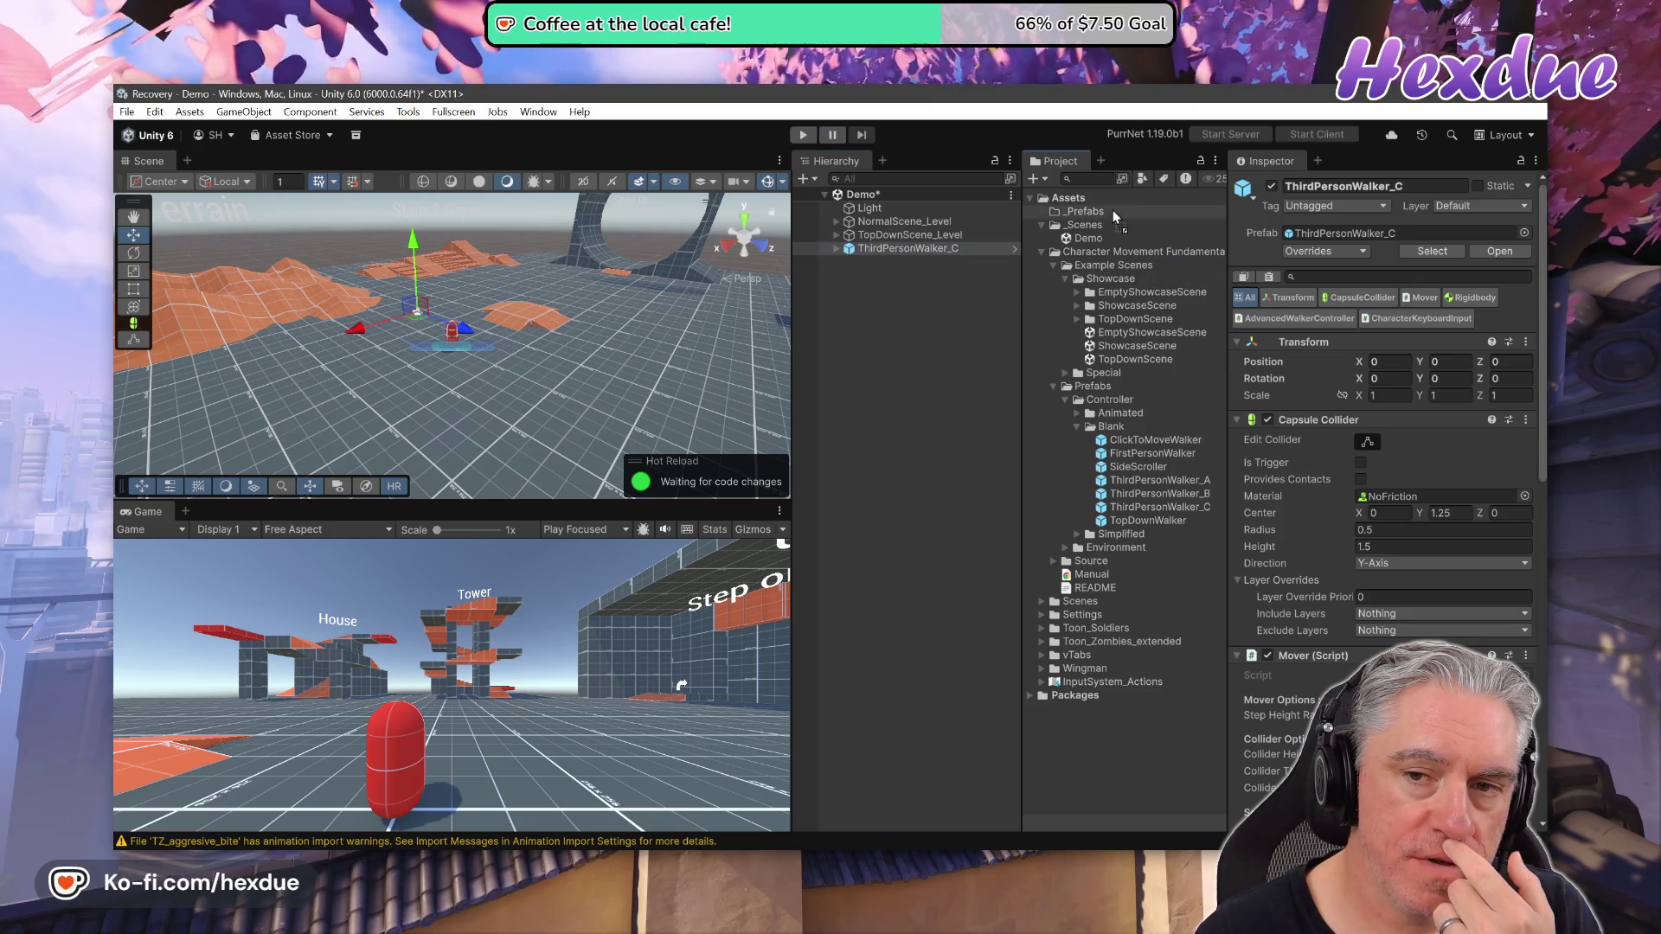
# Save the scene character into _Prefabs as a Prefab Variant named 'Player'
pyautogui.moveTo(1115, 216); pyautogui.dragTo(1083, 211)
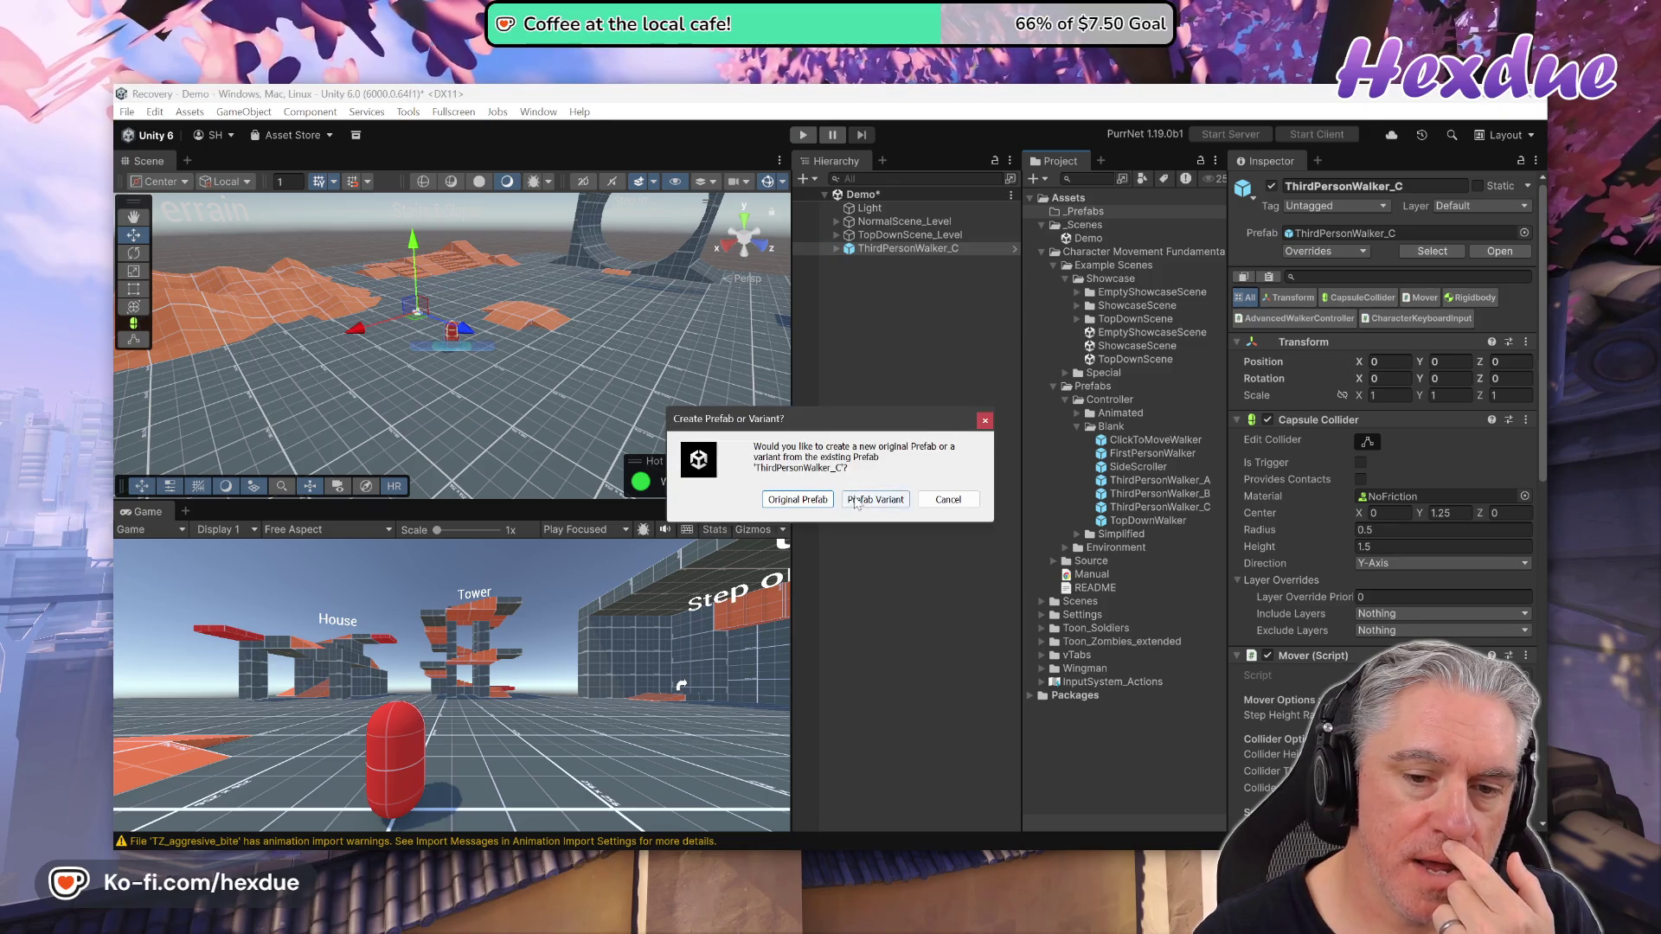
pyautogui.click(858, 502)
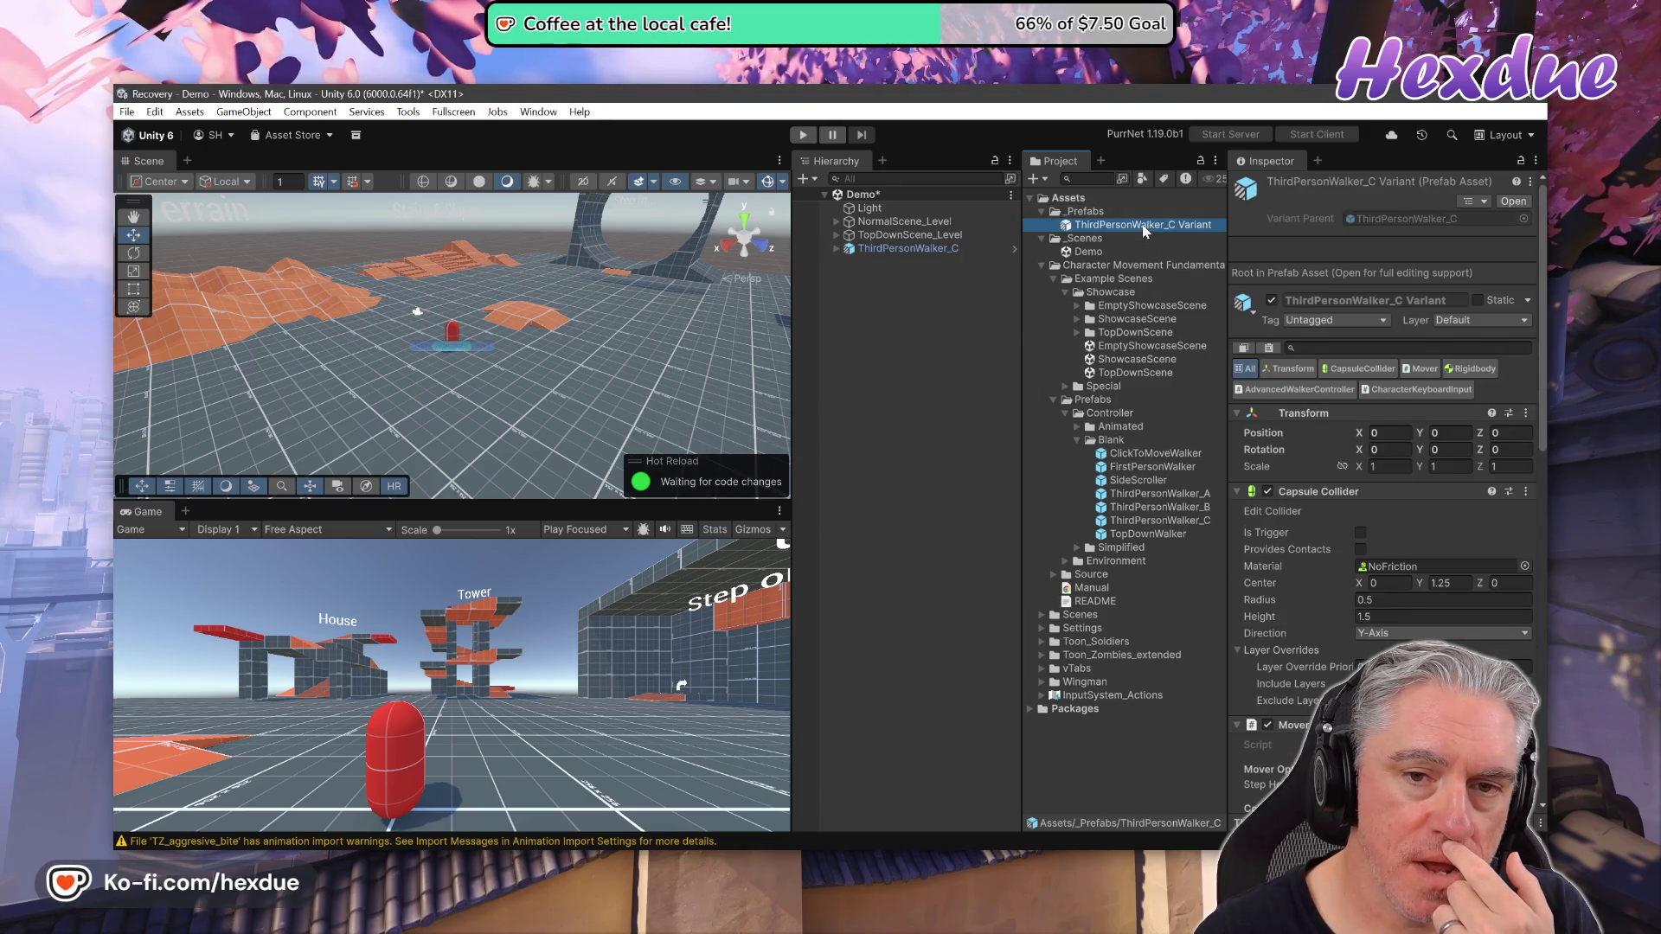
pyautogui.rightClick(1141, 226)
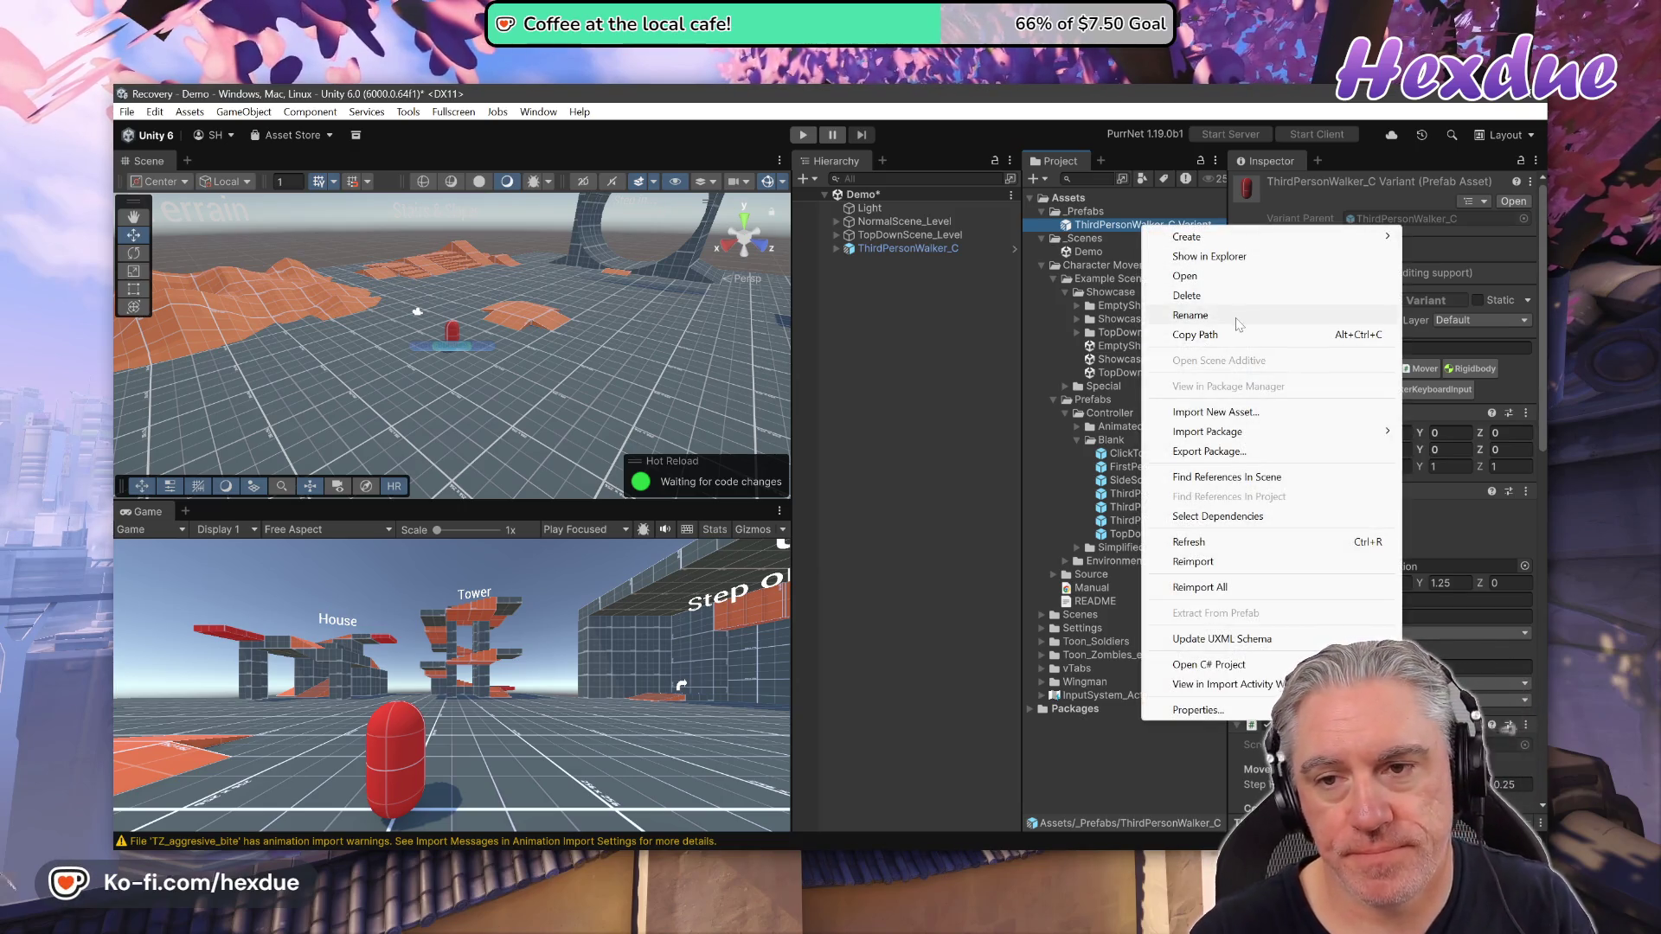
pyautogui.click(1237, 316)
pyautogui.write('P')
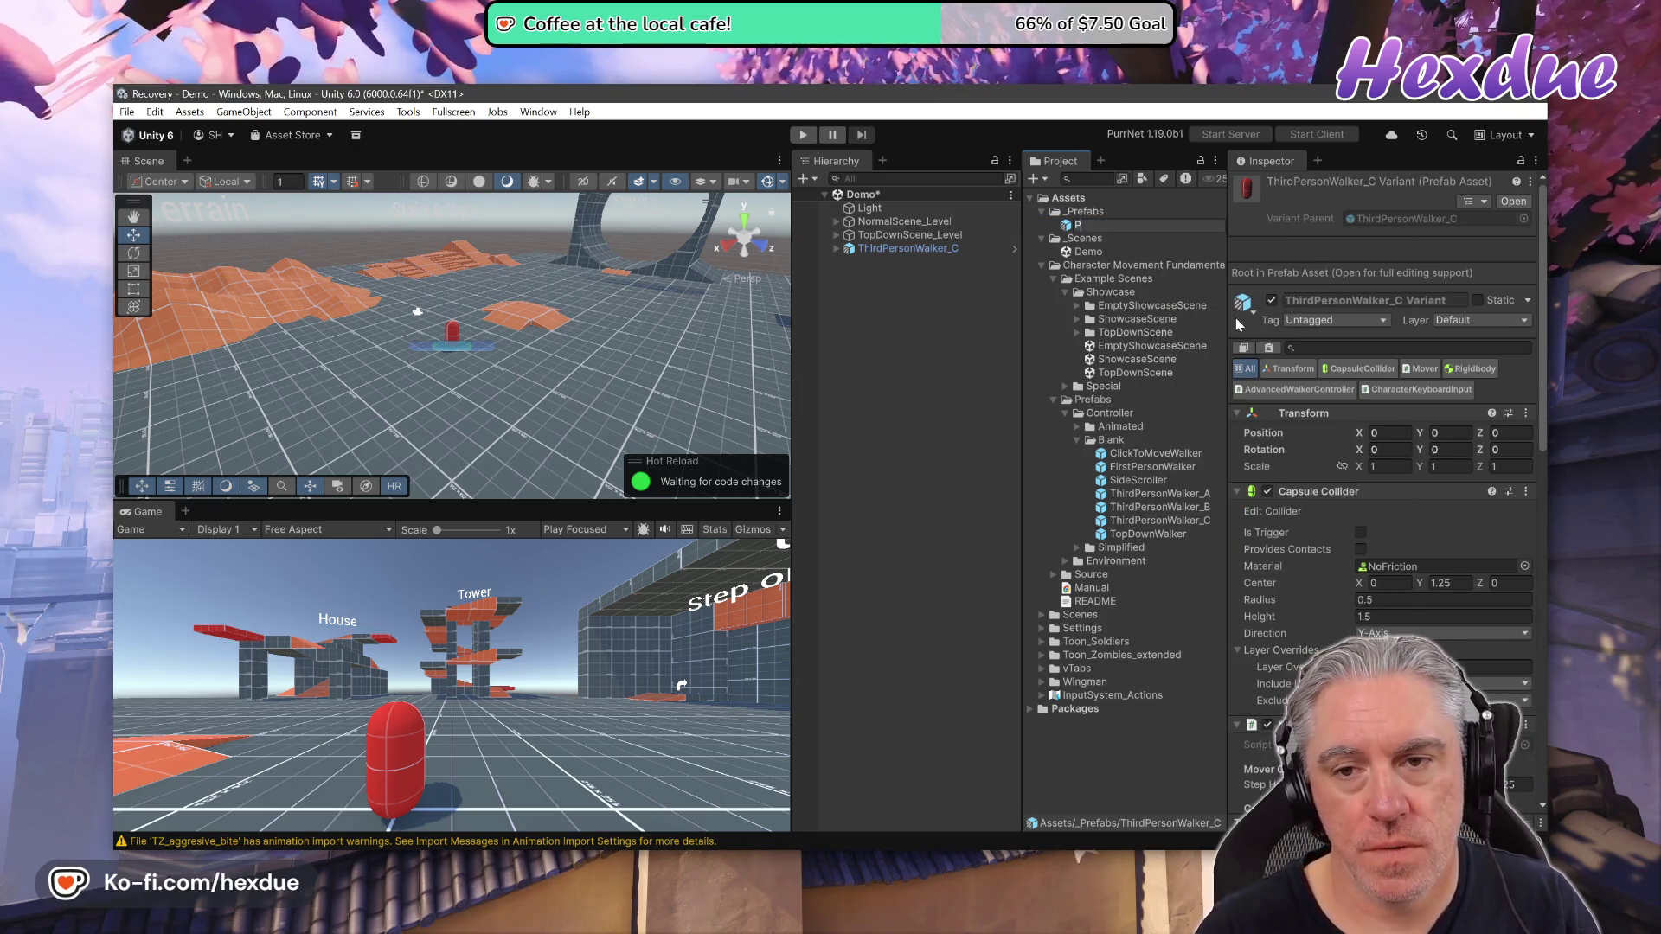
pyautogui.write('layer')
pyautogui.press('Return')
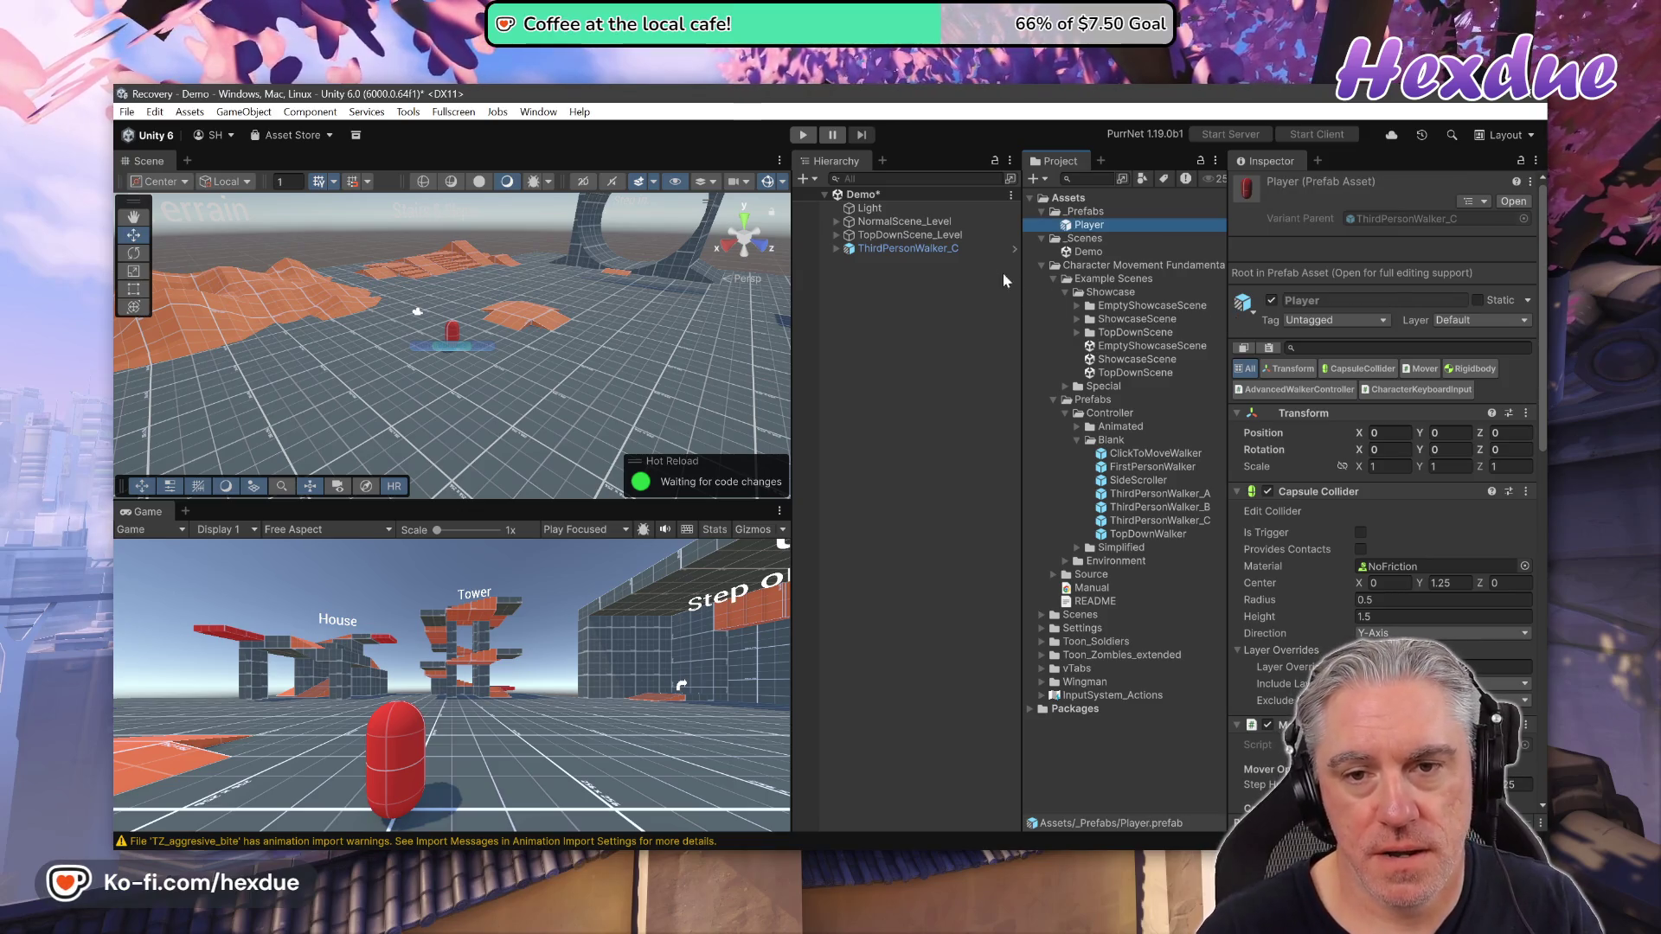
# Replace the ThirdPersonWalker_C scene object with a Player prefab instance
pyautogui.click(924, 249)
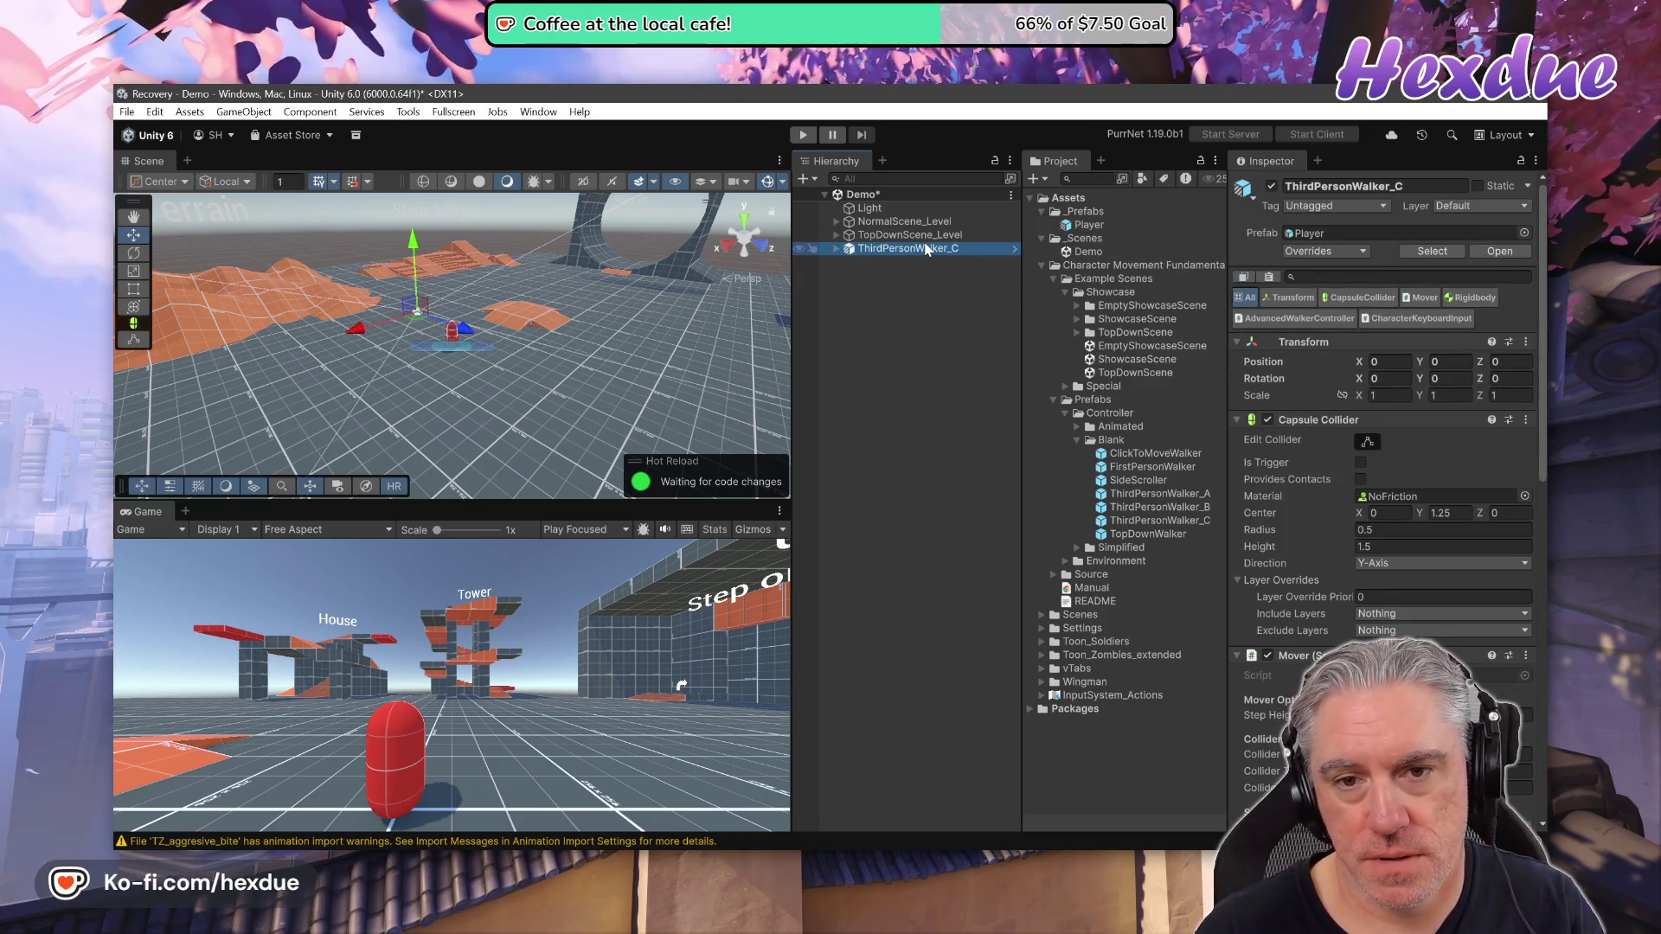
pyautogui.press('Delete')
pyautogui.click(1080, 227)
pyautogui.moveTo(1078, 234); pyautogui.dragTo(913, 300)
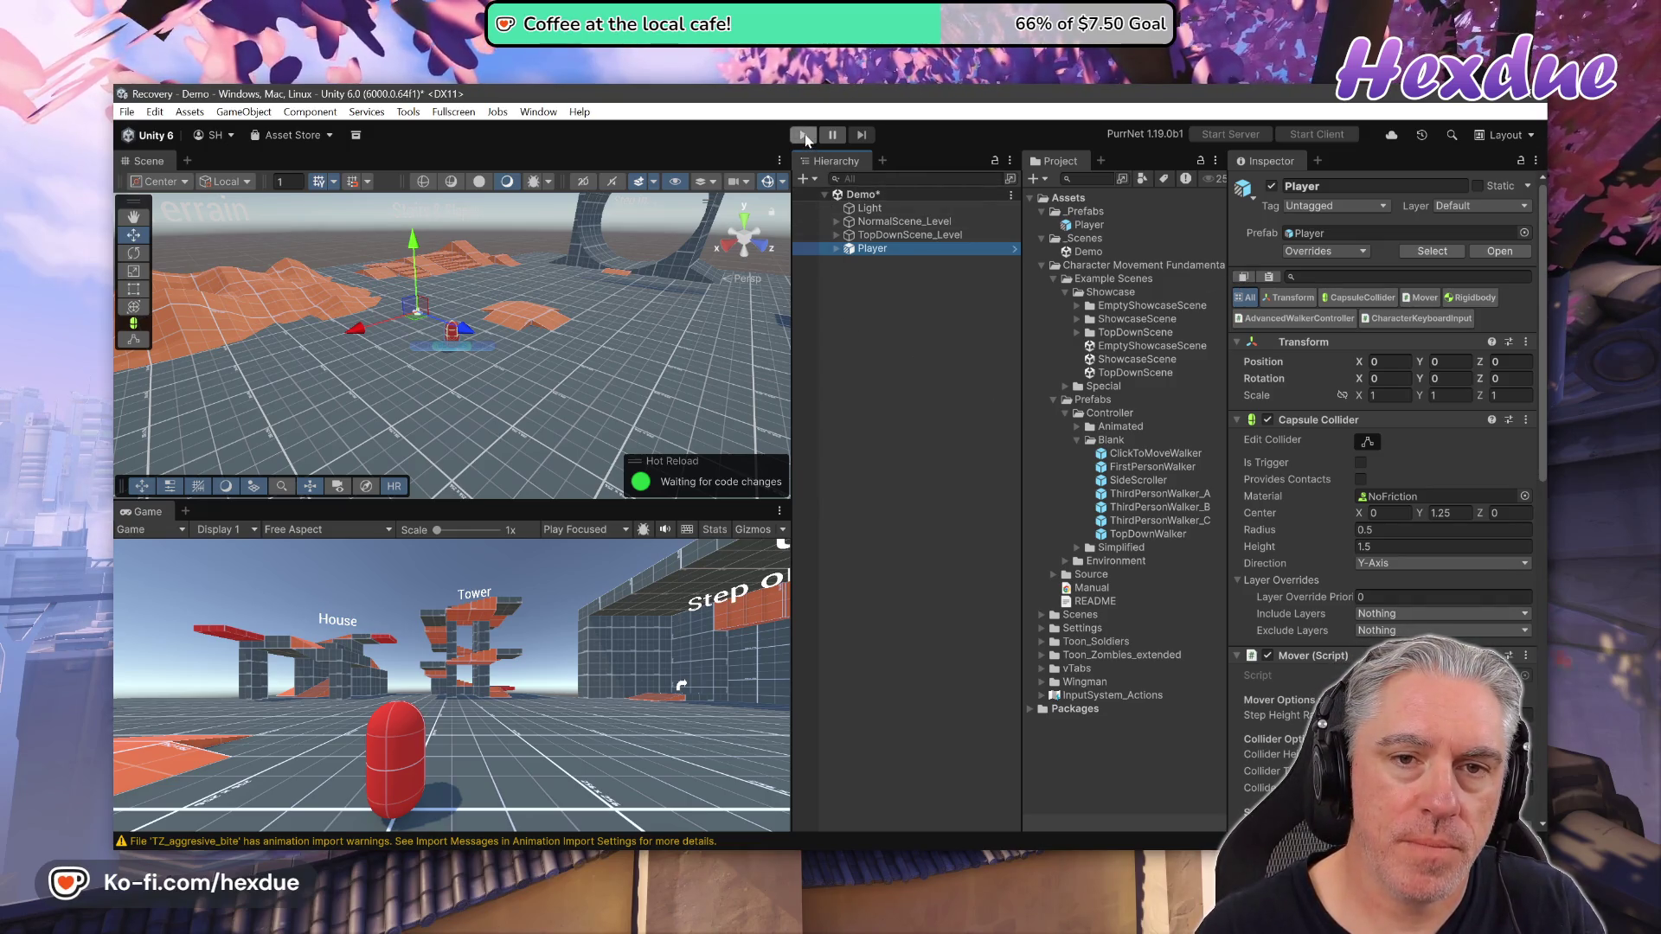
pyautogui.click(127, 112)
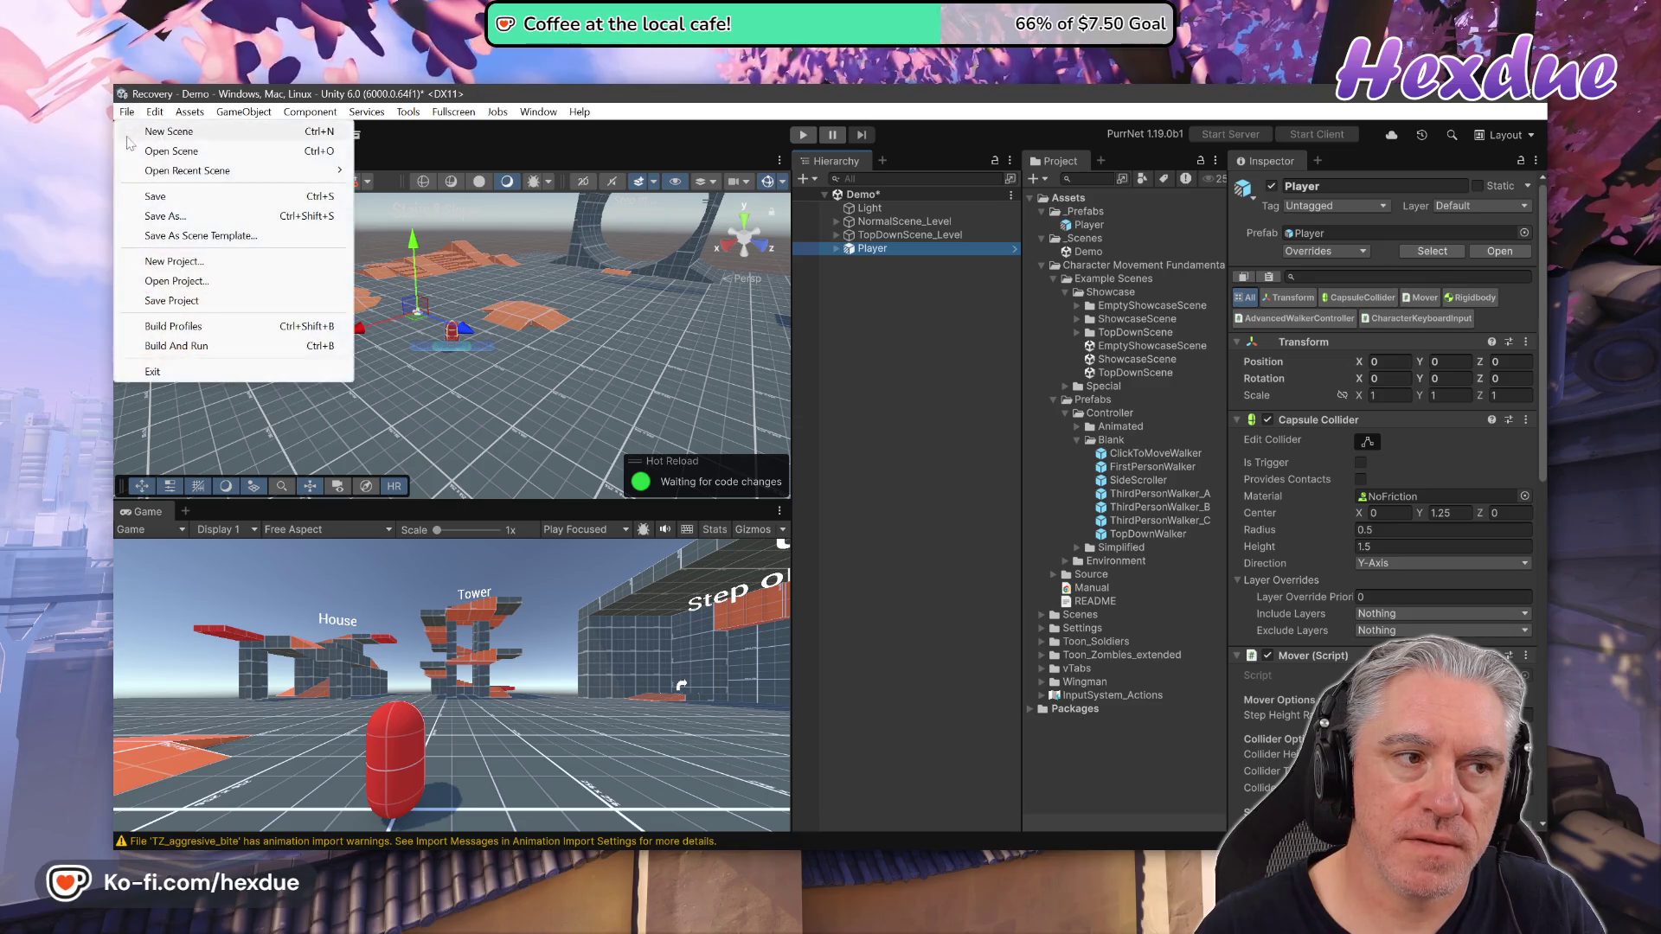
# Save the Demo scene, run play mode, and walk the Player forward with W
pyautogui.click(155, 196)
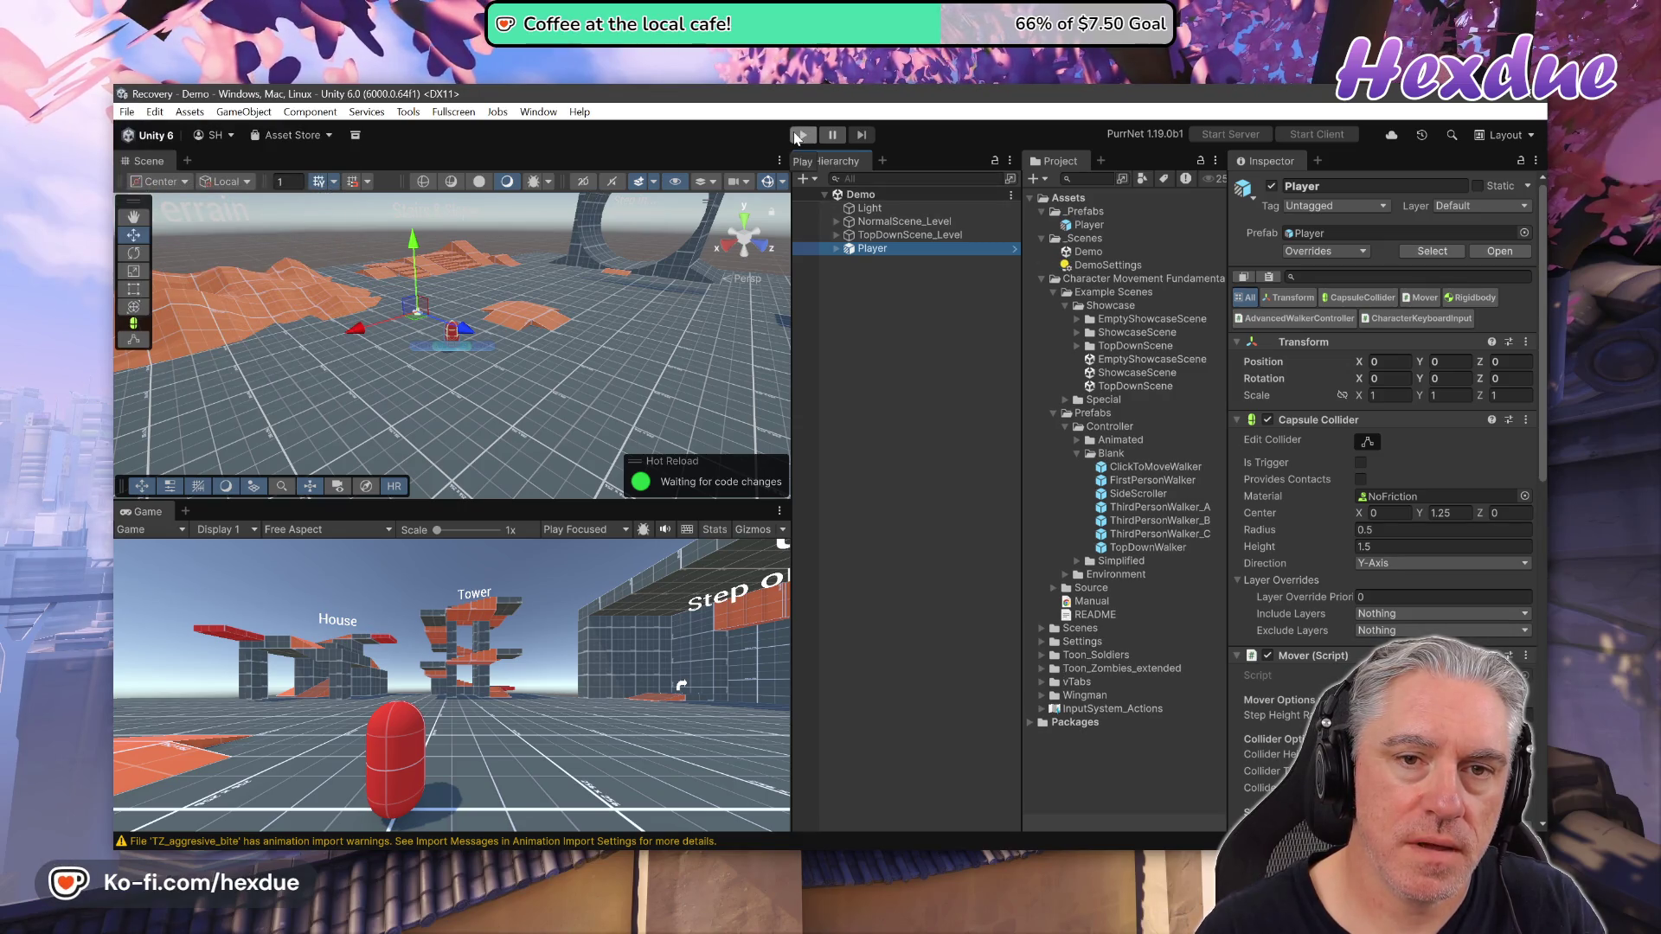
pyautogui.click(797, 136)
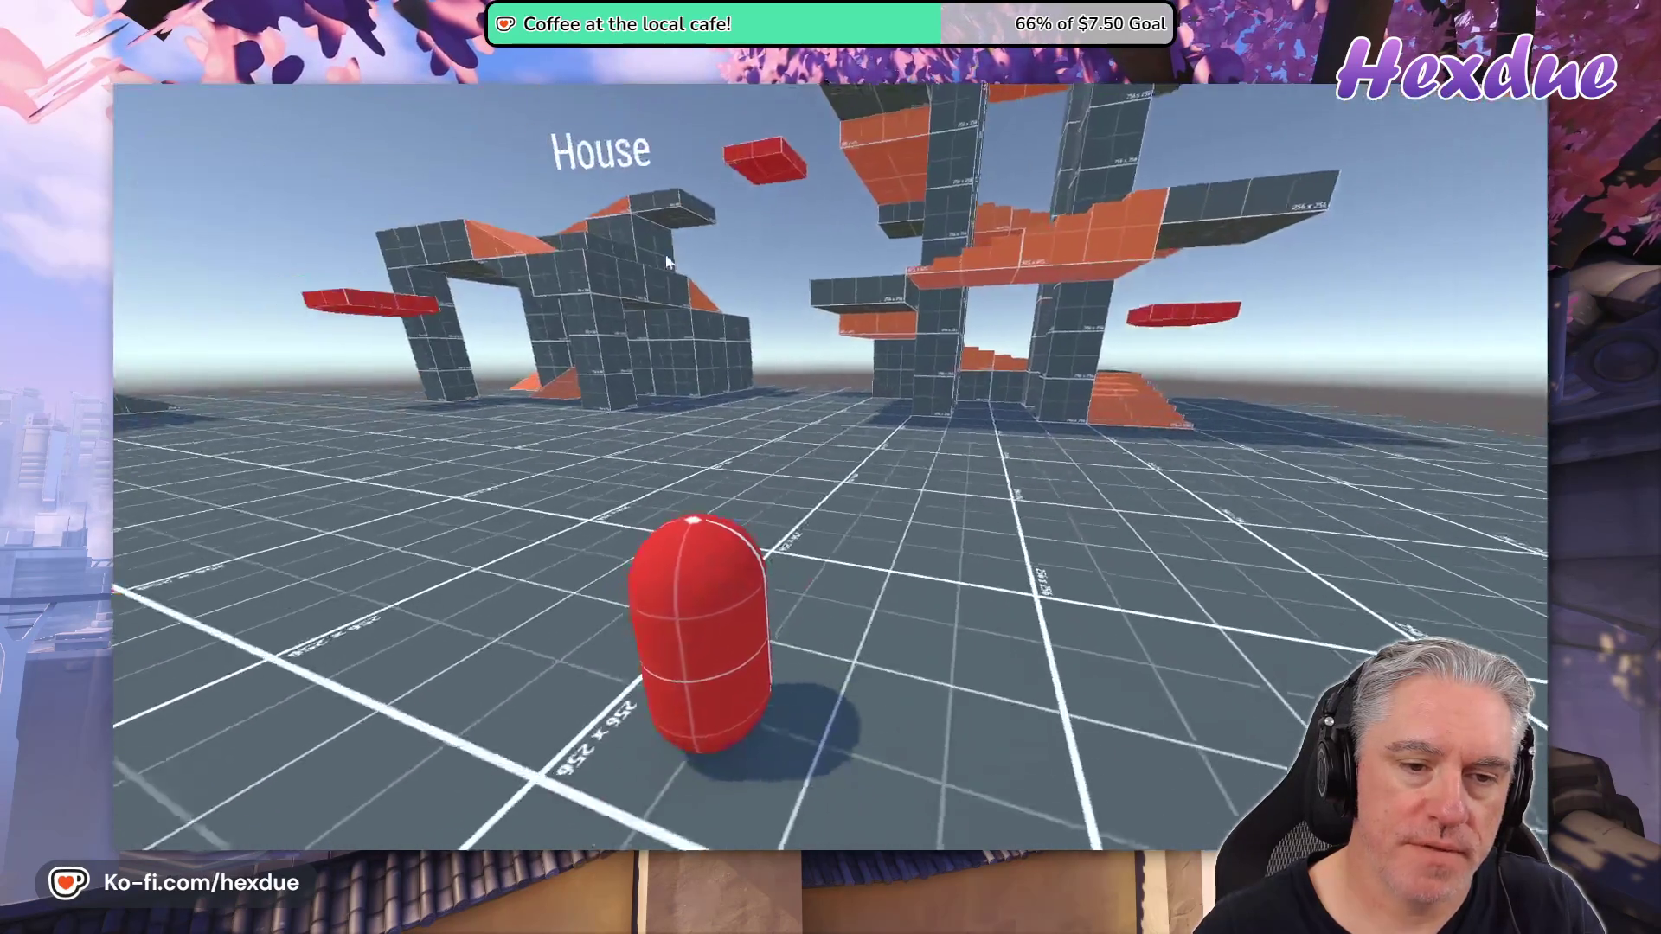
pyautogui.press('w')
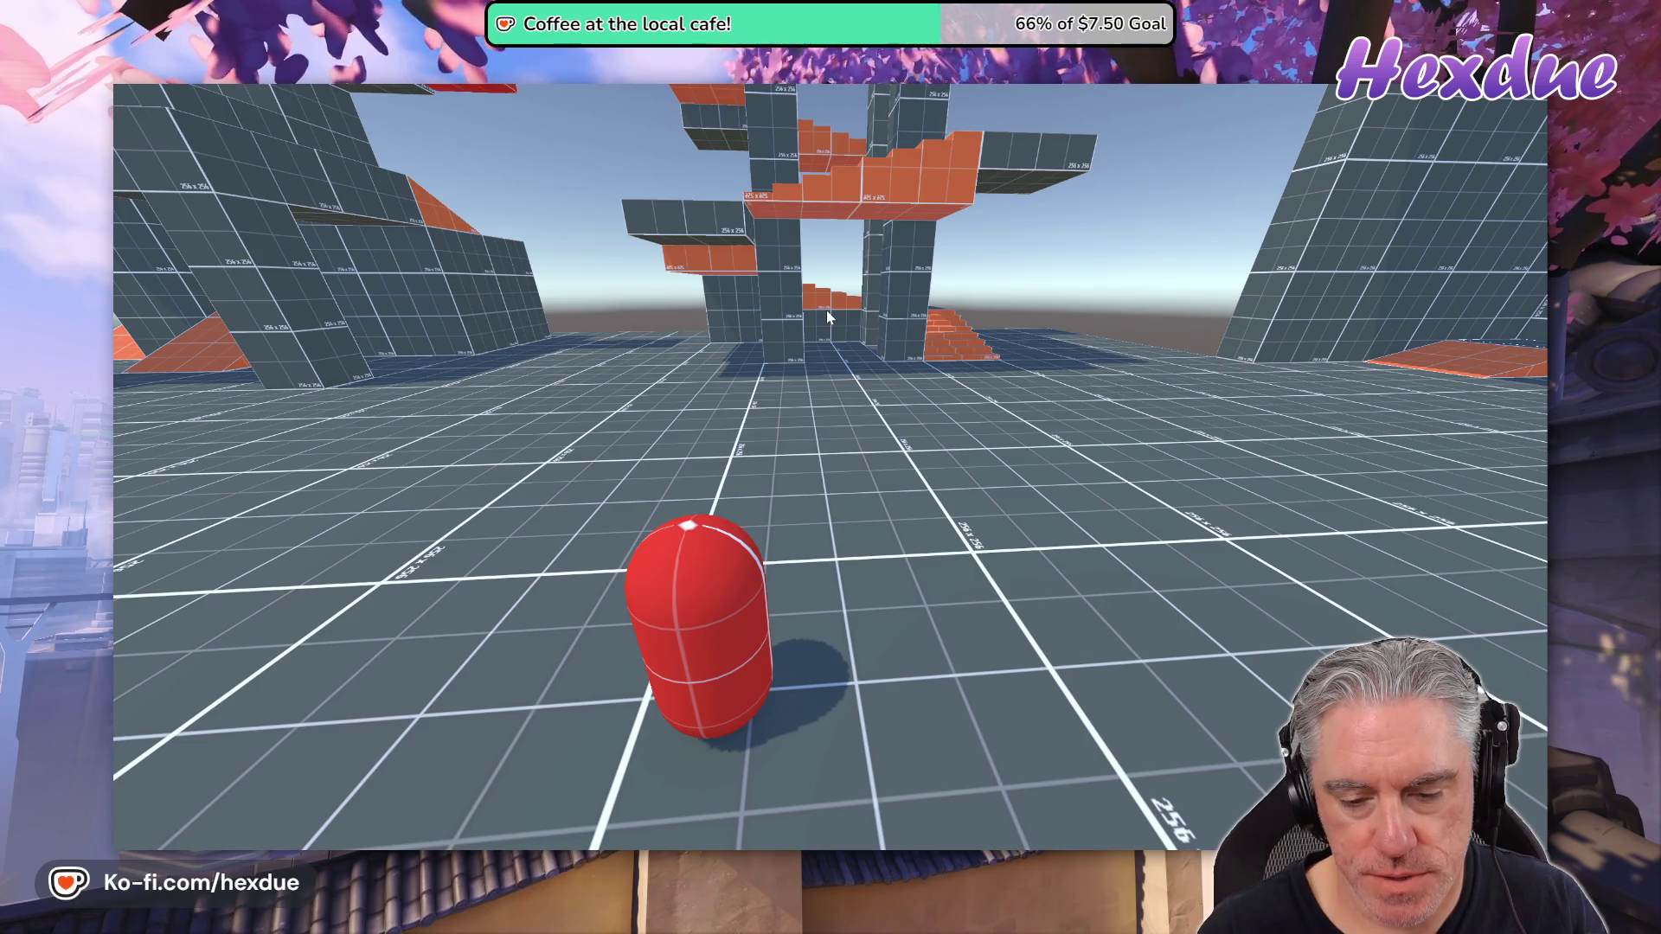
pyautogui.press('F10')
# Stop play mode and open the Player prefab from _Prefabs in Prefab Mode
pyautogui.click(804, 136)
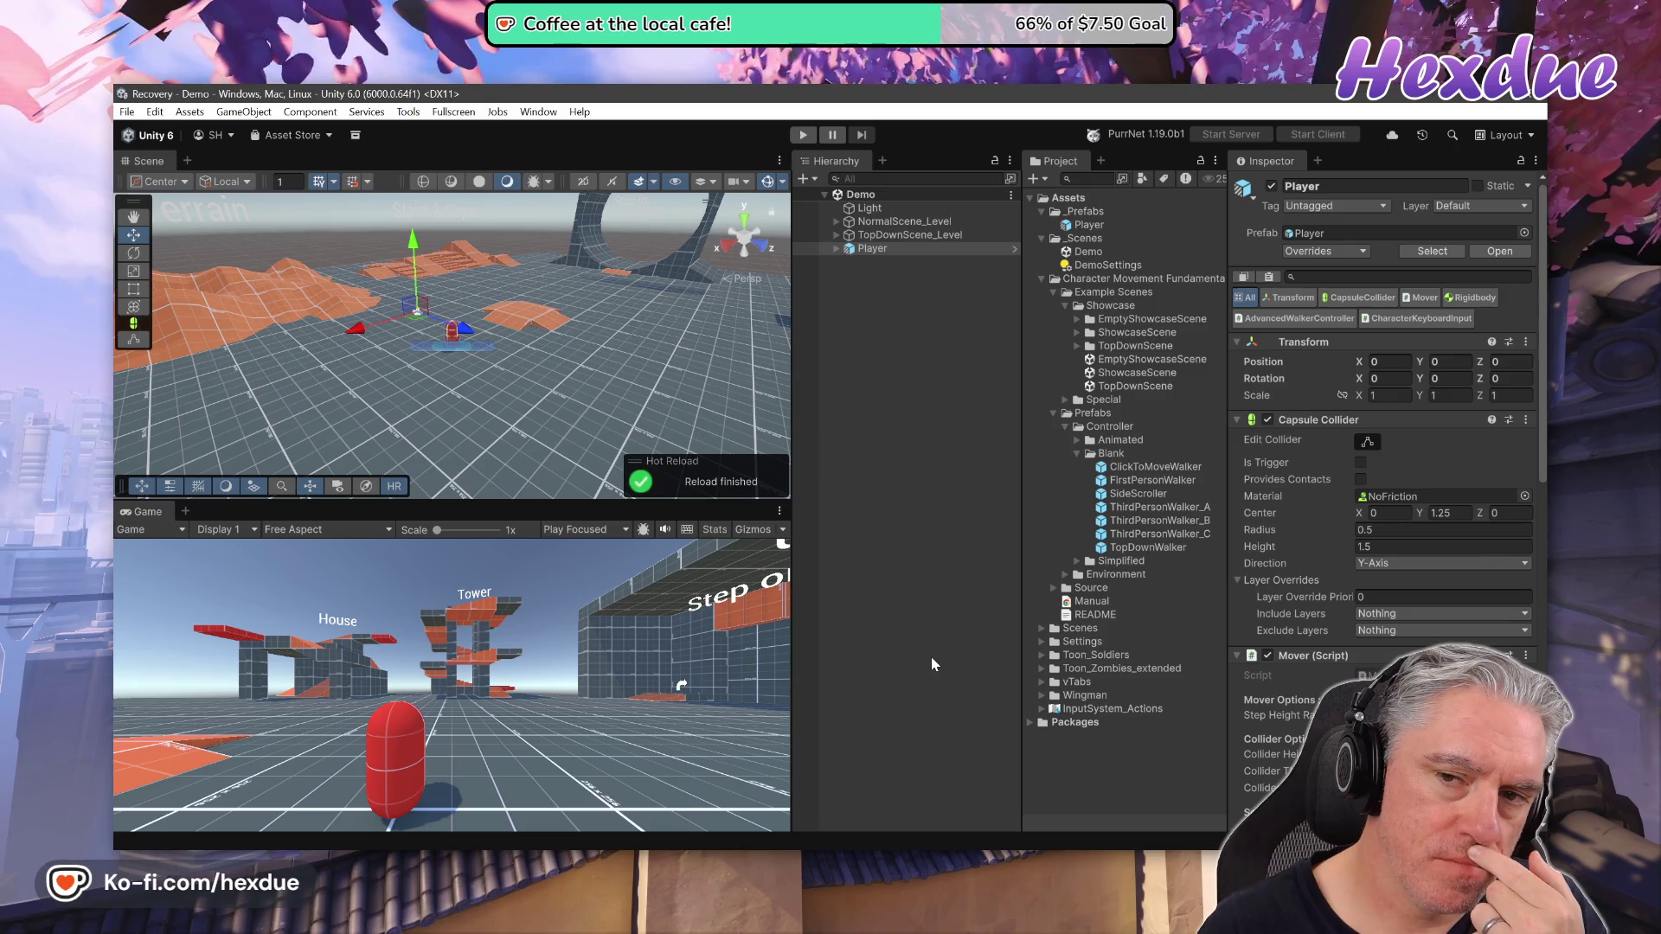
pyautogui.doubleClick(1081, 225)
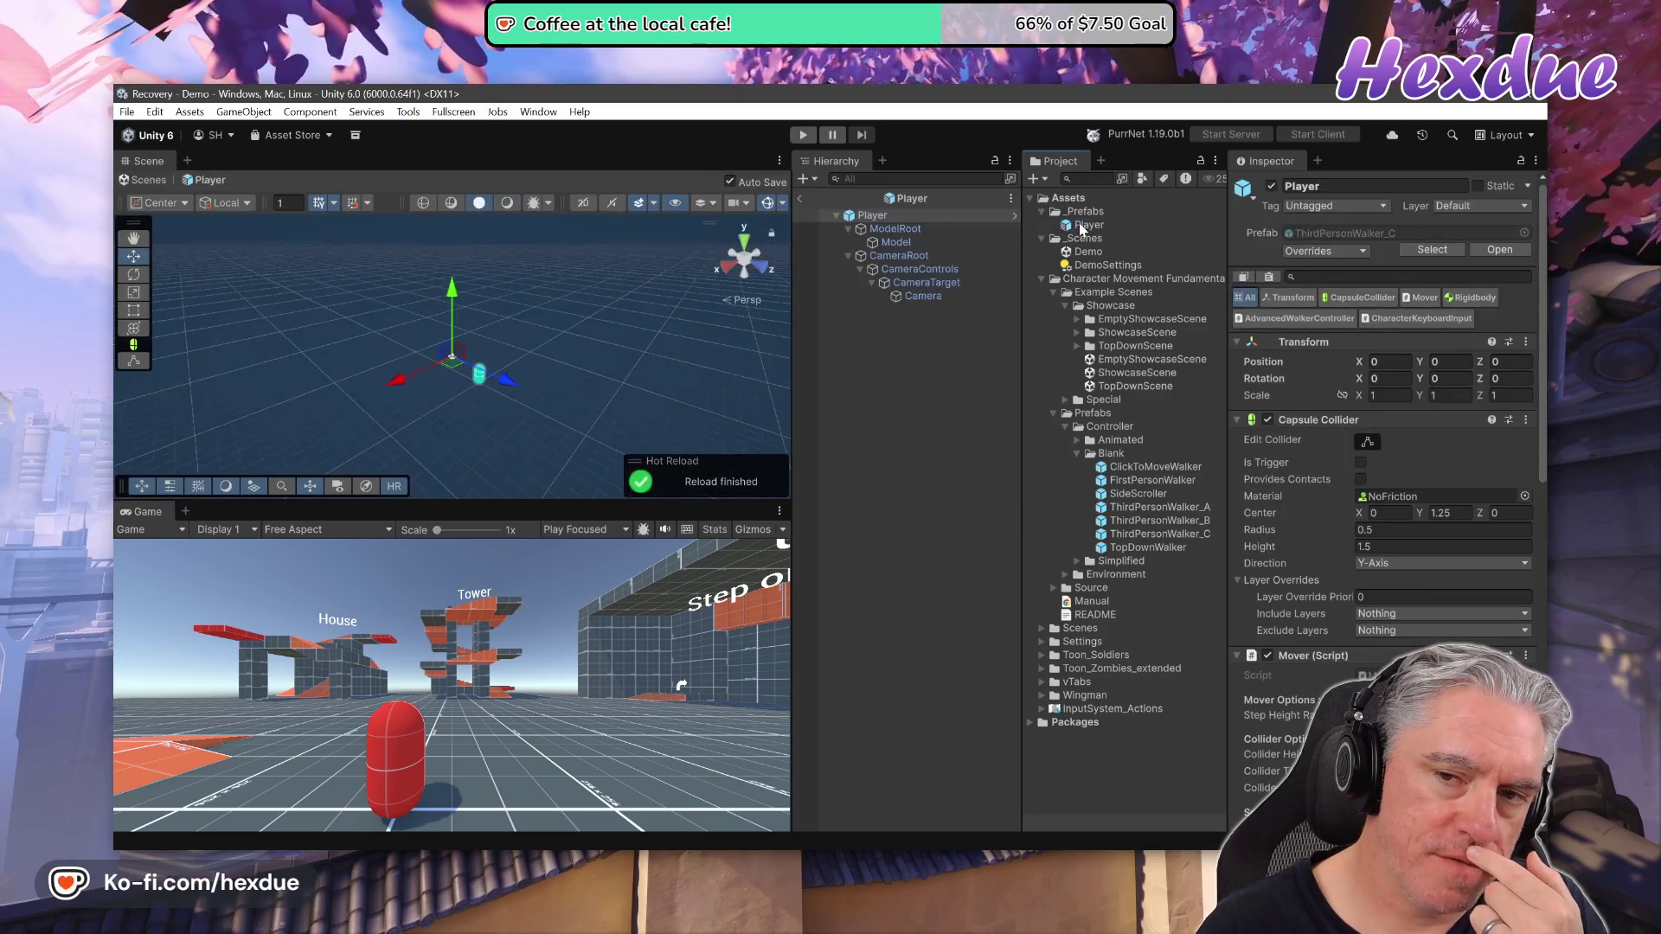